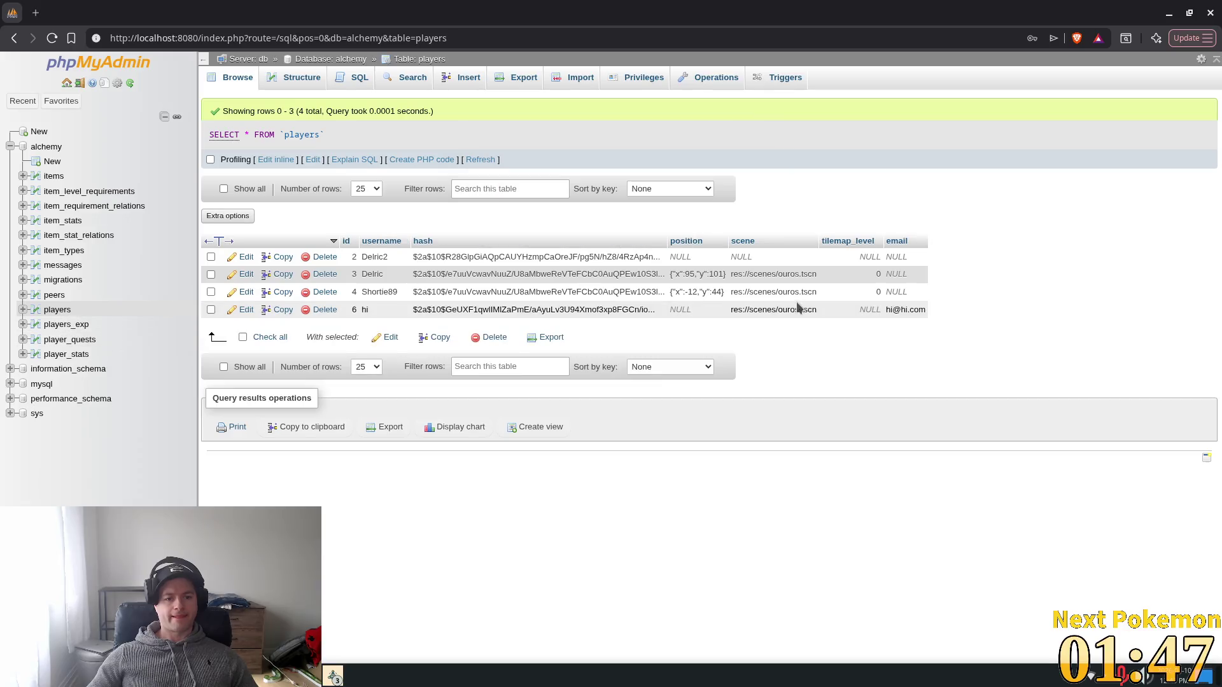
# Switch from the phpMyAdmin players table to the Godot editor showing server.gd.
pyautogui.hotkey('alt', 'Tab')
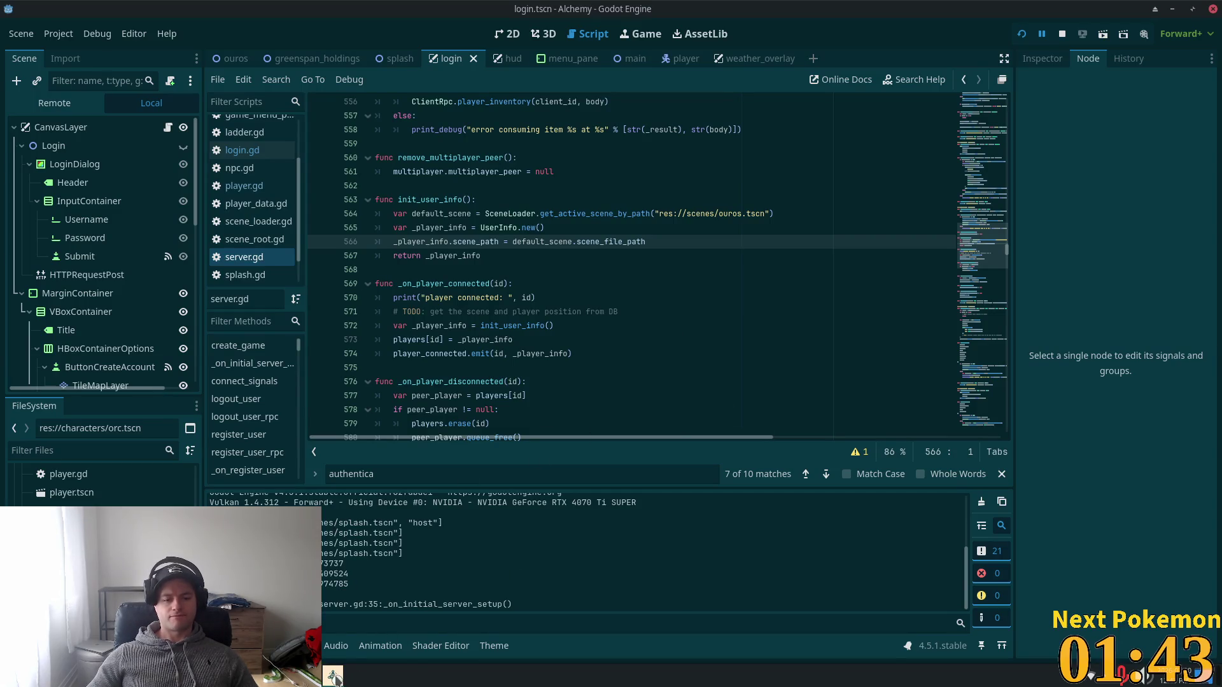
# Log into the Alchemy debug game with the test username and password, resubmitting after the first rejection.
pyautogui.moveTo(334, 677)
pyautogui.click(412, 560)
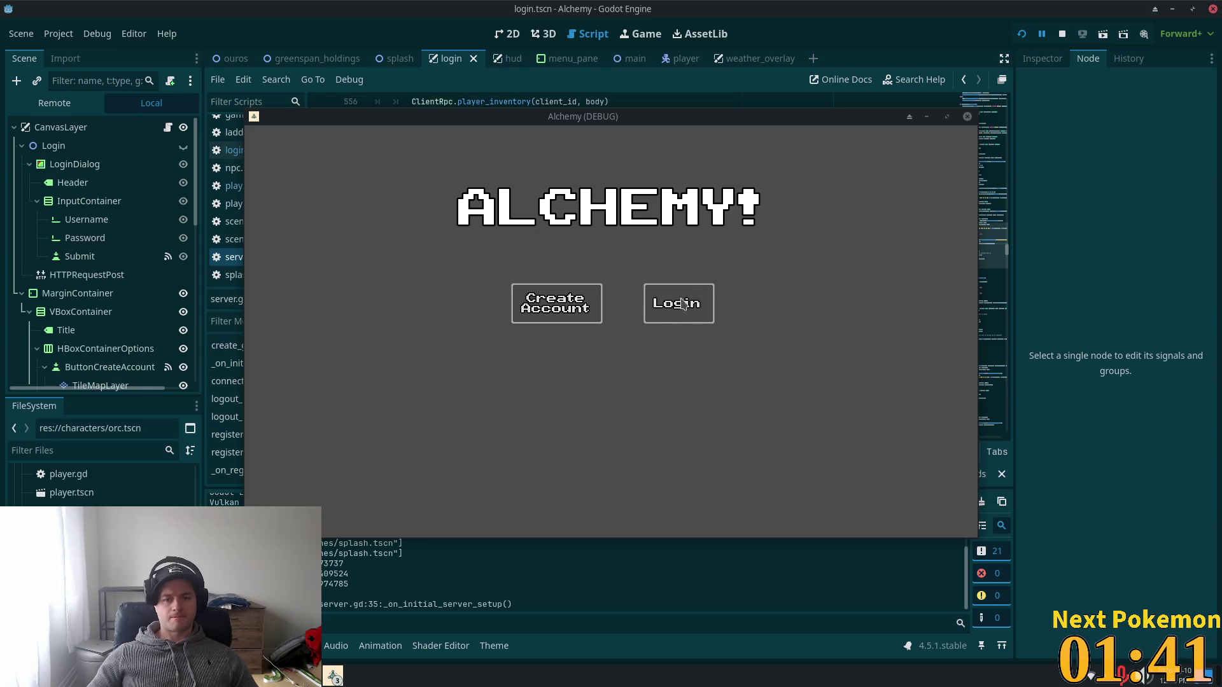
pyautogui.click(655, 305)
pyautogui.click(549, 387)
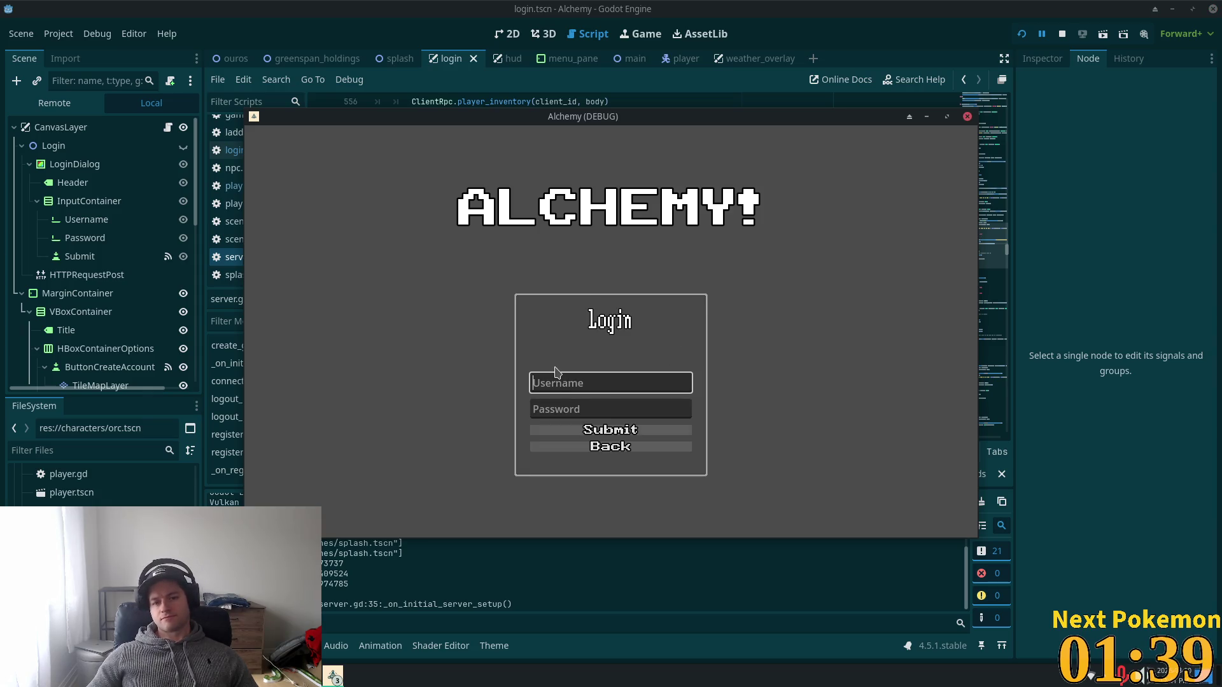
pyautogui.write('hi')
pyautogui.press('Tab')
pyautogui.write('hi')
pyautogui.press('Return')
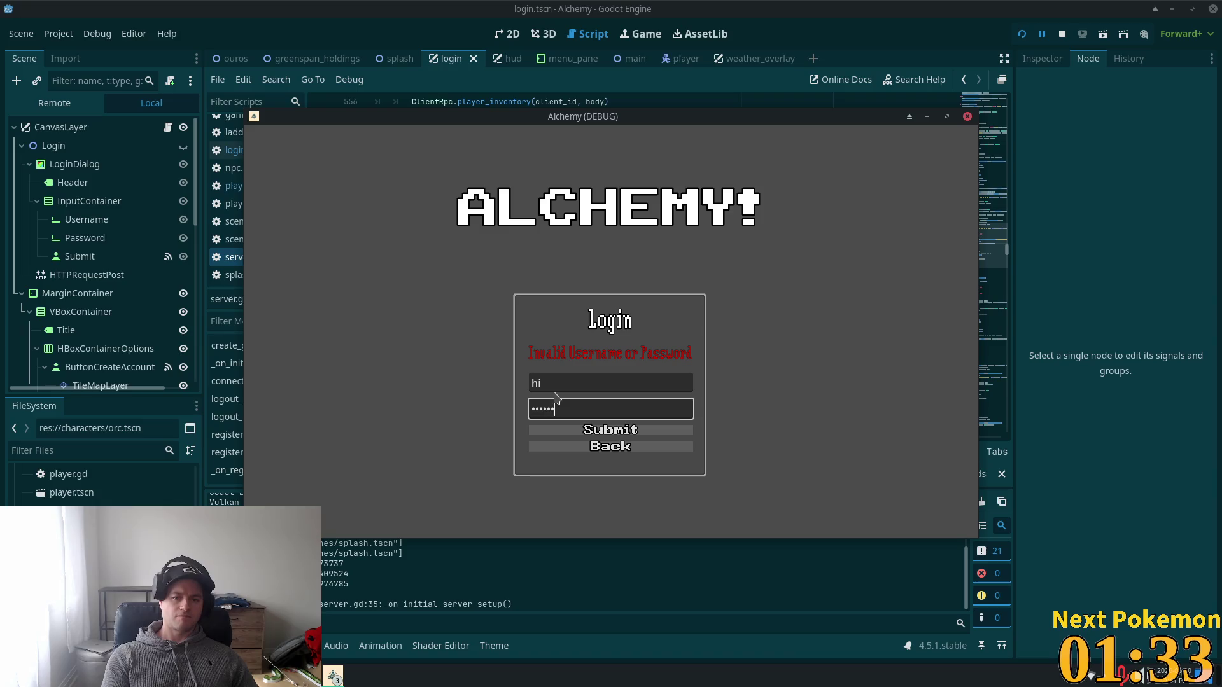
pyautogui.write('hi')
pyautogui.press('Return')
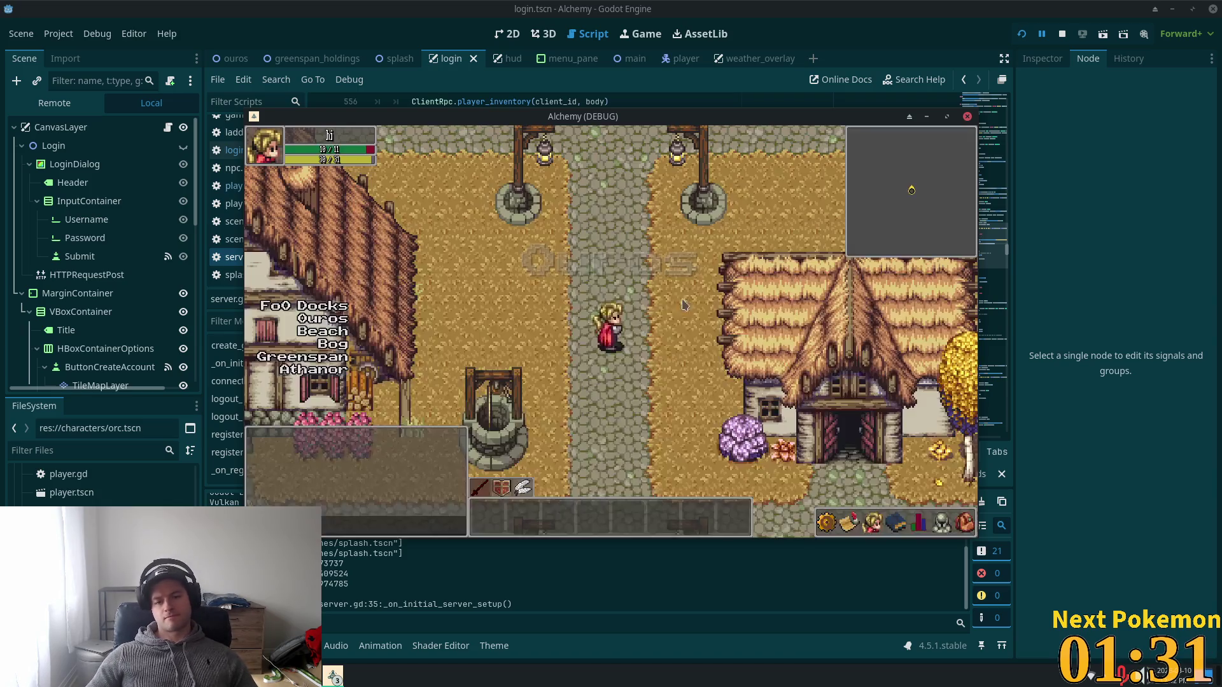
# Walk through Ouros past the bridge, flower fields and thatched house to the lamp-post crossroads.
pyautogui.press('Down')
pyautogui.press('Left')
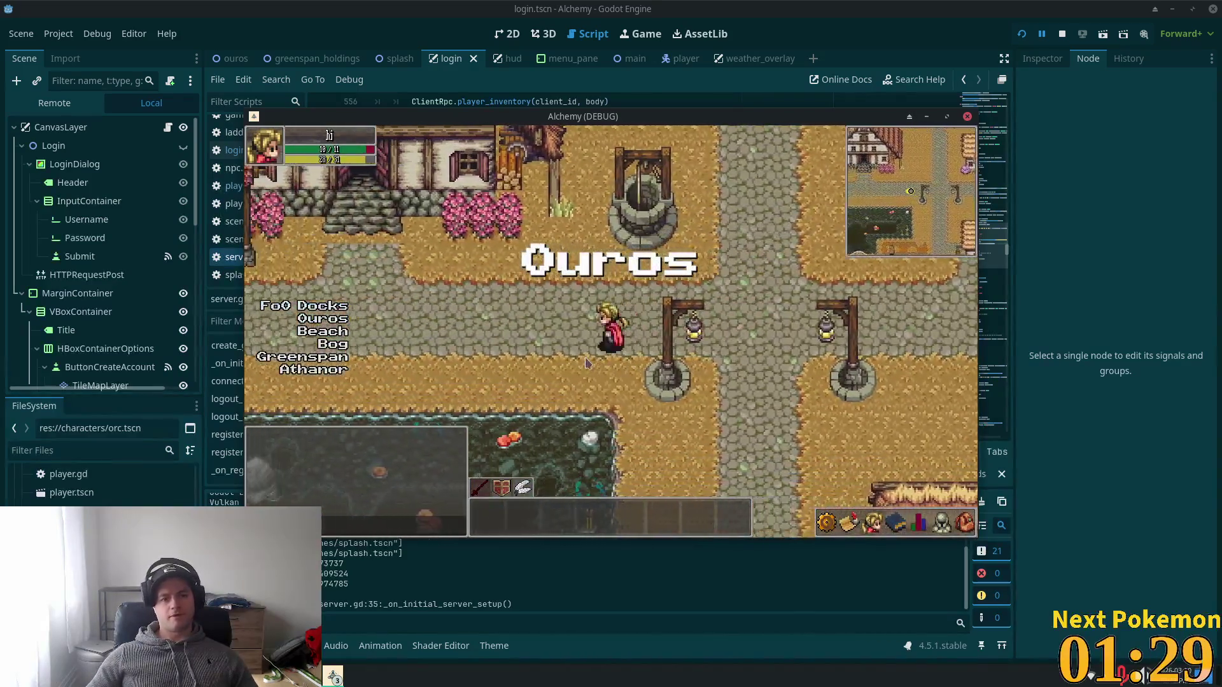
pyautogui.press('Left')
pyautogui.press('Up')
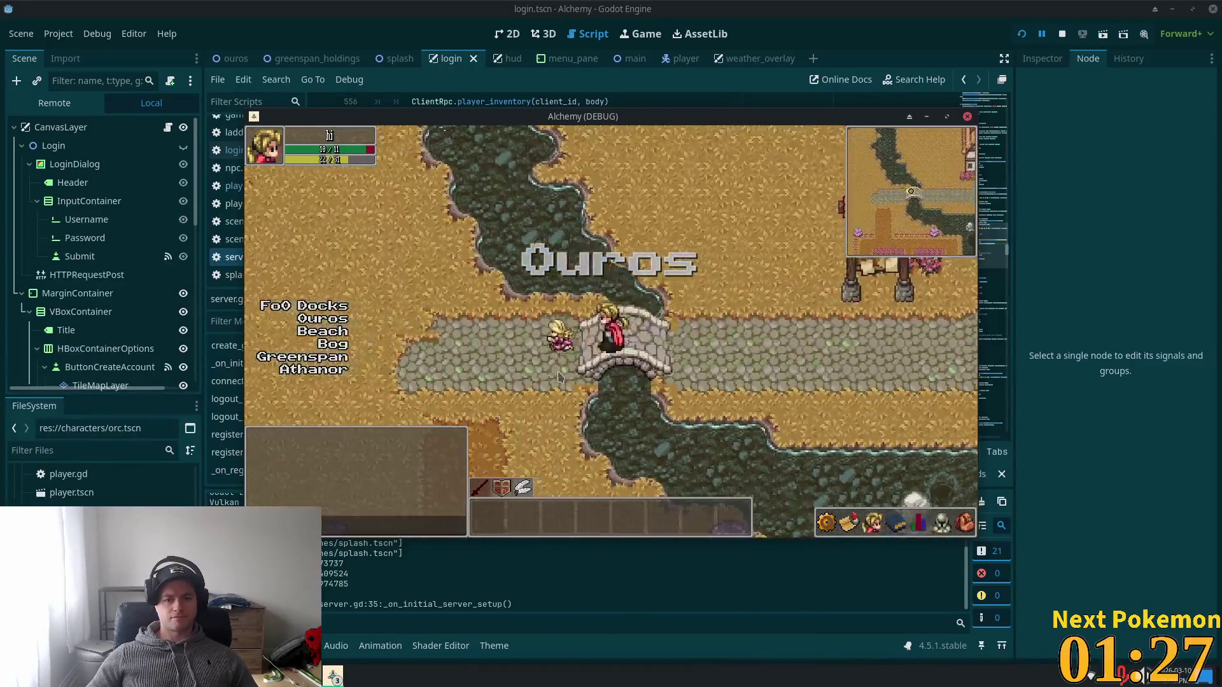
pyautogui.press('Down')
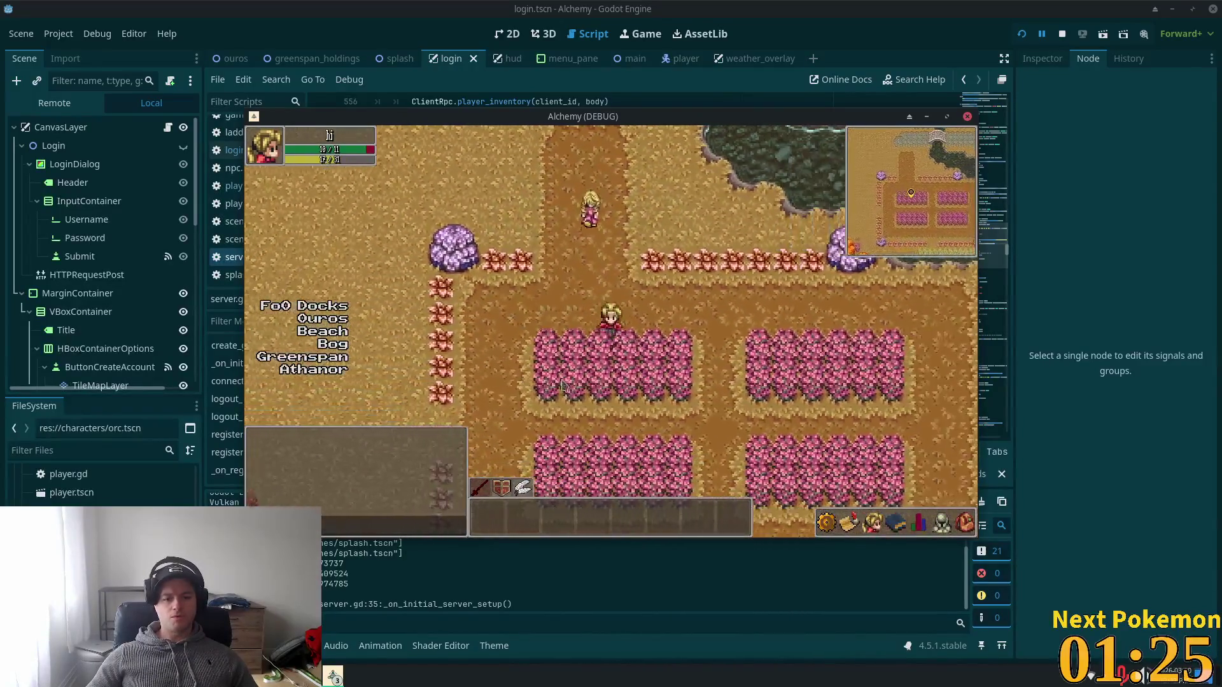
pyautogui.press('Right')
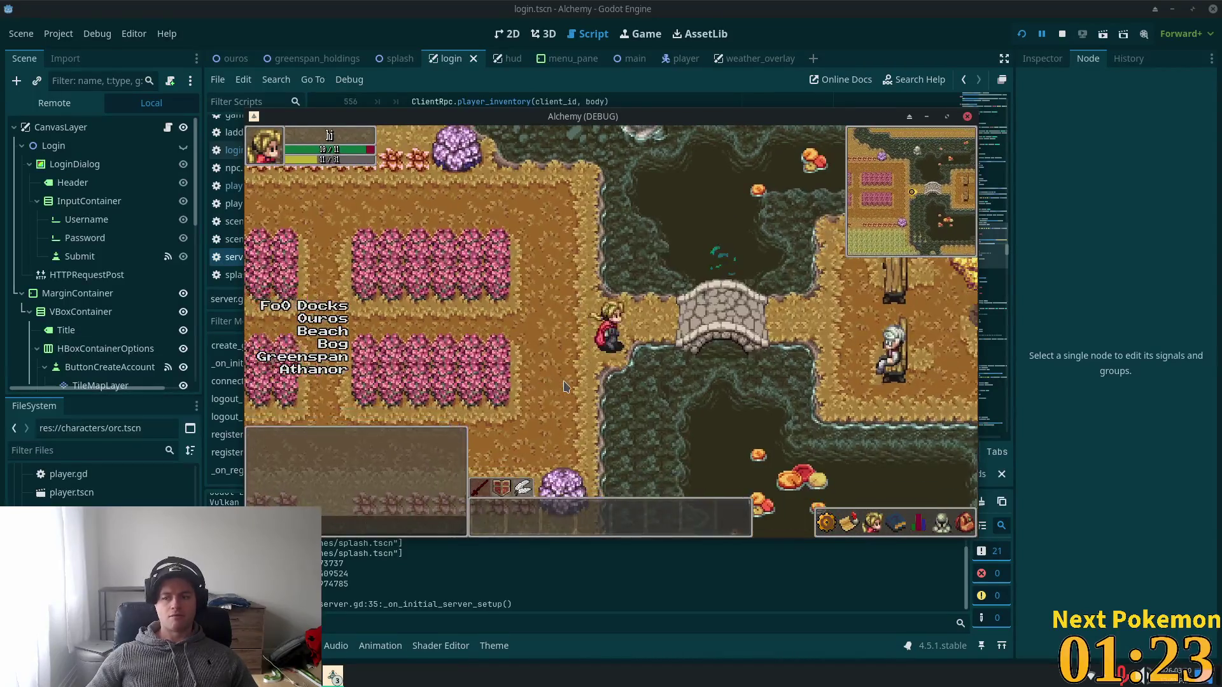
pyautogui.press('Right')
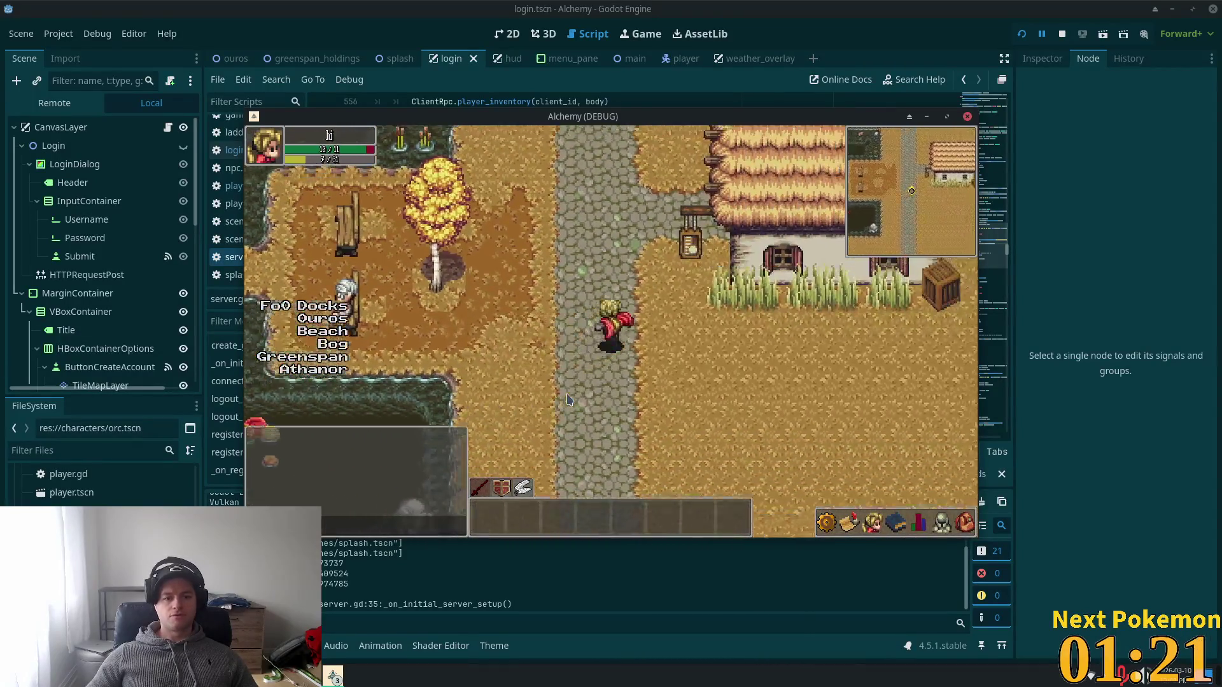
pyautogui.press('Left')
pyautogui.press('Up')
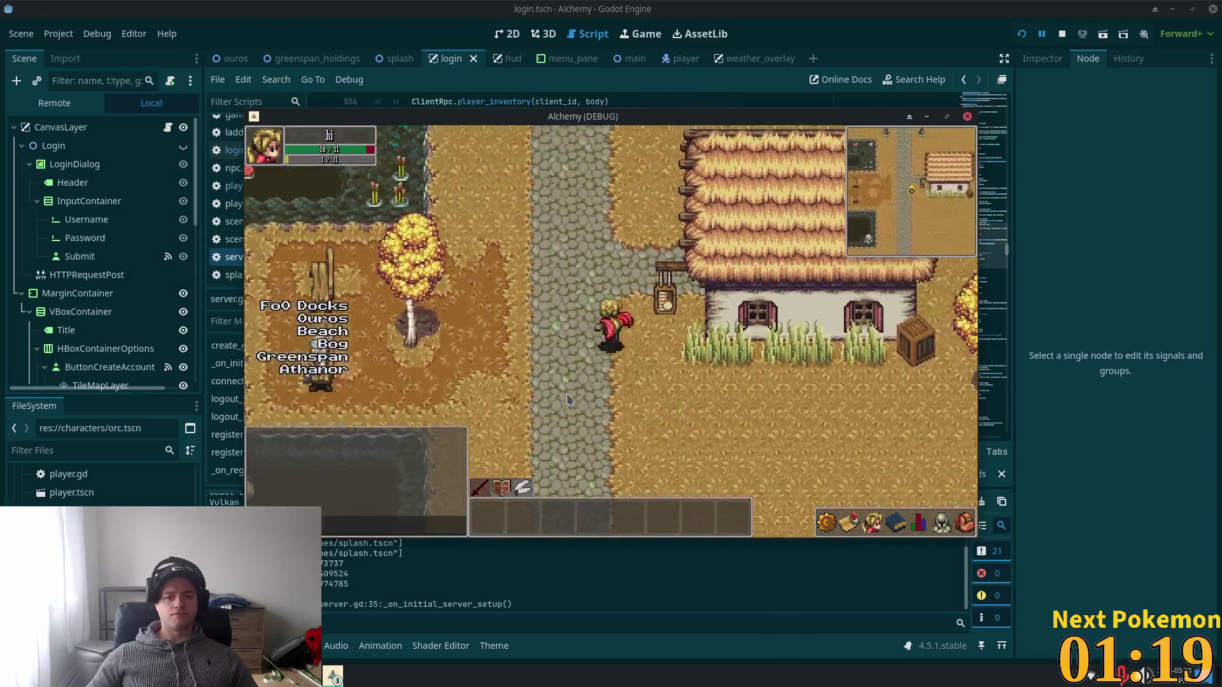
pyautogui.press('Up')
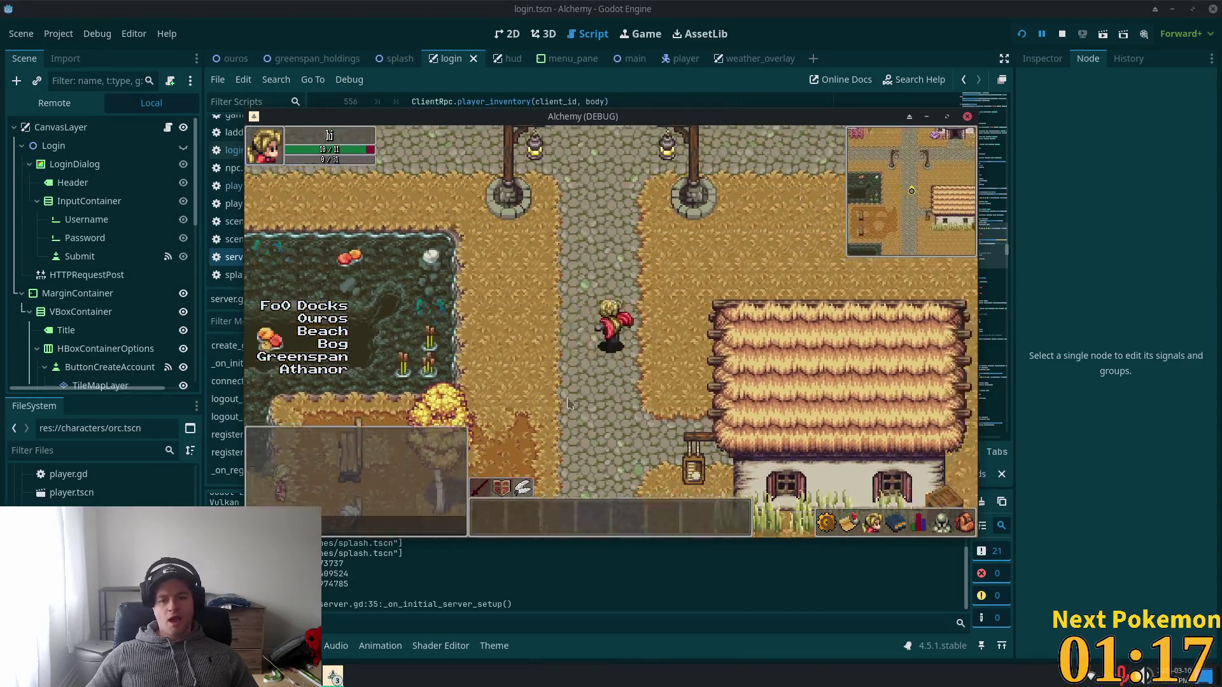
pyautogui.press('Up')
# Check the Stats panel and the empty inventory while walking north toward a building.
pyautogui.click(918, 524)
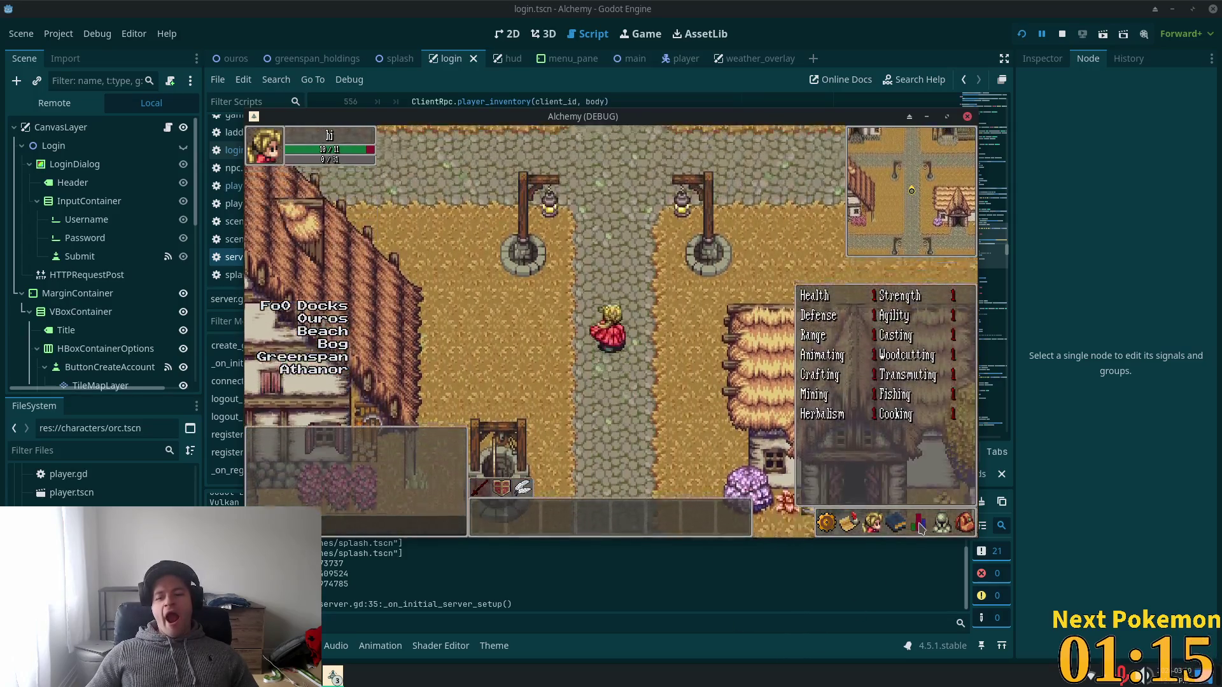
pyautogui.press('Up')
pyautogui.click(963, 526)
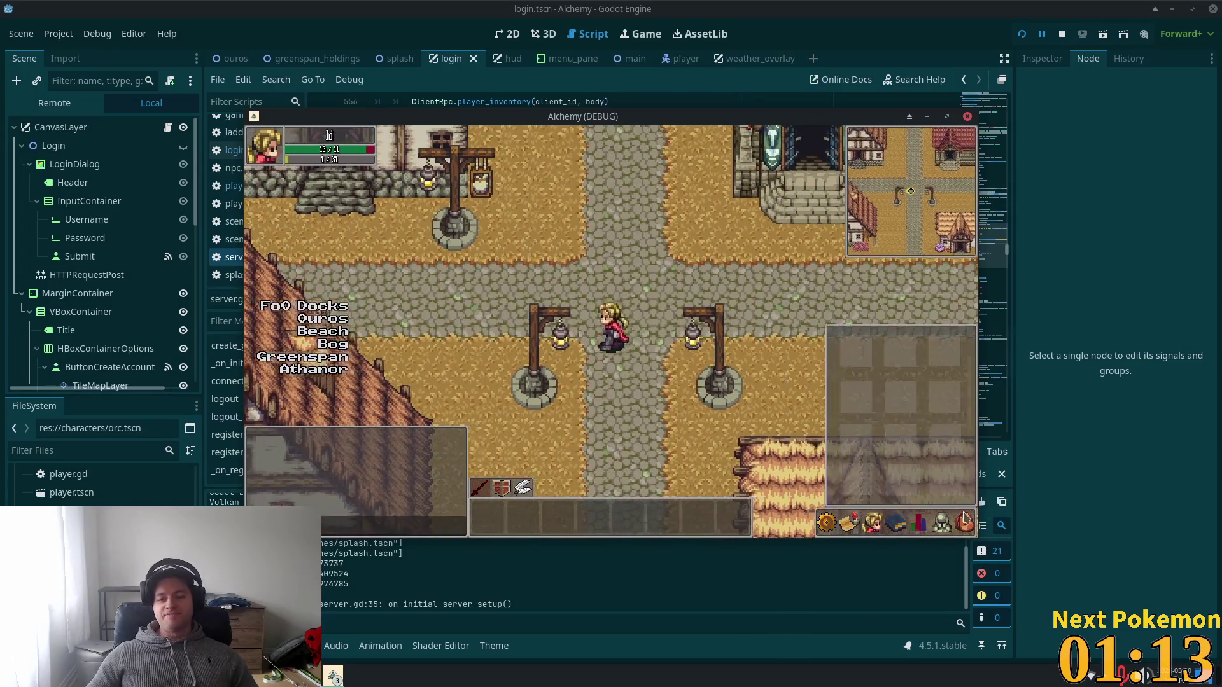
pyautogui.press('Left')
pyautogui.press('Up')
pyautogui.click(963, 525)
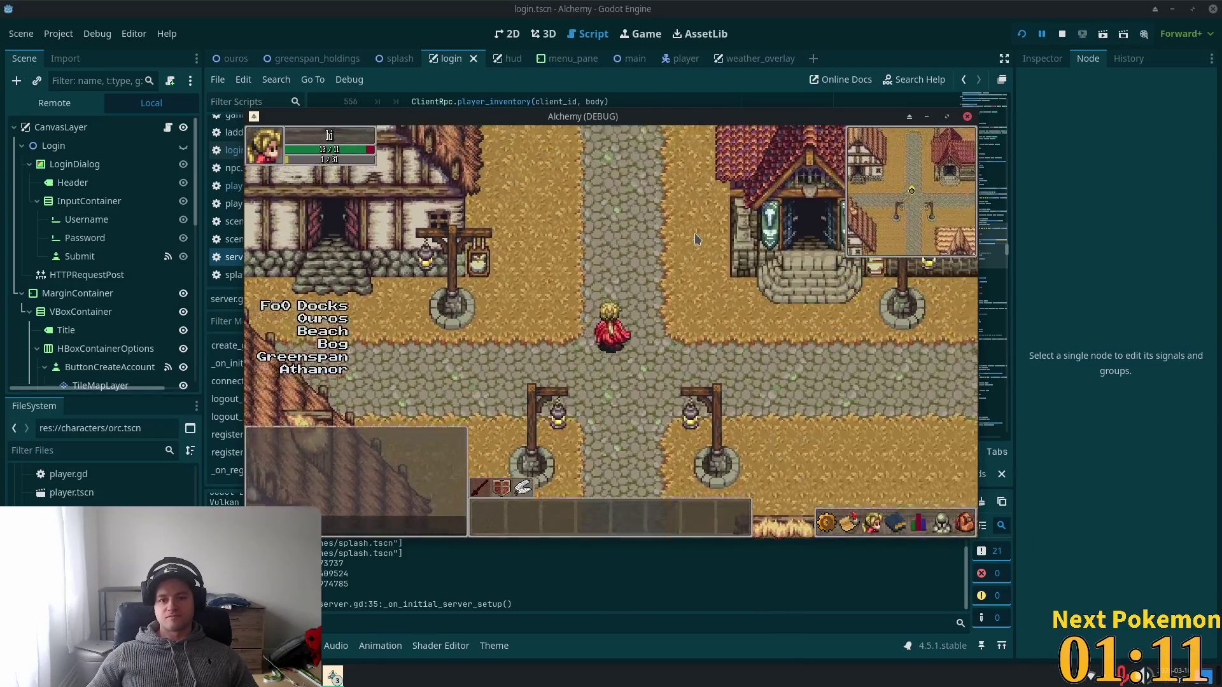
# Enter and leave the building, cross the stream bridge west, then return east into the village.
pyautogui.press('Up')
pyautogui.press('Down')
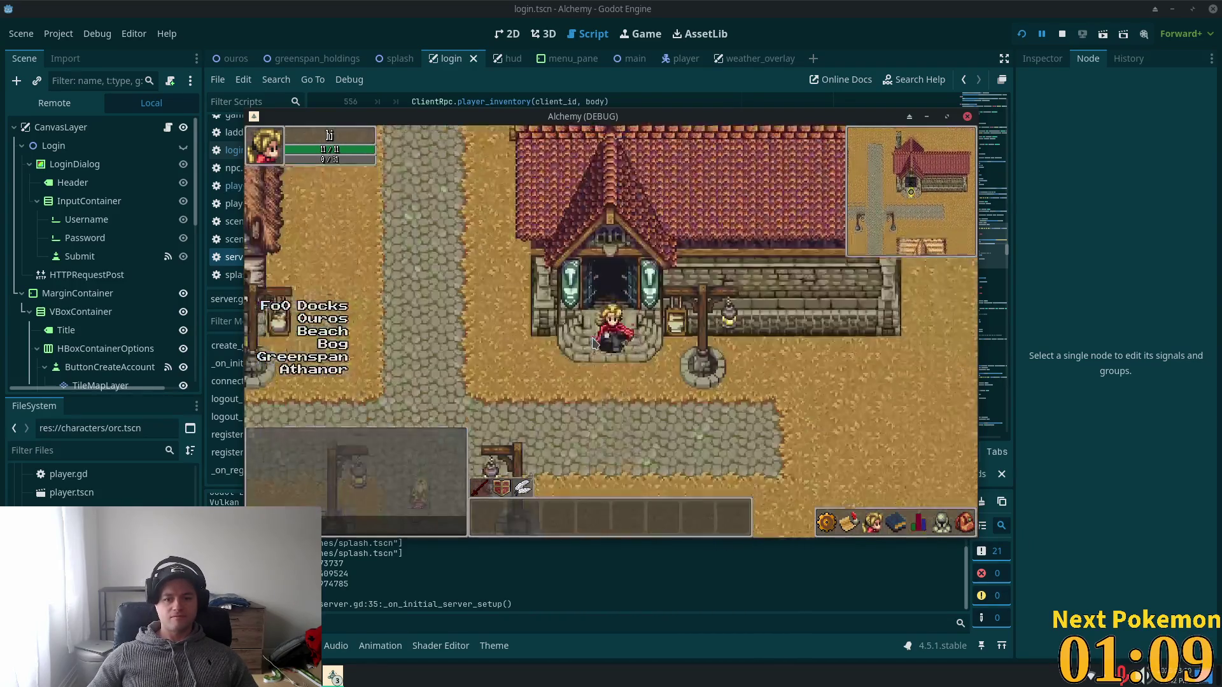
pyautogui.press('Left')
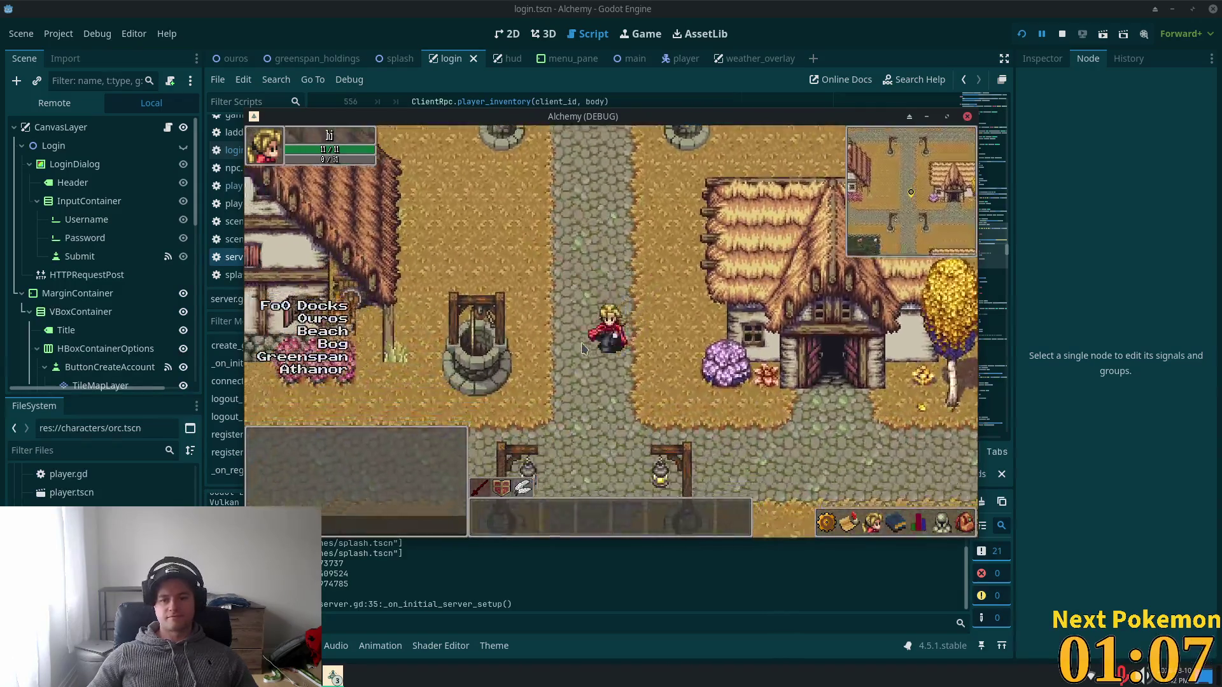
pyautogui.press('Left')
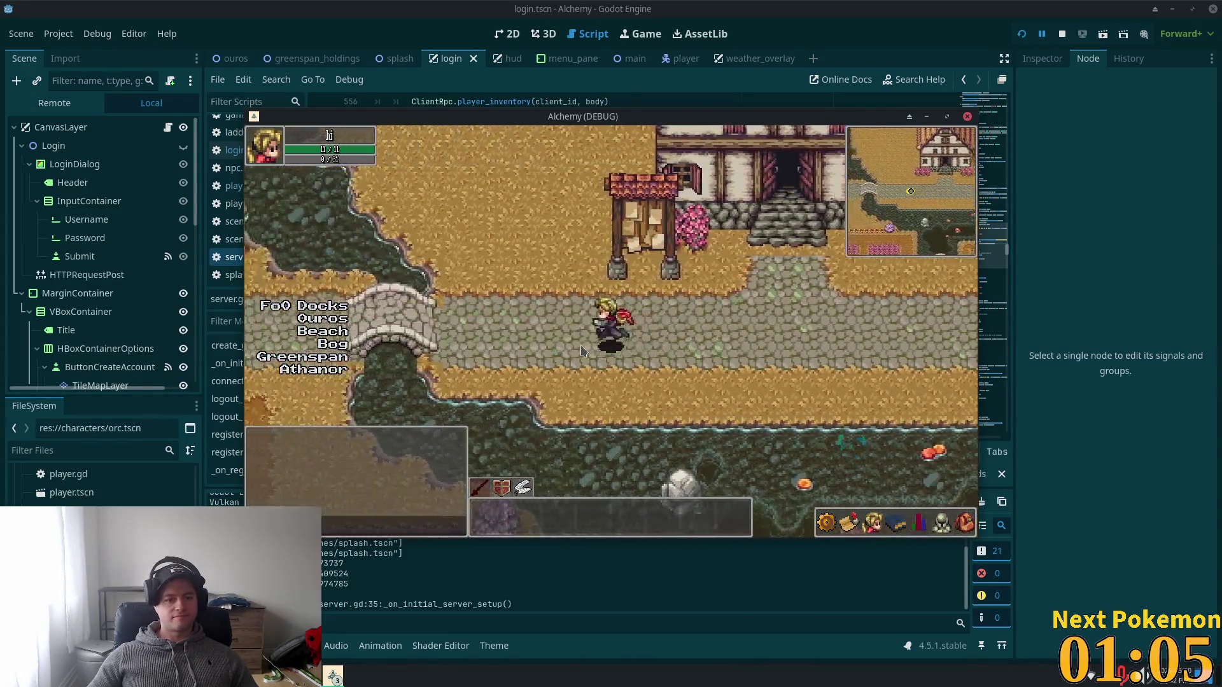
pyautogui.press('Left')
pyautogui.press('Down')
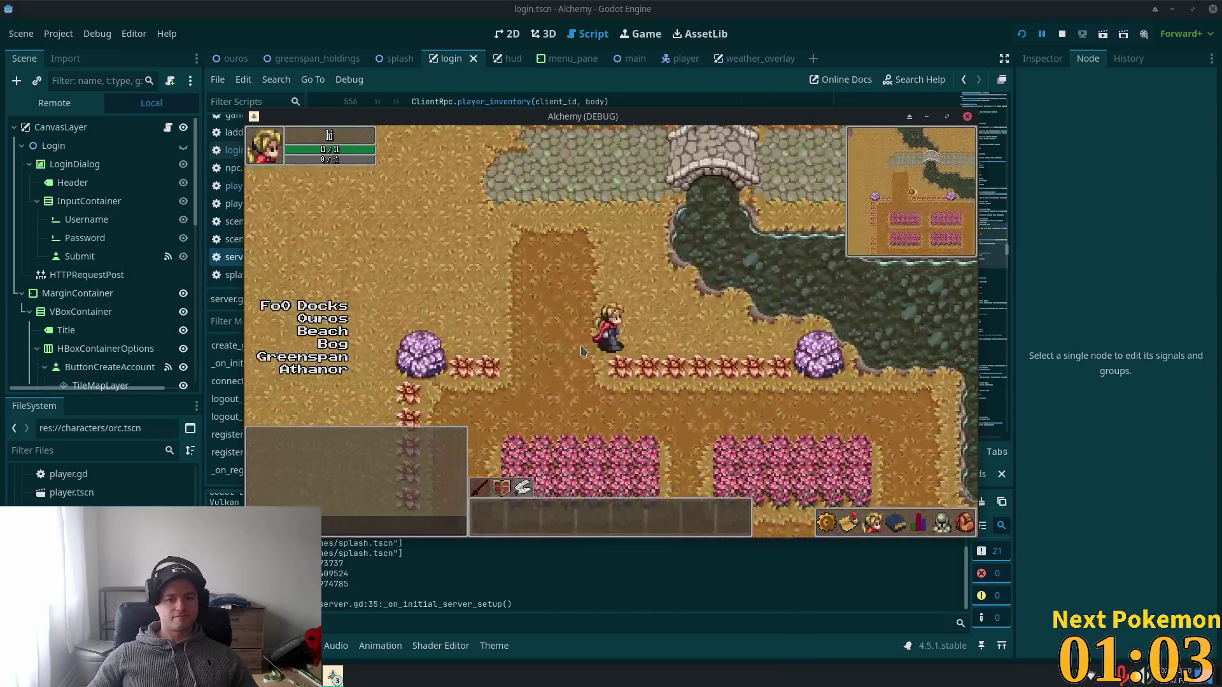
pyautogui.press('Right')
pyautogui.press('Down')
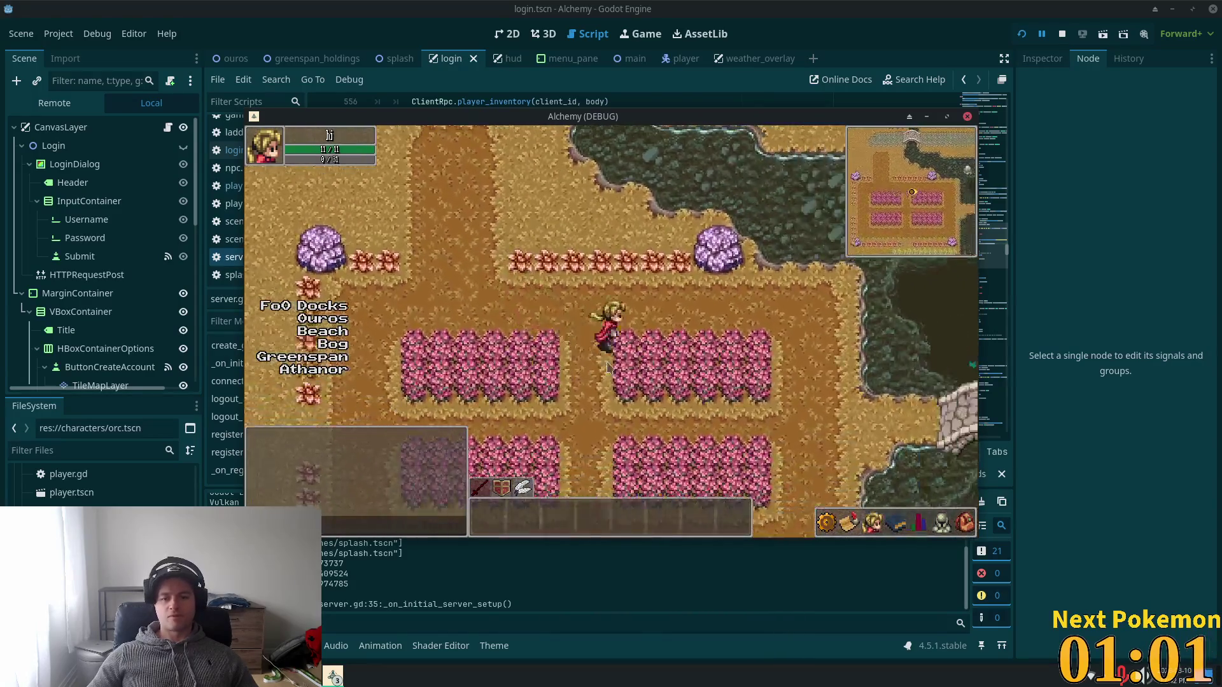
pyautogui.press('Right')
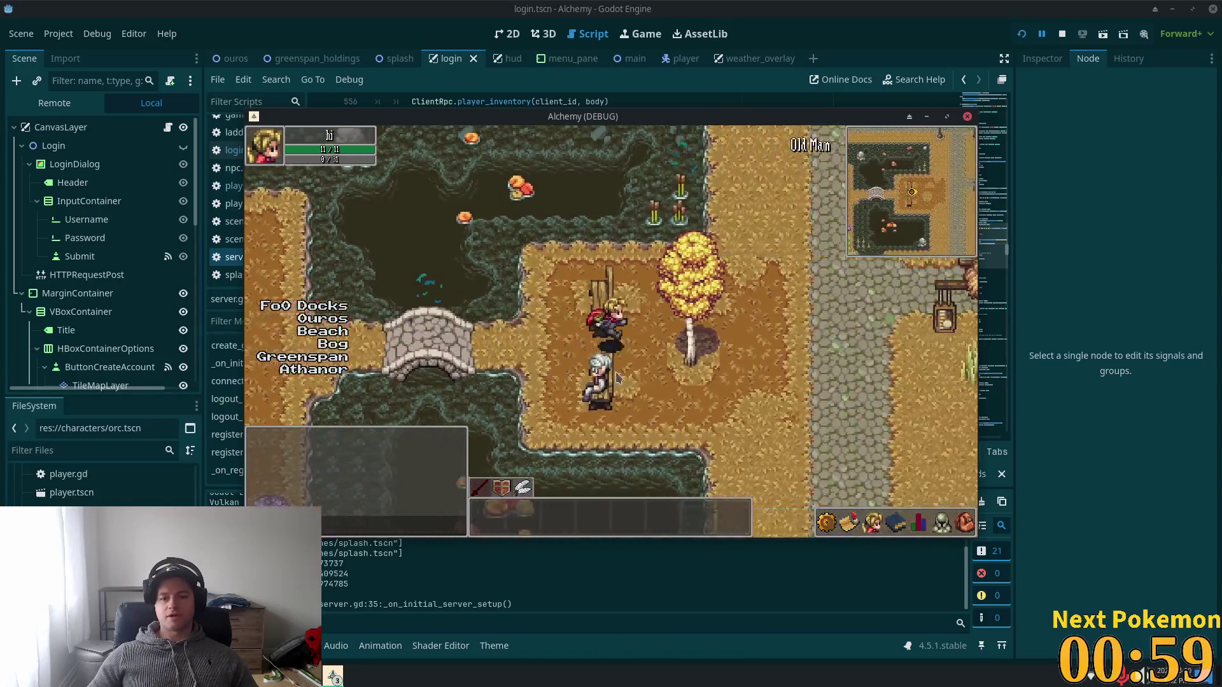
pyautogui.press('Up')
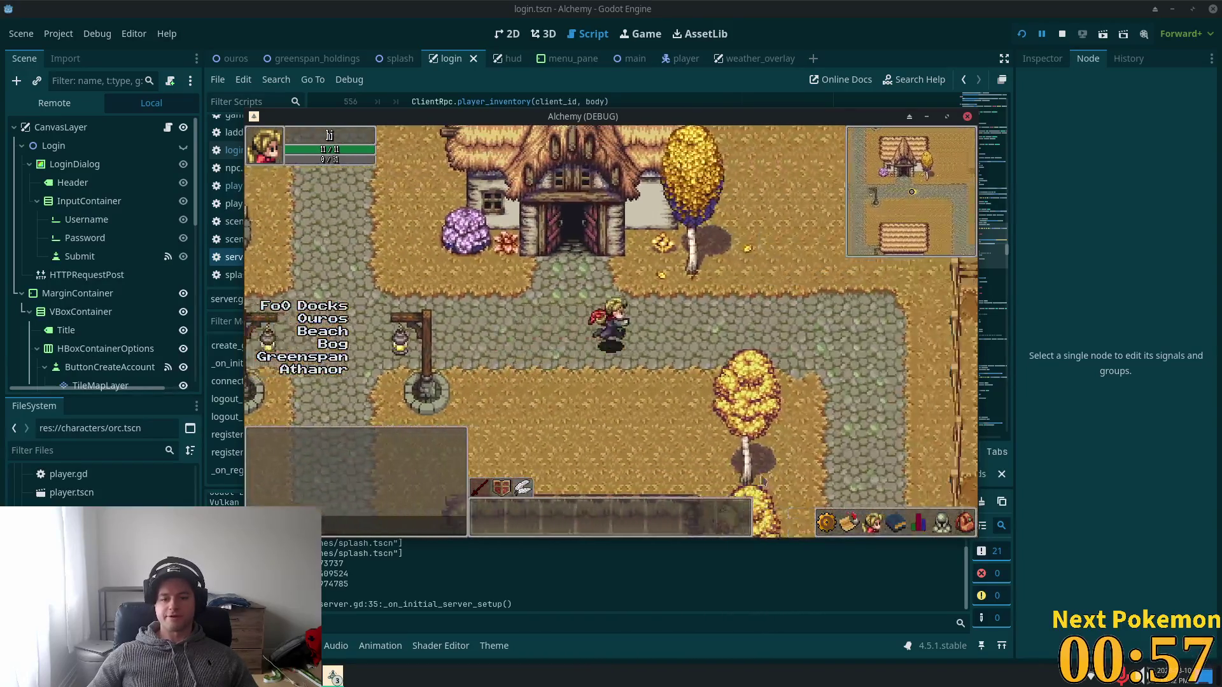
# View the friends and blocked list, then bring up the combat skills list.
pyautogui.click(872, 523)
pyautogui.click(848, 524)
pyautogui.press('Right')
pyautogui.click(848, 524)
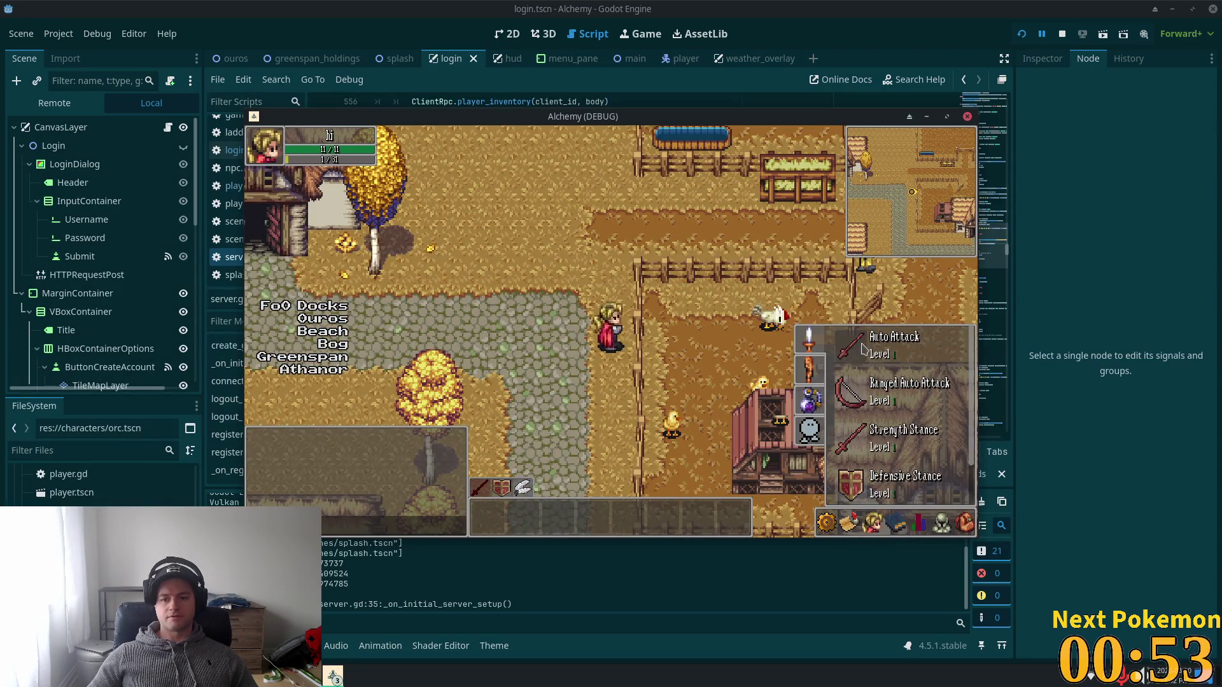
# Use Auto Attack on the cow in the pen and keep fighting until it dies.
pyautogui.click(862, 349)
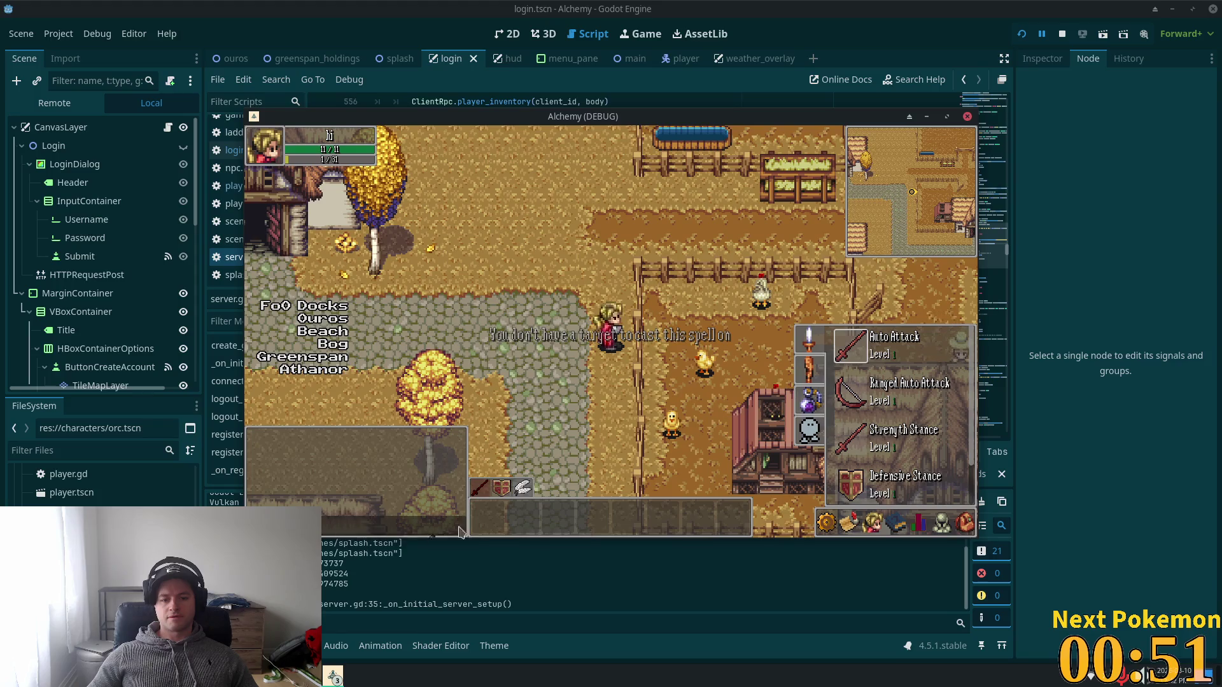
pyautogui.press('Up')
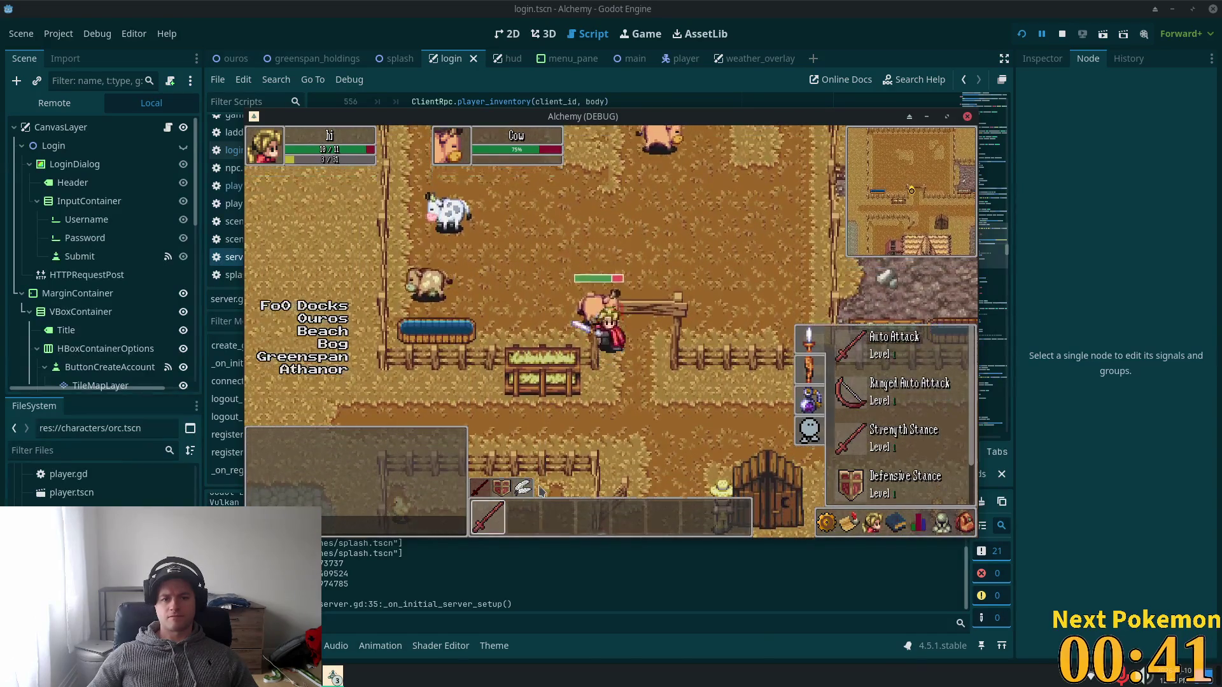
pyautogui.press('d')
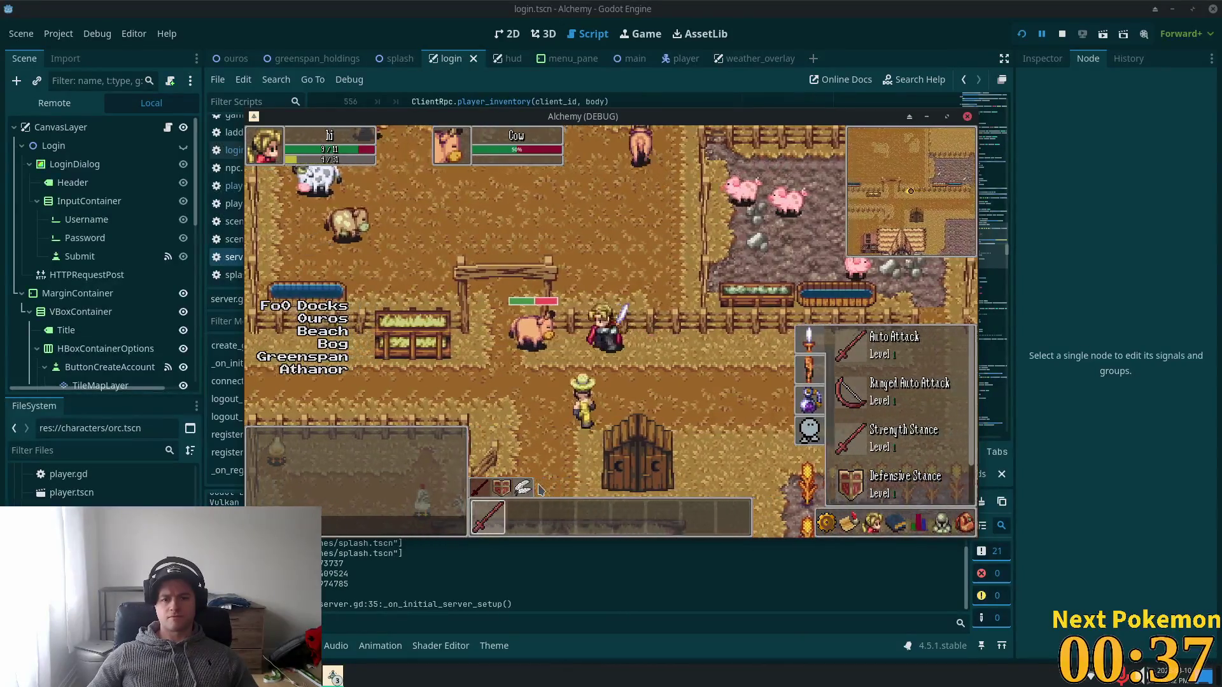
pyautogui.press('a')
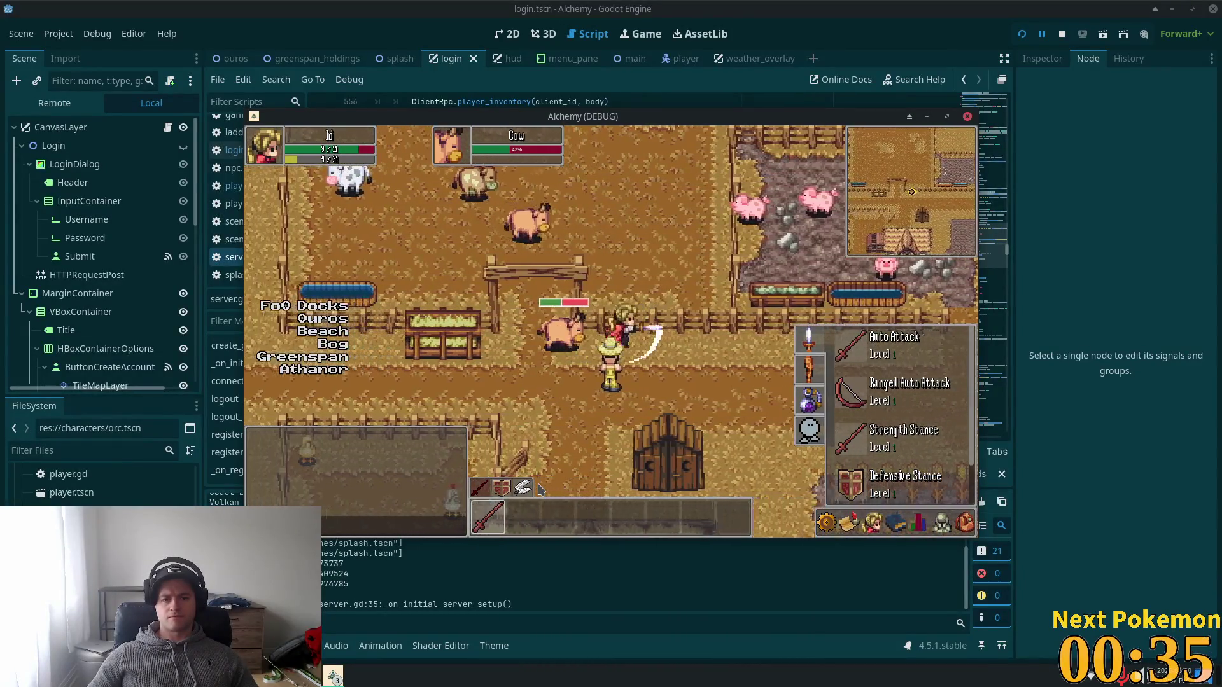
pyautogui.press('a')
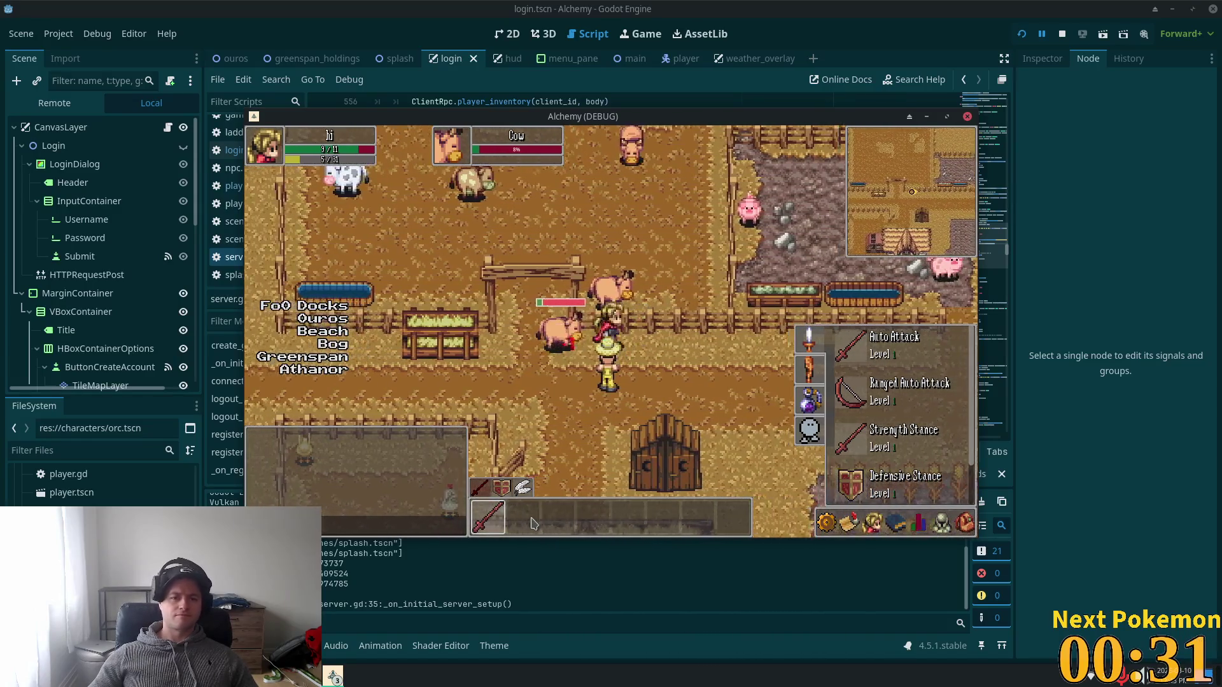
pyautogui.press('a')
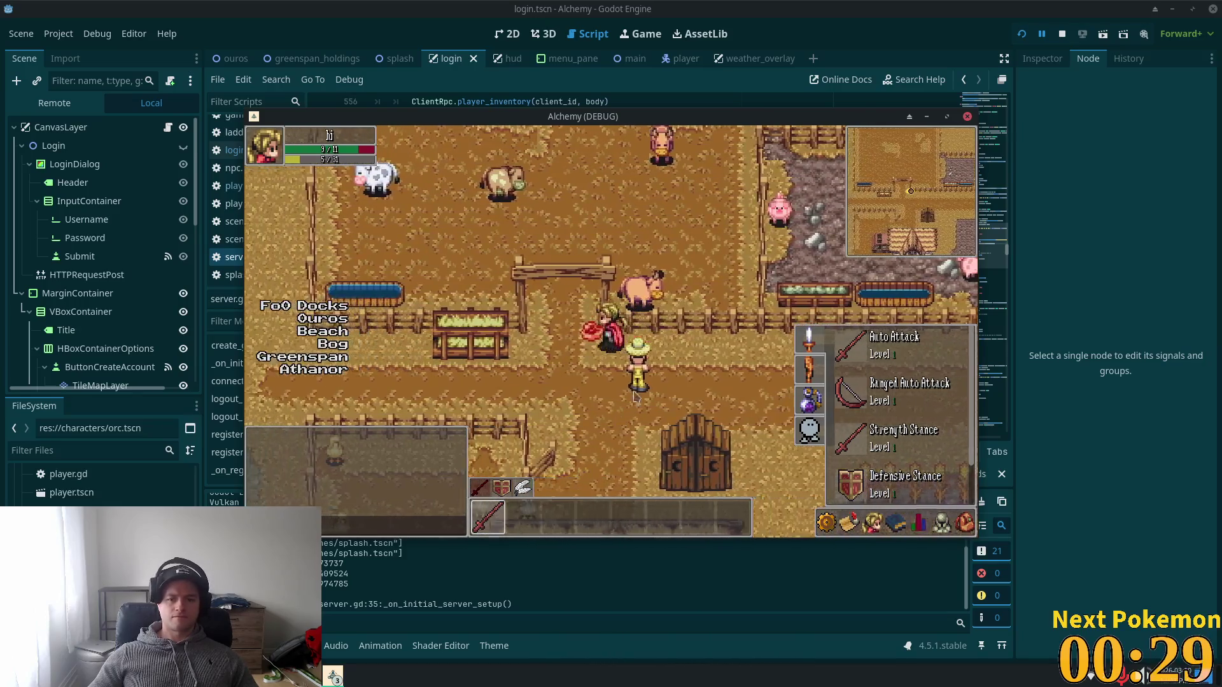
# Walk past the fence gate into the farmhouse and cook the Raw Beef on the stove.
pyautogui.press('a')
pyautogui.press('s')
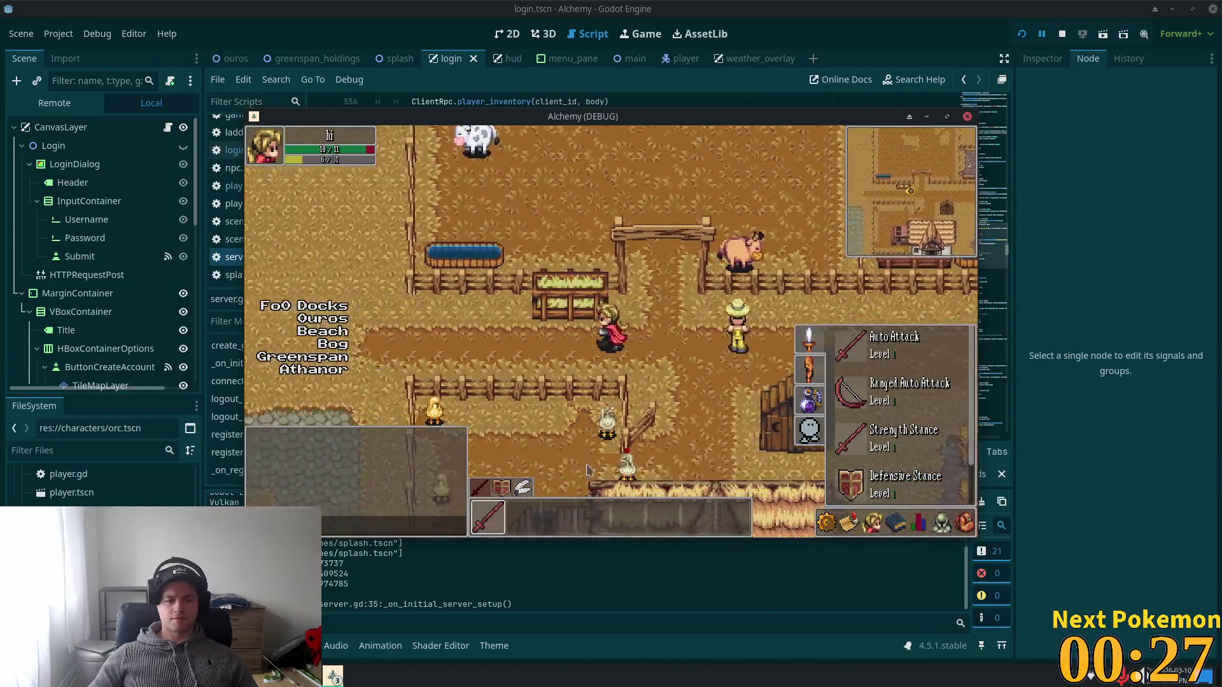
pyautogui.press('a')
pyautogui.press('s')
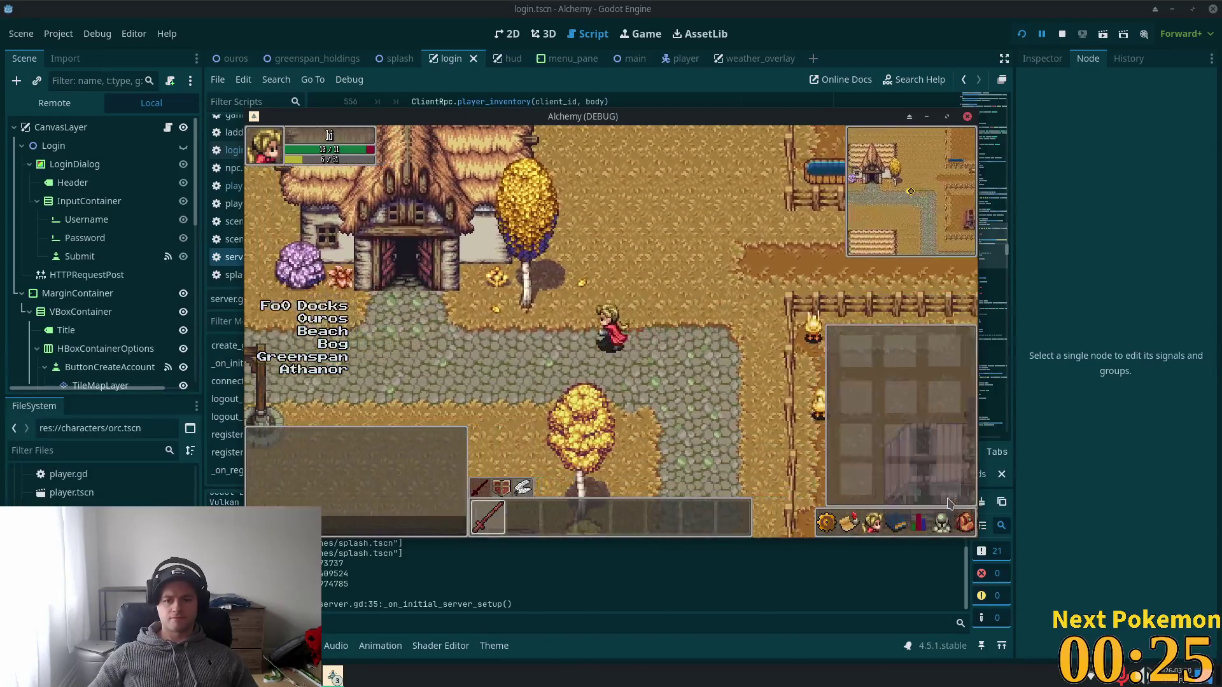
pyautogui.press('a')
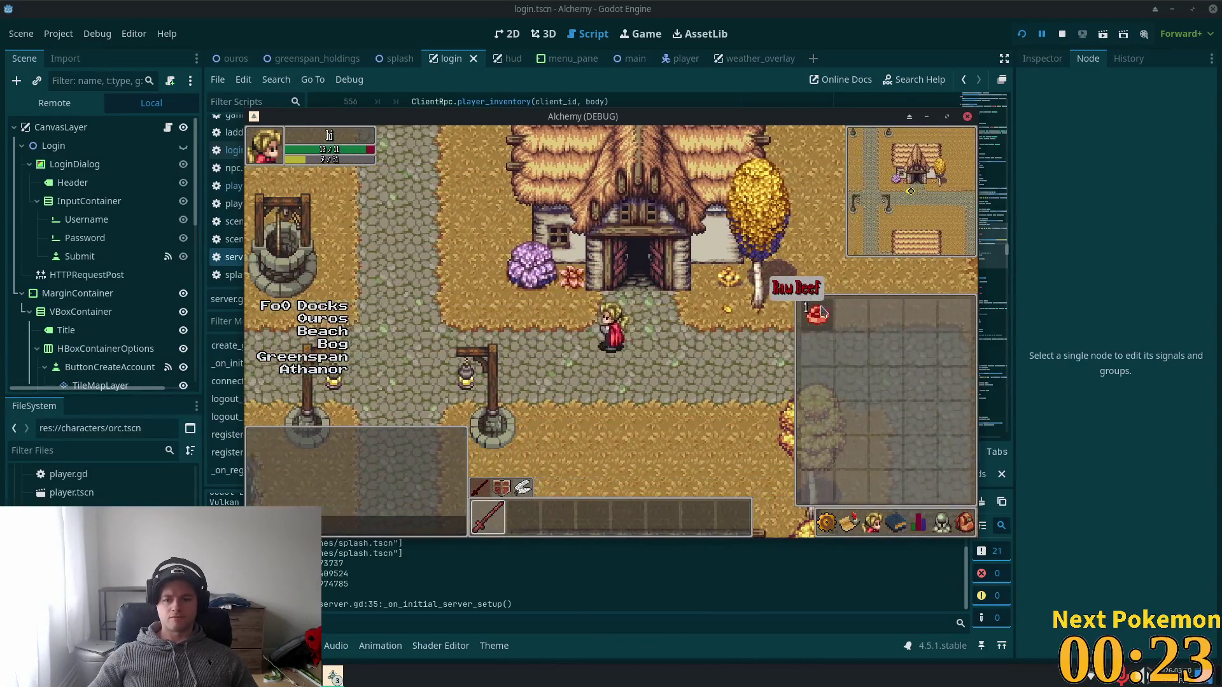
pyautogui.press('w')
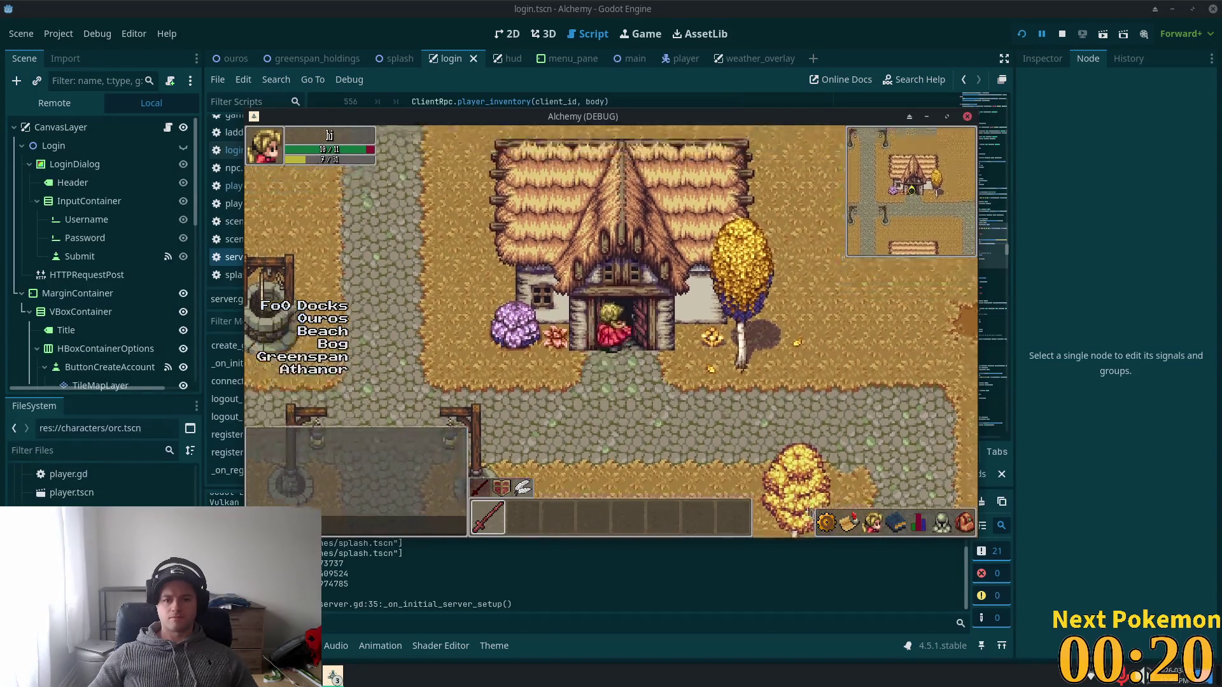
pyautogui.press('w')
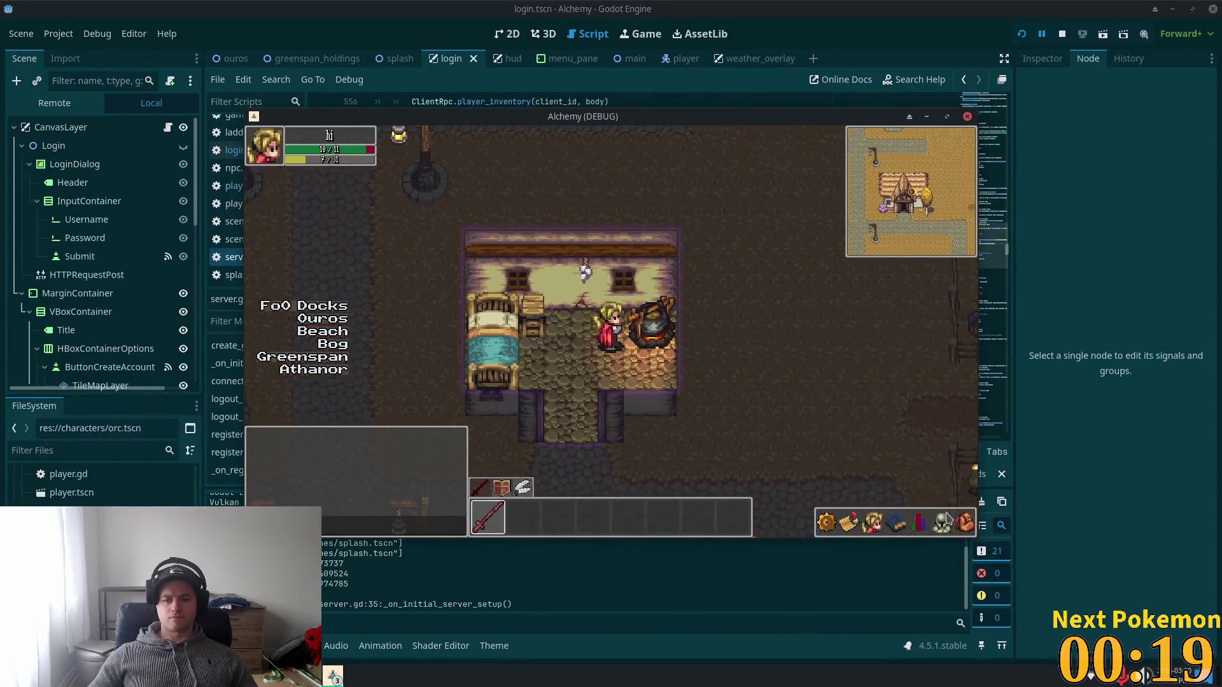
pyautogui.click(964, 523)
pyautogui.click(819, 322)
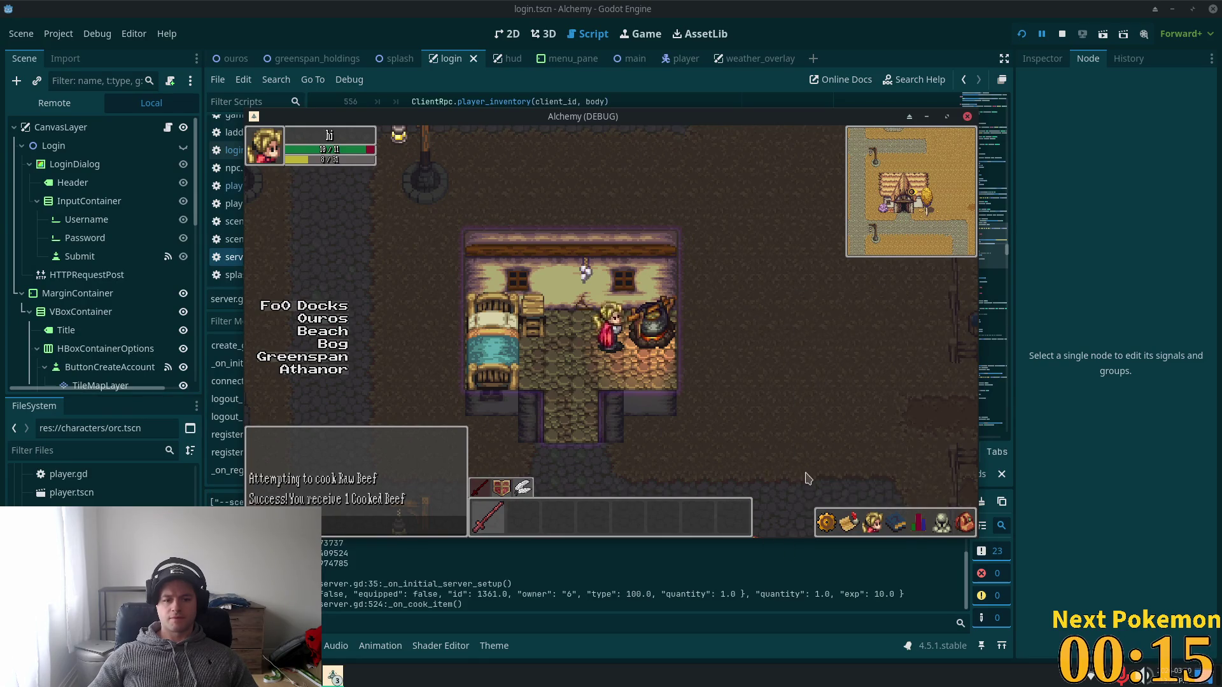
# Walk back out into the village and bring up the skills panel with experience totals.
pyautogui.press('s')
pyautogui.click(872, 523)
pyautogui.click(917, 523)
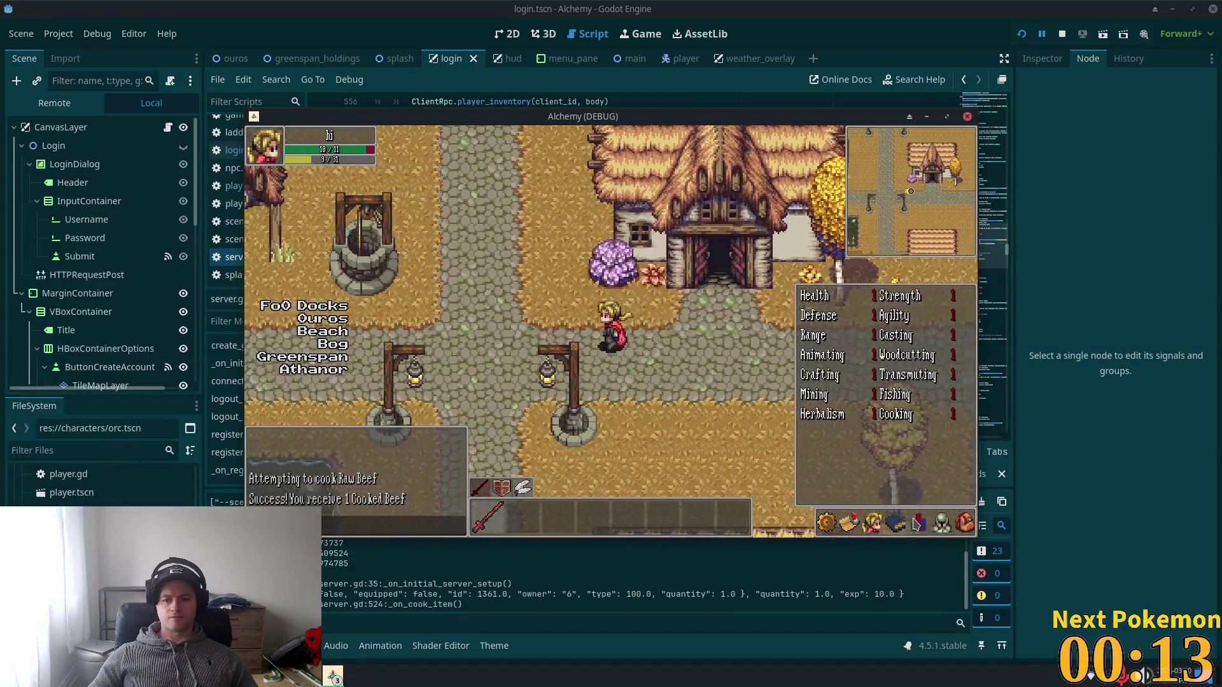
pyautogui.press('s')
pyautogui.press('a')
pyautogui.moveTo(838, 302)
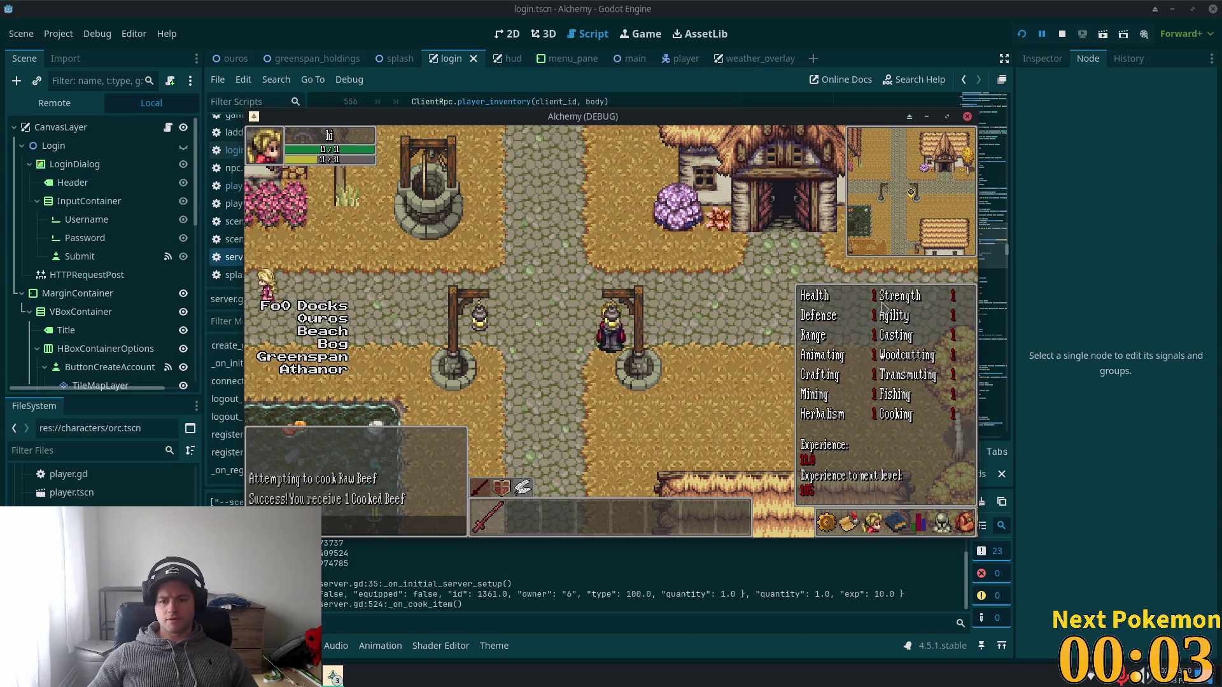
# Review the Abilities and Skills panels, close them, and walk up the cobblestone path.
pyautogui.press('Escape')
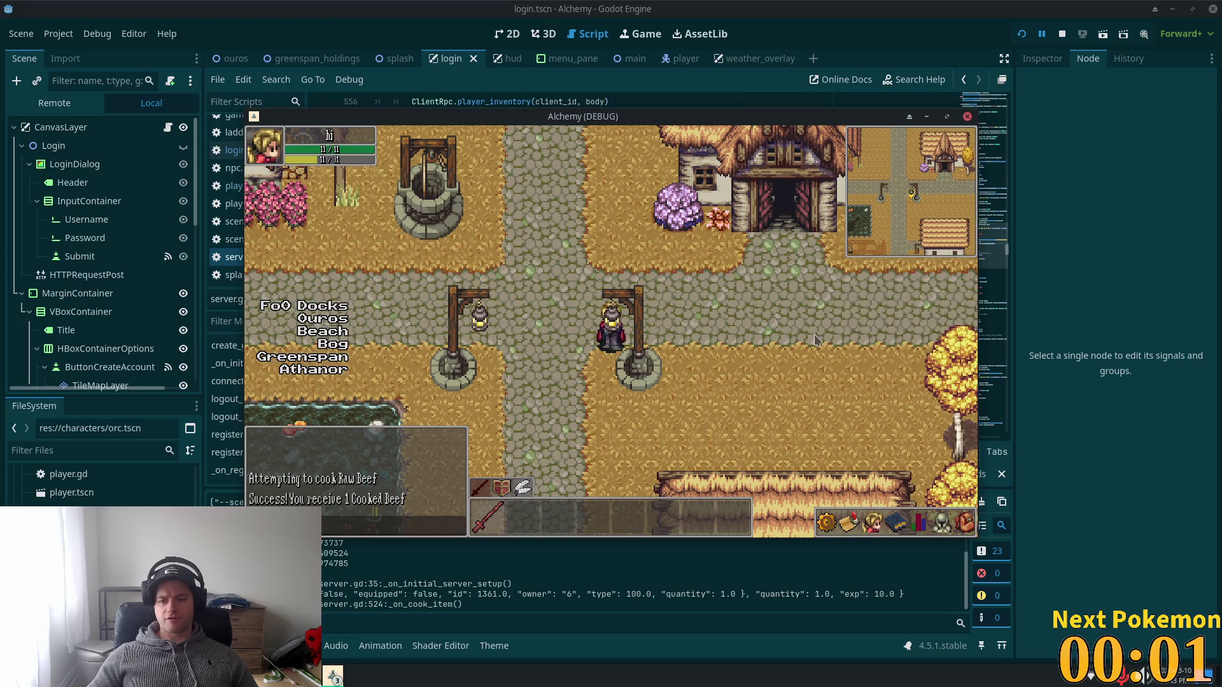
pyautogui.click(900, 533)
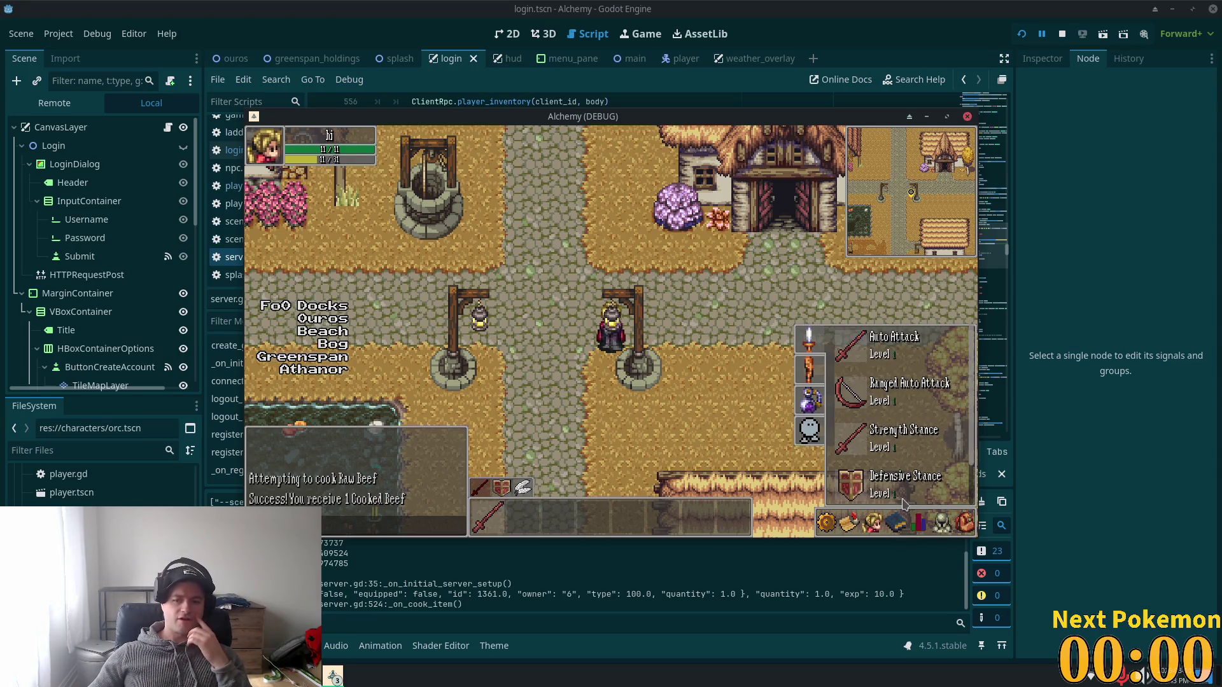
pyautogui.click(919, 523)
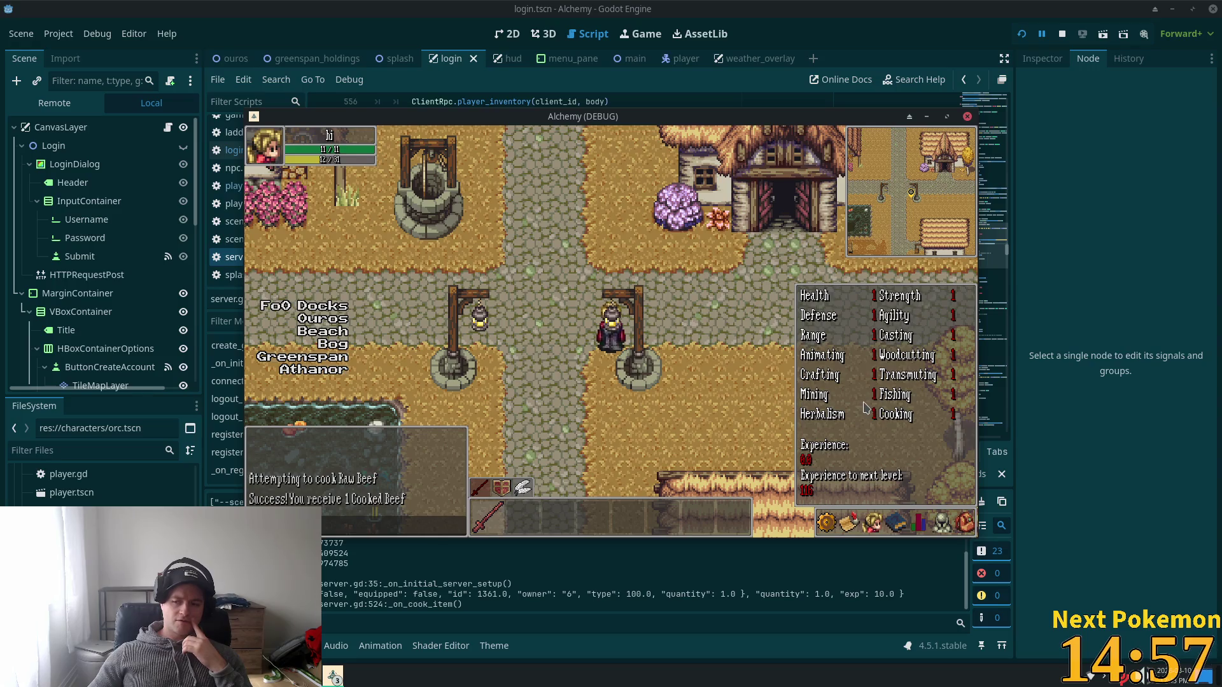
pyautogui.press('Escape')
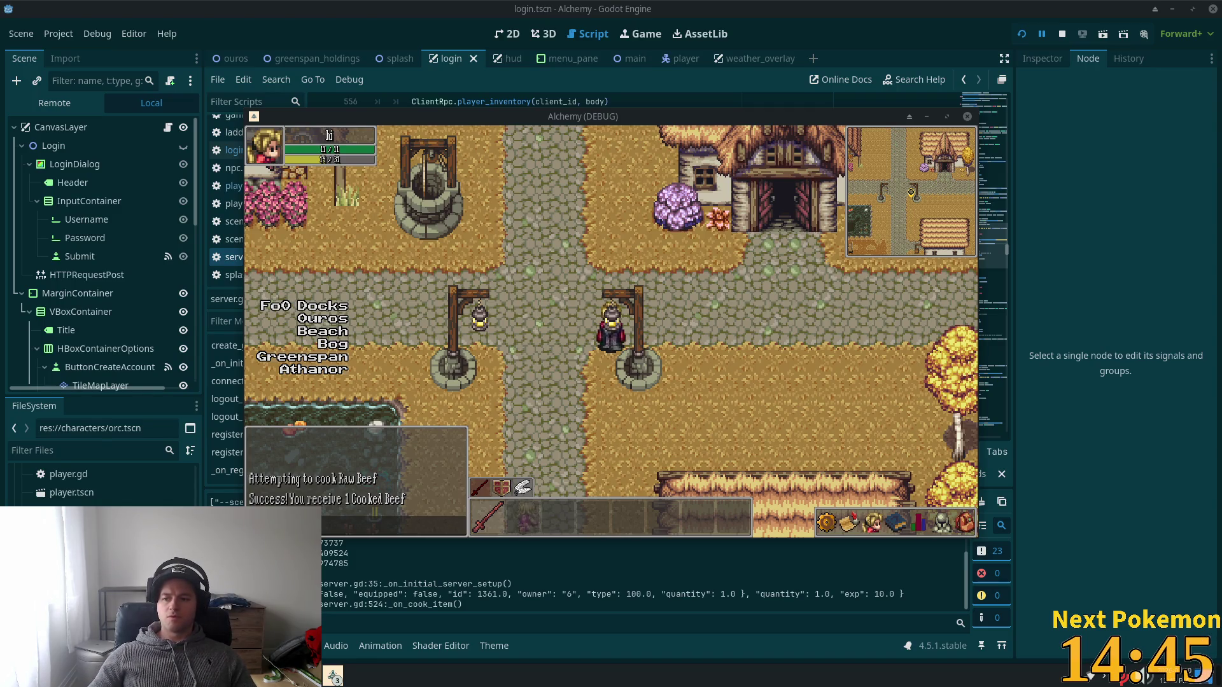
pyautogui.press('Up')
pyautogui.press('Up')
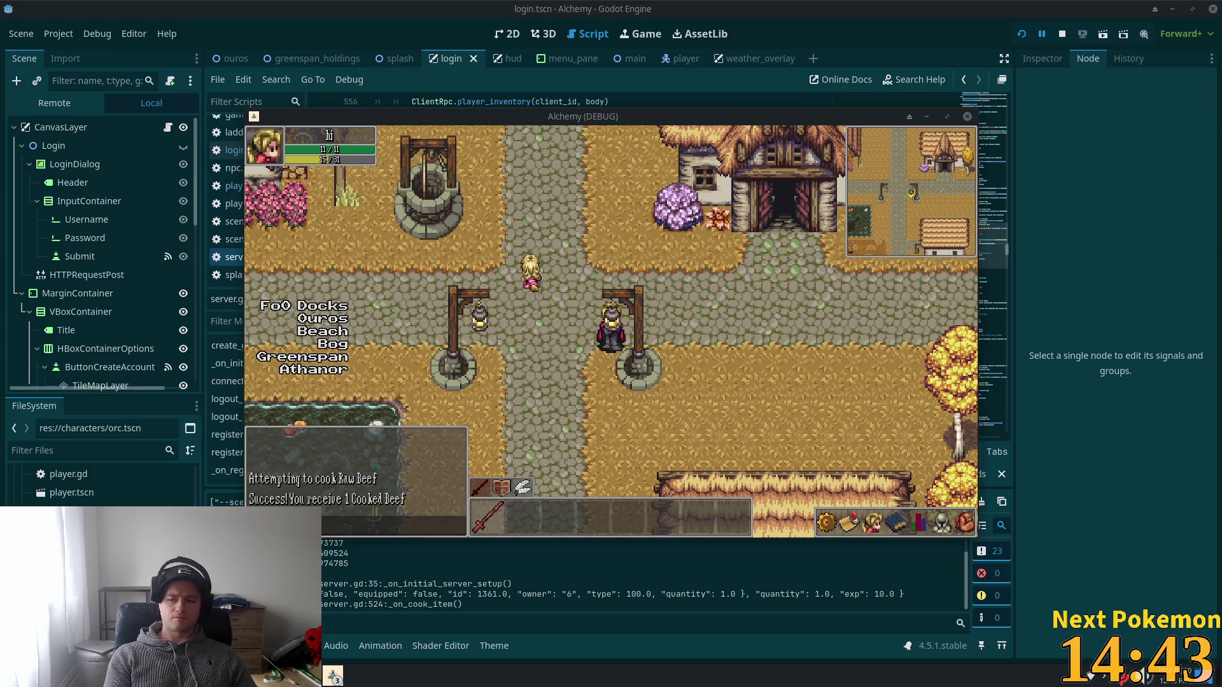
pyautogui.press('Up')
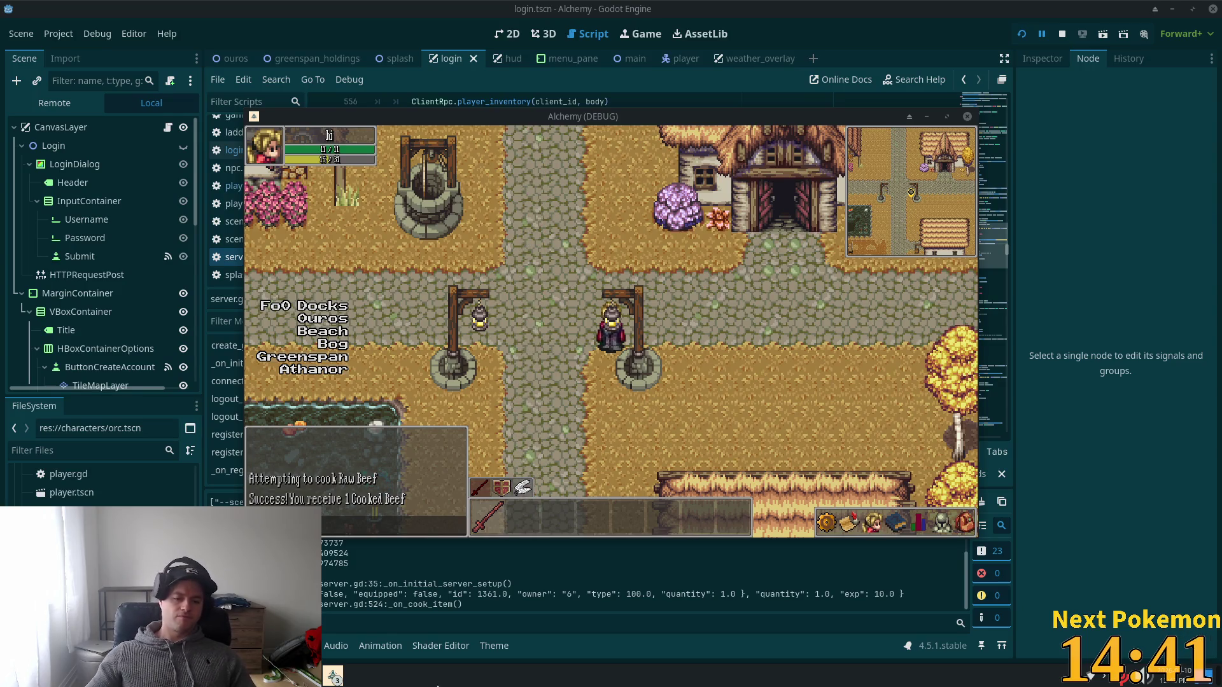
pyautogui.click(334, 676)
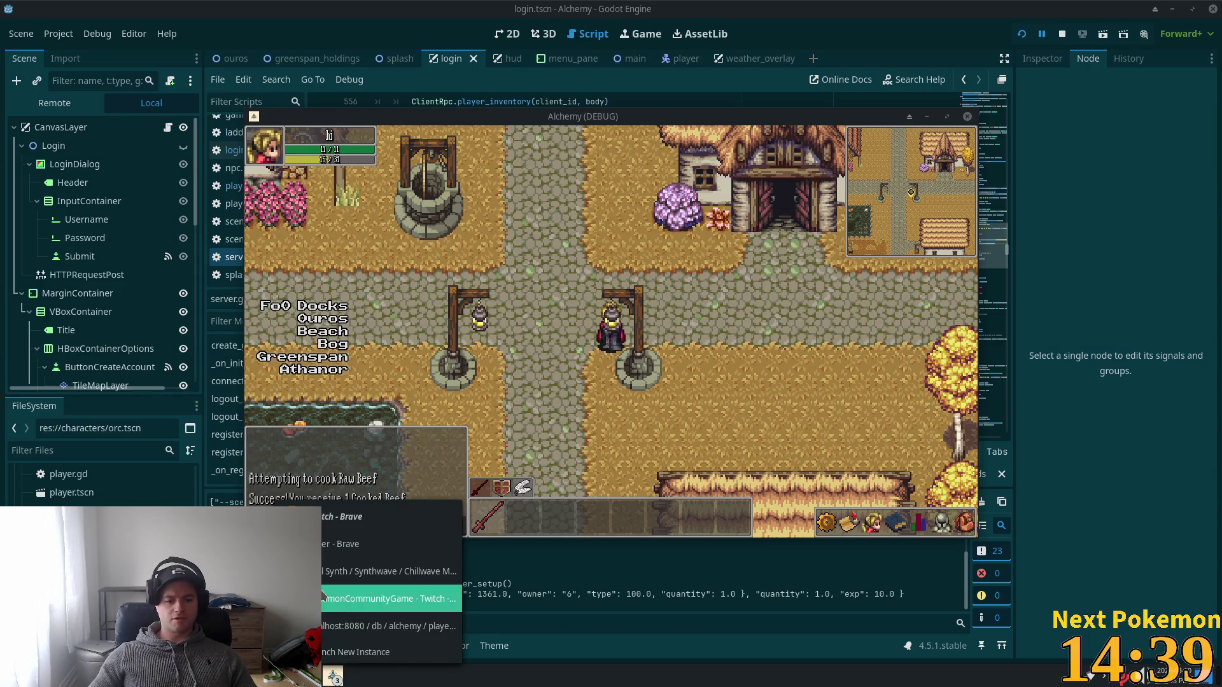
# View the Net Ball in the PokemonCommunityGame shop without selling it, then return to Alchemy.
pyautogui.click(382, 595)
pyautogui.click(432, 148)
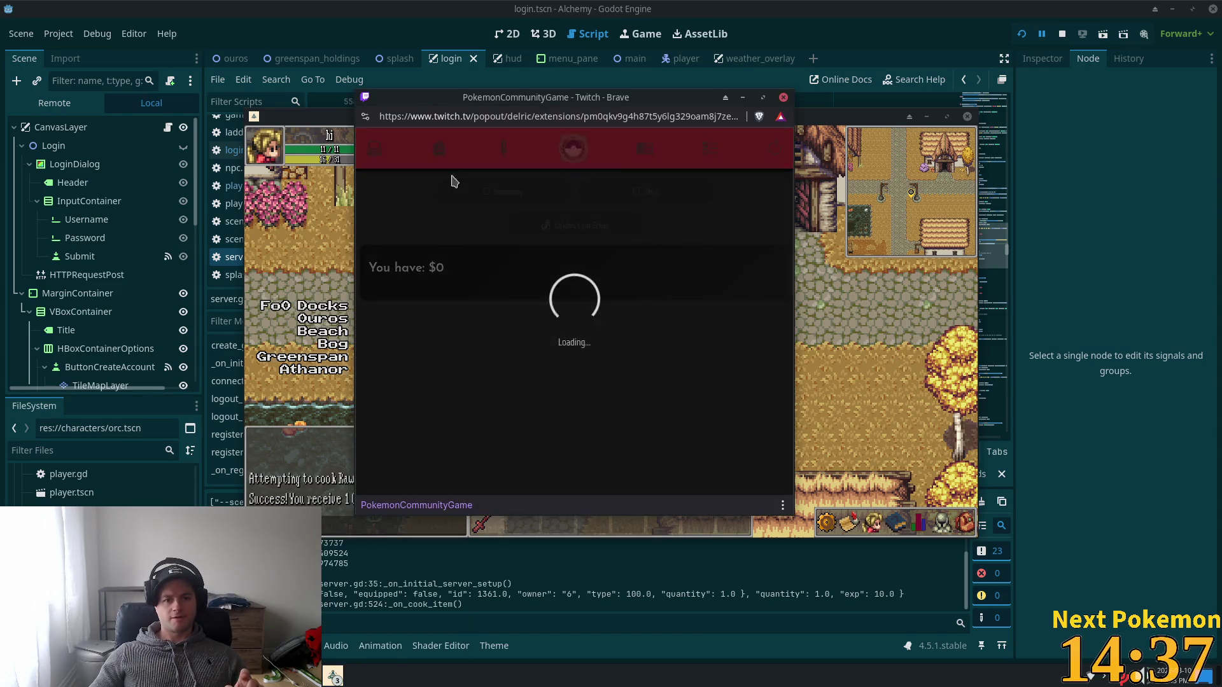
pyautogui.scroll(-1, 577, 395)
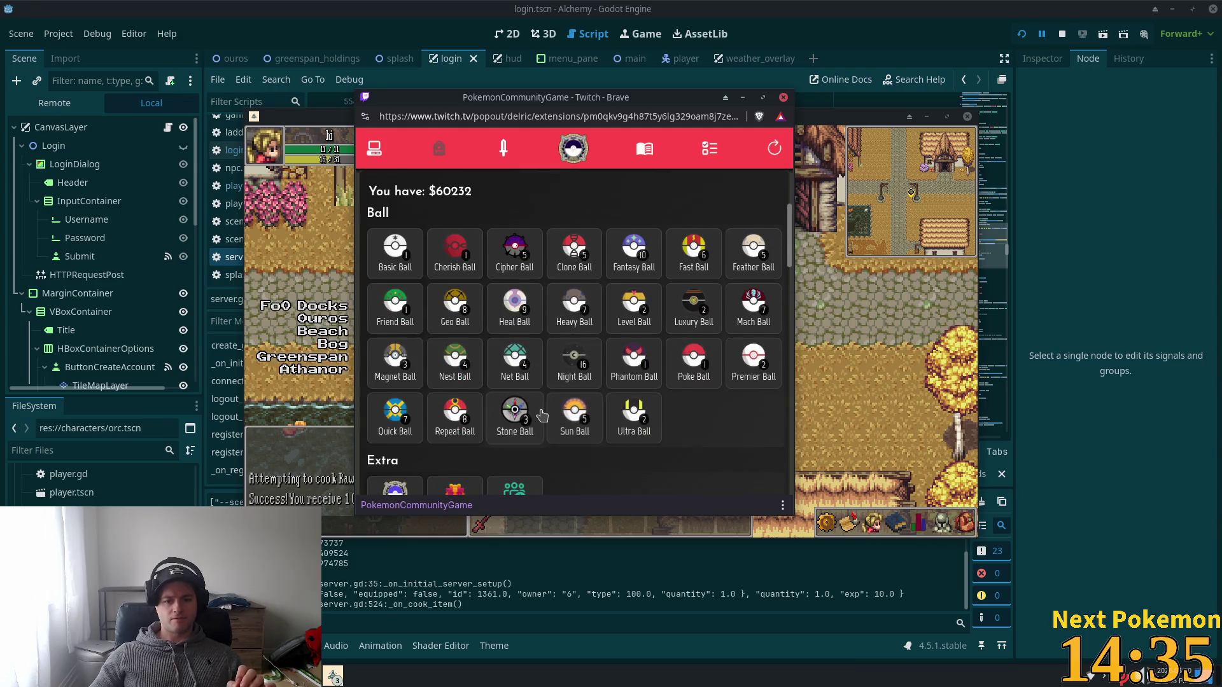
pyautogui.click(514, 362)
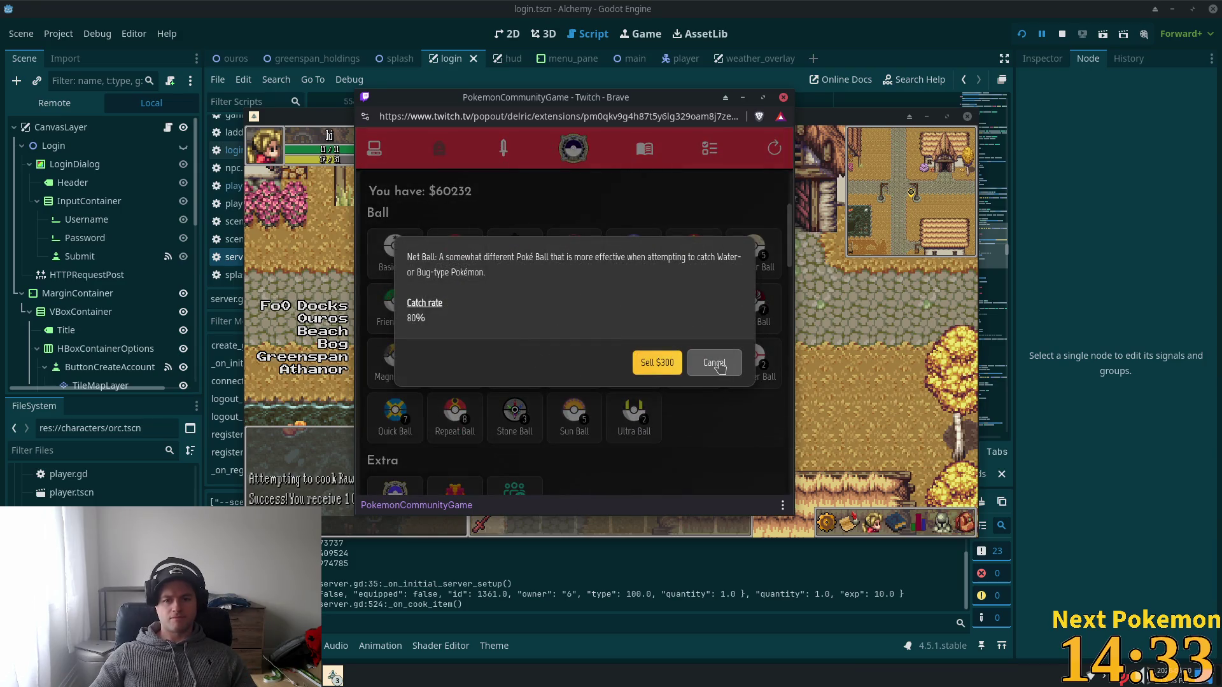
pyautogui.click(715, 363)
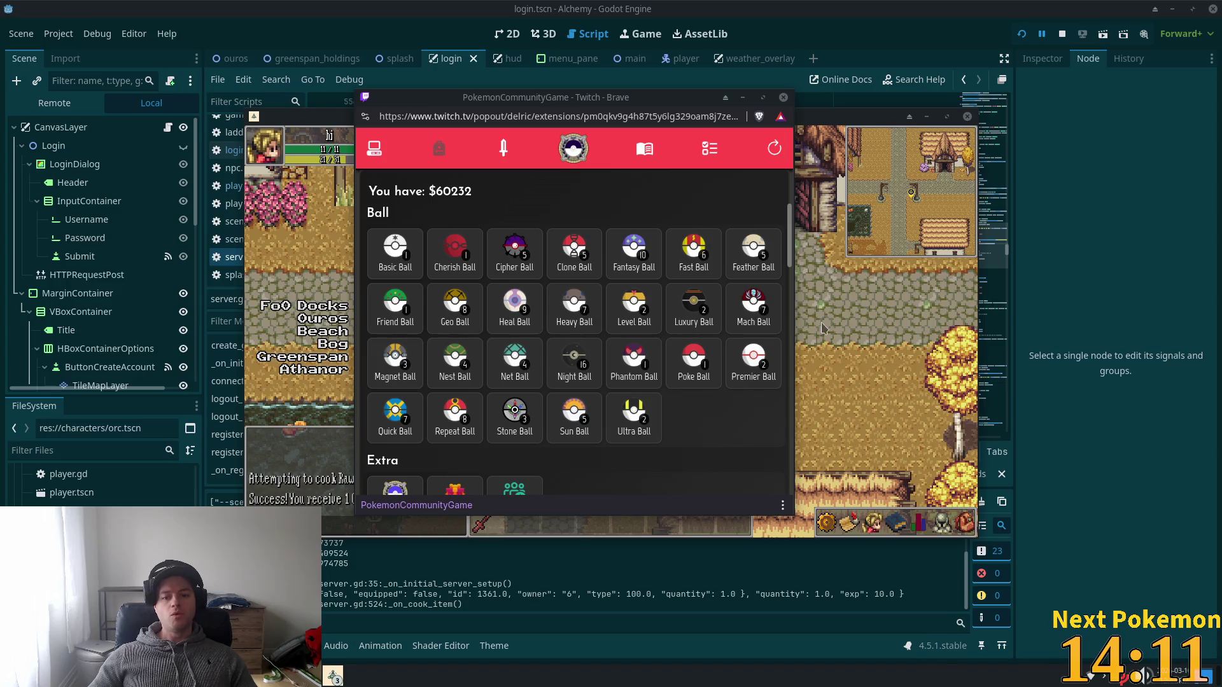
pyautogui.click(341, 274)
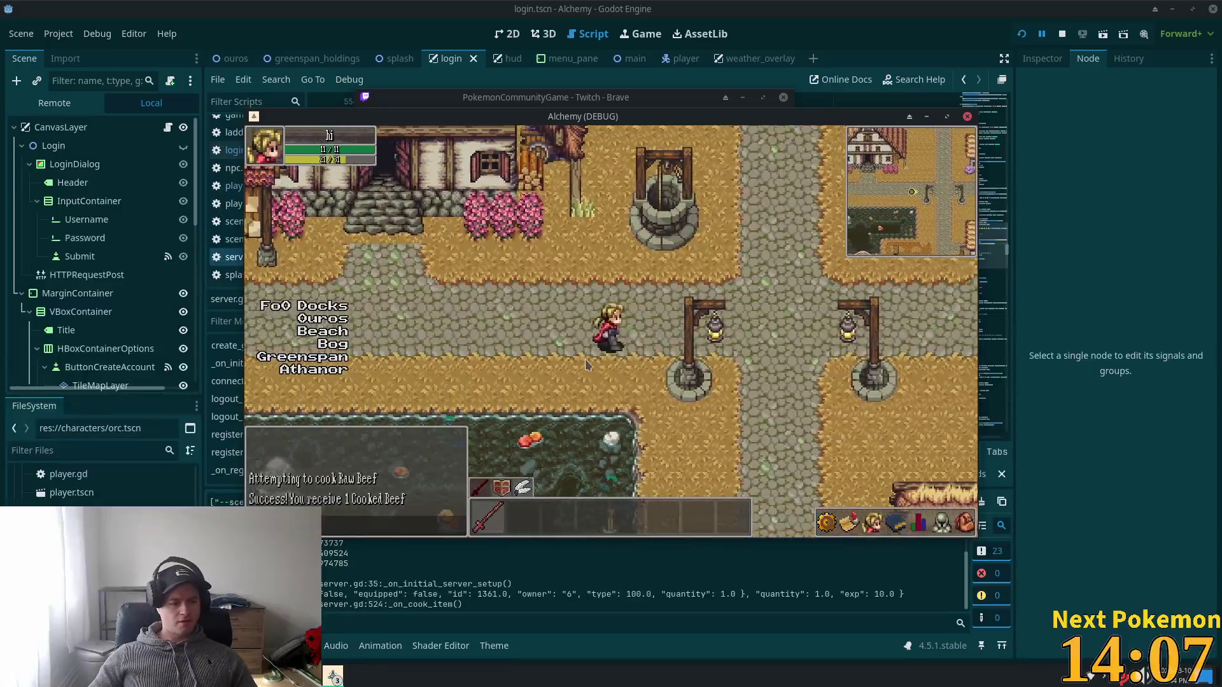
# Check the friends and skills panels, then walk down-left from the house onto the road.
pyautogui.click(846, 528)
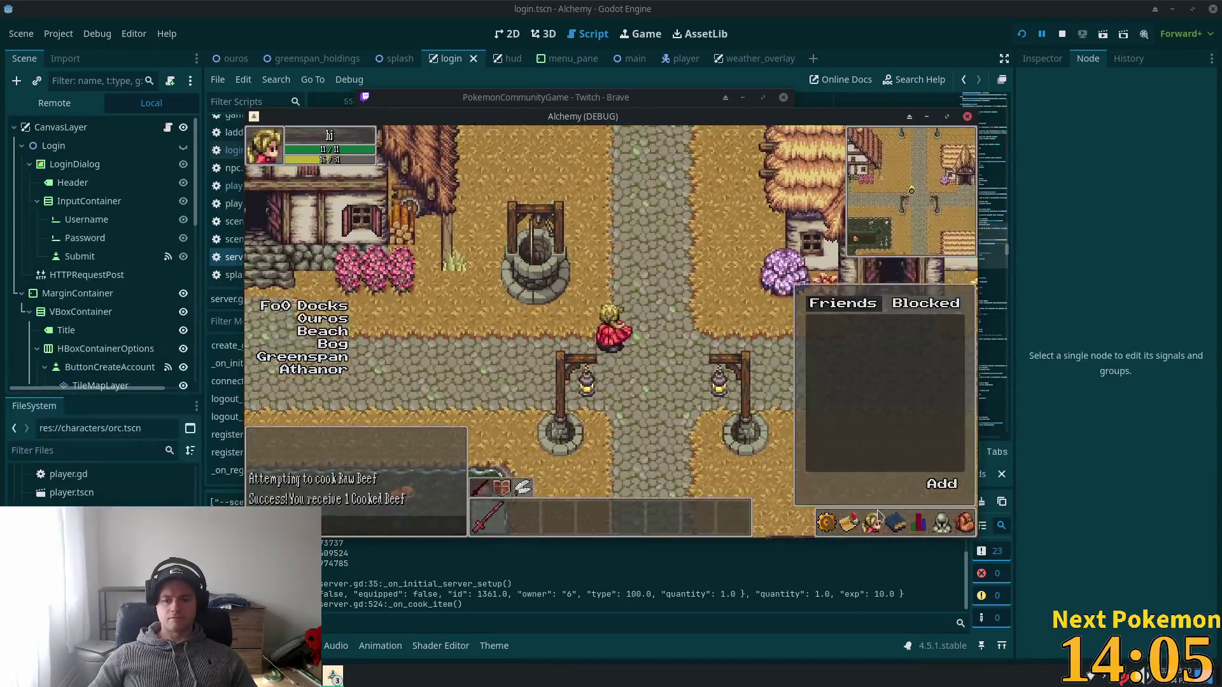
pyautogui.click(916, 524)
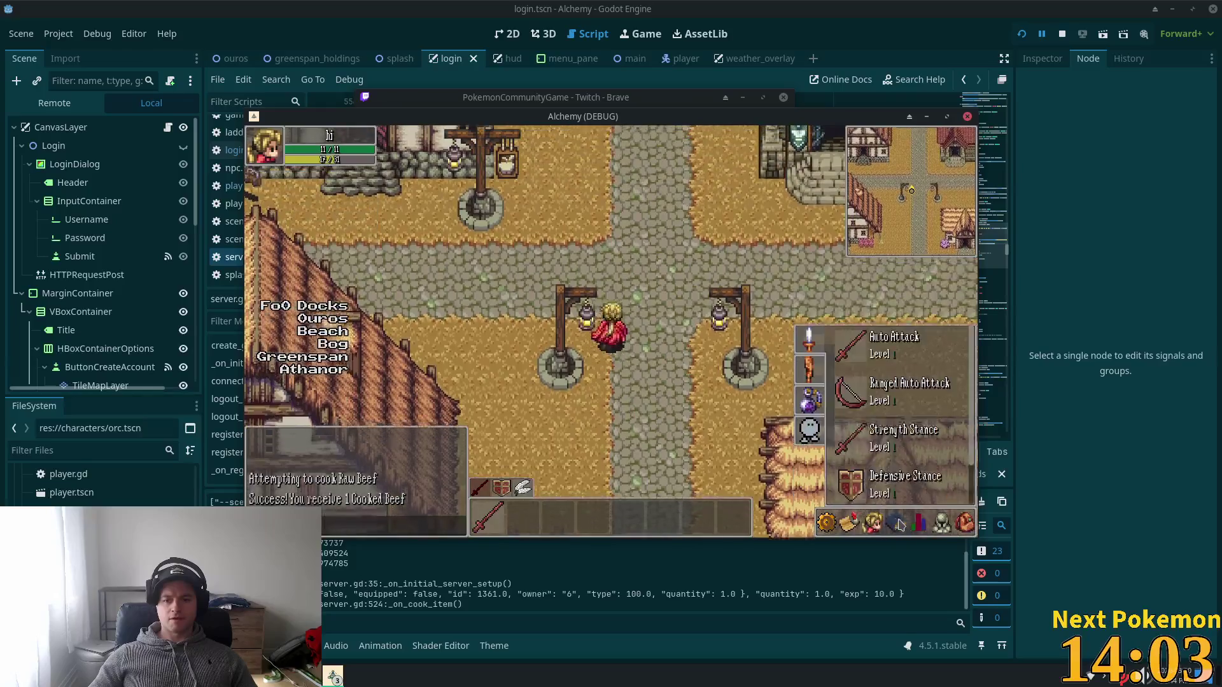
pyautogui.click(915, 524)
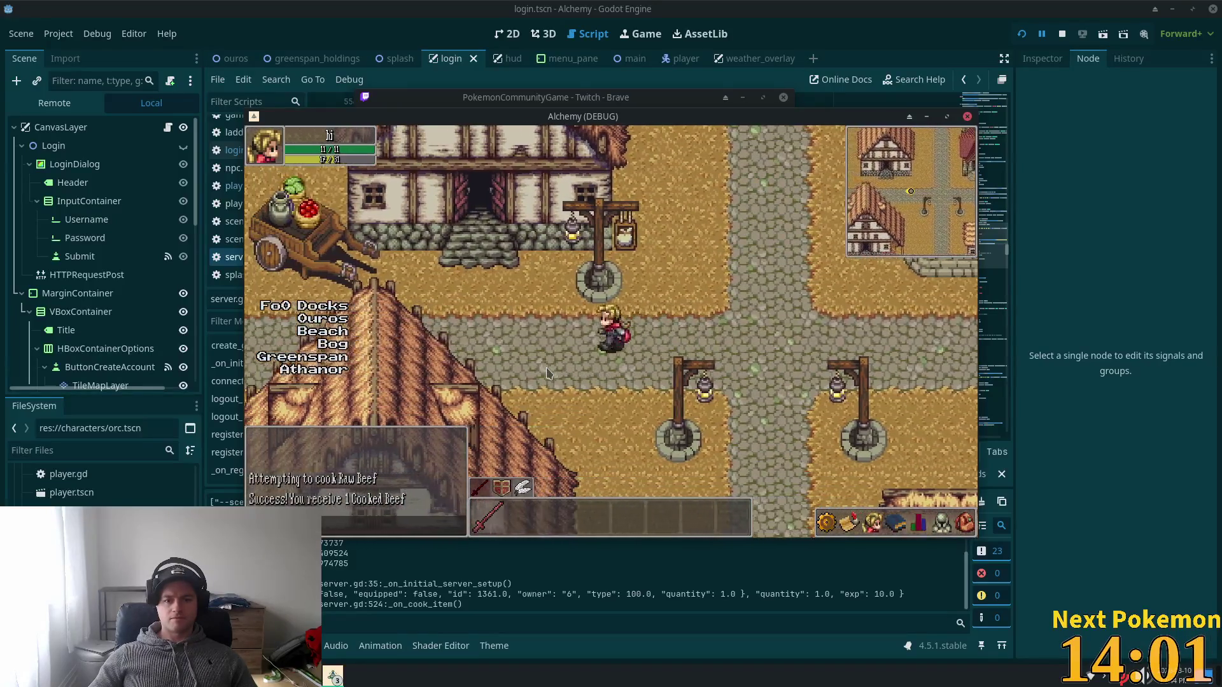
pyautogui.press('Left')
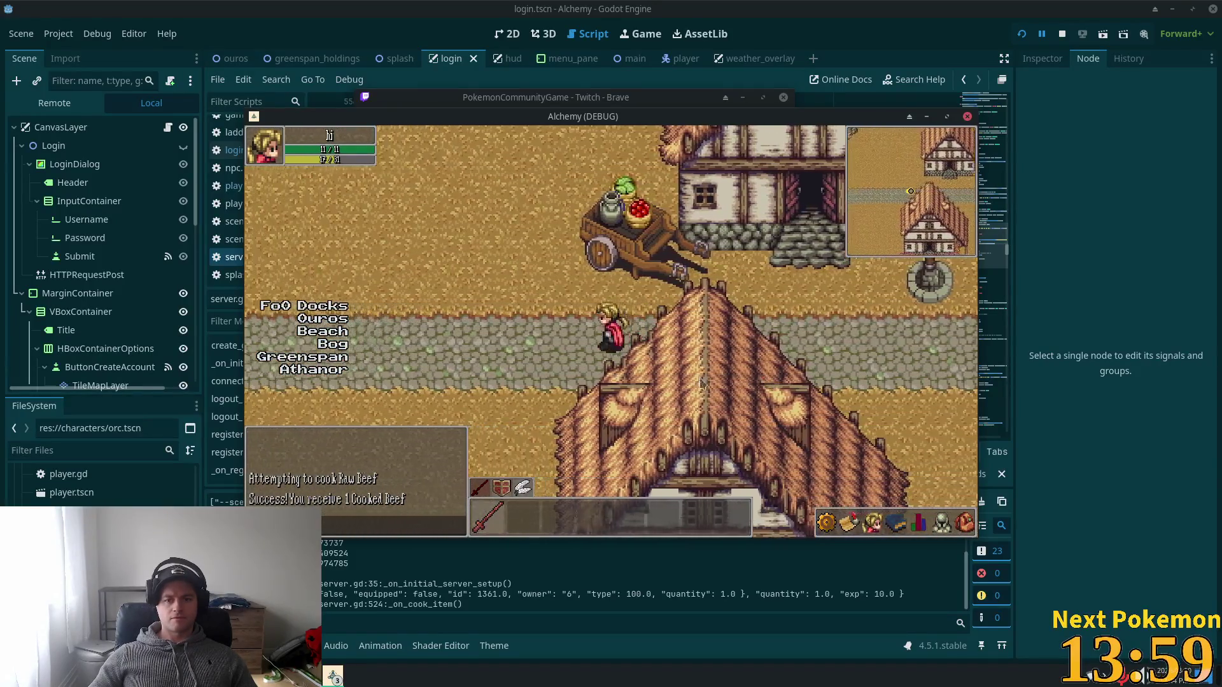
pyautogui.press('Down')
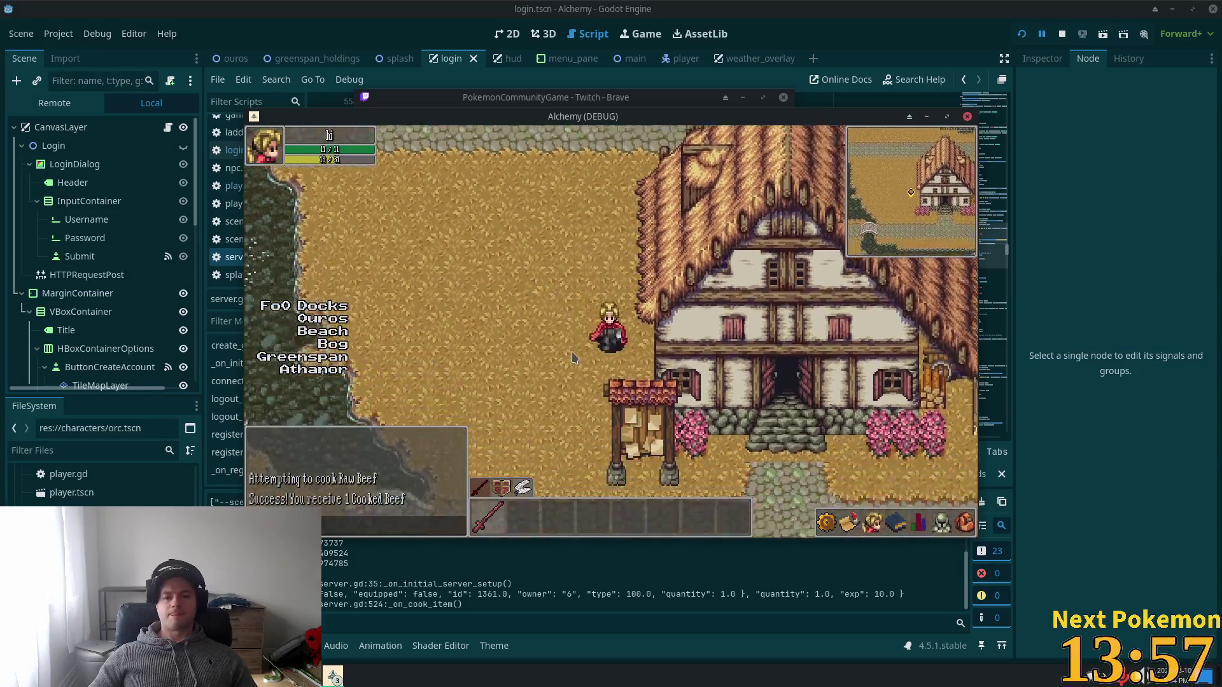
pyautogui.press('Down')
pyautogui.press('Left')
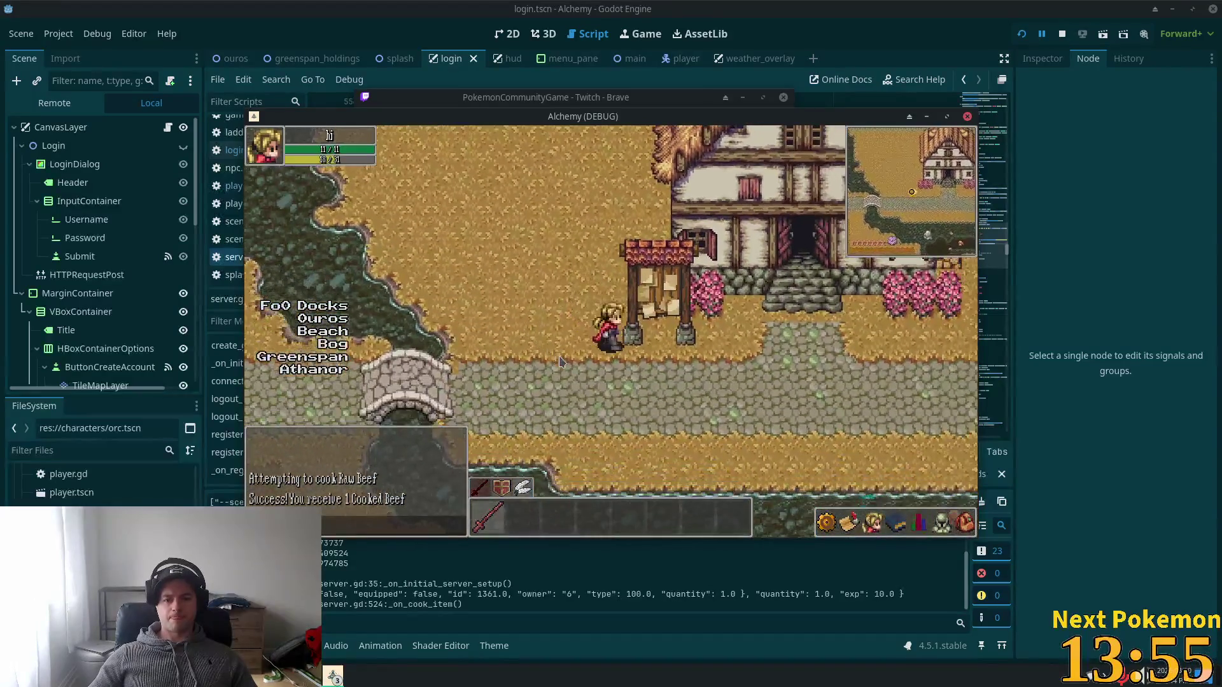
pyautogui.press('Down')
pyautogui.press('Right')
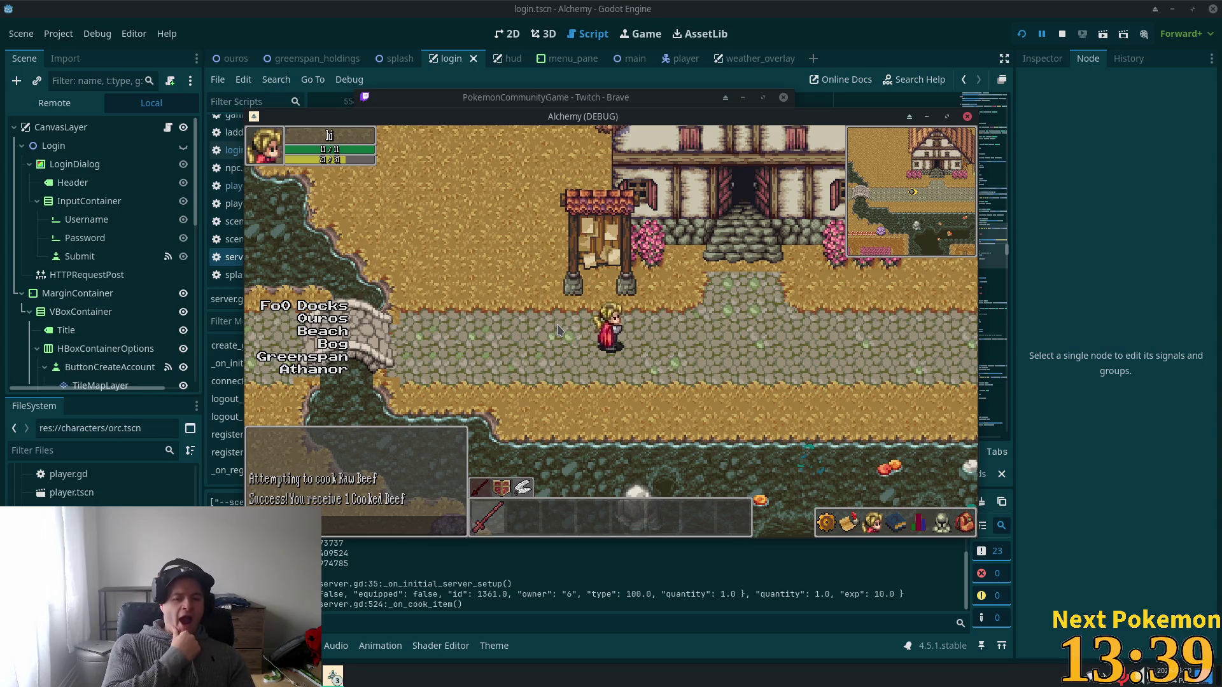
# Walk through the well-and-lamppost square to the river bridge, then return to the script editor.
pyautogui.press('Right')
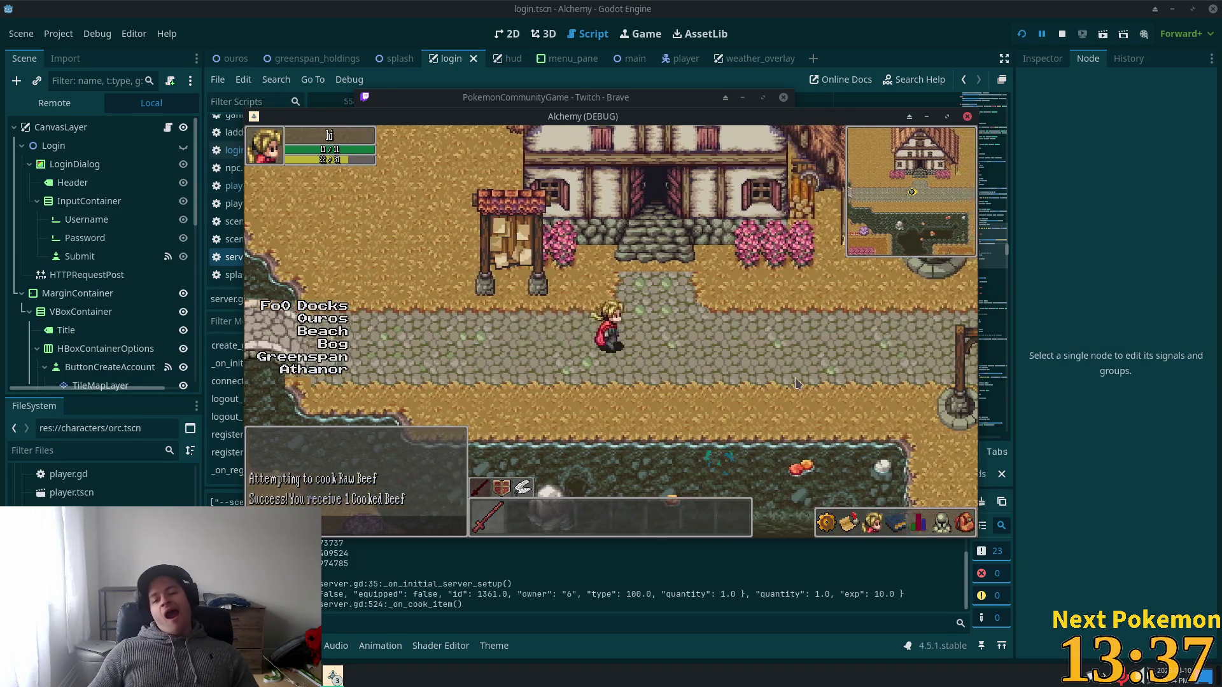
pyautogui.press('Right')
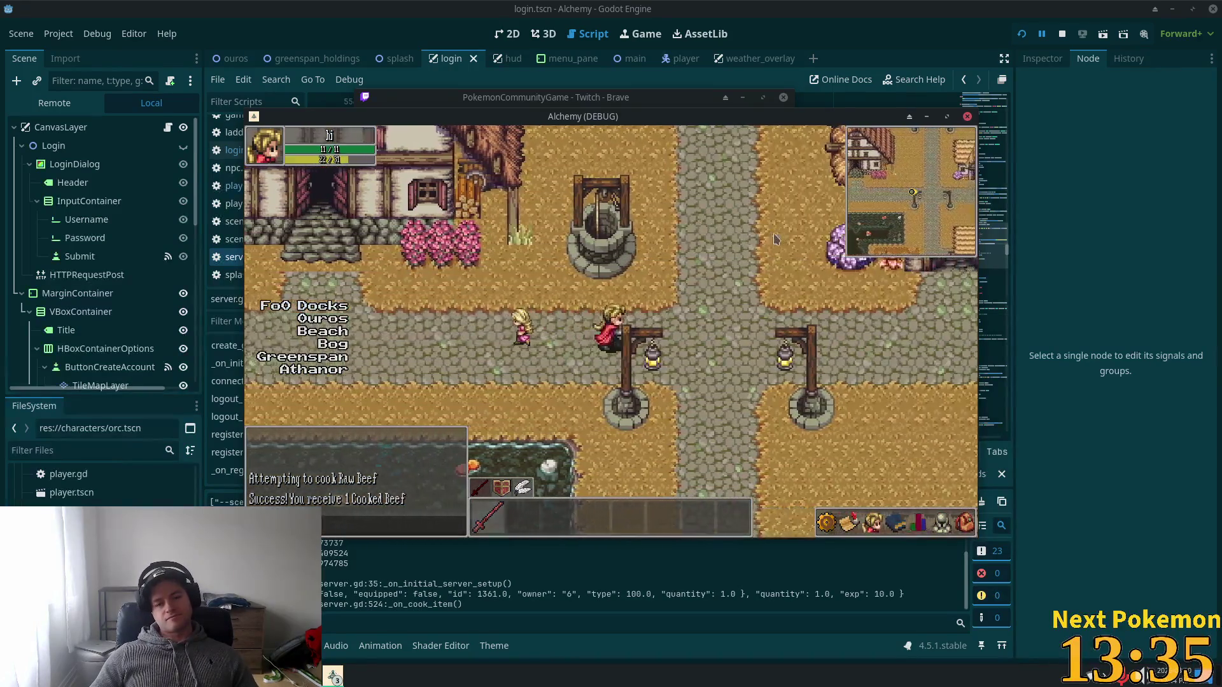
pyautogui.press('Left')
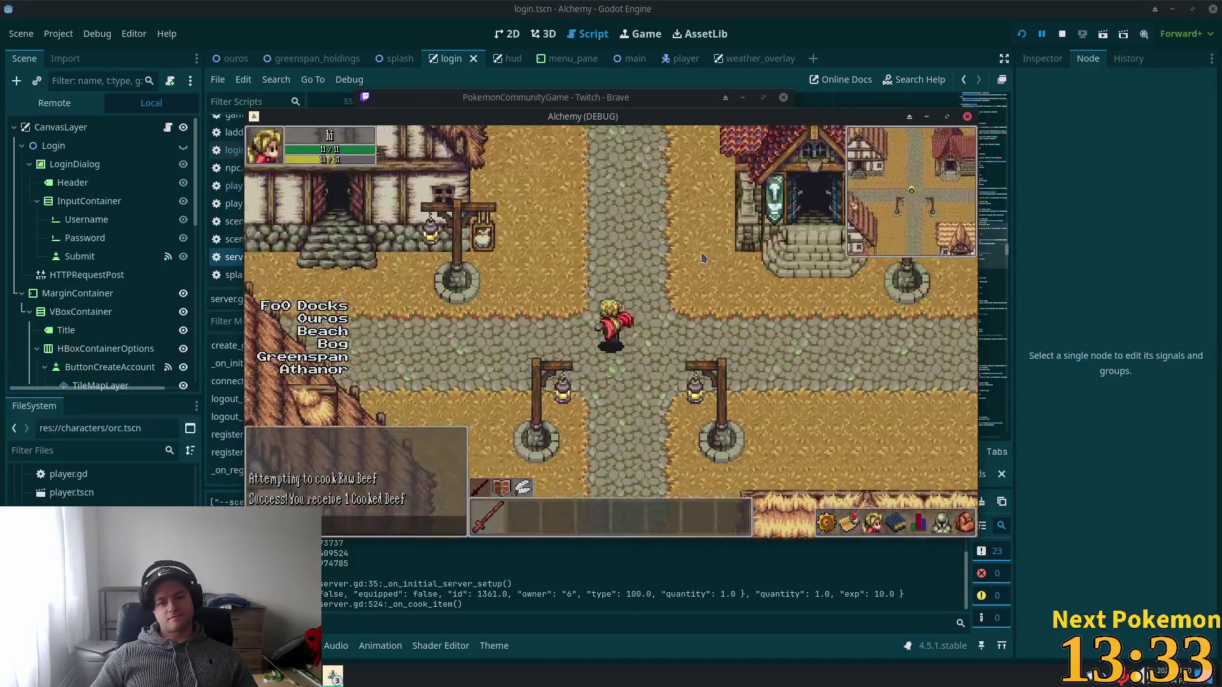
pyautogui.press('Left')
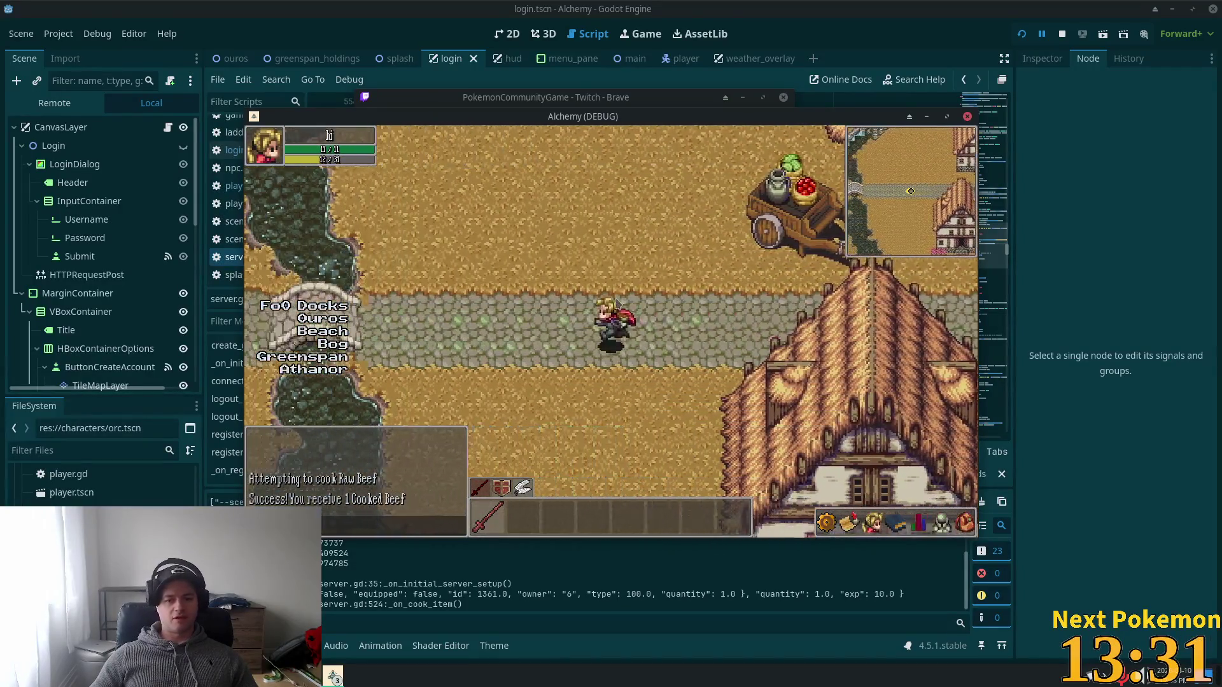
pyautogui.press('Left')
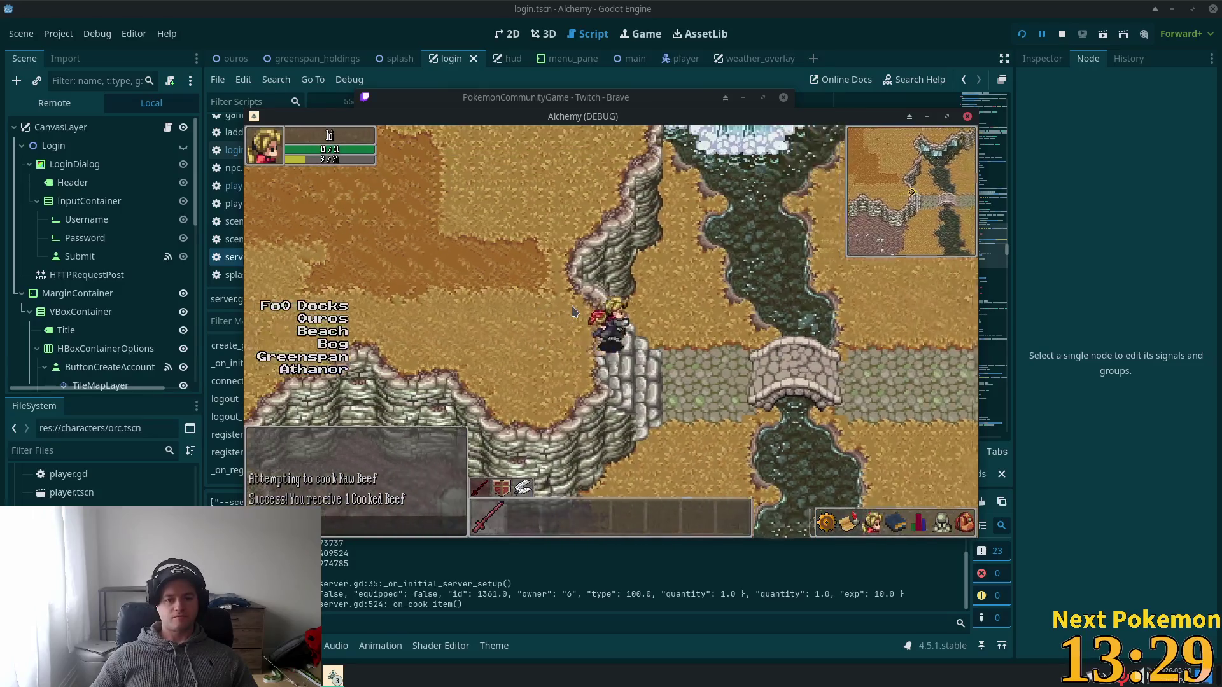
pyautogui.press('Right')
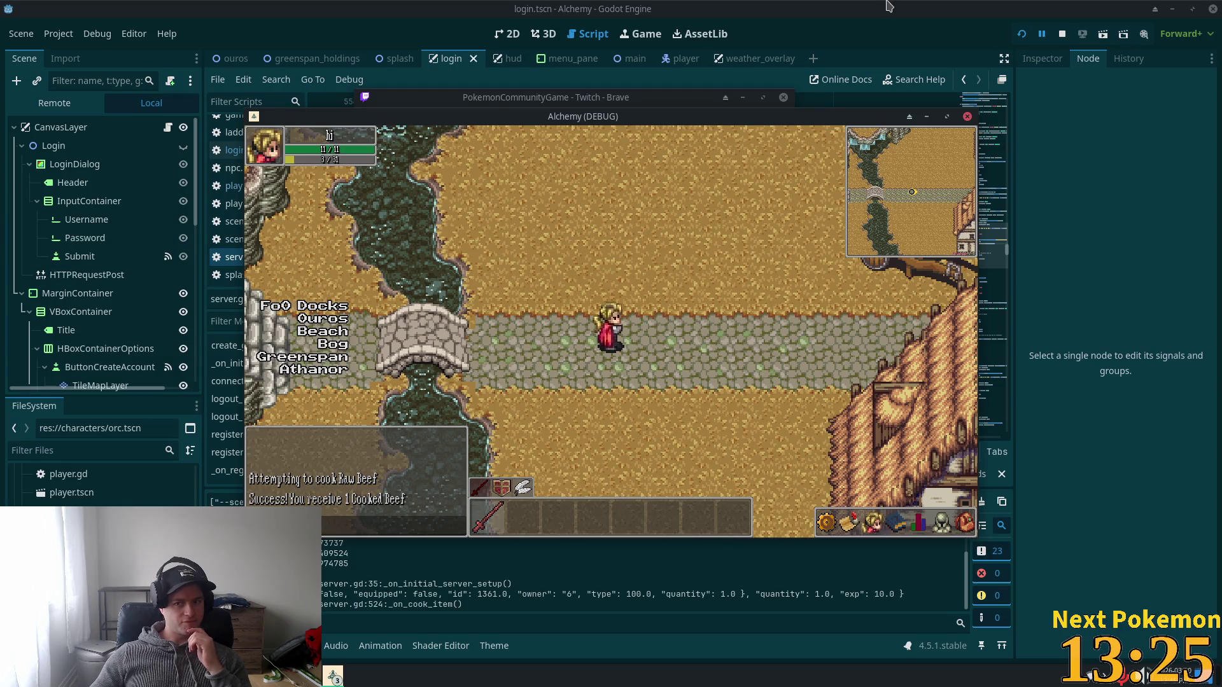
pyautogui.hotkey('alt', 'Tab')
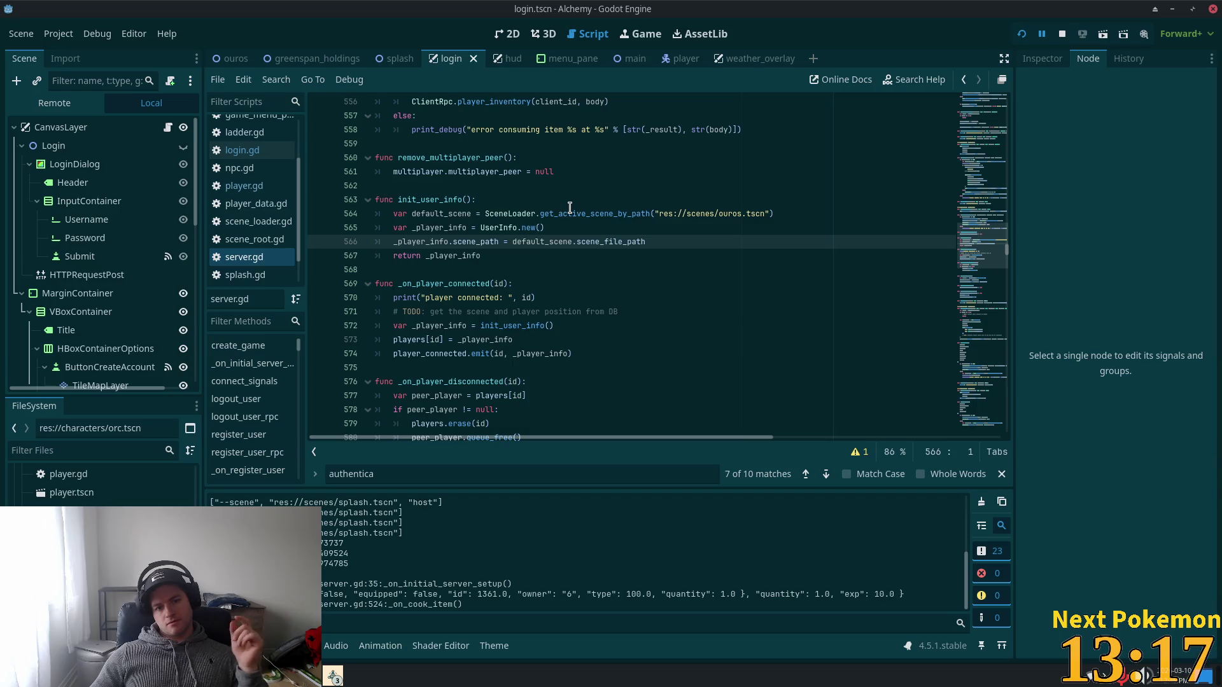
# Place the caret in the get_active_scene_by_path call and search the script in Godot.
pyautogui.moveTo(617, 213)
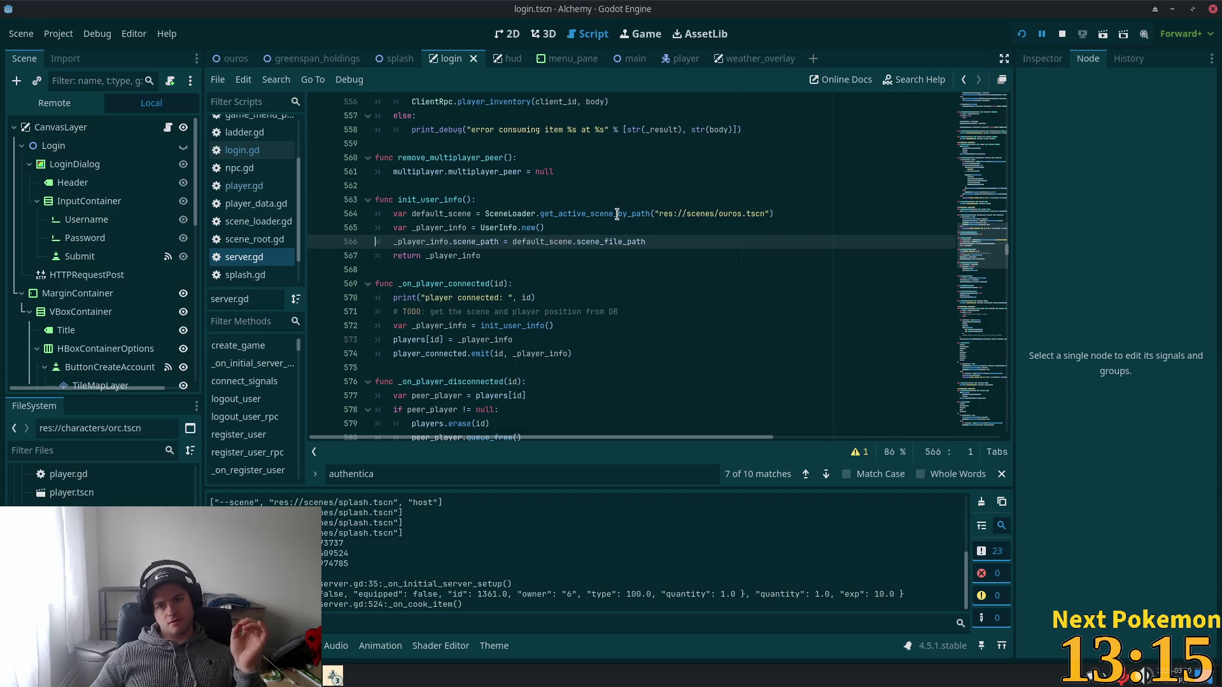
pyautogui.click(627, 213)
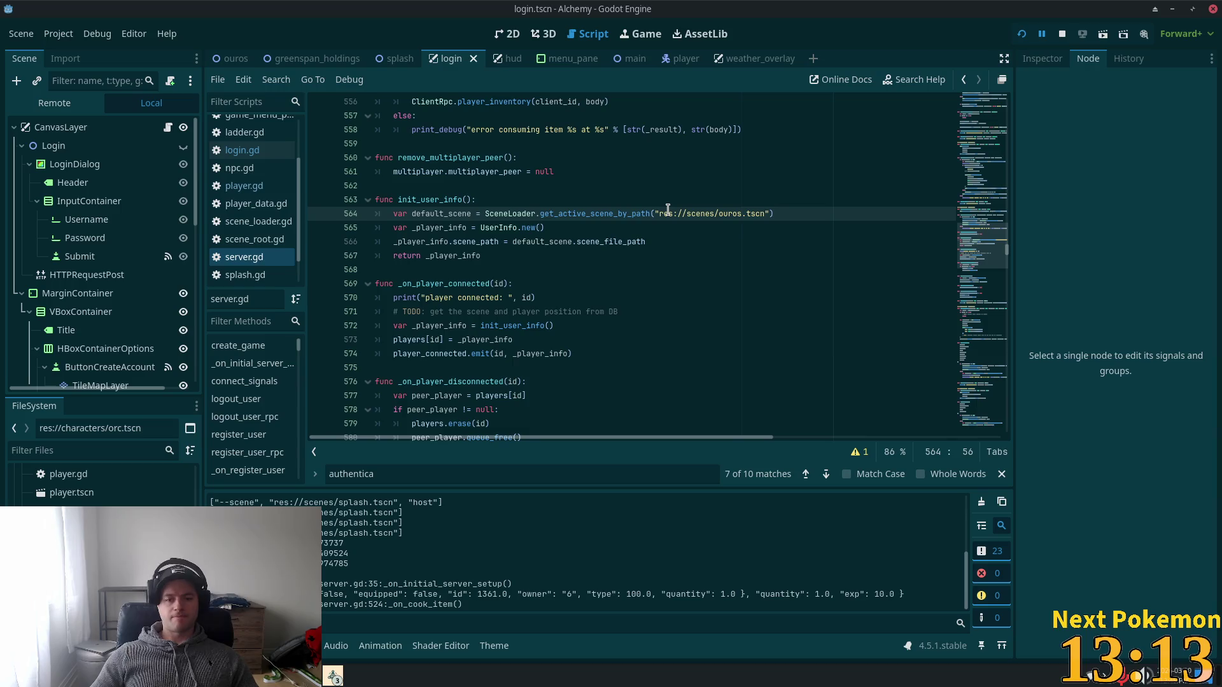
pyautogui.hotkey('ctrl', 'f')
pyautogui.write('a')
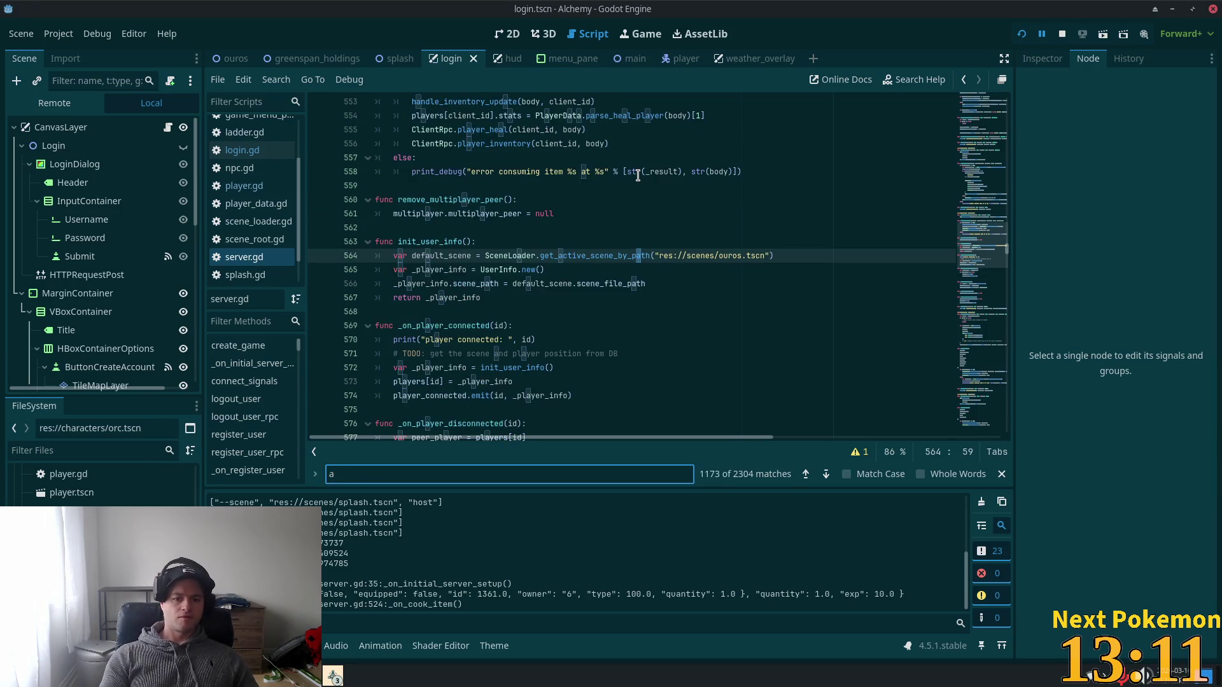
pyautogui.hotkey('alt', 'Tab')
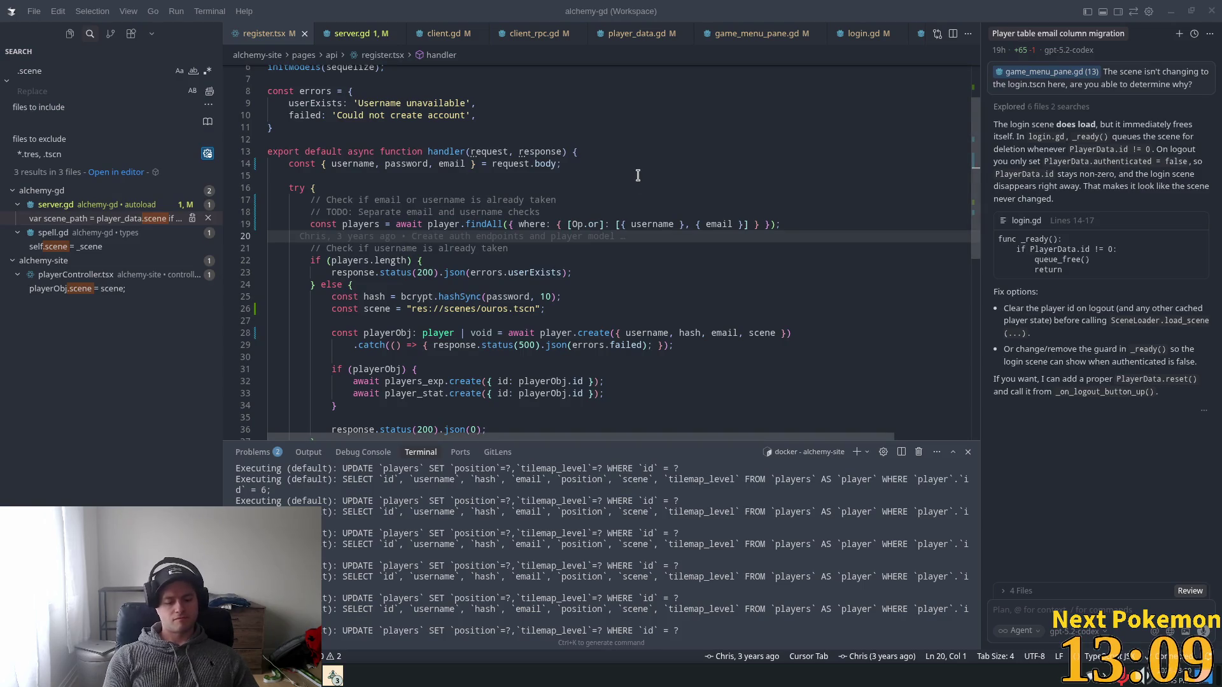
pyautogui.hotkey('alt', 'Tab')
# Quick-open server.gd, then move to VS Code at the end of register.tsx line 14.
pyautogui.hotkey('shift', 'alt', 'o')
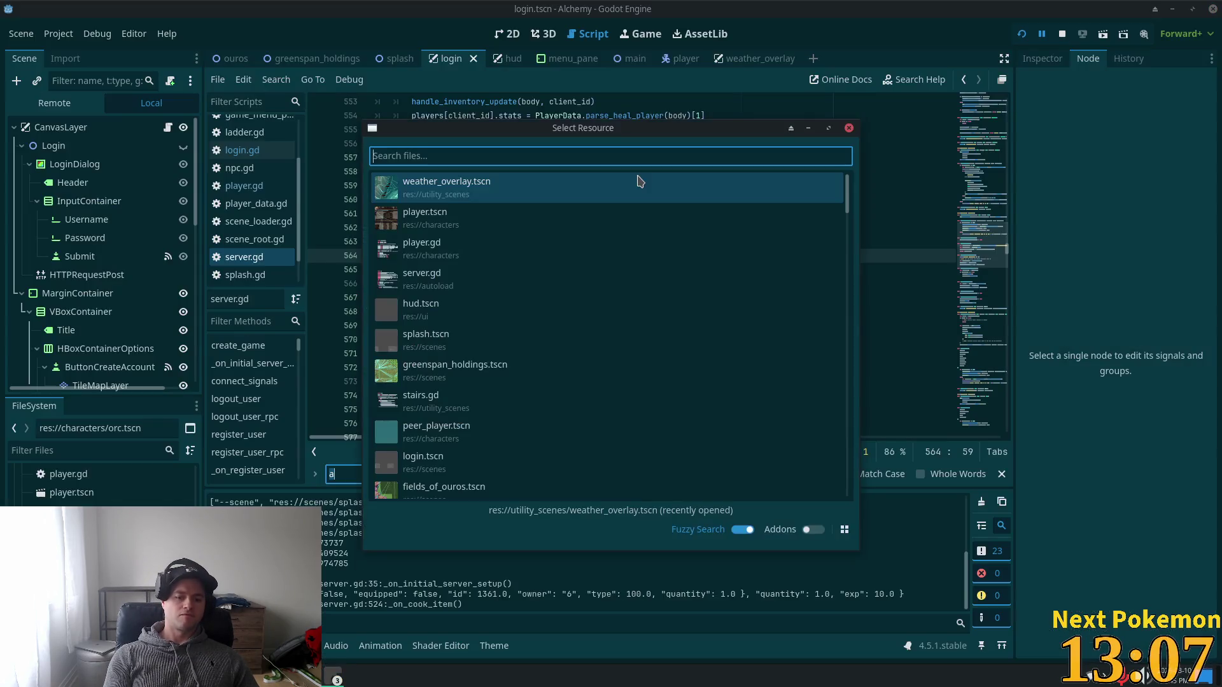
pyautogui.write('server')
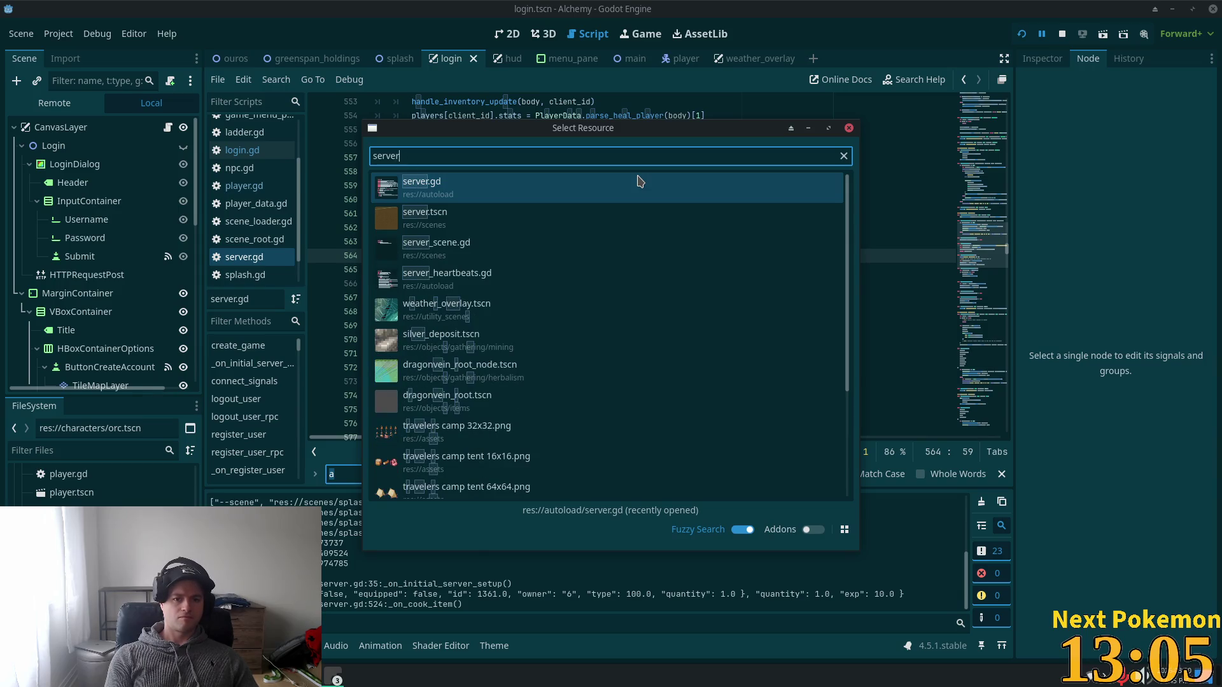
pyautogui.click(442, 186)
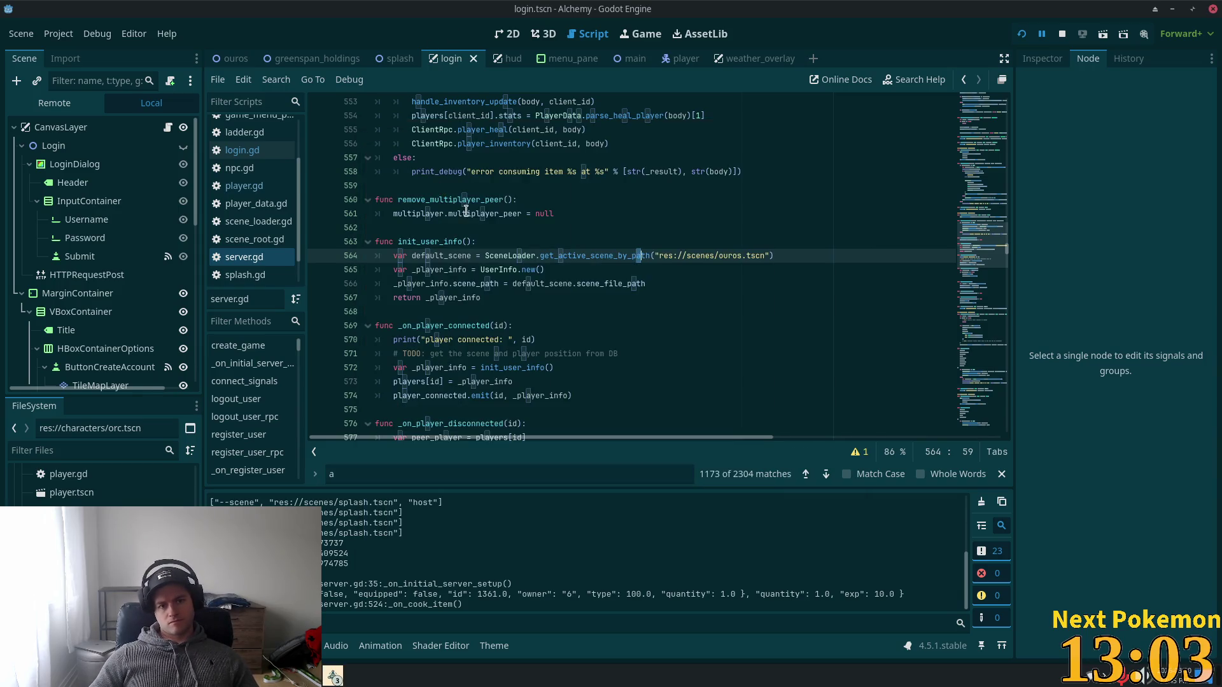
pyautogui.hotkey('alt', 'Tab')
pyautogui.click(708, 161)
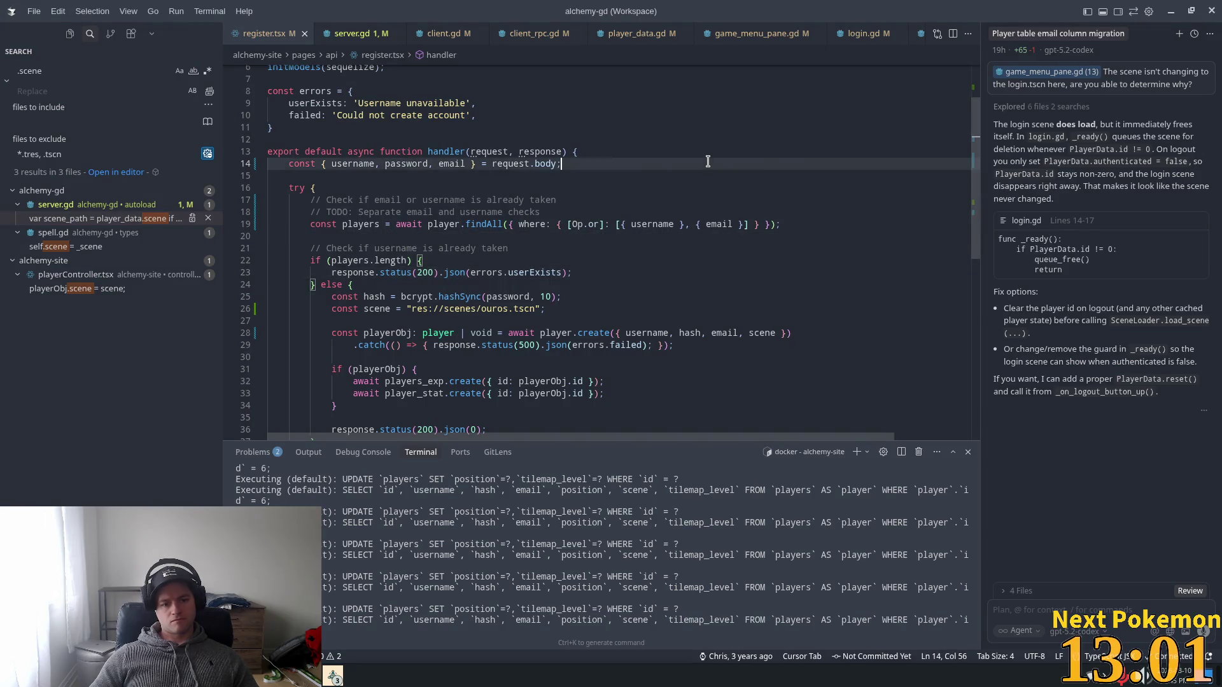
# Search 'serv' in register.tsx, then go to server.gd's set_multiplayer_authority call on line 101.
pyautogui.hotkey('ctrl', 'f')
pyautogui.write('s')
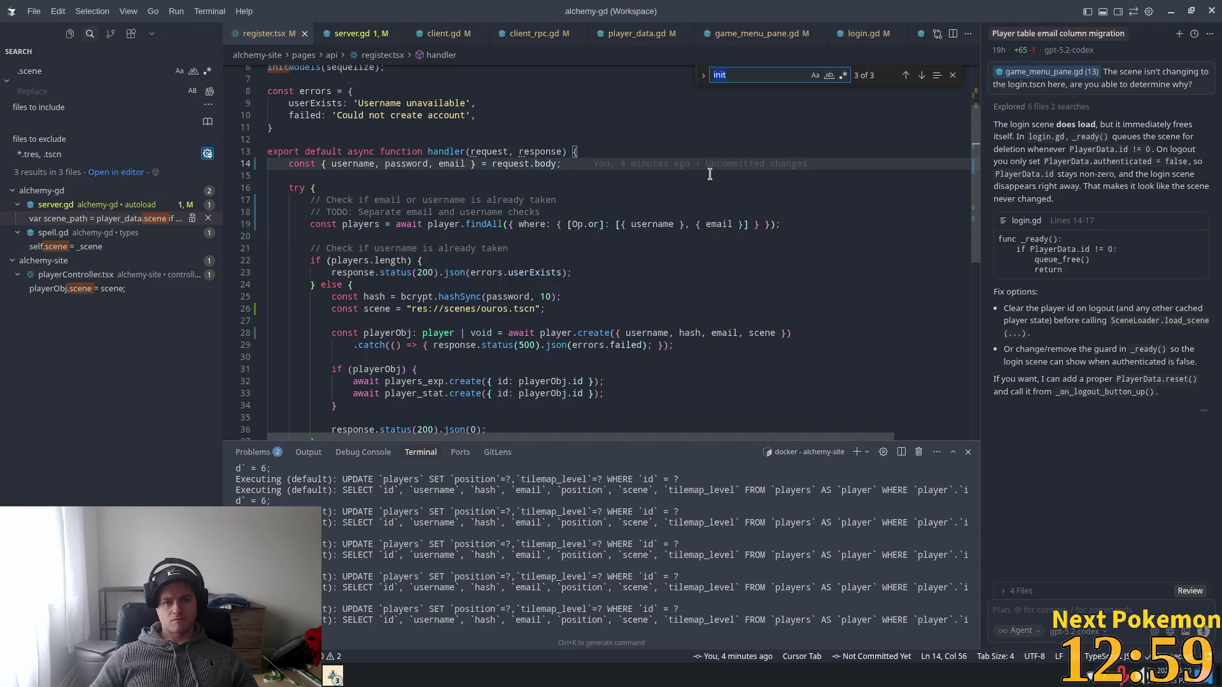
pyautogui.write('erver')
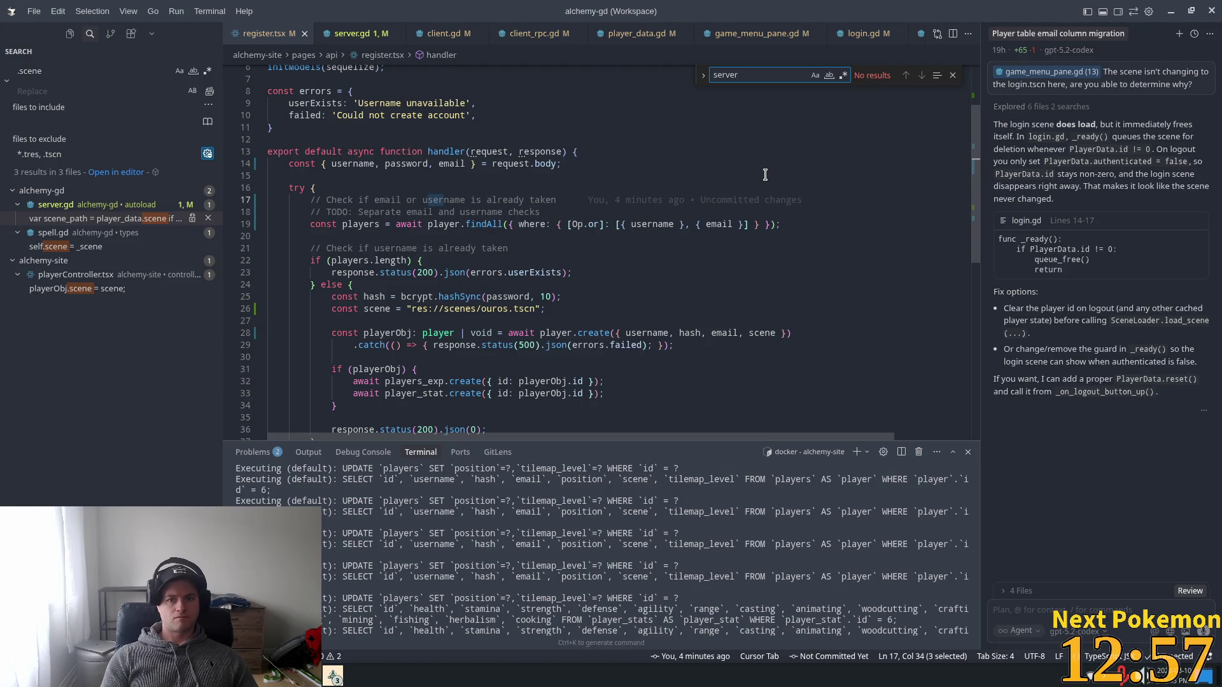
pyautogui.press('Escape')
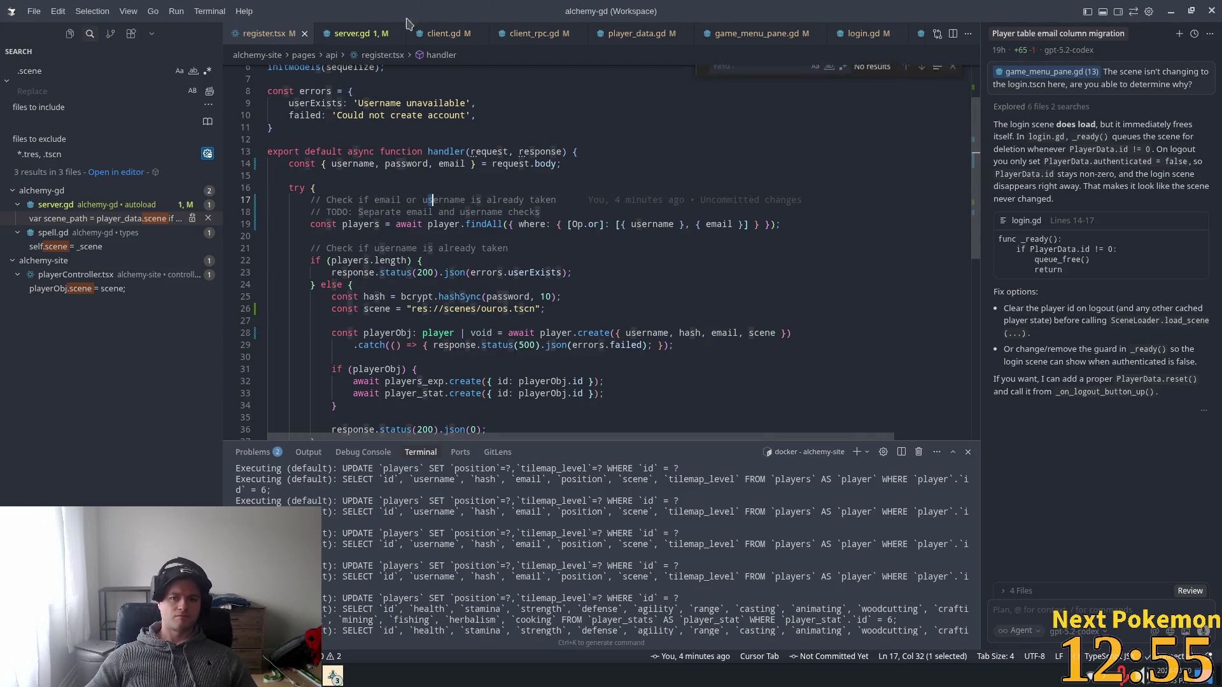
pyautogui.click(357, 34)
pyautogui.click(490, 189)
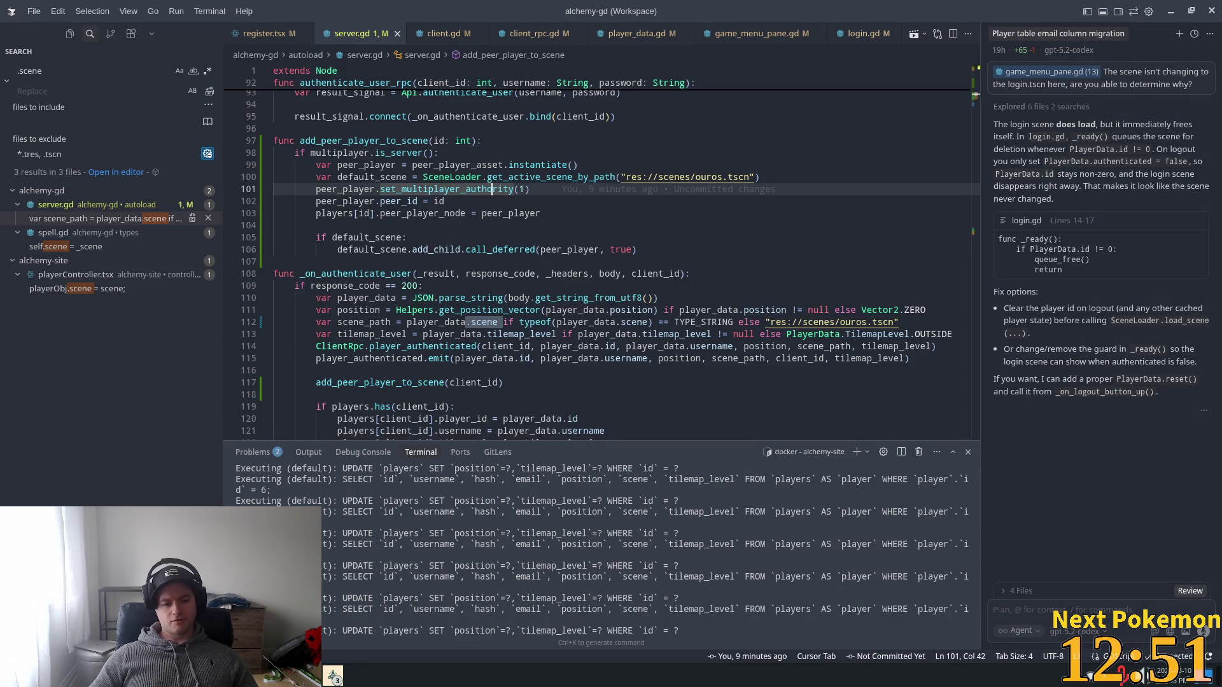
pyautogui.hotkey('alt', 'Tab')
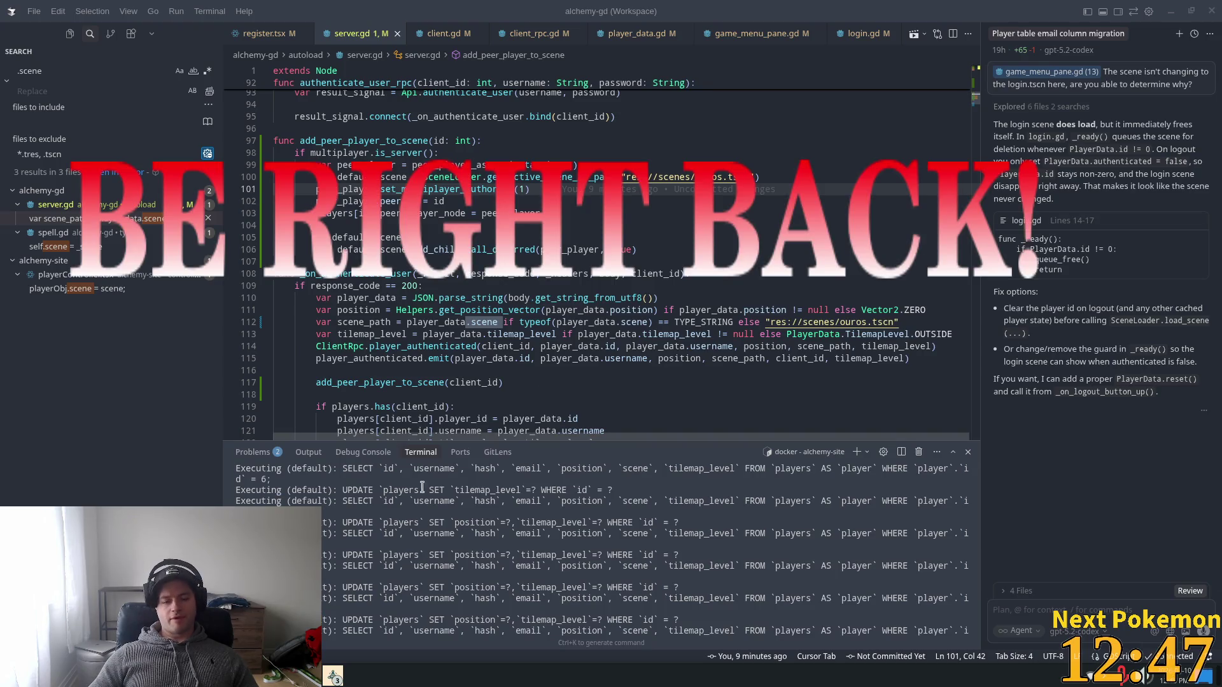
# Bring the running Alchemy game forward and travel the character to Greenspan.
pyautogui.moveTo(332, 676)
pyautogui.click(445, 548)
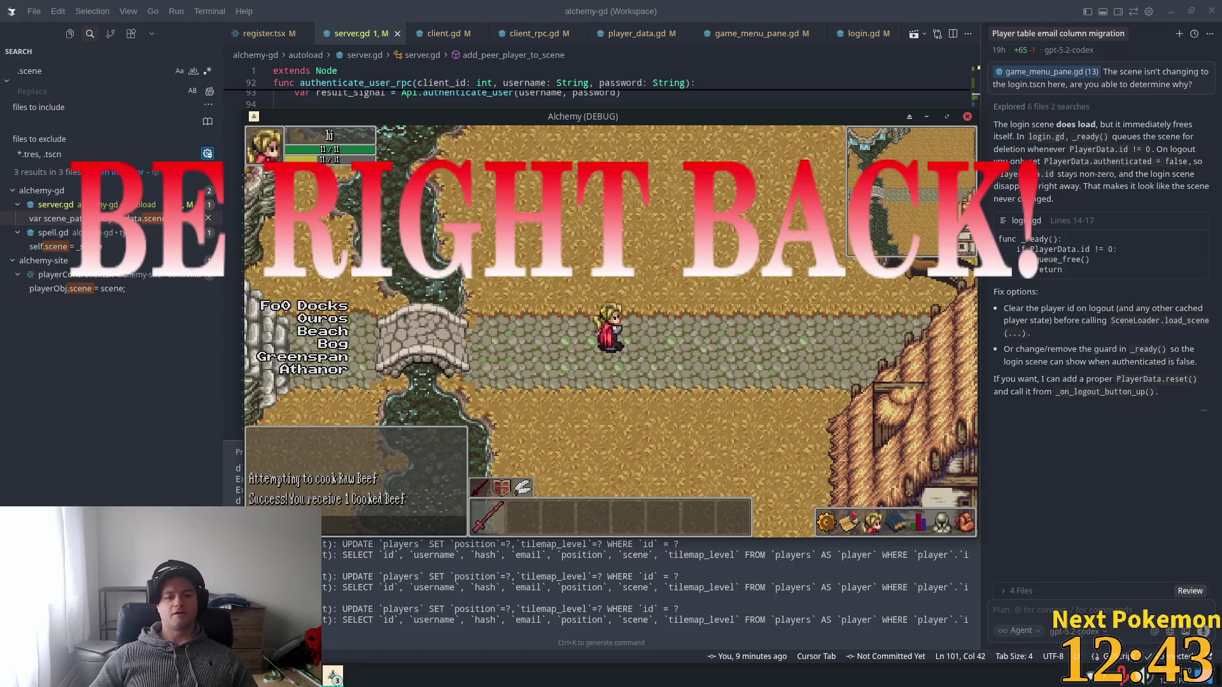
pyautogui.click(308, 361)
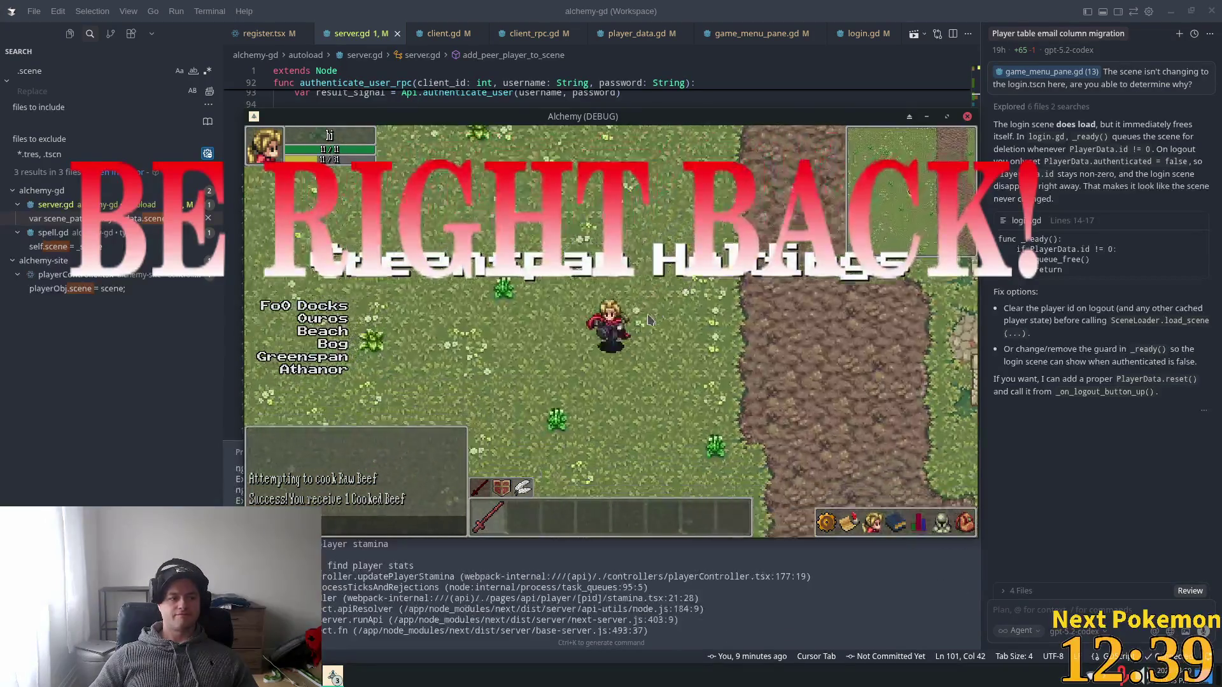
# Walk the character south past the red-roofed house, then back up to the house stairs.
pyautogui.press('Down')
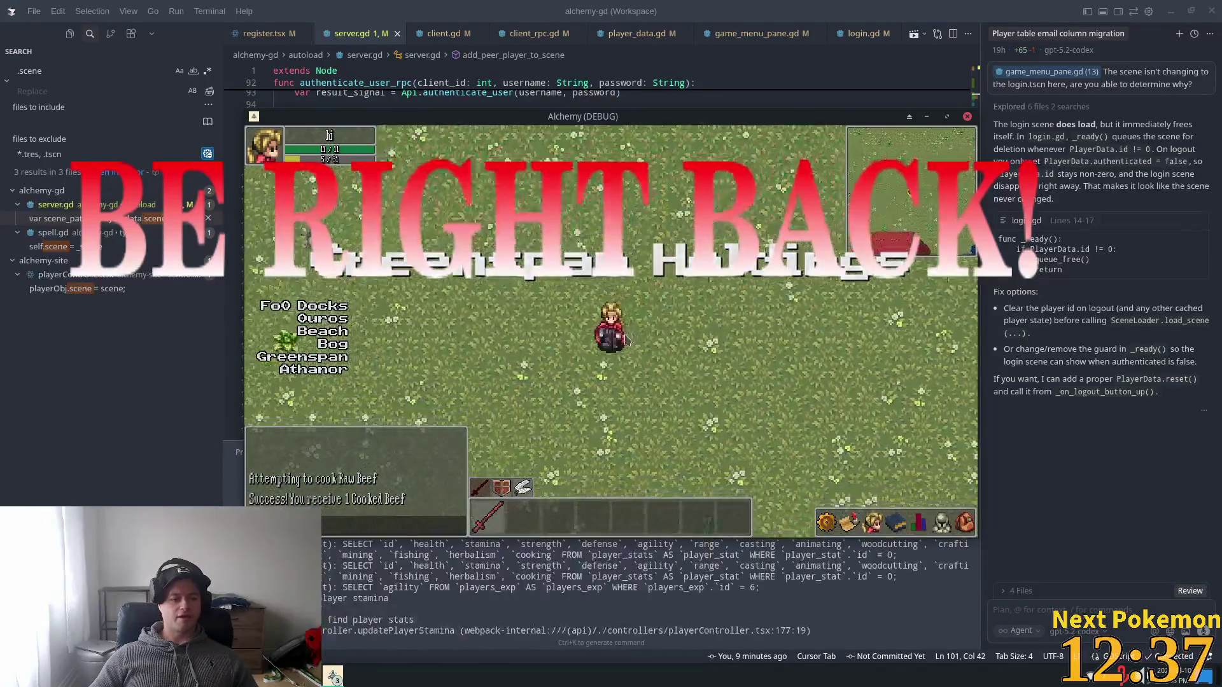
pyautogui.press('Down')
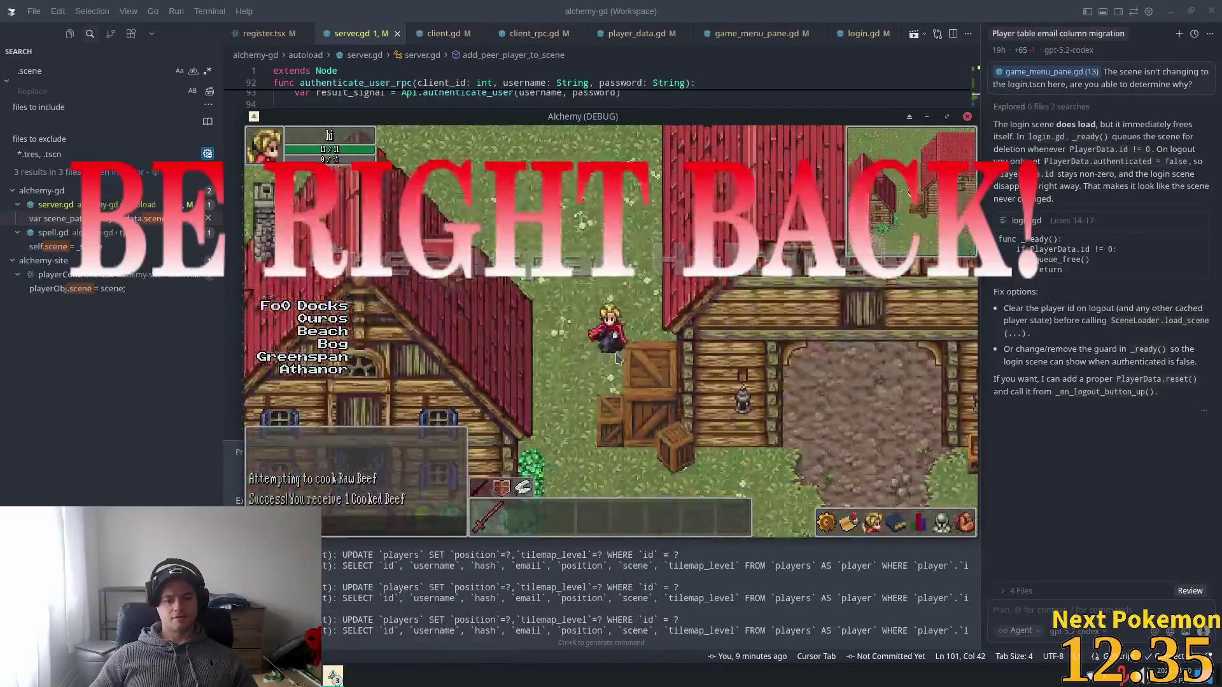
pyautogui.press('Down')
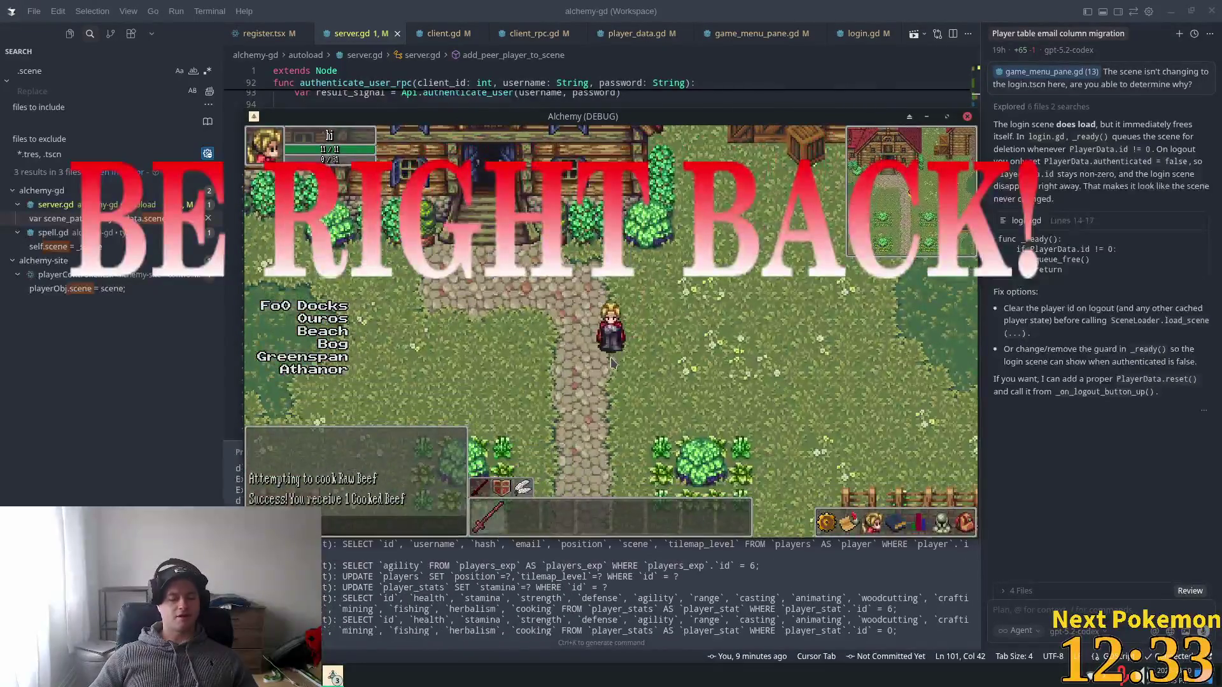
pyautogui.press('Up')
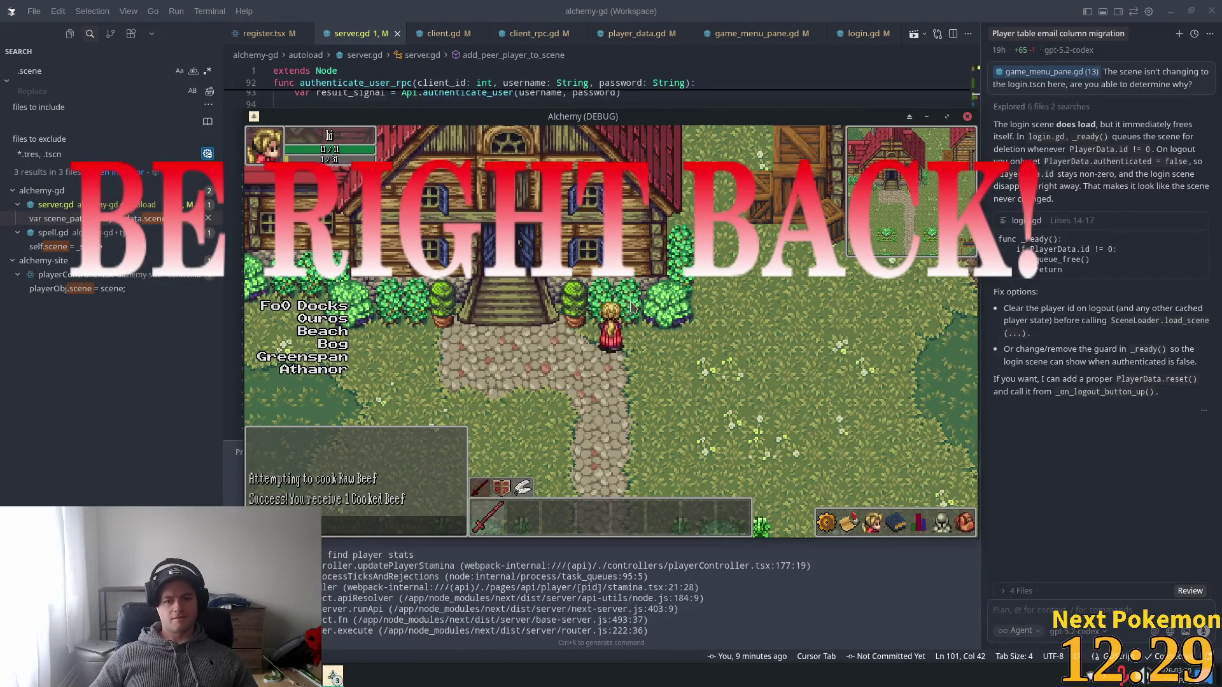
pyautogui.press('Down')
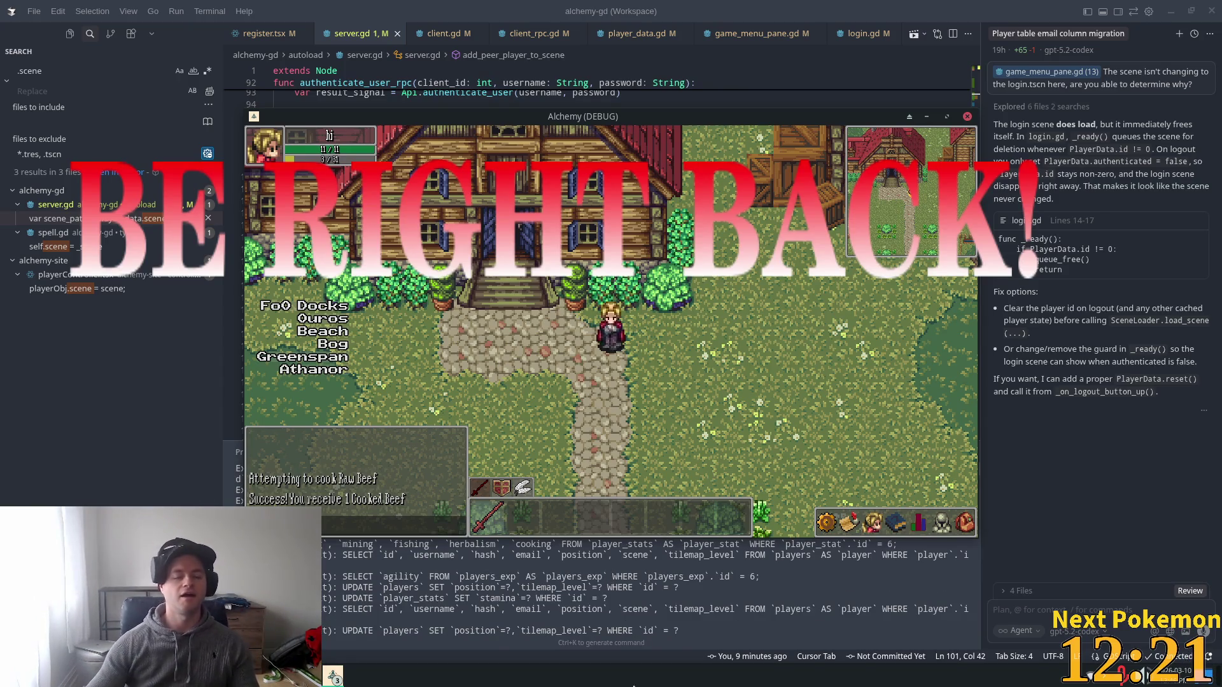
pyautogui.click(334, 676)
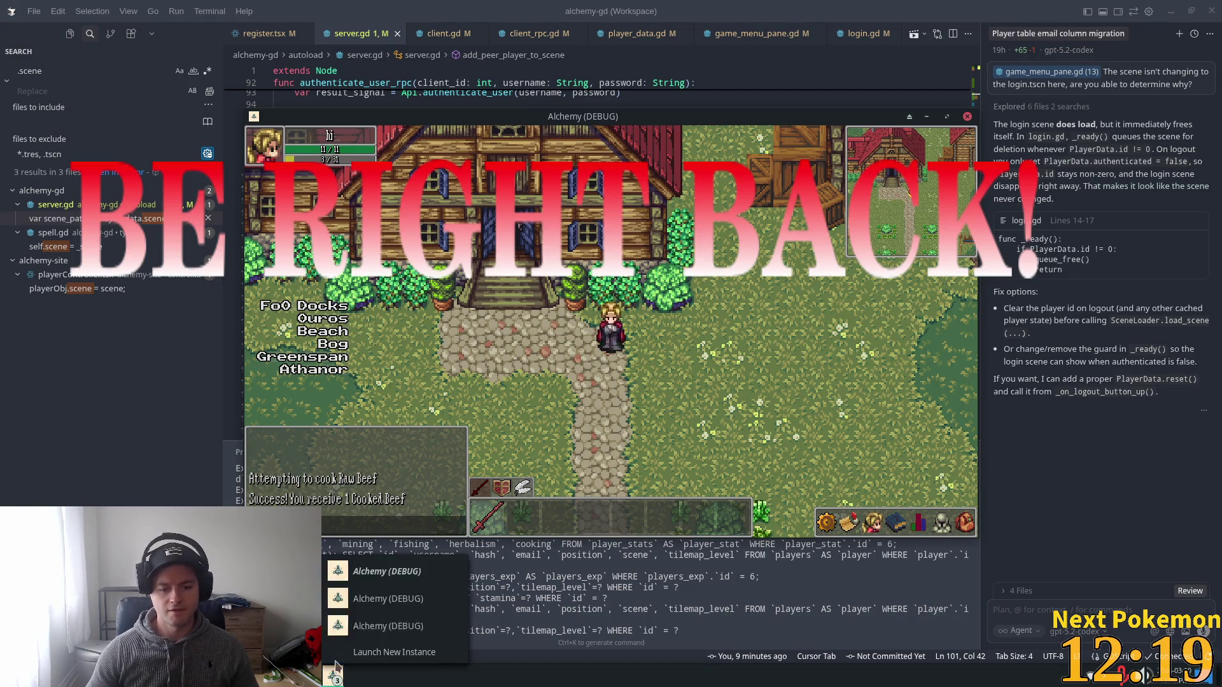
# Log in to the other Alchemy instance with a second account's username and password.
pyautogui.click(382, 602)
pyautogui.click(689, 301)
pyautogui.click(635, 380)
pyautogui.write('ic')
pyautogui.press('Tab')
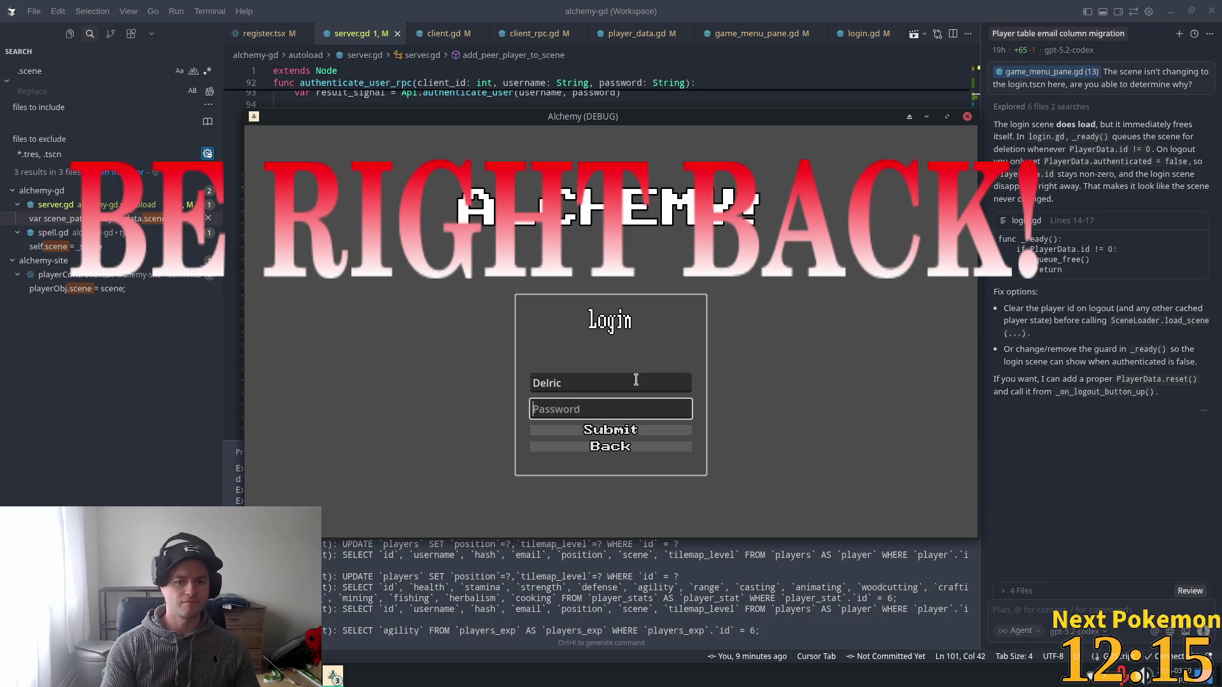
pyautogui.write('*******')
pyautogui.press('Return')
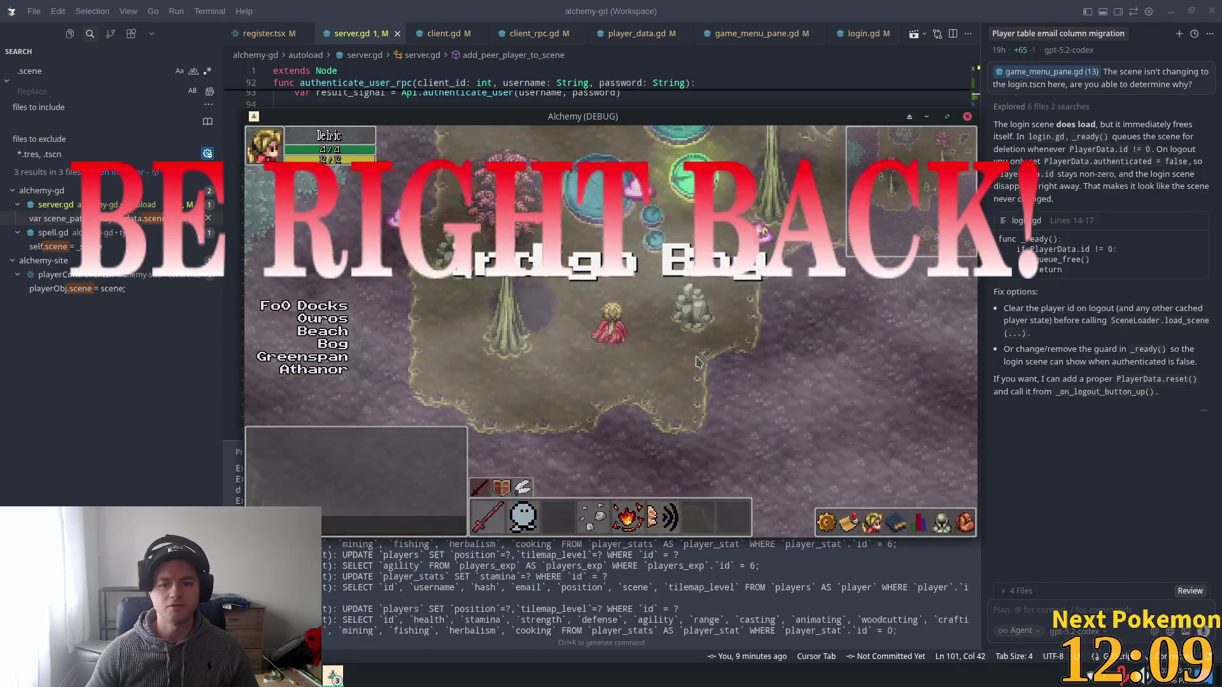
# Walk the second character up through the bog and place its window beside the first.
pyautogui.press('Up')
pyautogui.press('Right')
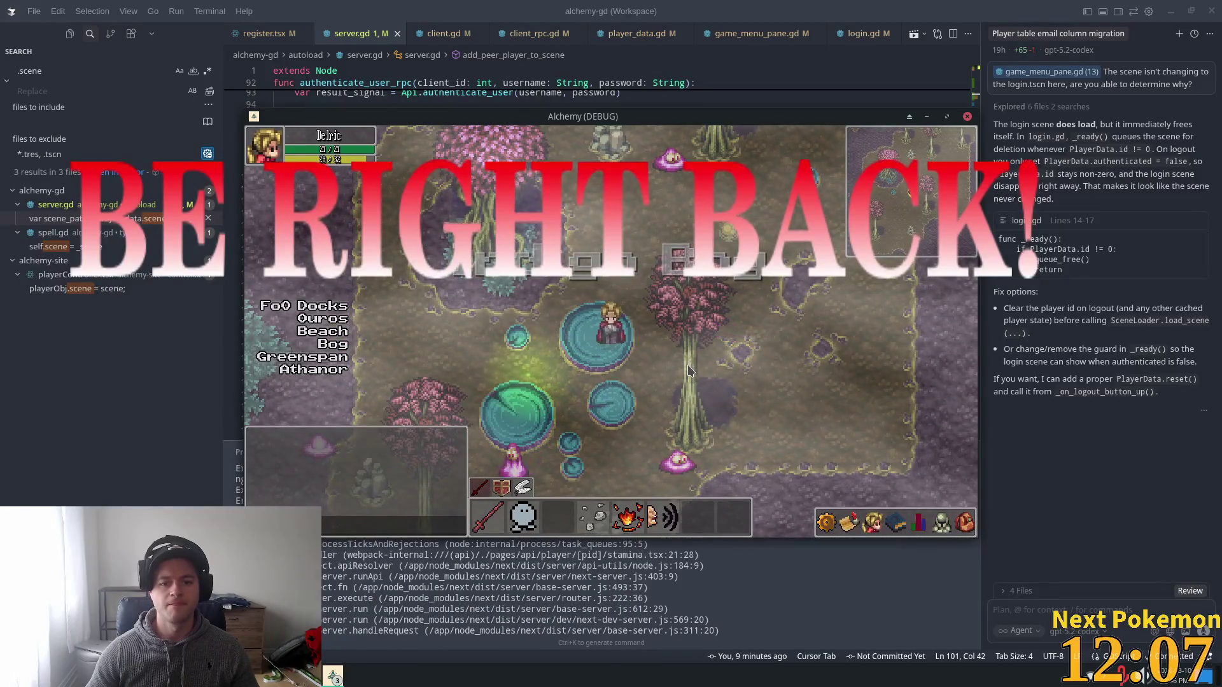
pyautogui.press('Up')
pyautogui.press('Left')
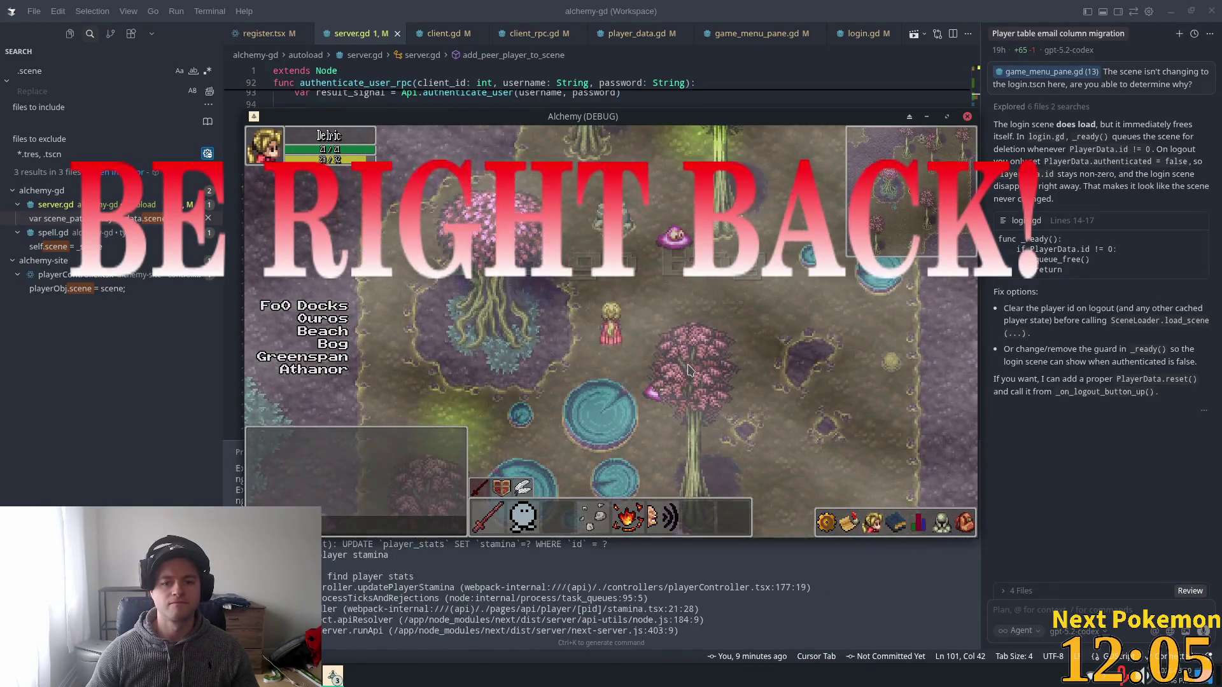
pyautogui.moveTo(659, 119); pyautogui.dragTo(920, 232)
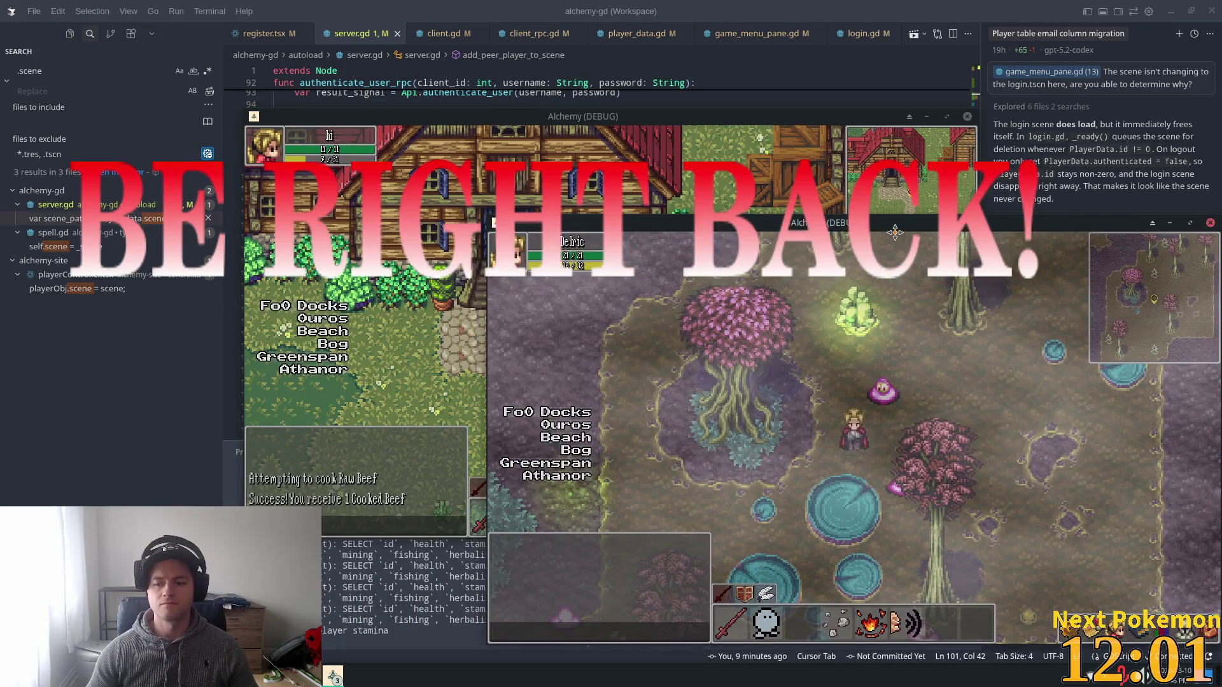
pyautogui.moveTo(713, 119)
pyautogui.mouseDown()
pyautogui.moveTo(452, 118)
pyautogui.moveTo(513, 122)
pyautogui.mouseUp()
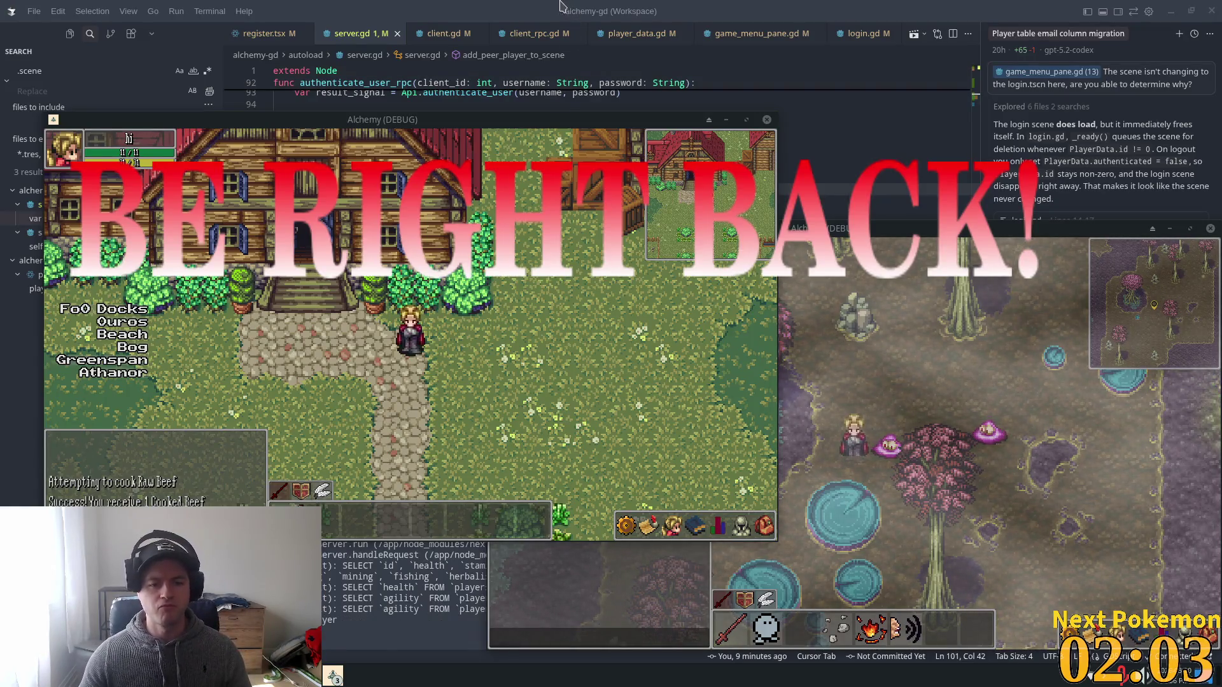
# Walk the character south from the house and up-left across the cow pasture toward the fence.
pyautogui.press('s')
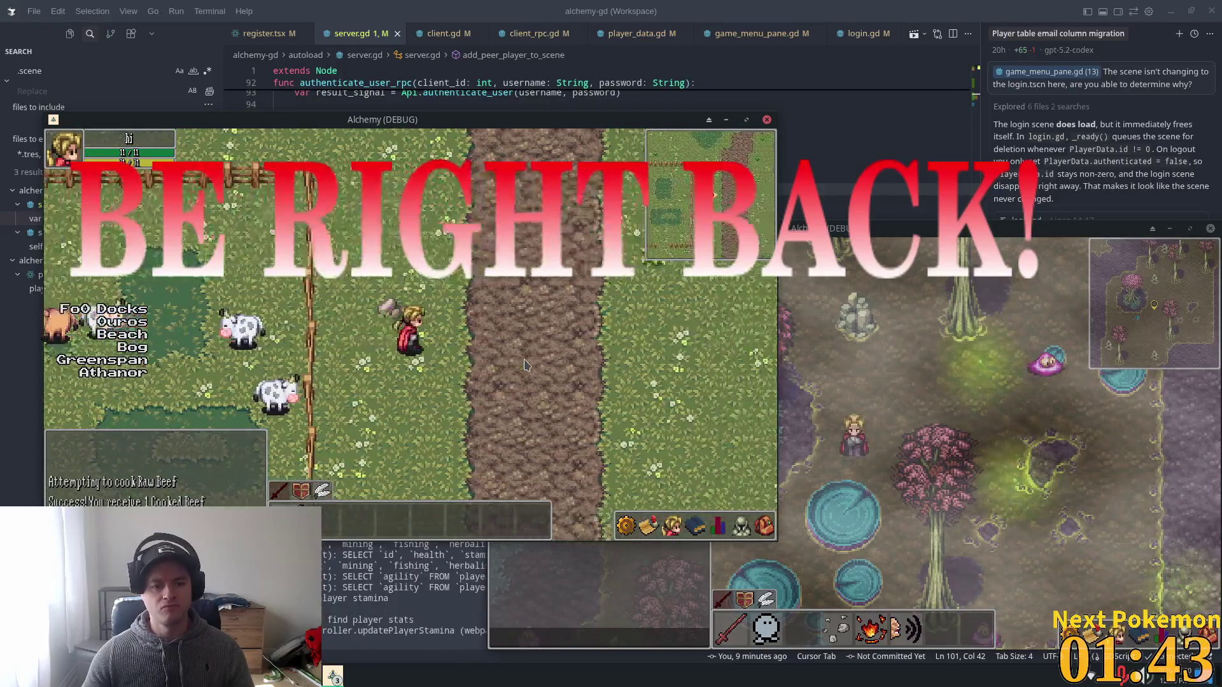
pyautogui.press('Up')
pyautogui.press('Left')
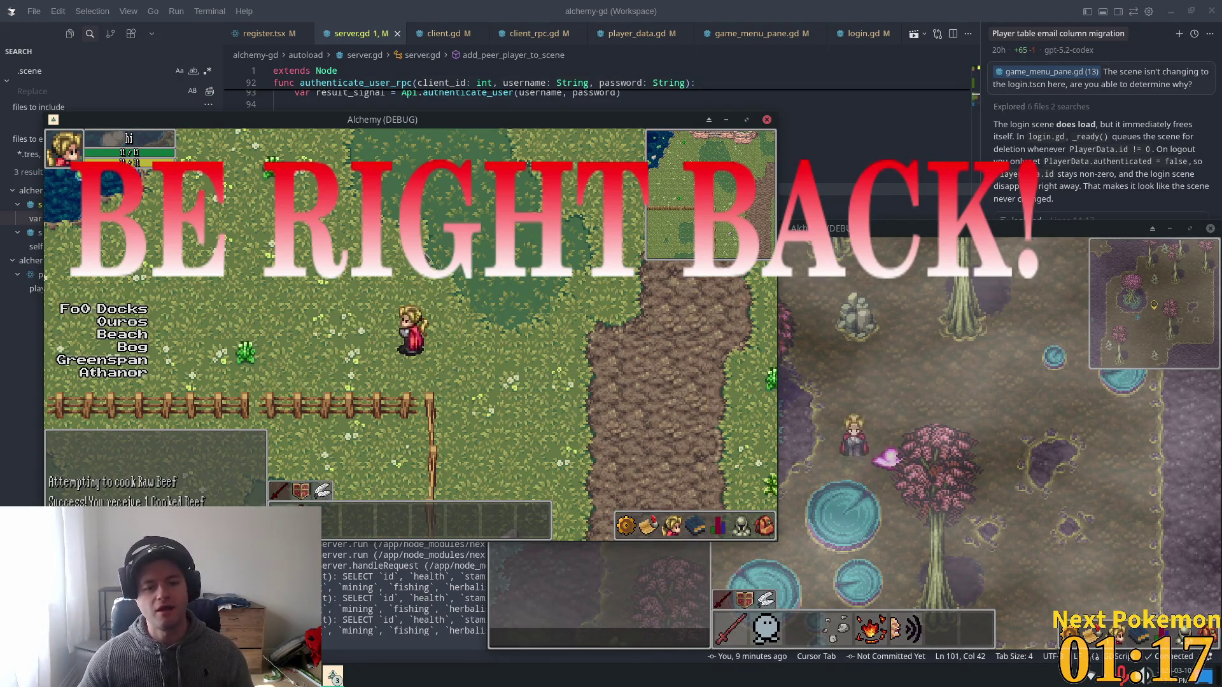
pyautogui.click(757, 6)
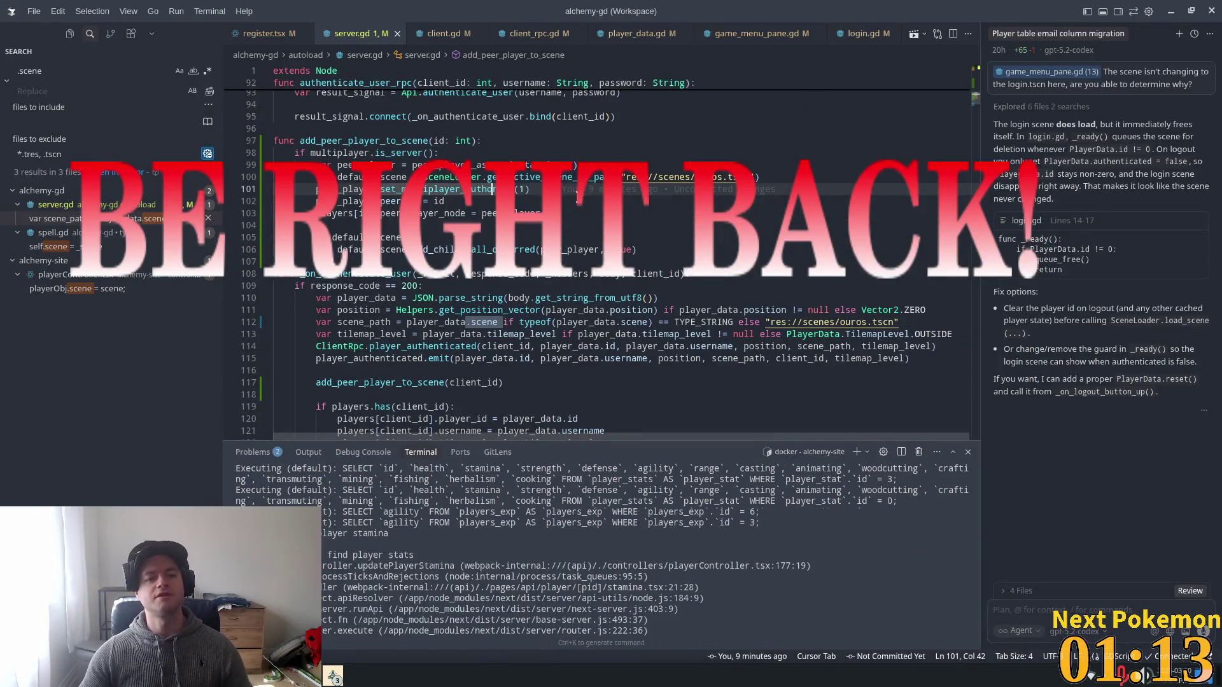
pyautogui.scroll(-2, 408, 273)
pyautogui.click(408, 273)
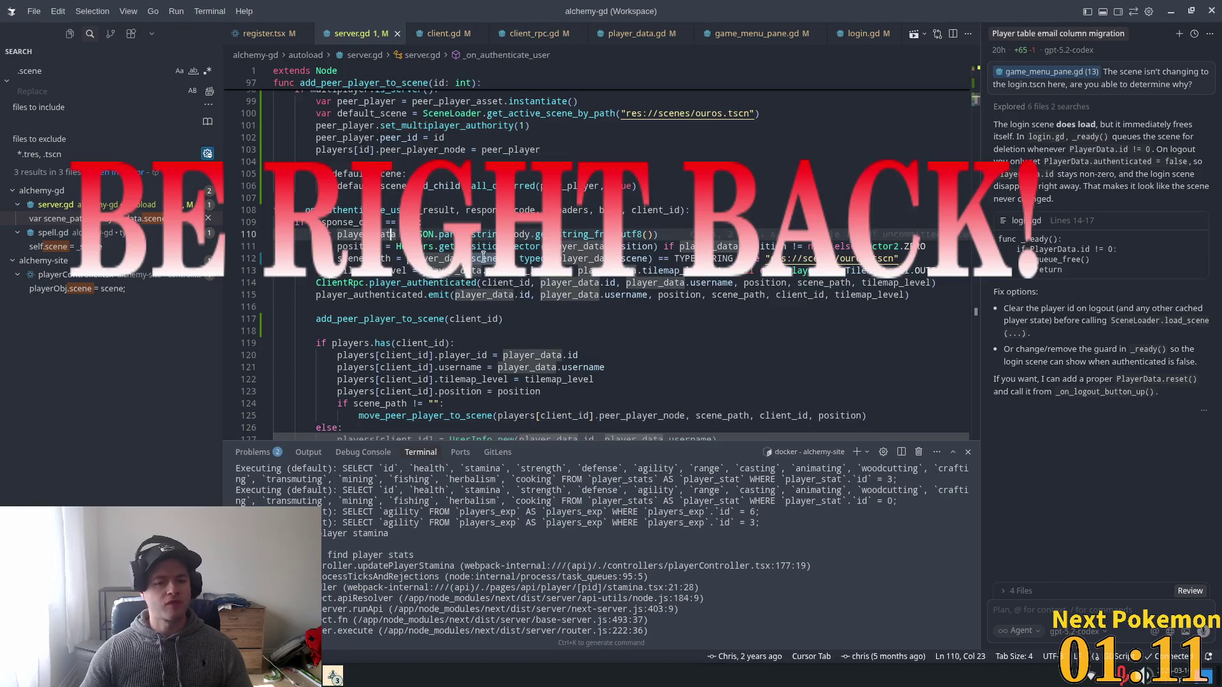
pyautogui.scroll(-1, 407, 274)
pyautogui.moveTo(526, 267)
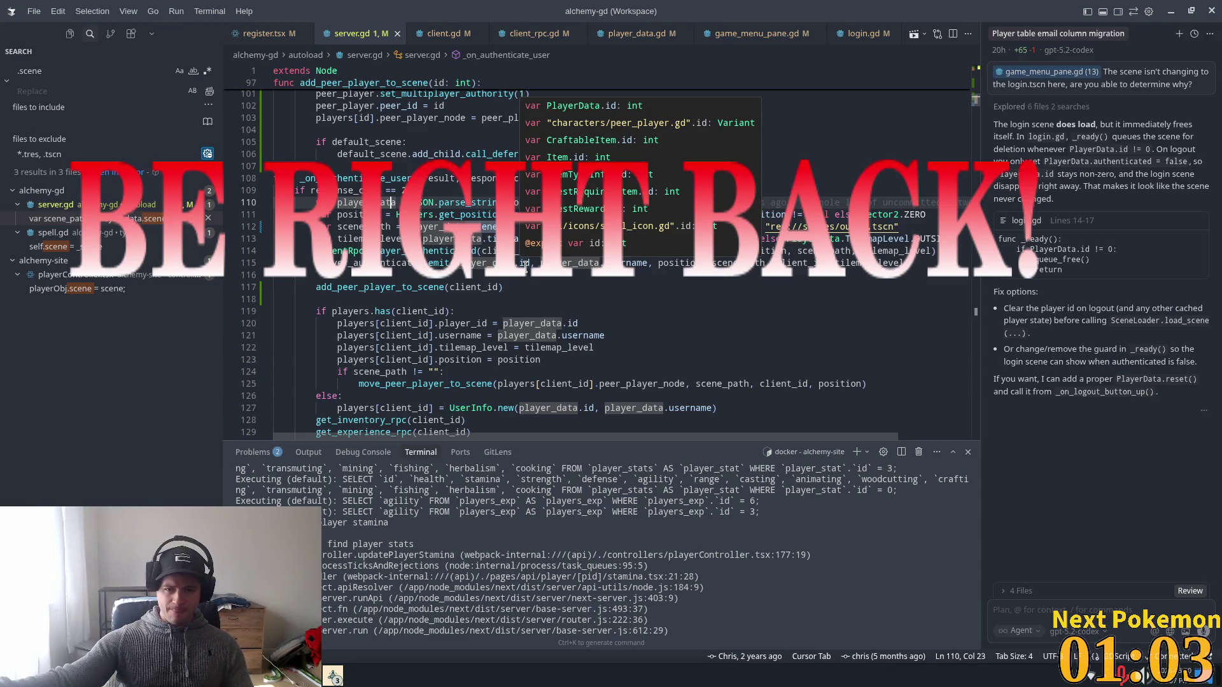
pyautogui.click(538, 203)
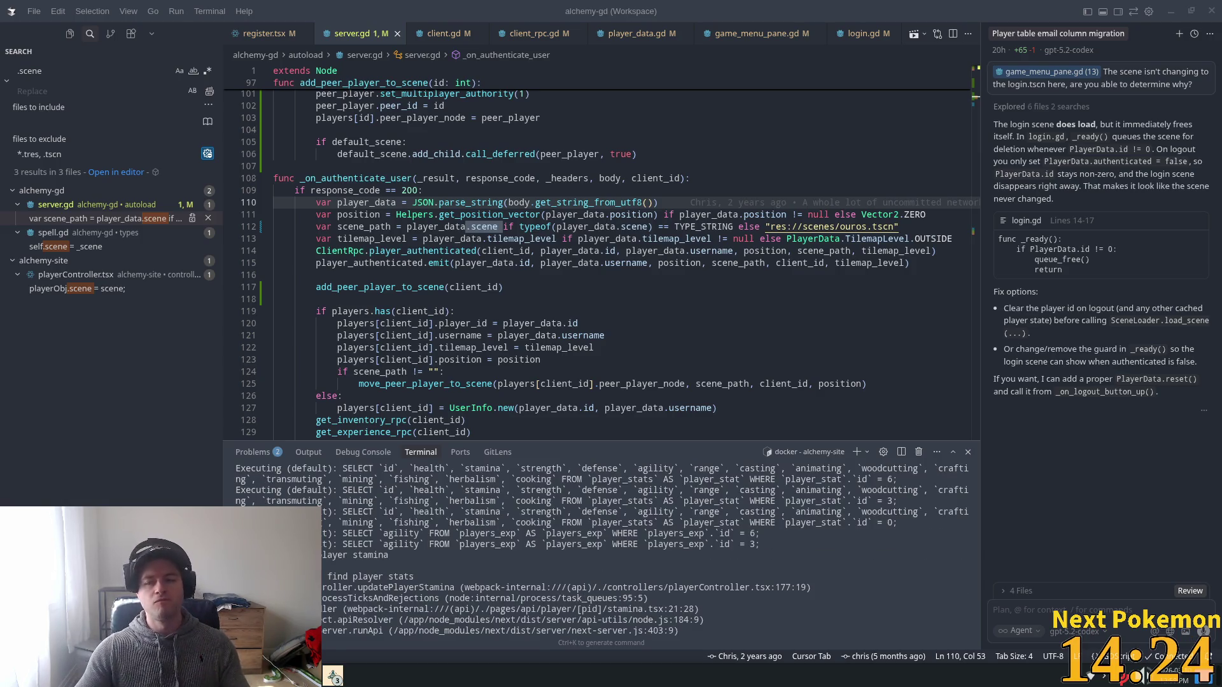
pyautogui.click(508, 189)
pyautogui.scroll(-1, 451, 246)
pyautogui.scroll(4, 451, 247)
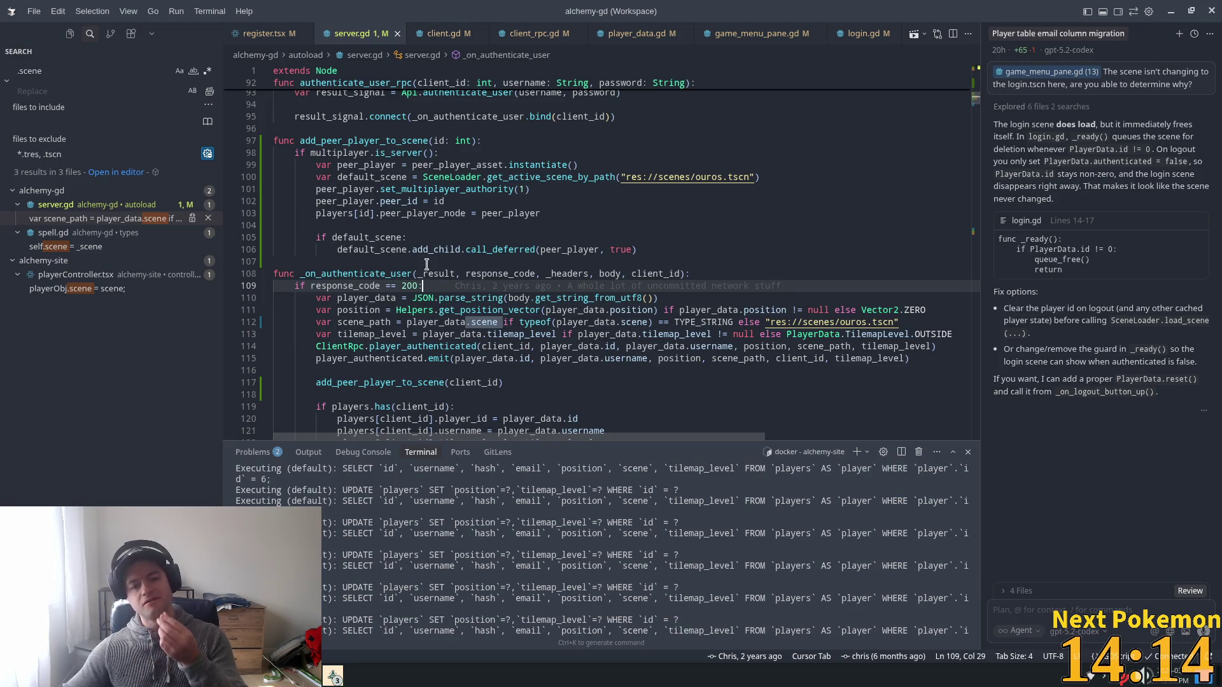
pyautogui.scroll(-3, 399, 262)
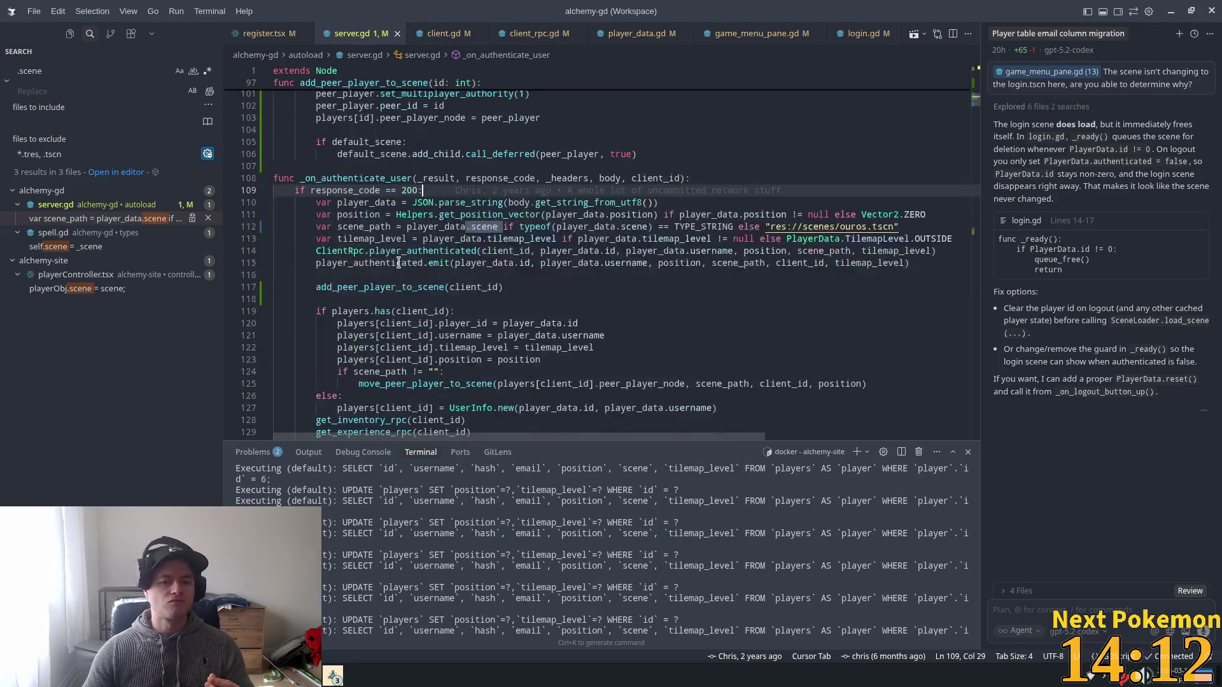
pyautogui.scroll(3, 391, 254)
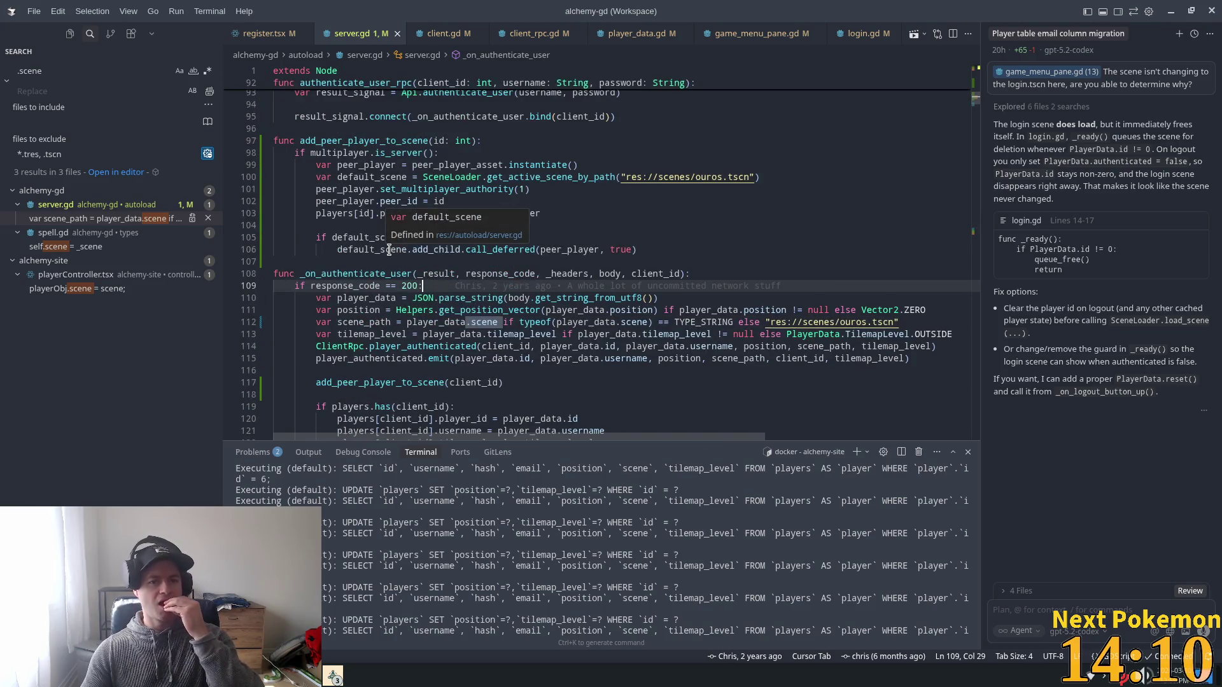
pyautogui.scroll(3, 407, 237)
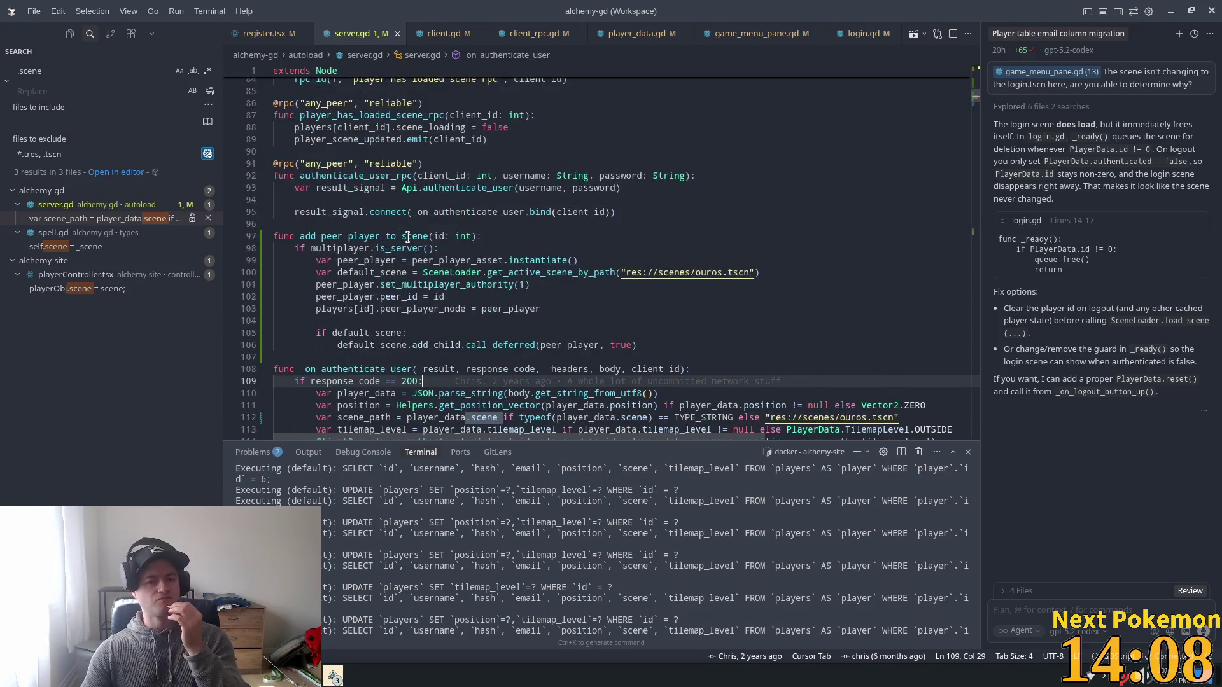
pyautogui.scroll(3, 407, 236)
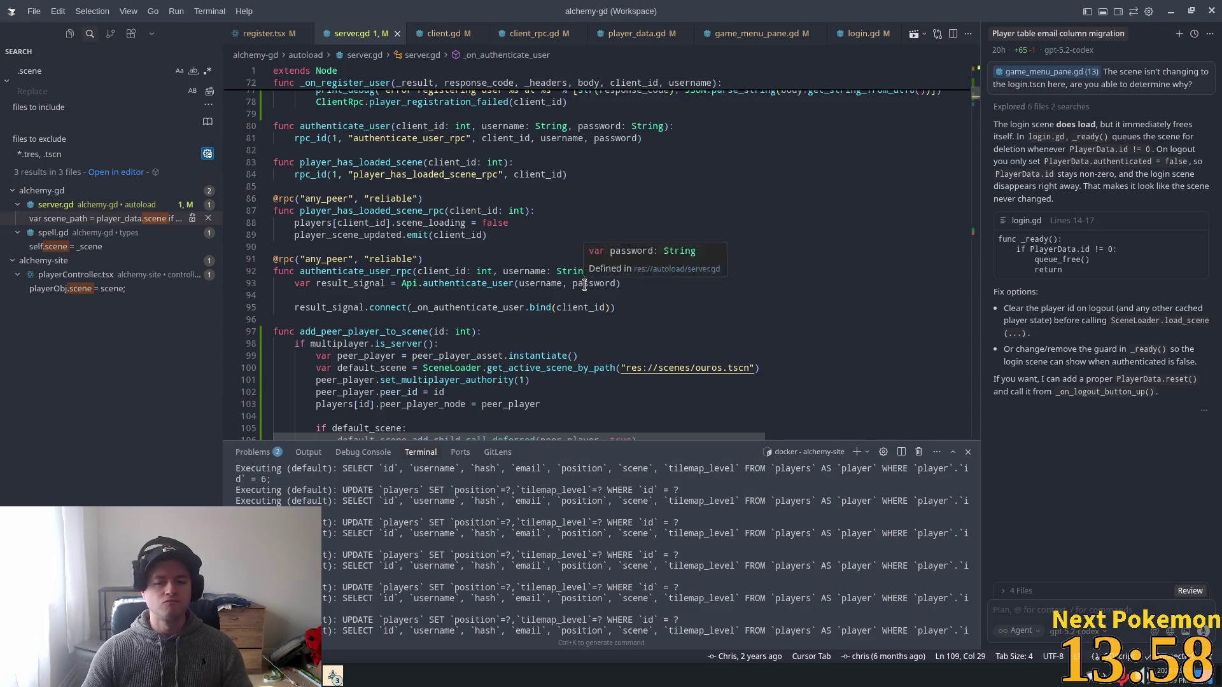
pyautogui.scroll(-7, 584, 285)
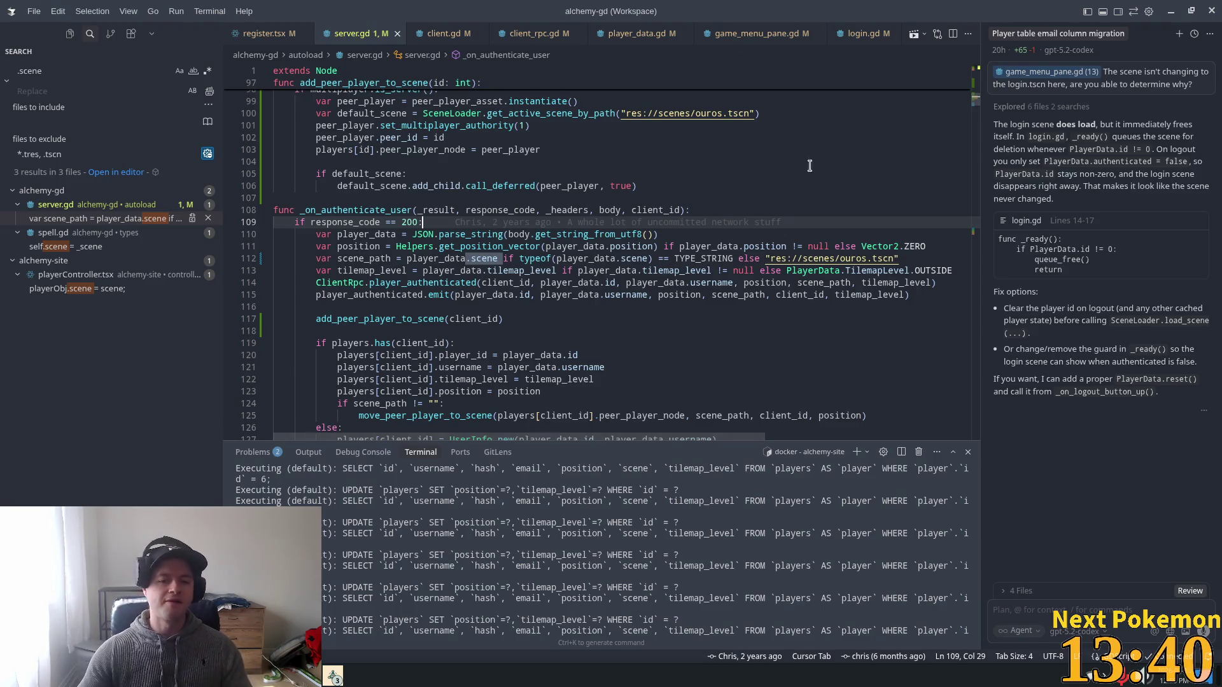
pyautogui.scroll(-1, 428, 233)
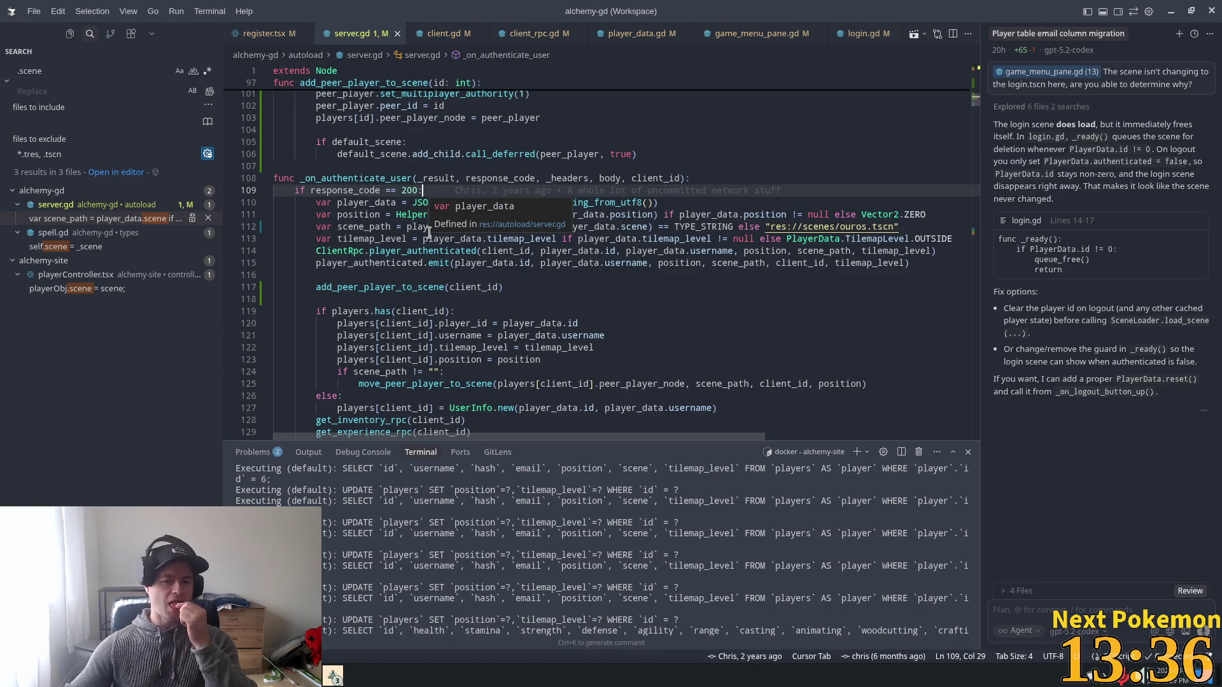
pyautogui.scroll(7, 447, 280)
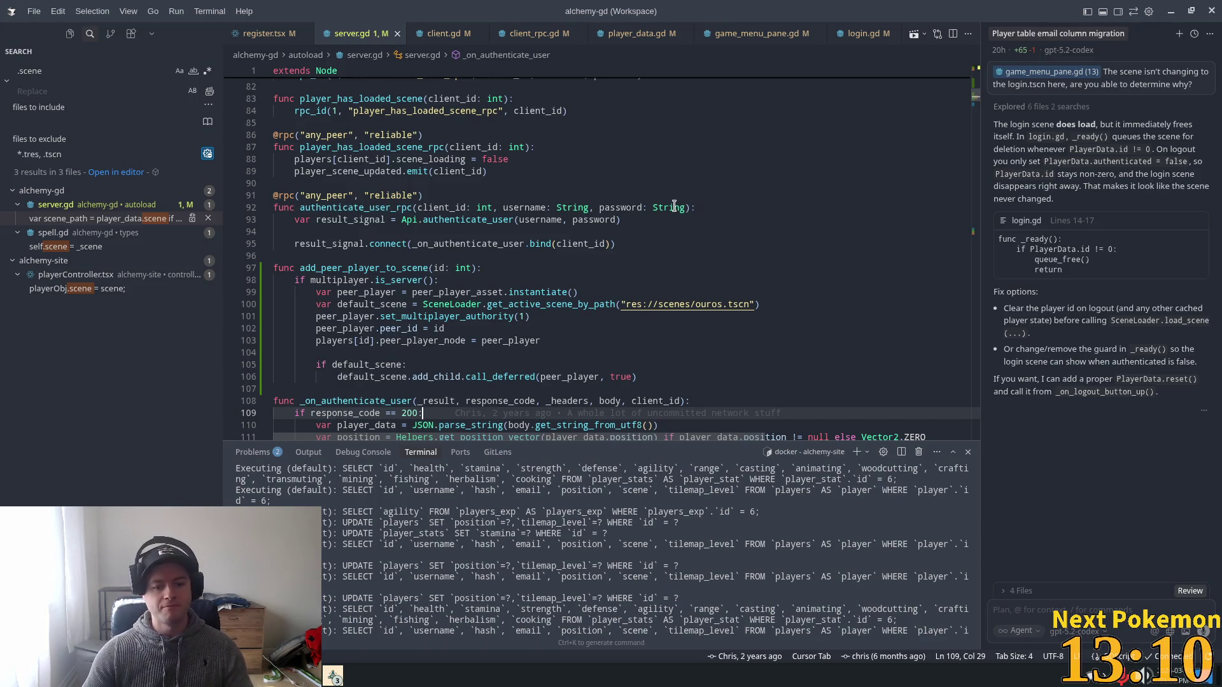
pyautogui.moveTo(673, 207)
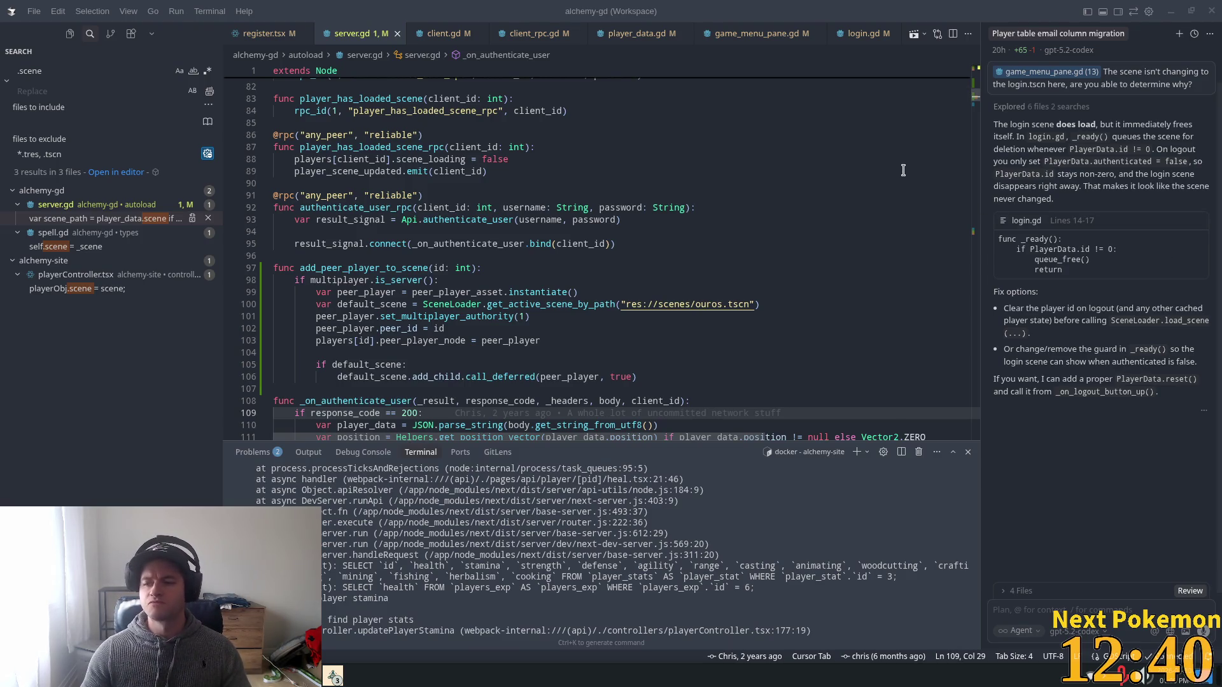
pyautogui.click(417, 186)
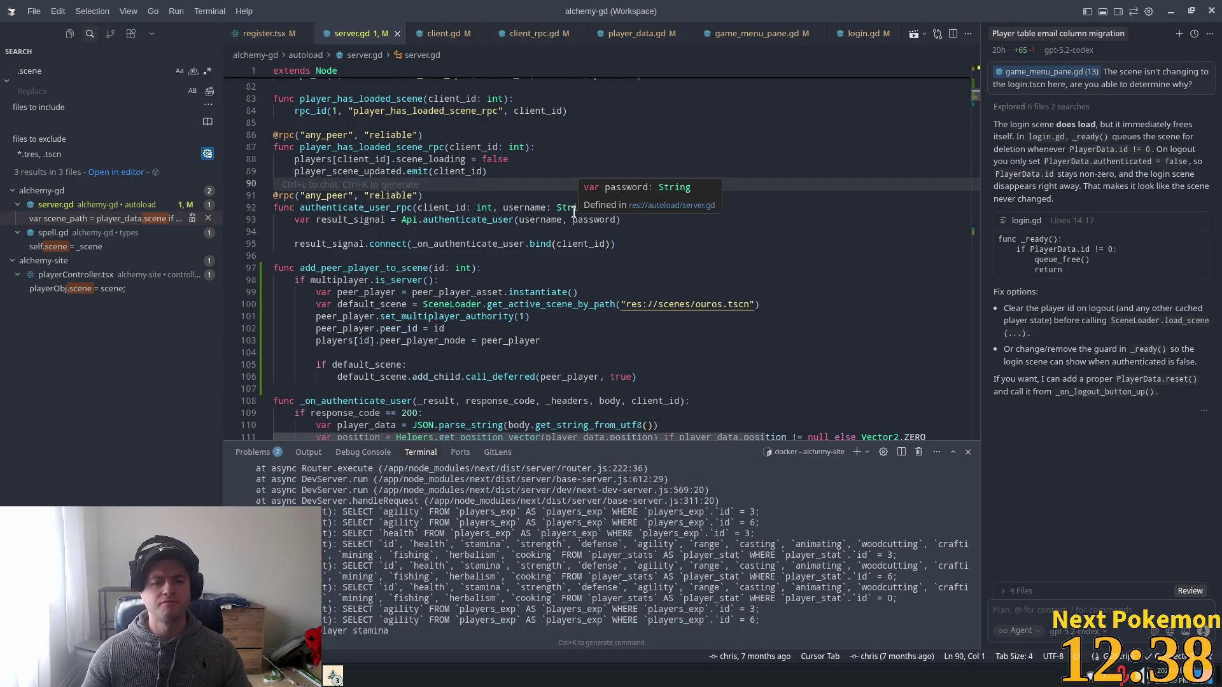
pyautogui.click(495, 304)
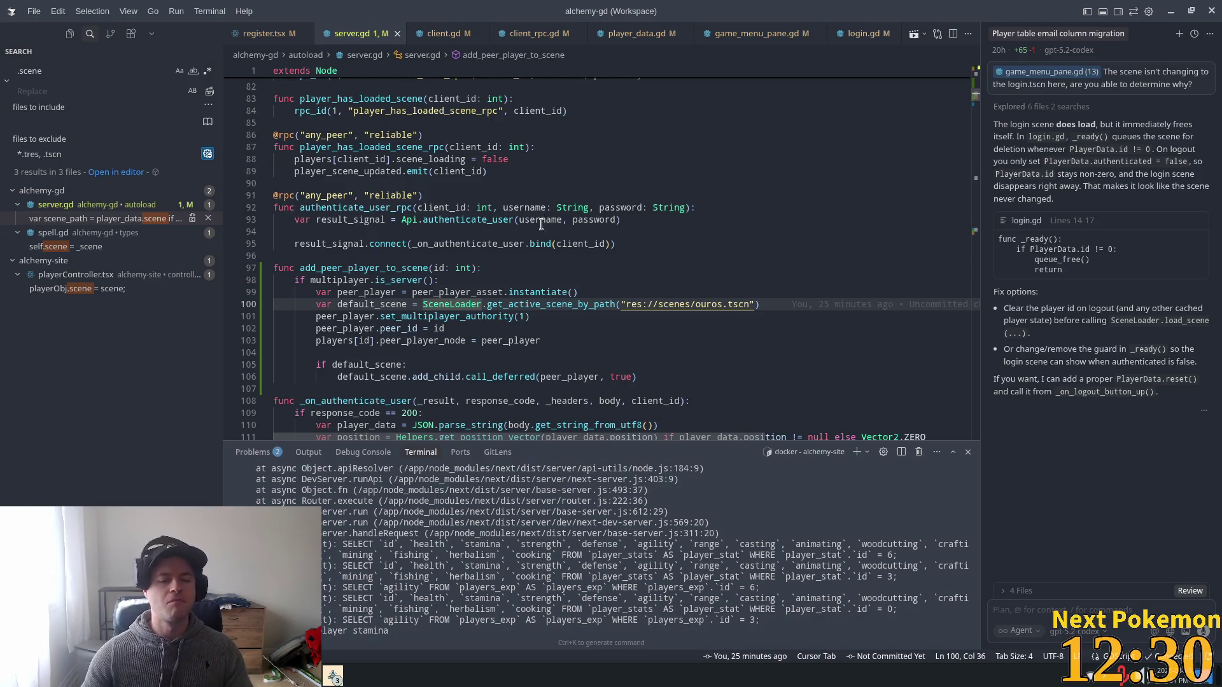
pyautogui.scroll(-2, 480, 266)
pyautogui.scroll(-5, 483, 269)
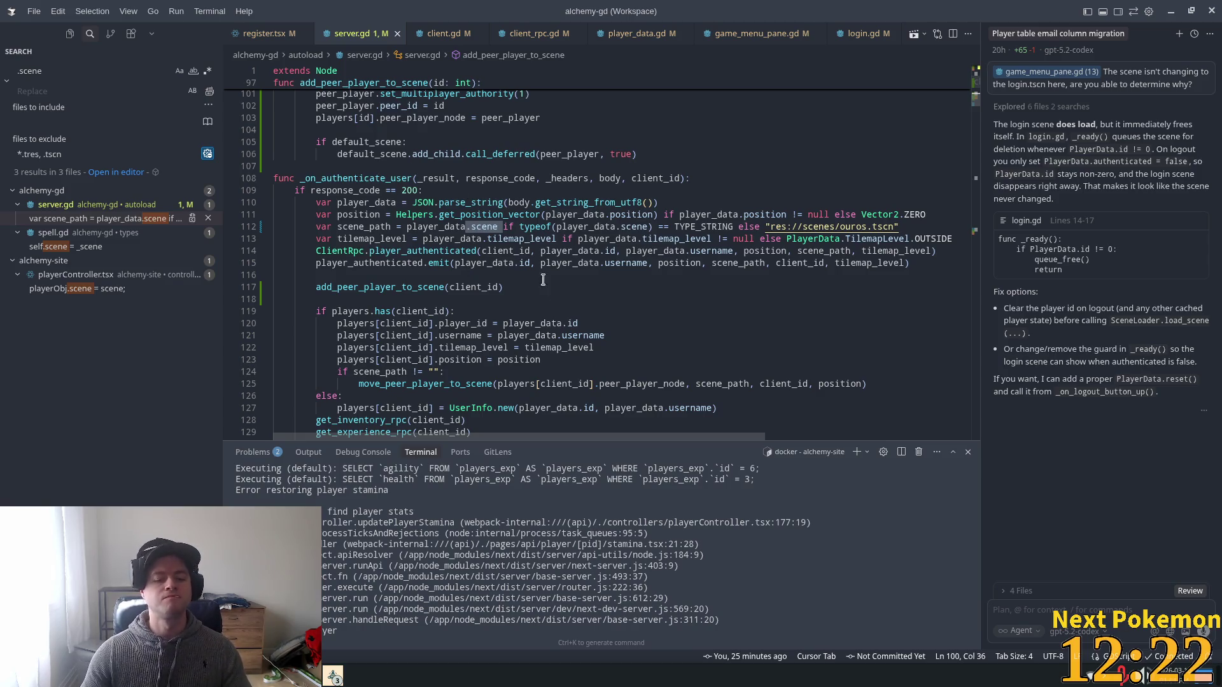
pyautogui.click(407, 180)
pyautogui.scroll(5, 484, 257)
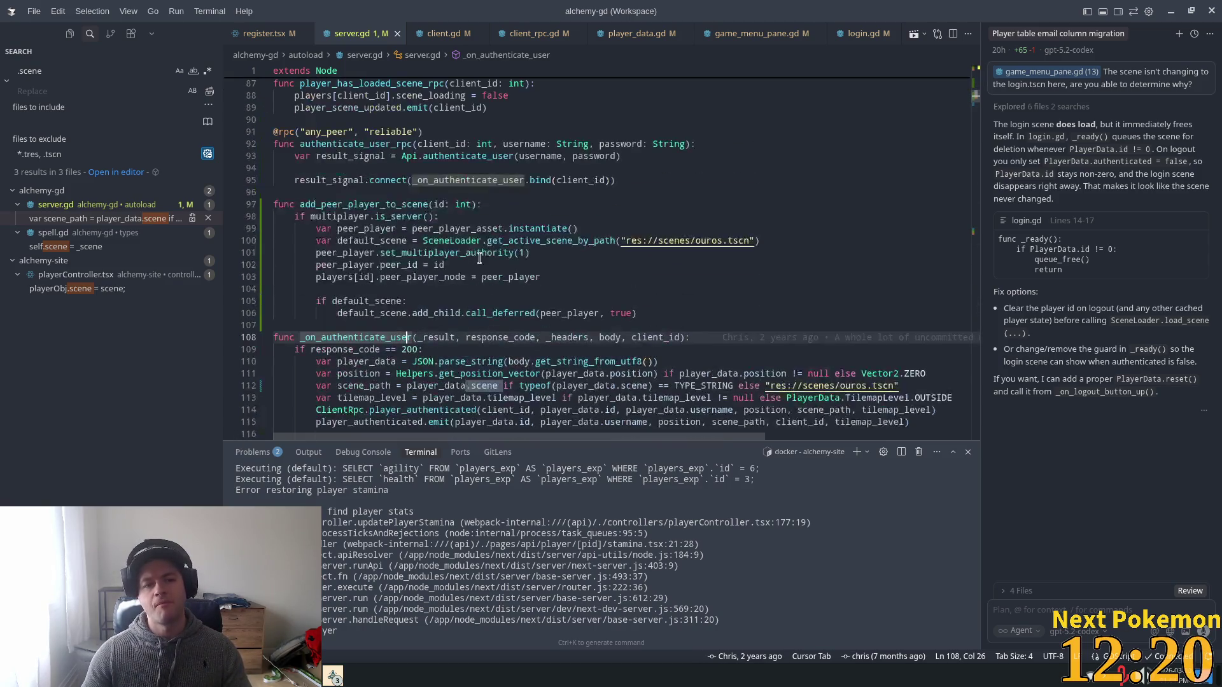
pyautogui.scroll(6, 483, 257)
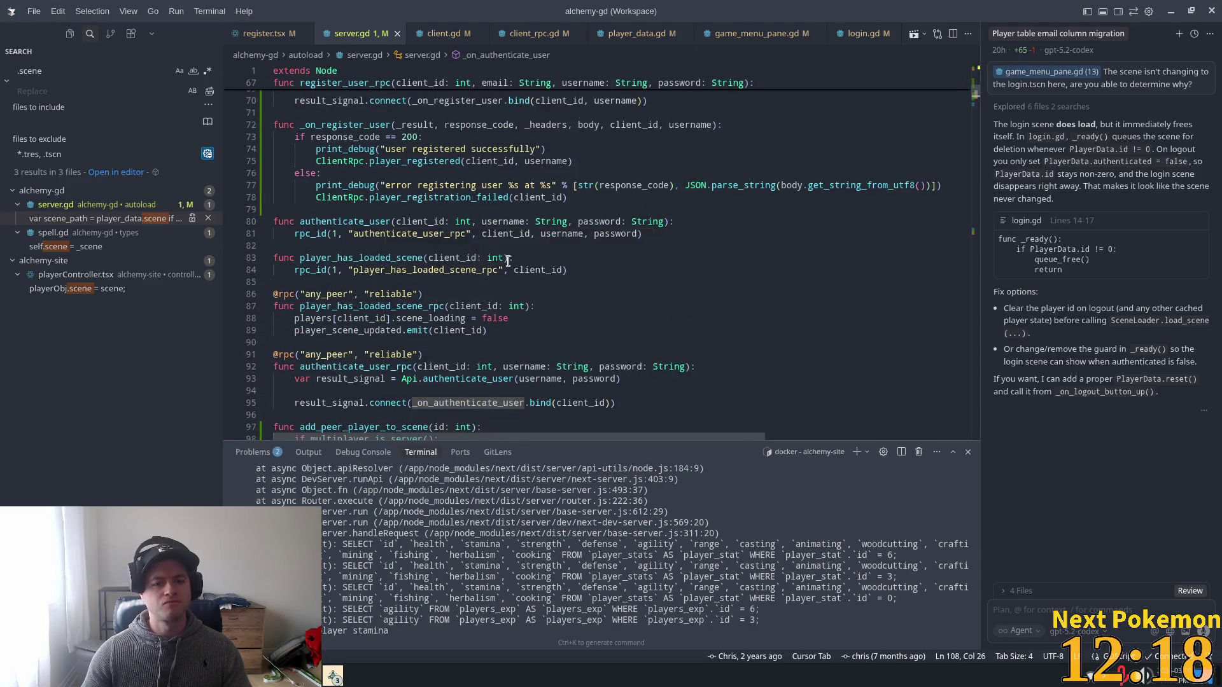
pyautogui.scroll(4, 382, 267)
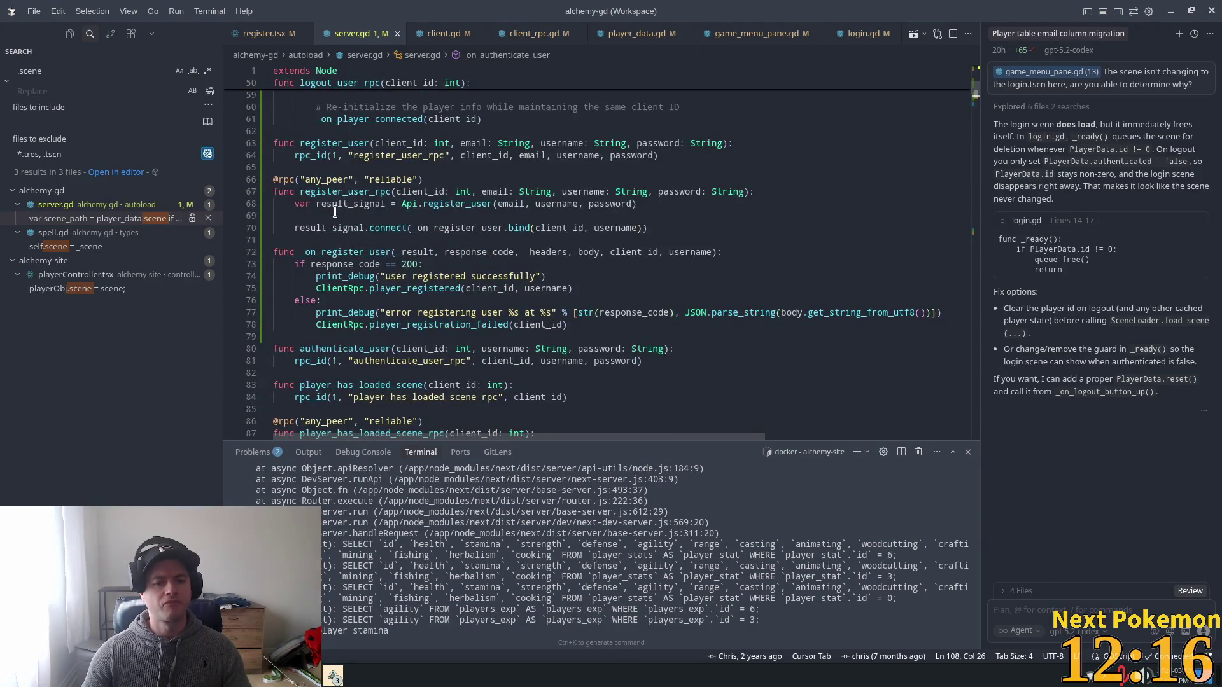
pyautogui.click(369, 252)
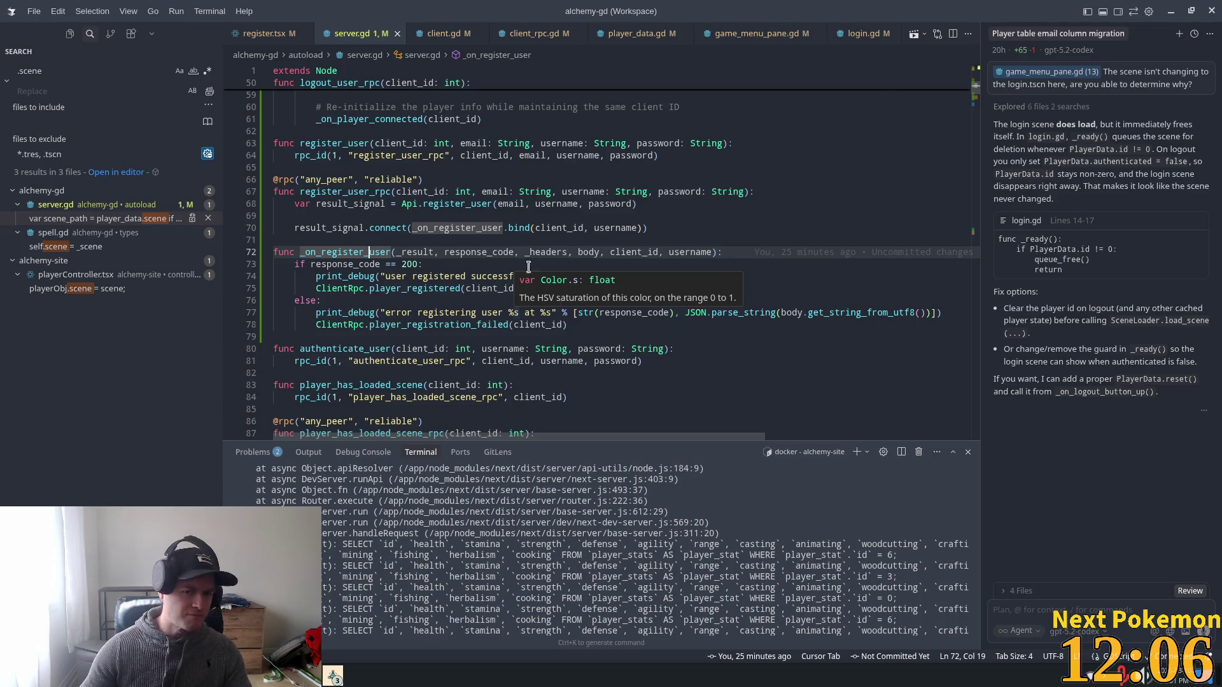
pyautogui.click(402, 252)
pyautogui.click(557, 278)
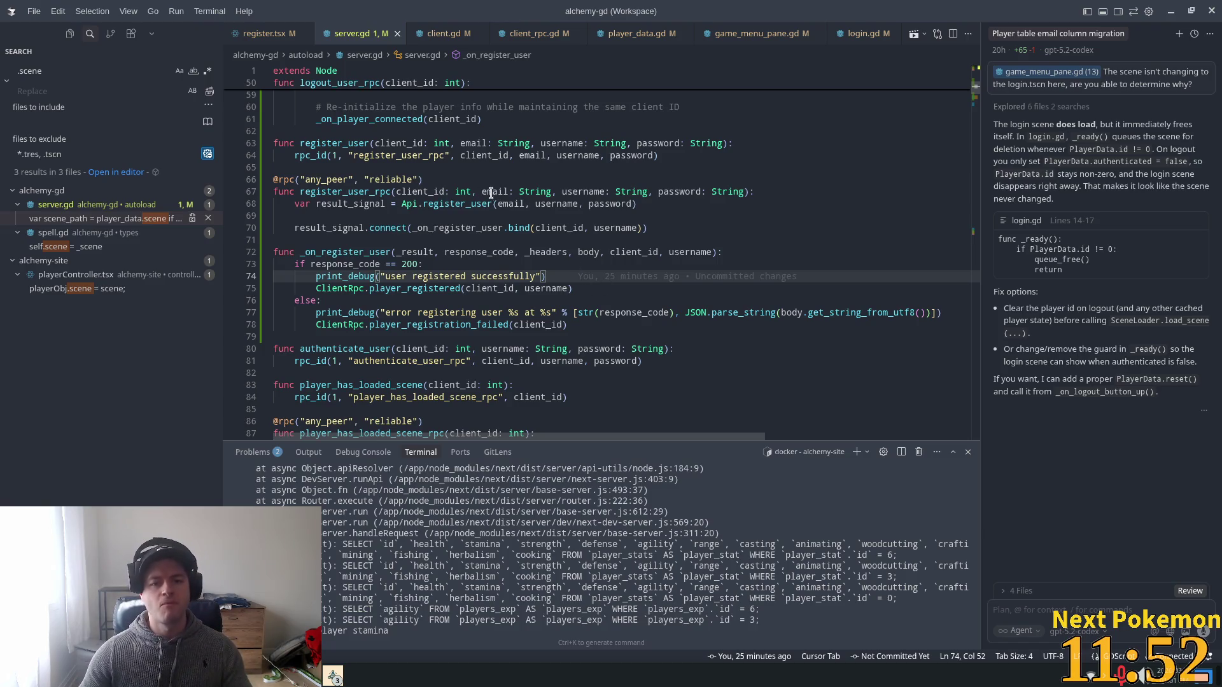
pyautogui.doubleClick(345, 191)
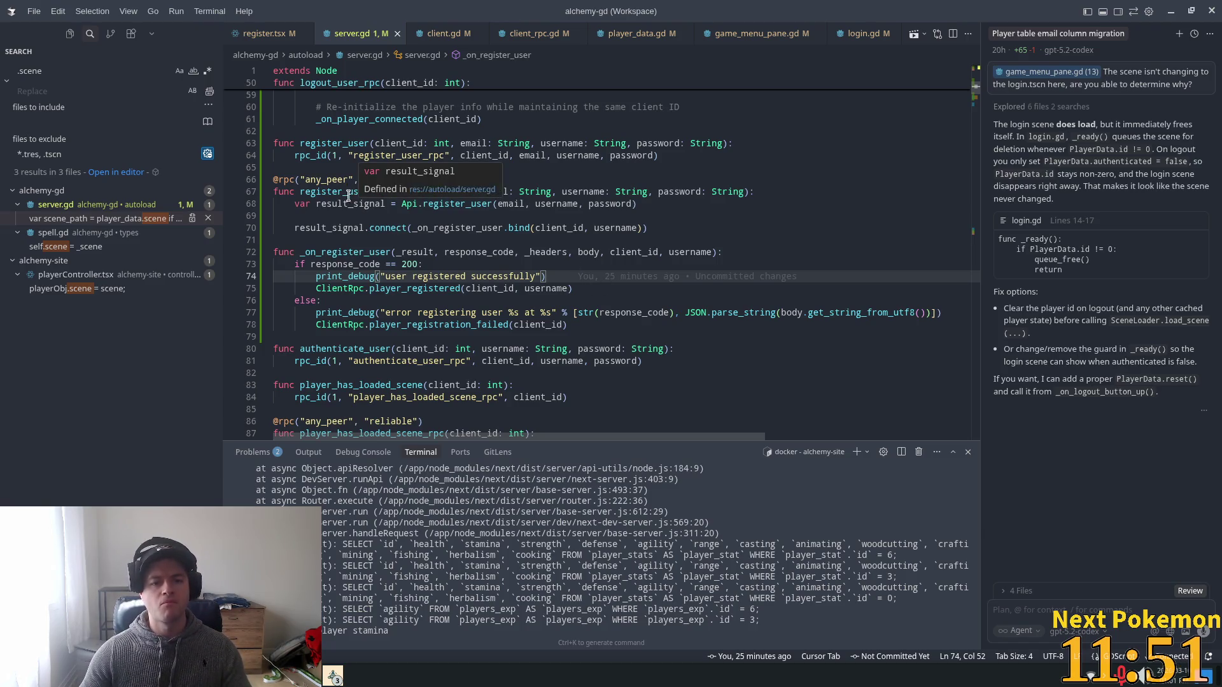
# Pass password through bind() and _on_register_user, adding authenticate_user(client_id, username, password) after registration.
pyautogui.click(634, 227)
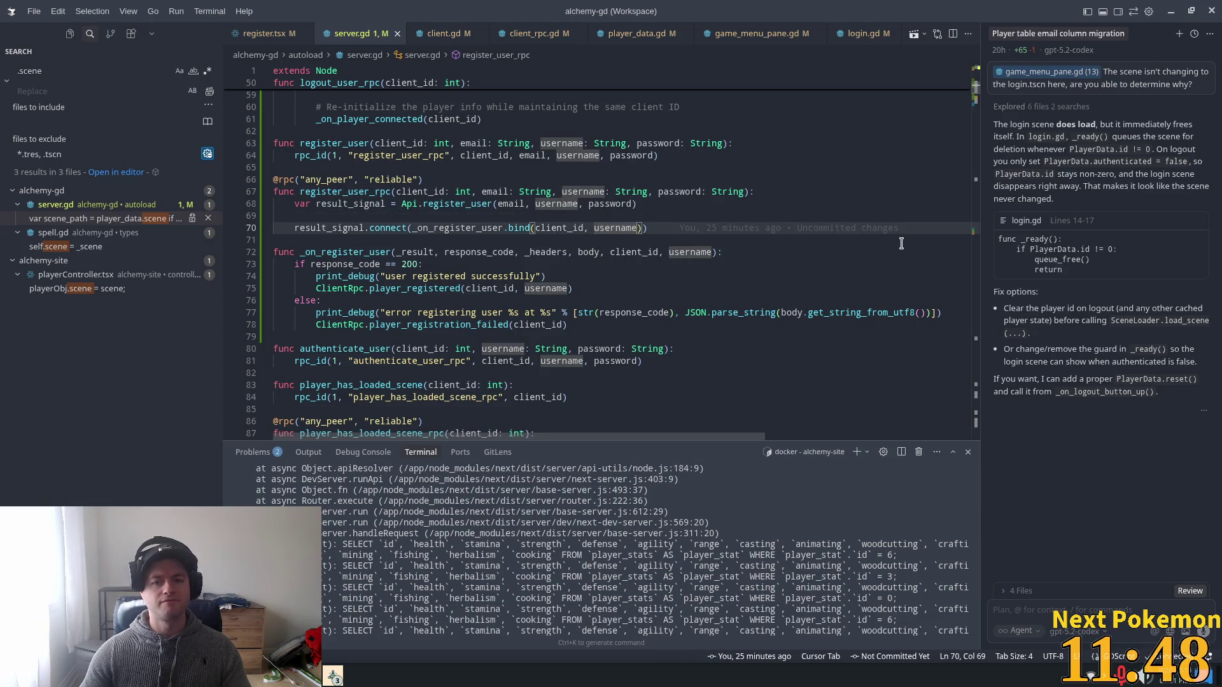
pyautogui.write(', pass')
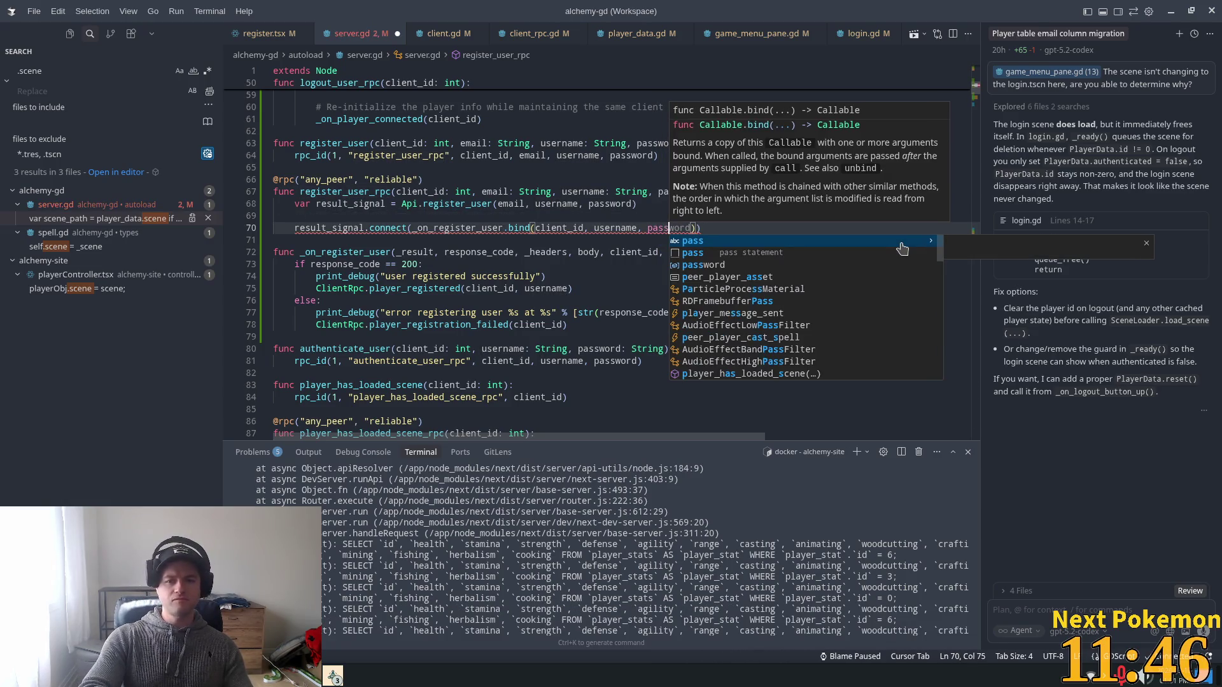
pyautogui.press('Tab')
pyautogui.press('Tab')
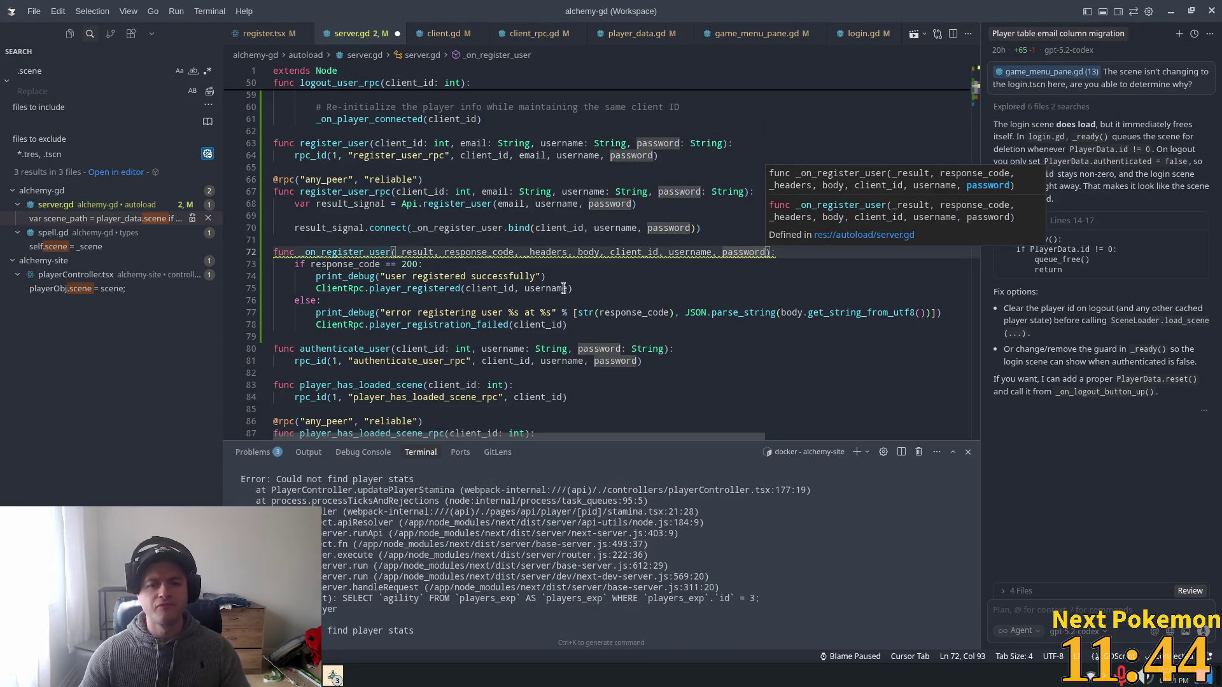
pyautogui.click(605, 289)
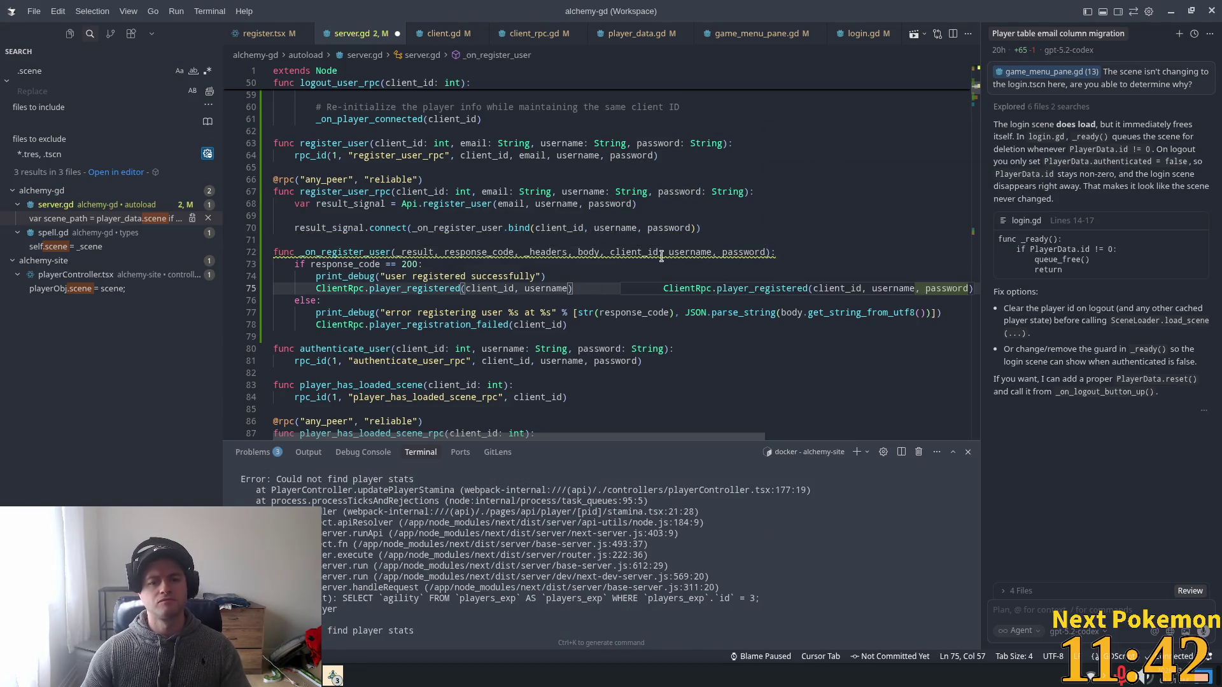
pyautogui.press('Return')
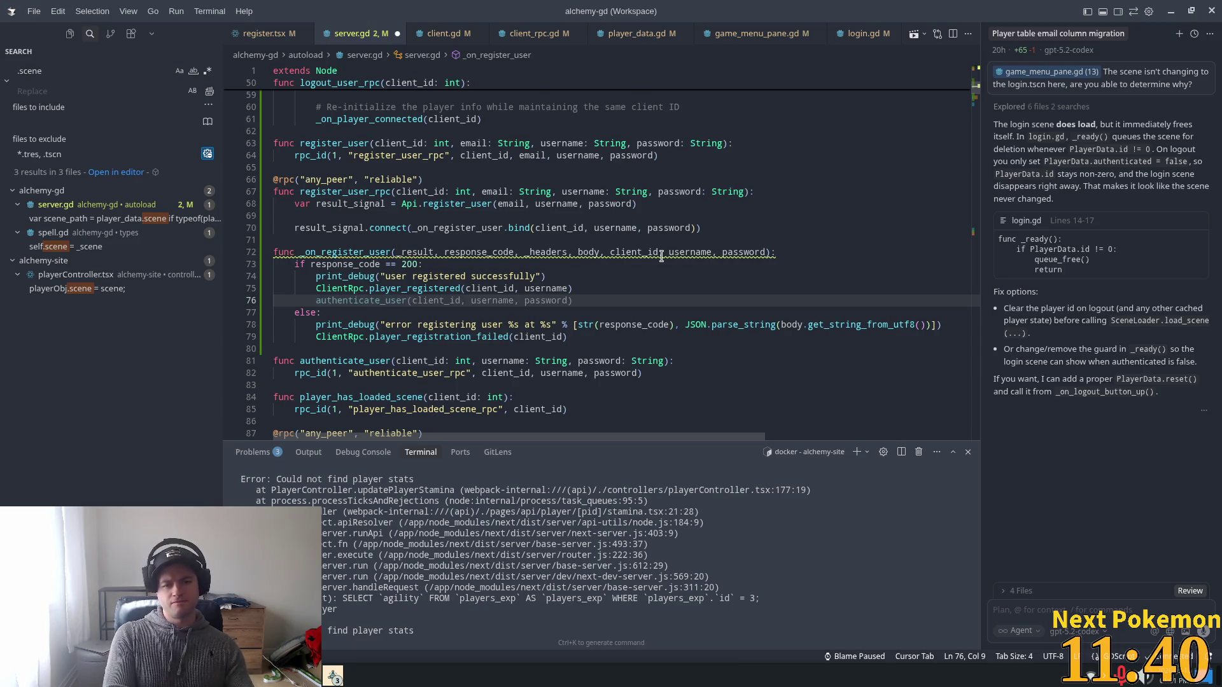
pyautogui.press('Tab')
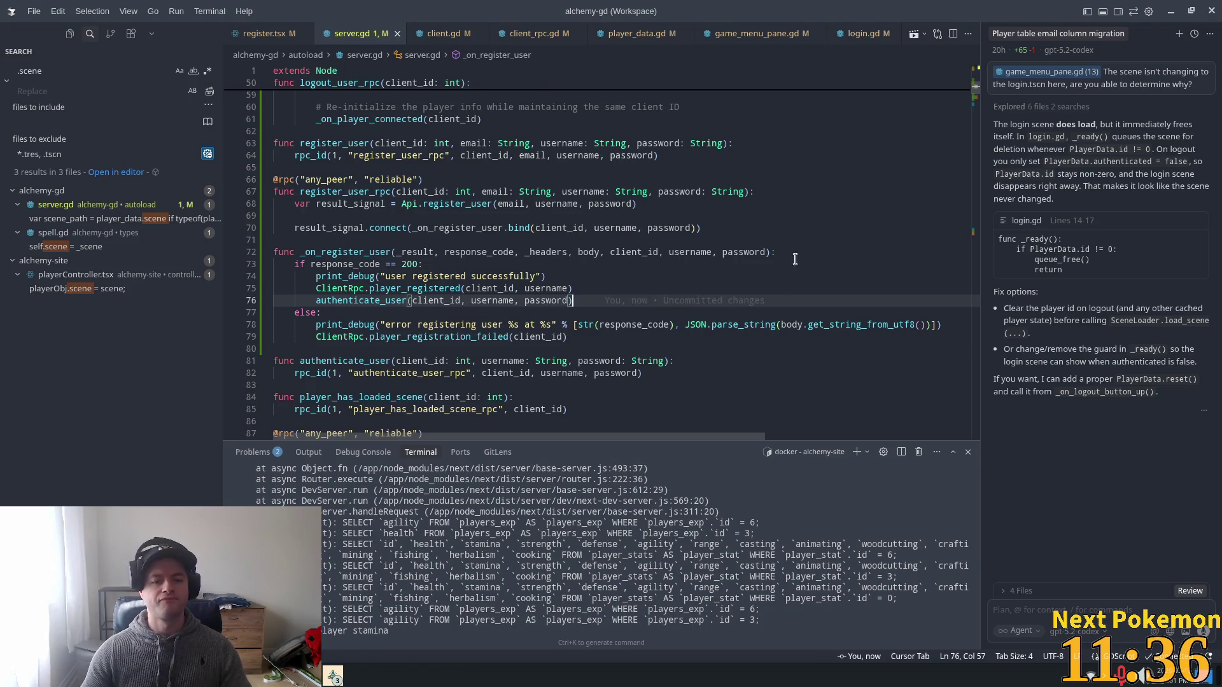
pyautogui.hotkey('alt', 'Tab')
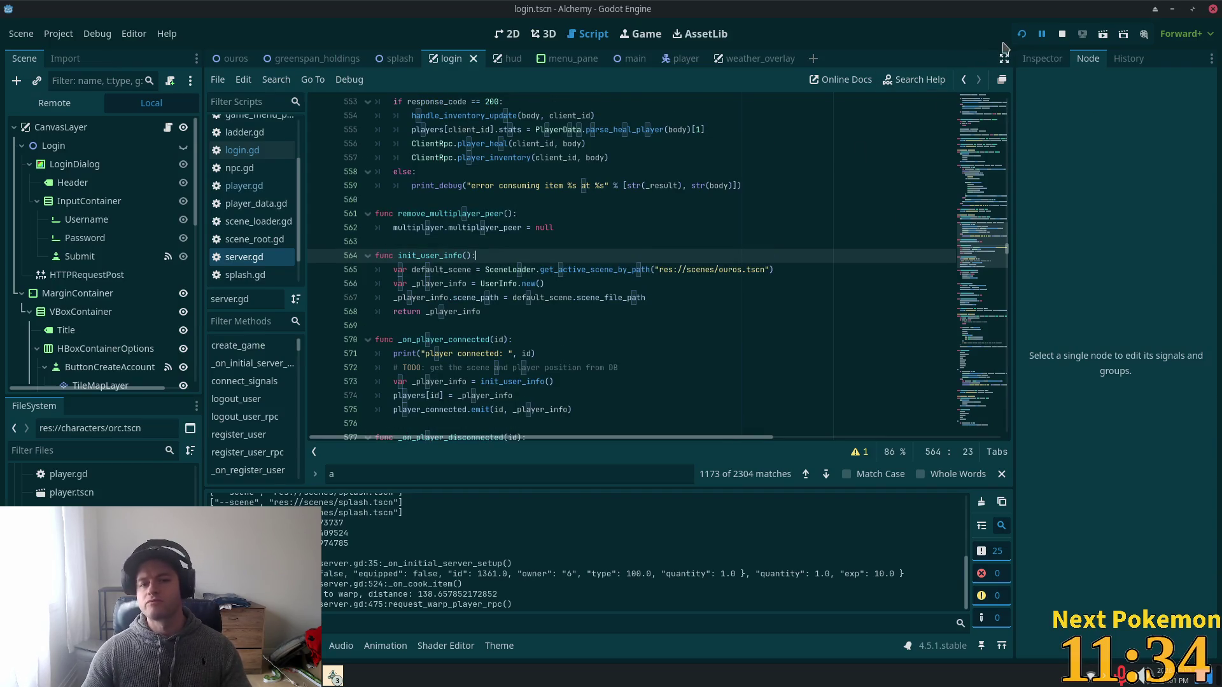
# Rerun the project with F5 and bring up the Alchemy Create Account form.
pyautogui.press('F5')
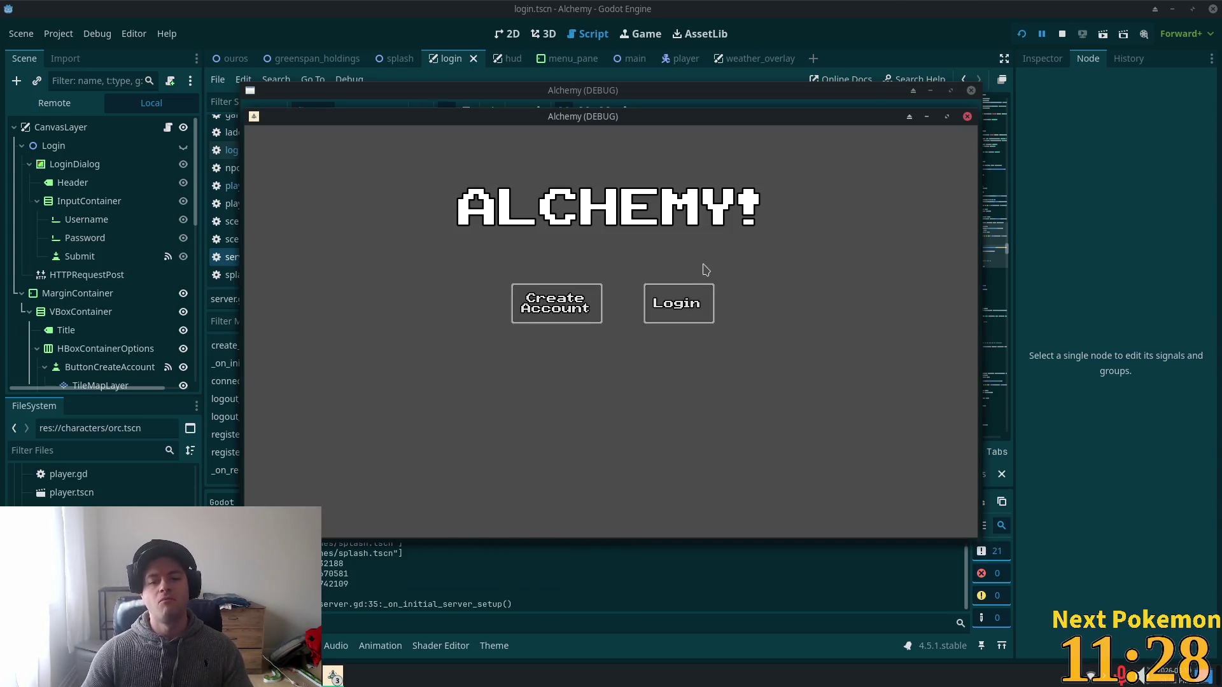
pyautogui.click(542, 312)
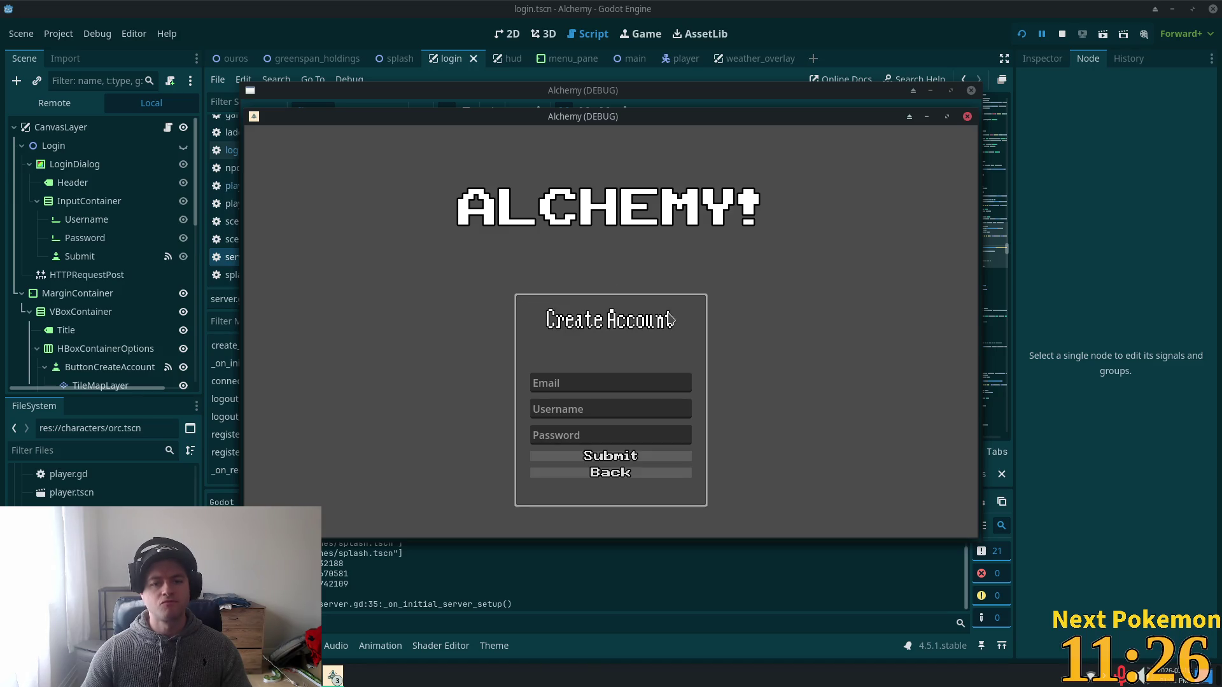
# Fill the Create Account form with a test e-mail, username and password, then submit it.
pyautogui.click(593, 385)
pyautogui.write('bye@by')
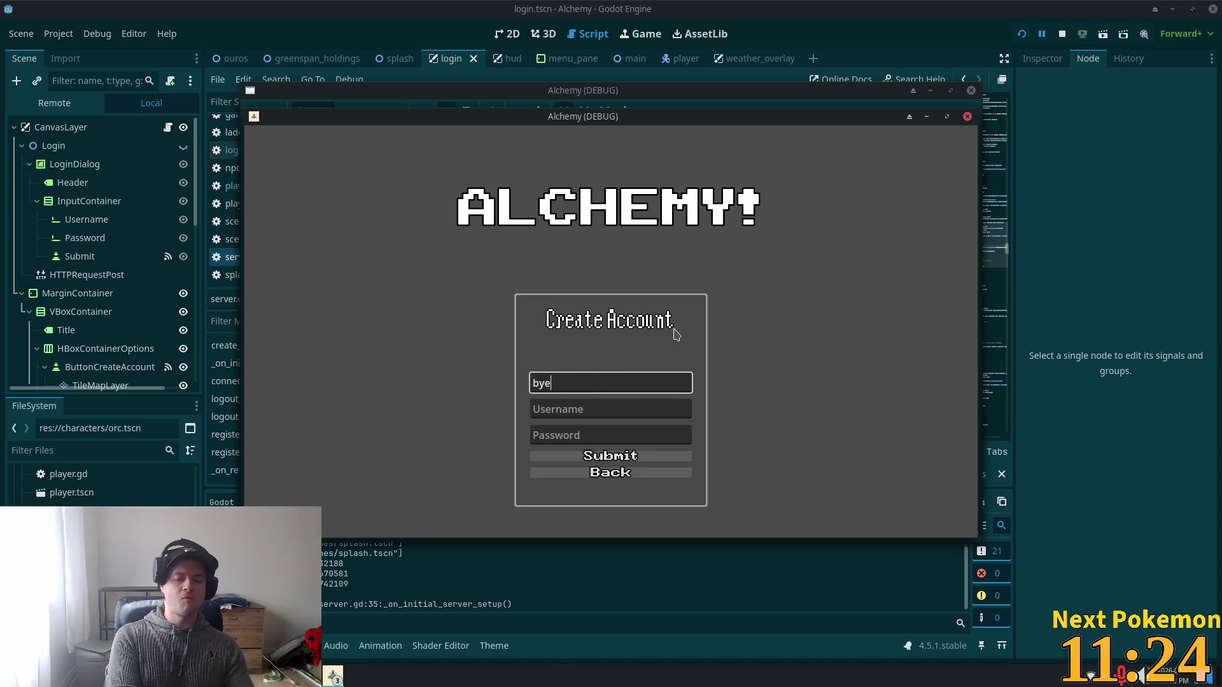
pyautogui.write('e.co')
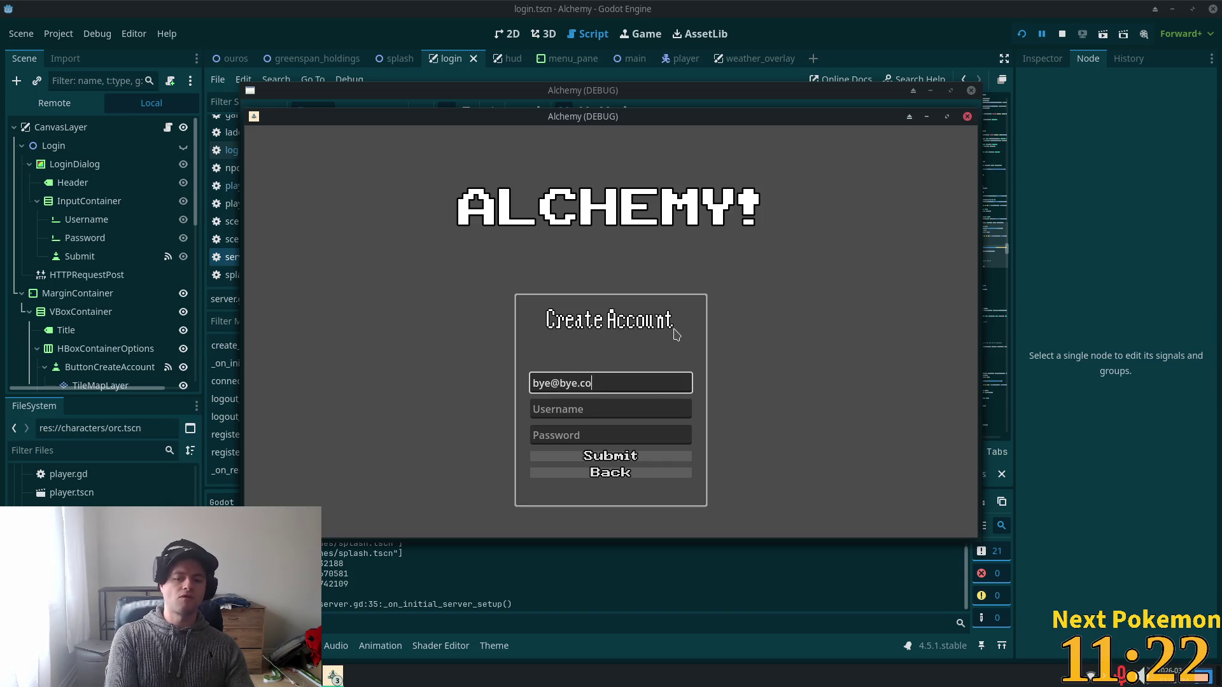
pyautogui.write('m')
pyautogui.press('Tab')
pyautogui.write('bye')
pyautogui.press('Tab')
pyautogui.write('bye')
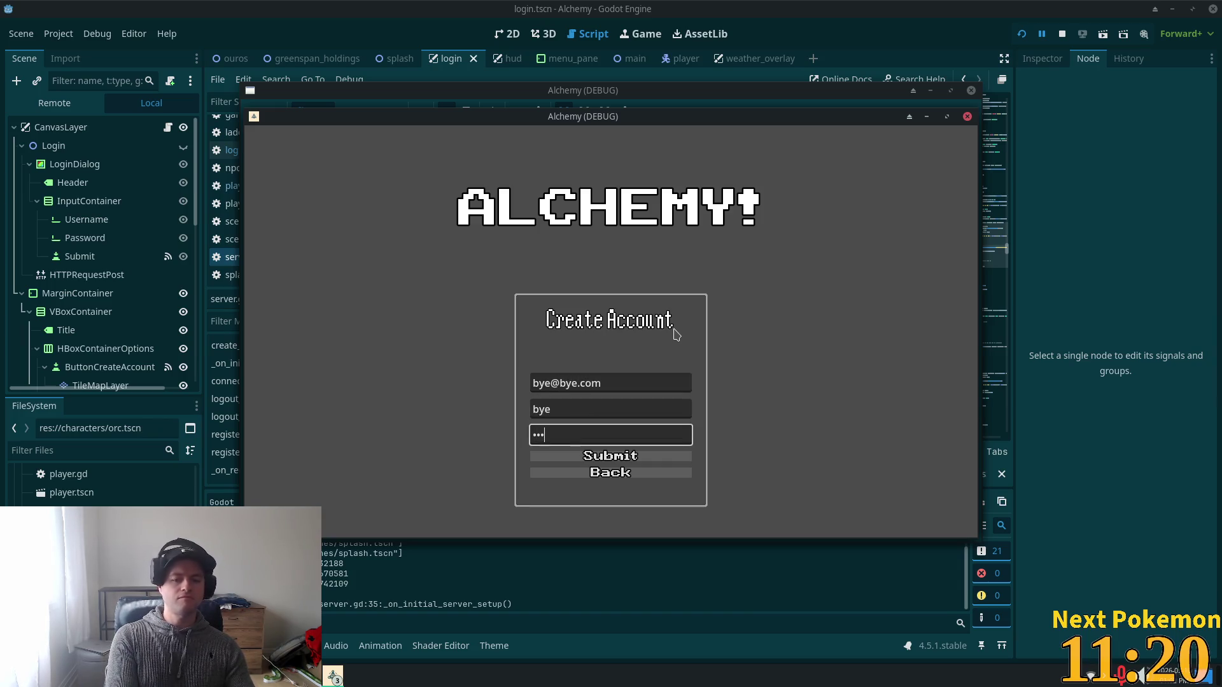
pyautogui.write('byeb')
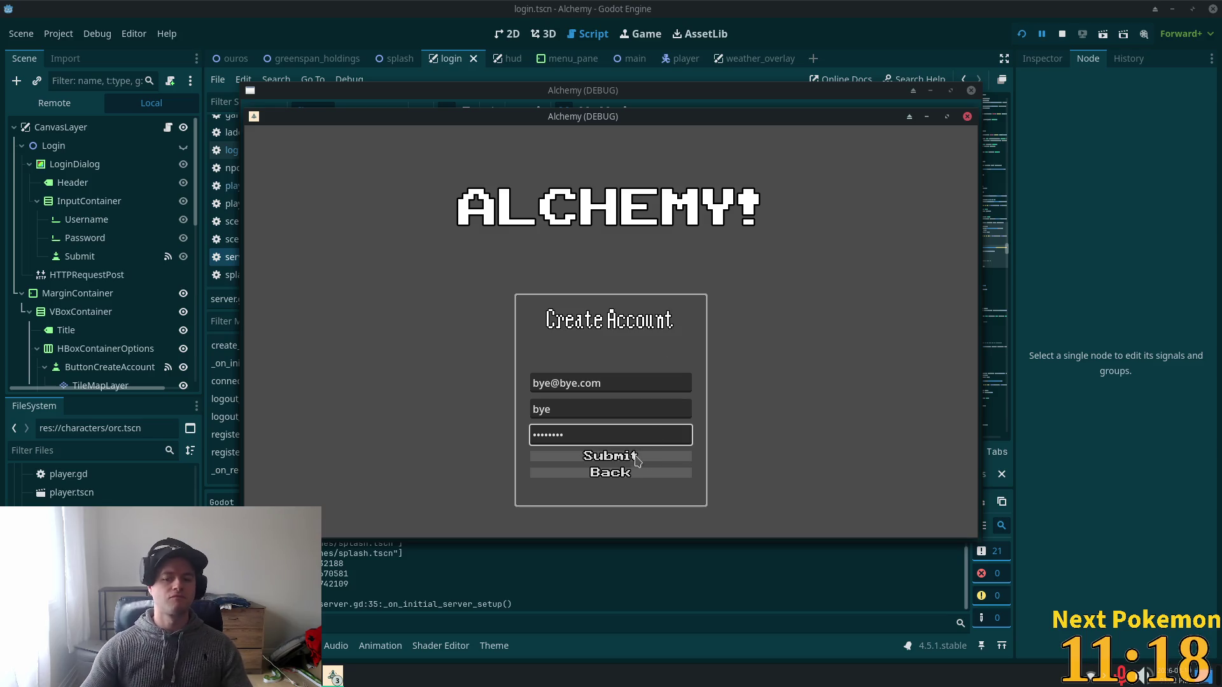
pyautogui.click(636, 458)
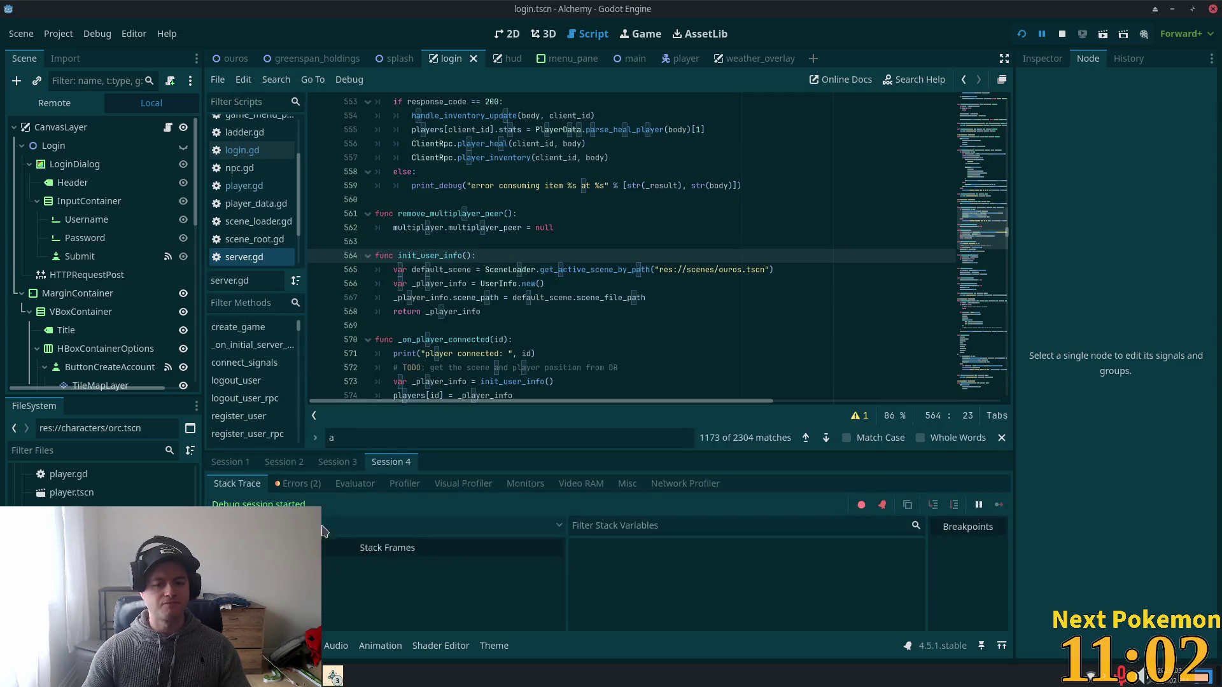
# Inspect the player_registered_rpc error (expected 2 arguments, called with 1) in the Debugger's Errors list.
pyautogui.click(302, 484)
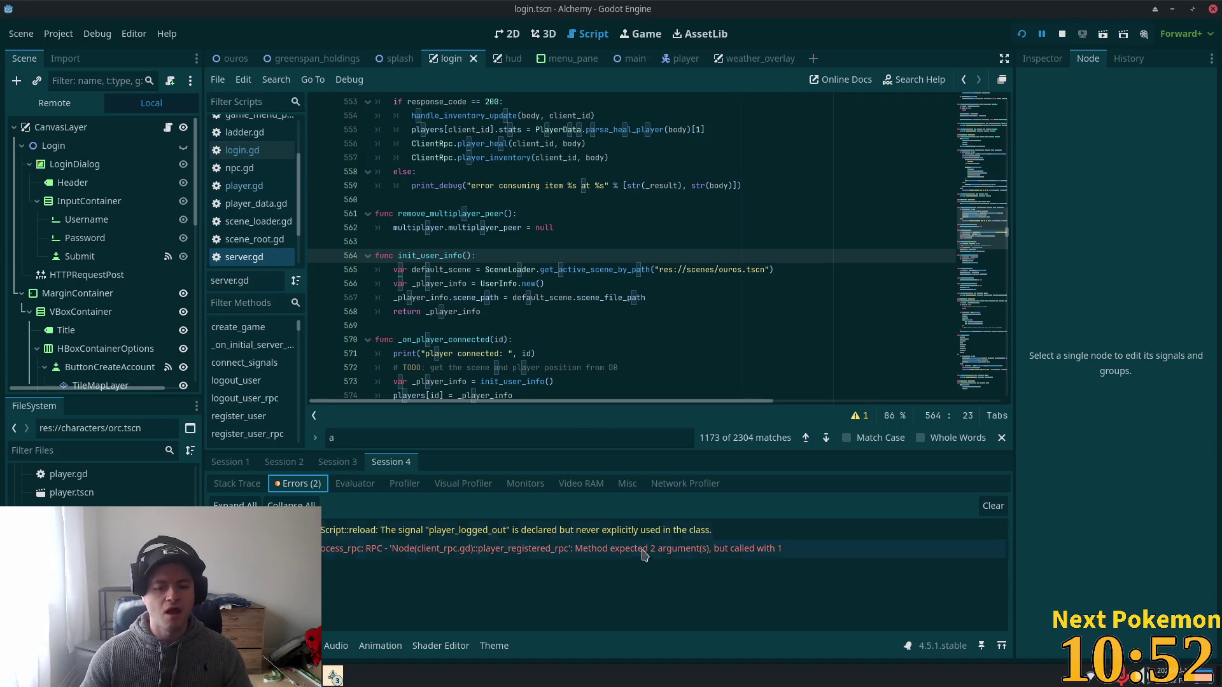
pyautogui.click(509, 553)
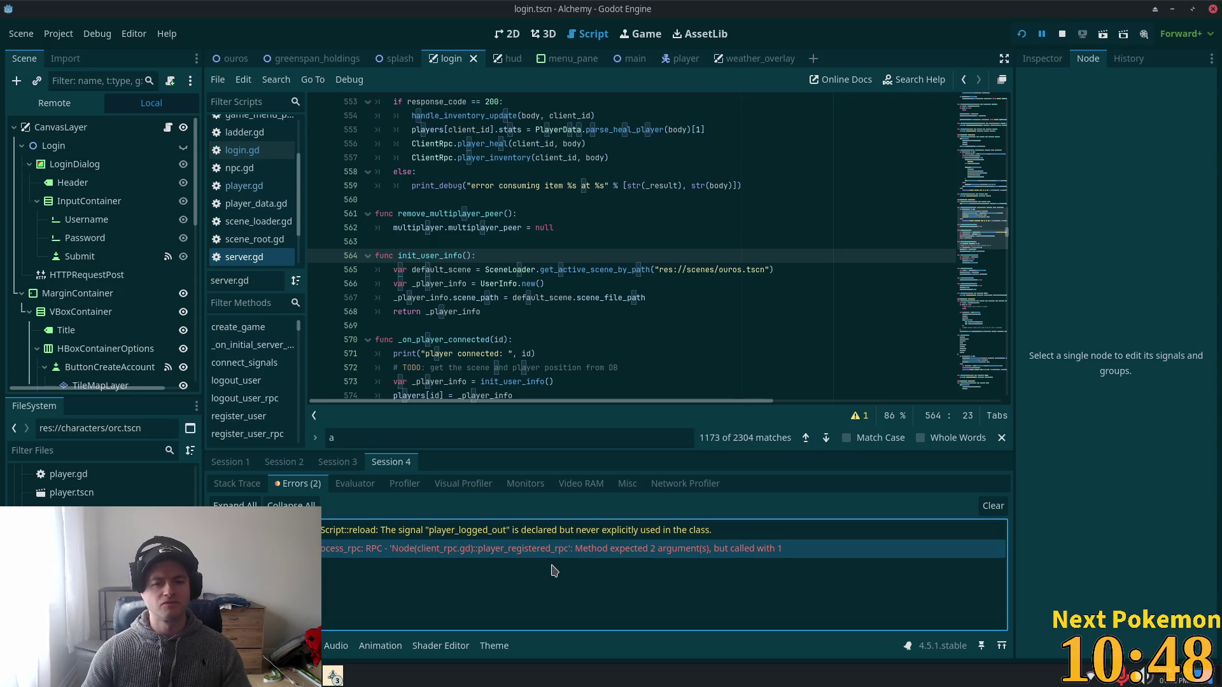
pyautogui.click(719, 557)
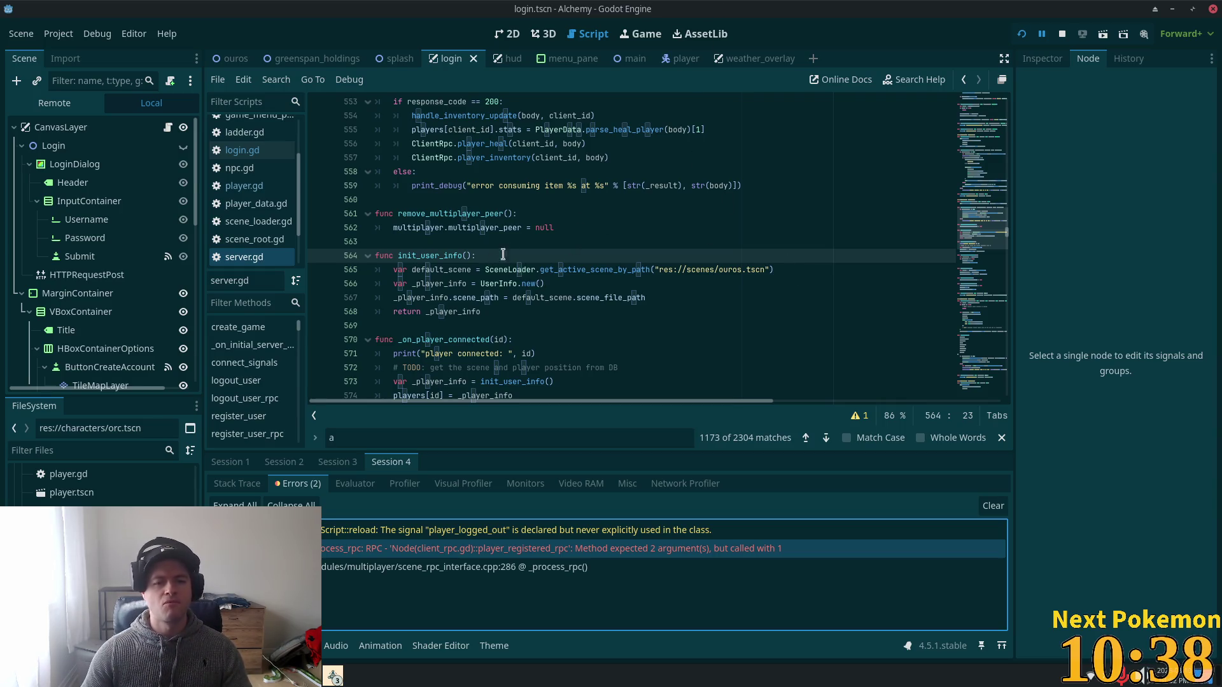
pyautogui.hotkey('alt', 'Tab')
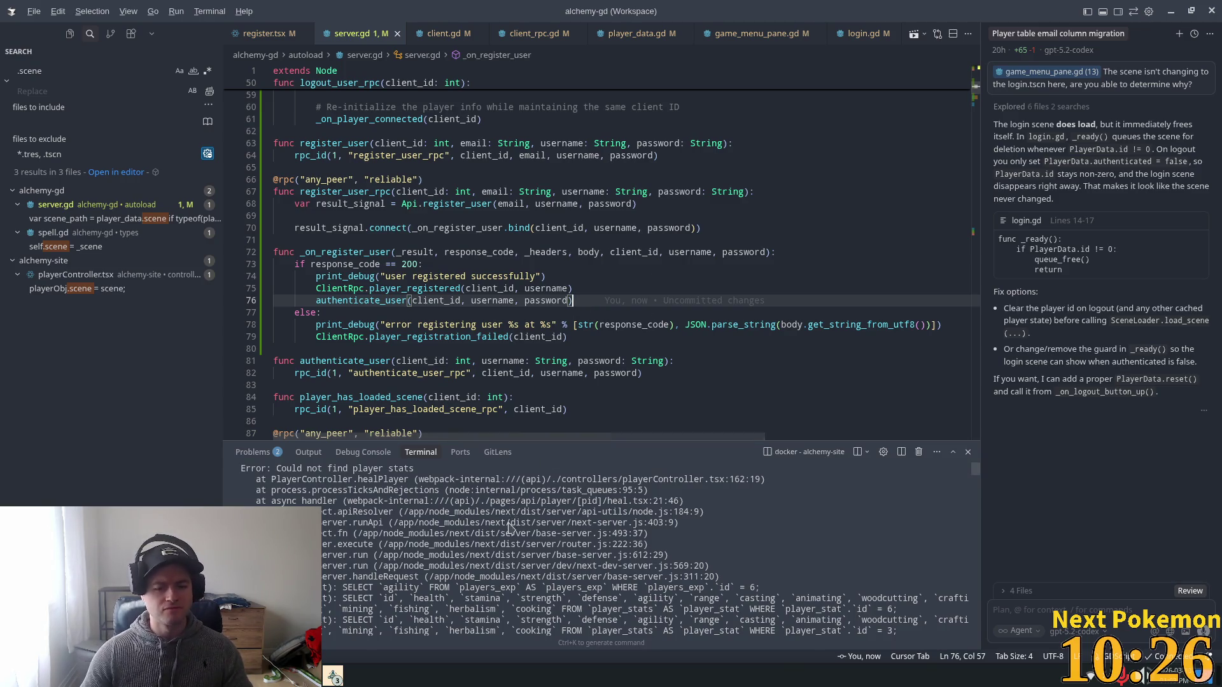
pyautogui.hotkey('alt', 'Tab')
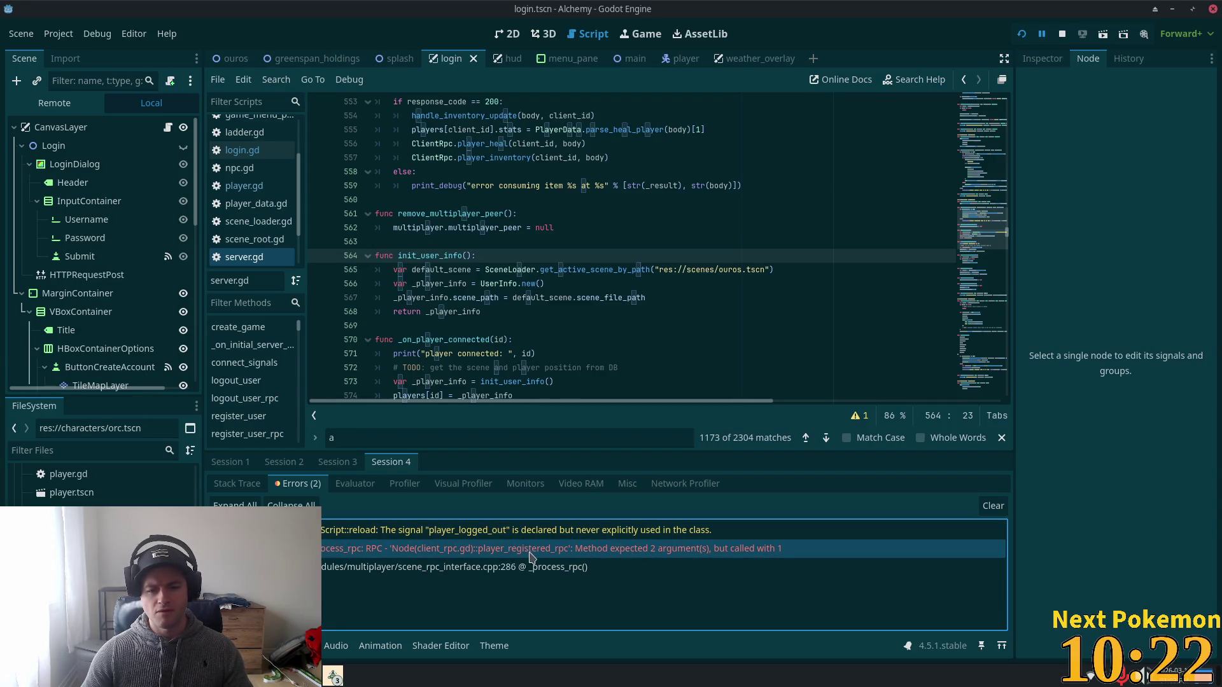
pyautogui.hotkey('alt', 'Tab')
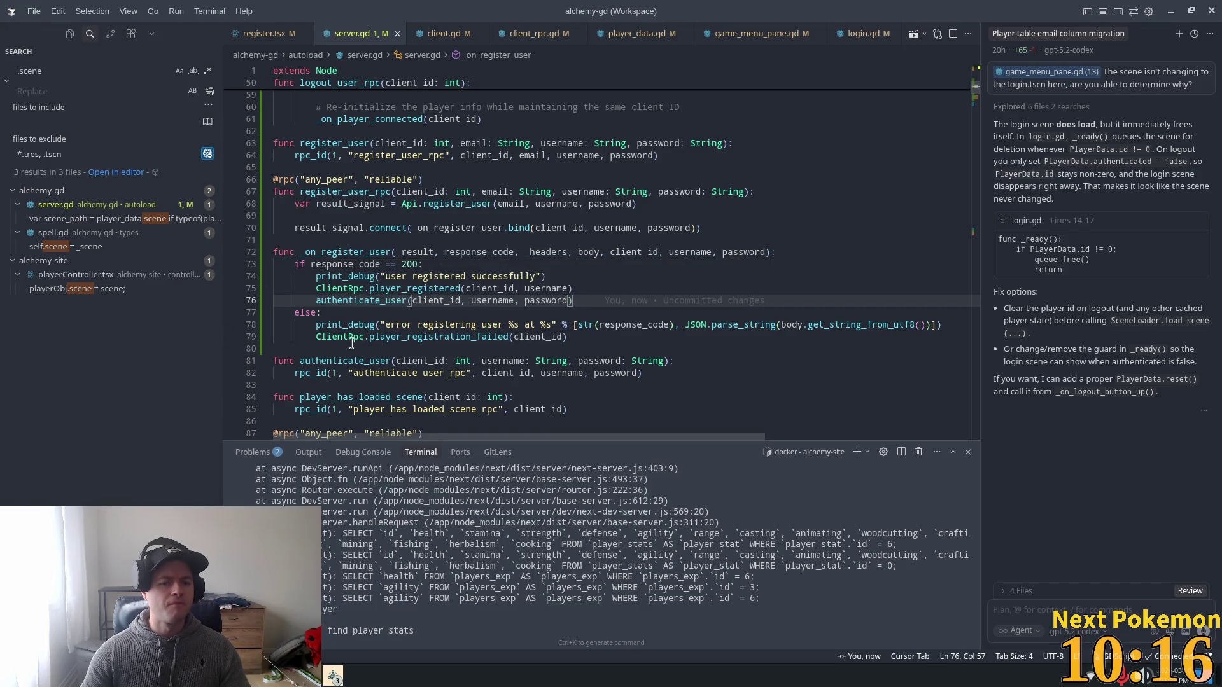
pyautogui.keyDown('ctrl'); pyautogui.click(403, 291); pyautogui.keyUp('ctrl')
# Trace player_registered to client_rpc.gd's player_registered_rpc(player_id, username) definition, then return to Alchemy.
pyautogui.click(448, 230)
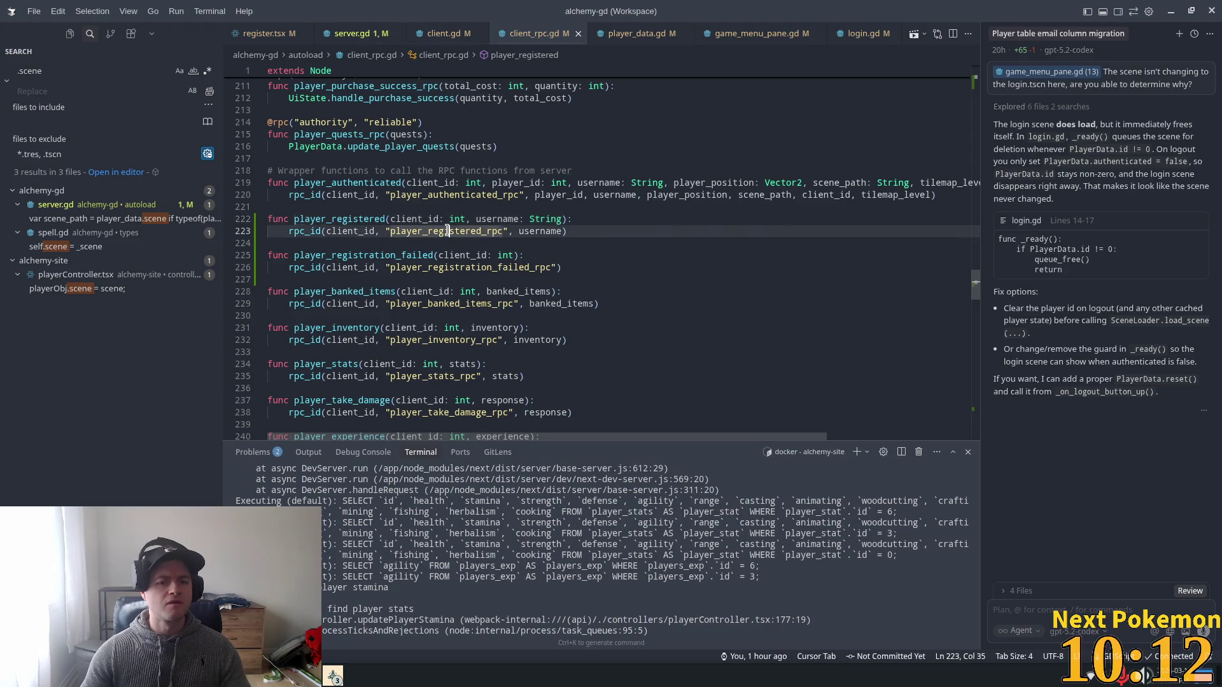
pyautogui.keyDown('ctrl'); pyautogui.click(439, 233); pyautogui.keyUp('ctrl')
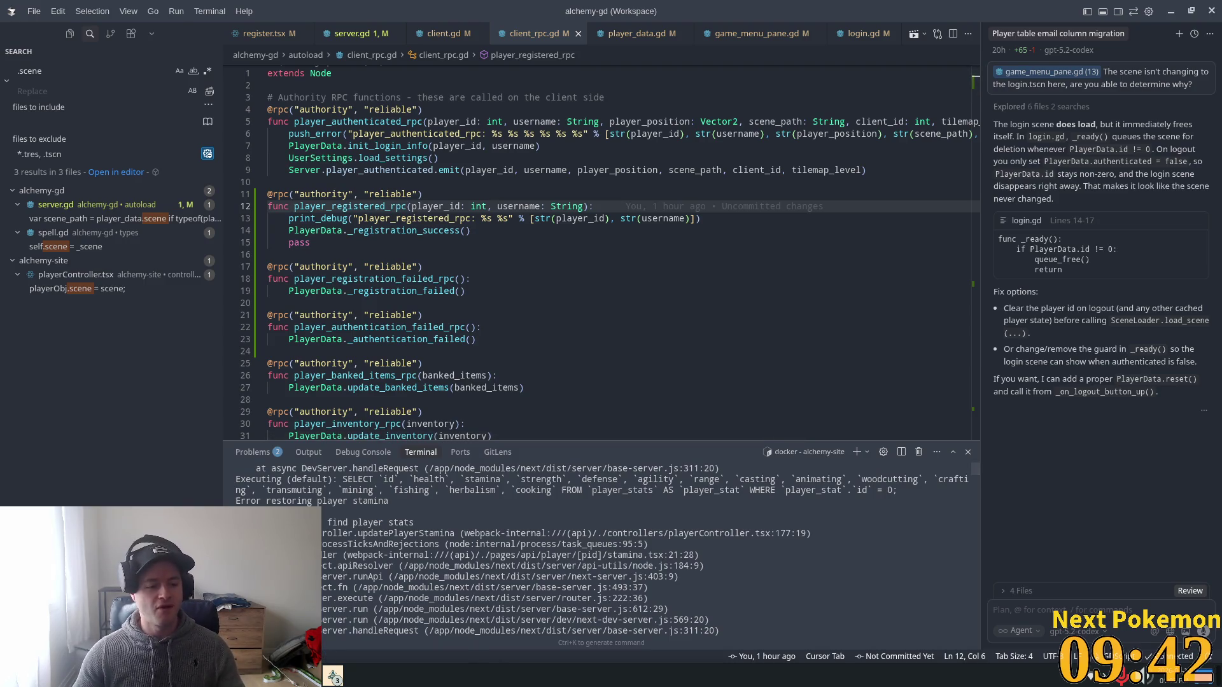
pyautogui.click(333, 677)
pyautogui.click(394, 566)
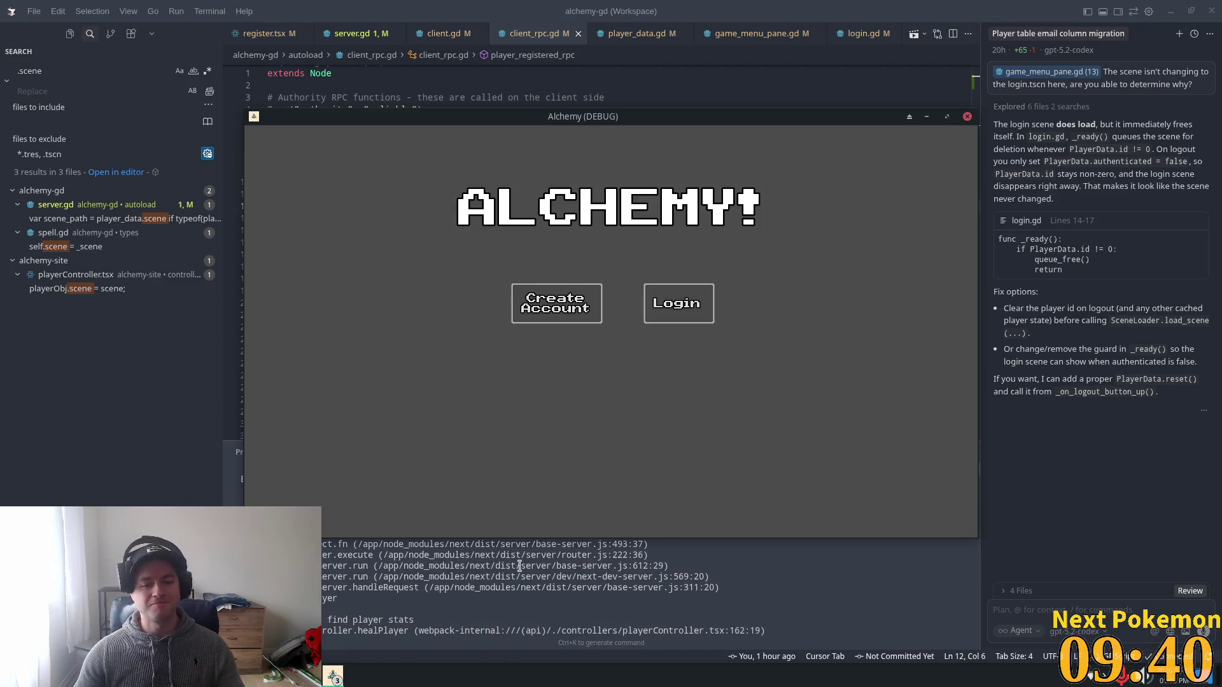
# Log in through the Alchemy title screen to enter Indigo Bog.
pyautogui.click(692, 324)
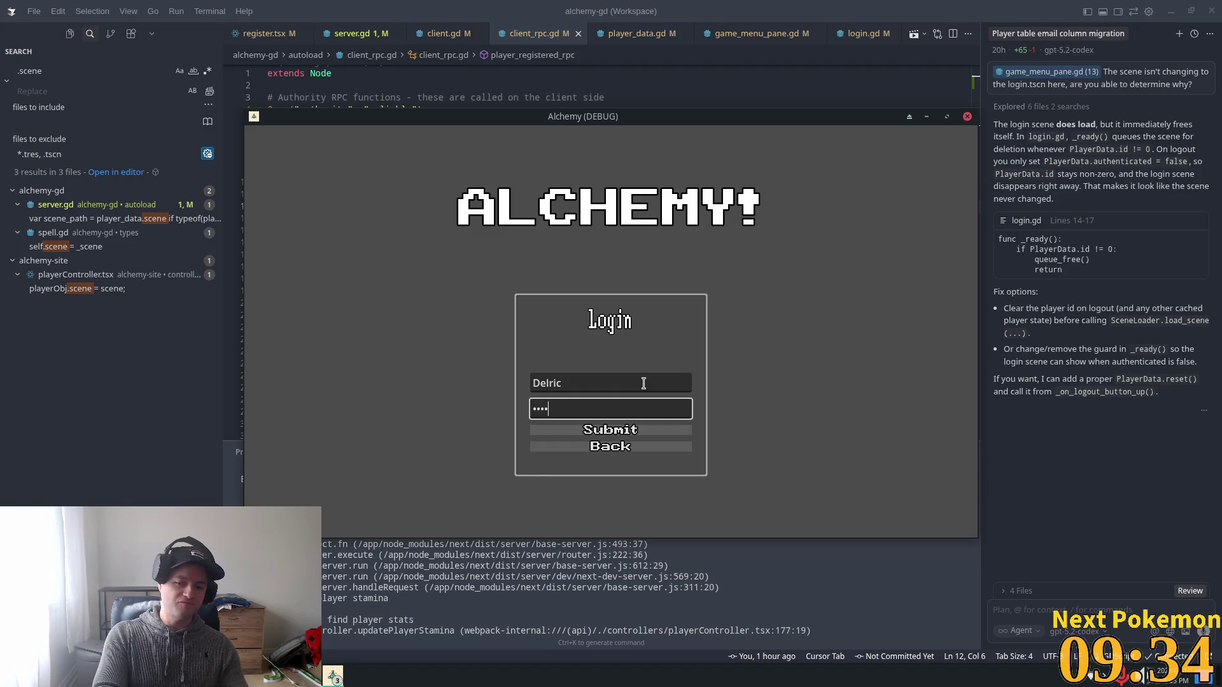
pyautogui.press('Return')
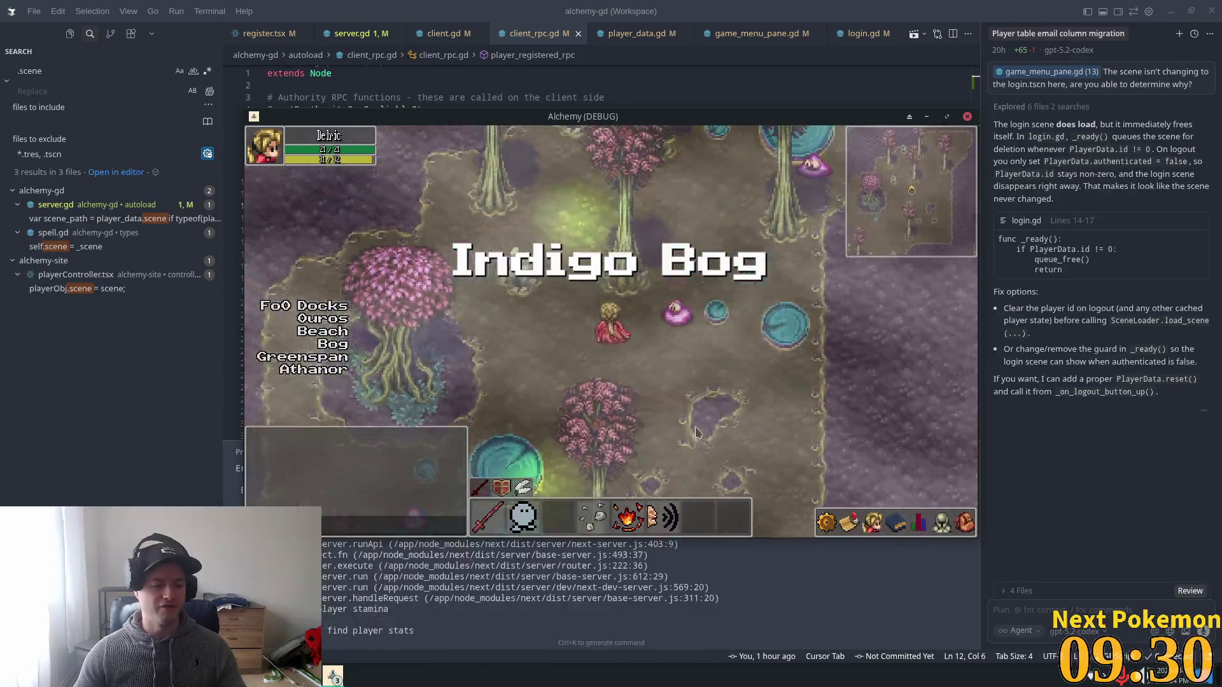
# Walk the character across Indigo Bog into the Sunken Pass cave and up its water channel.
pyautogui.press('Up')
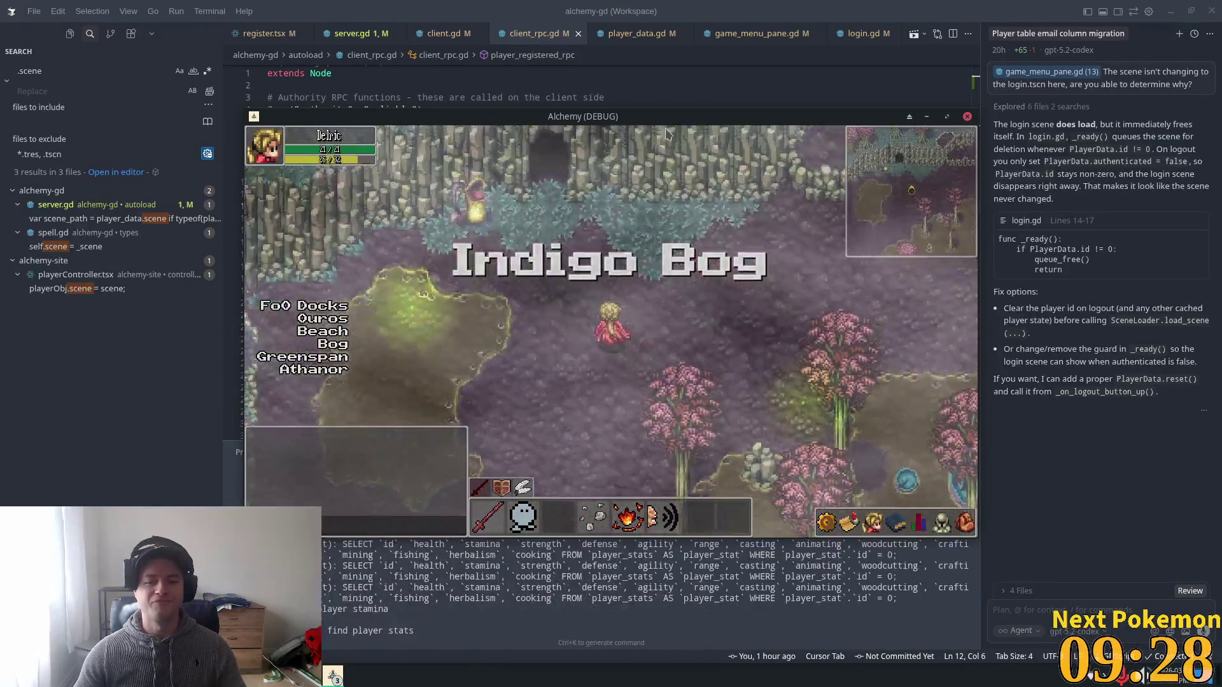
pyautogui.press('Down')
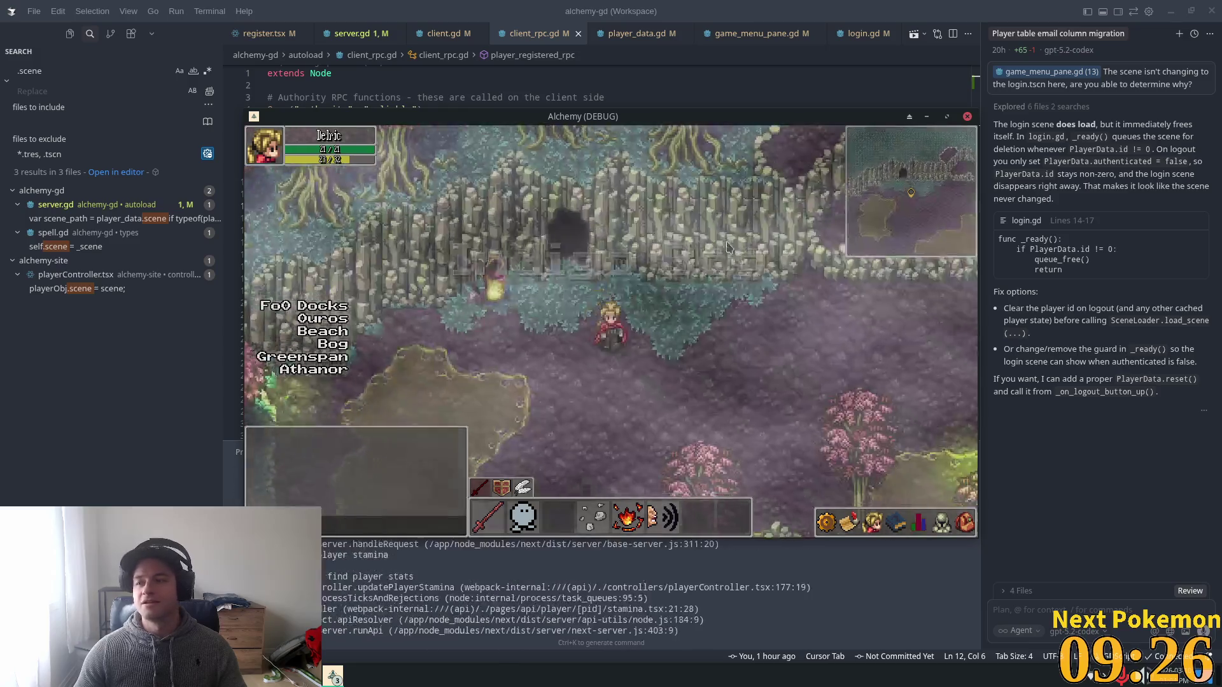
pyautogui.press('Down')
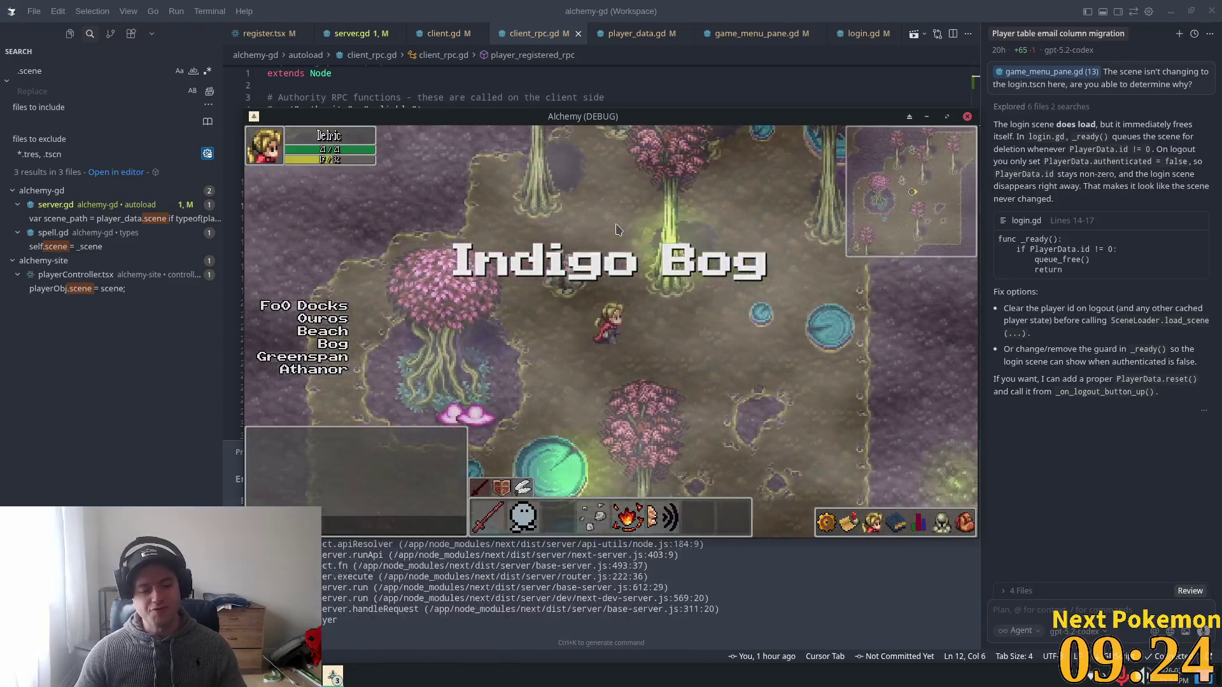
pyautogui.press('Down')
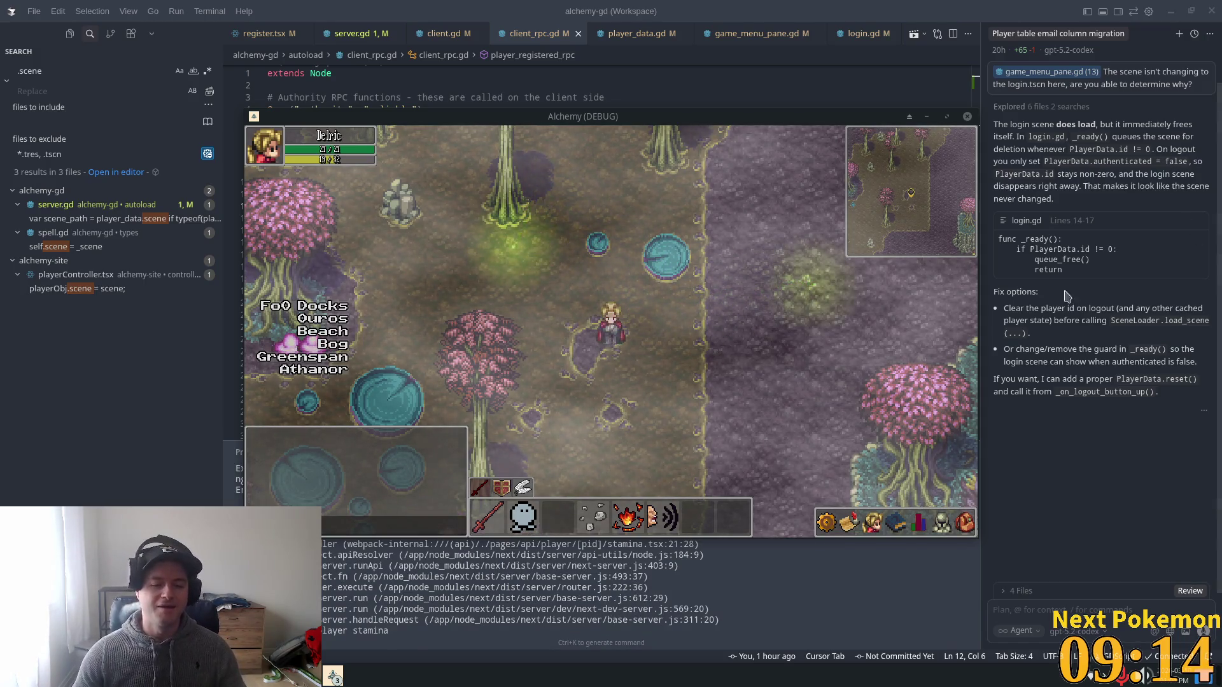
pyautogui.press('Up')
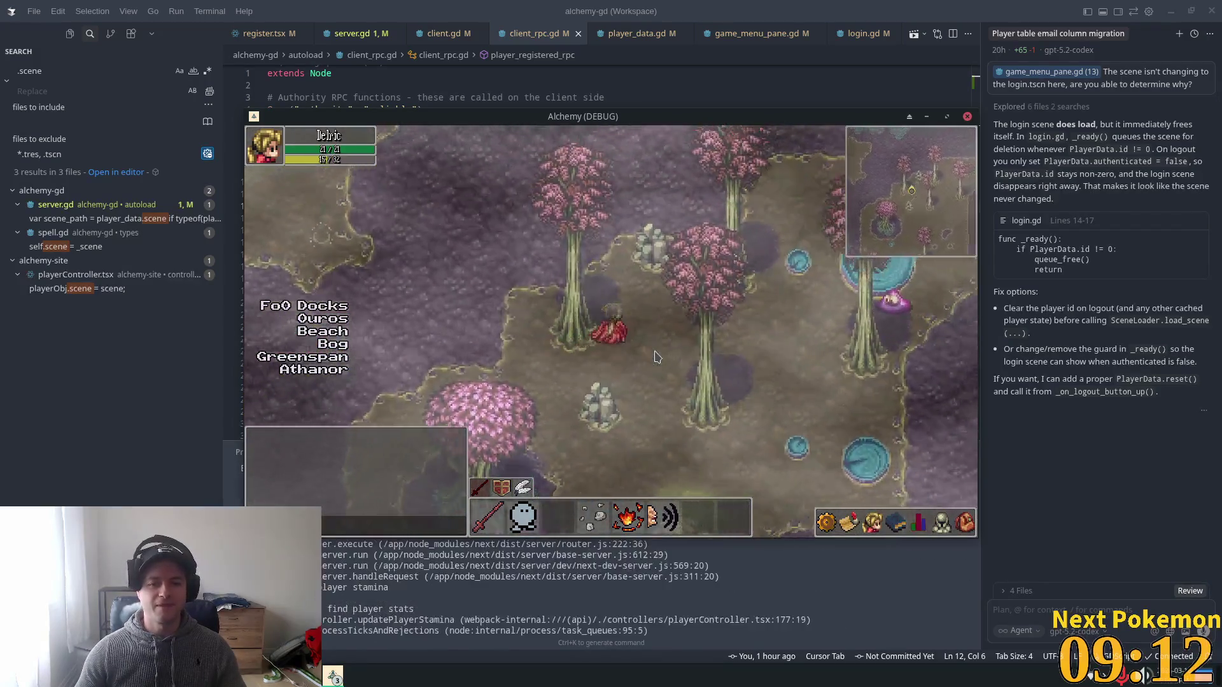
pyautogui.press('Up')
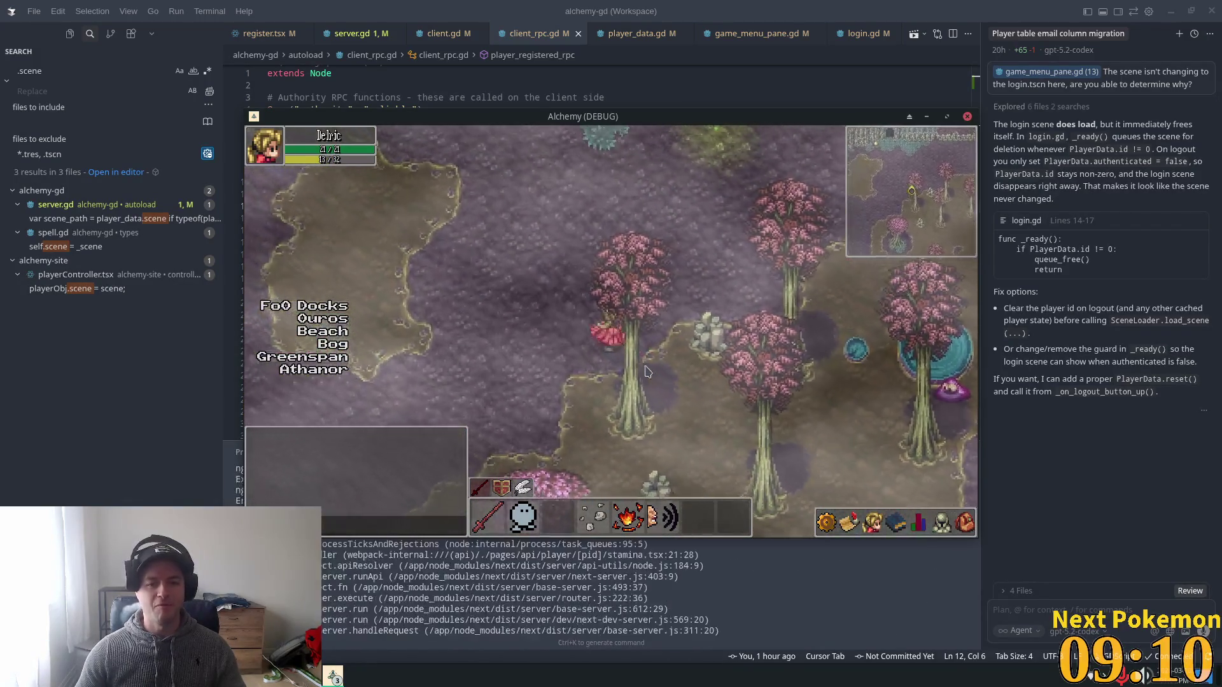
pyautogui.press('Up')
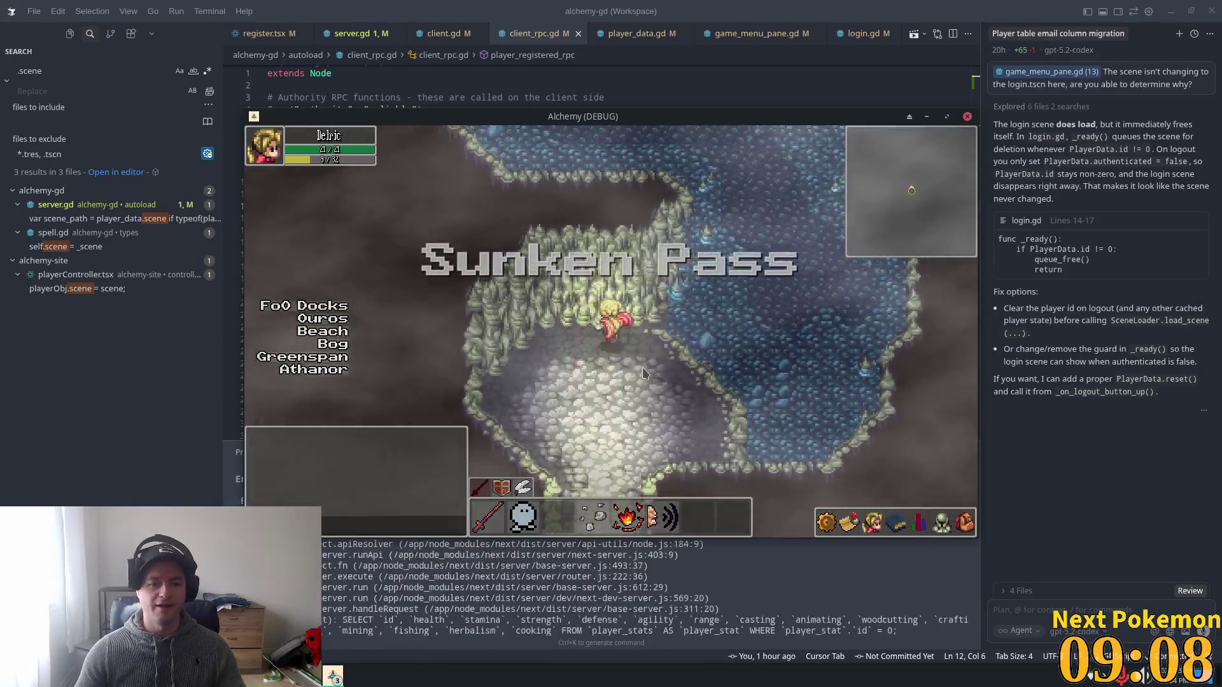
pyautogui.press('Up')
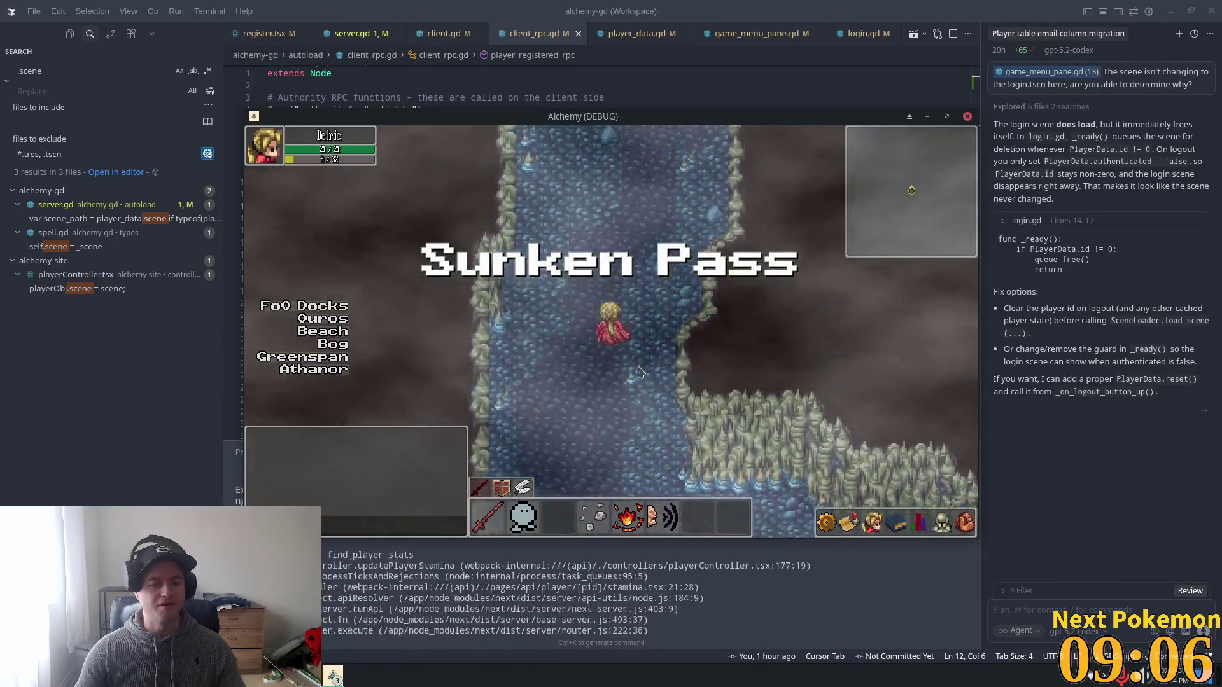
pyautogui.press('Up')
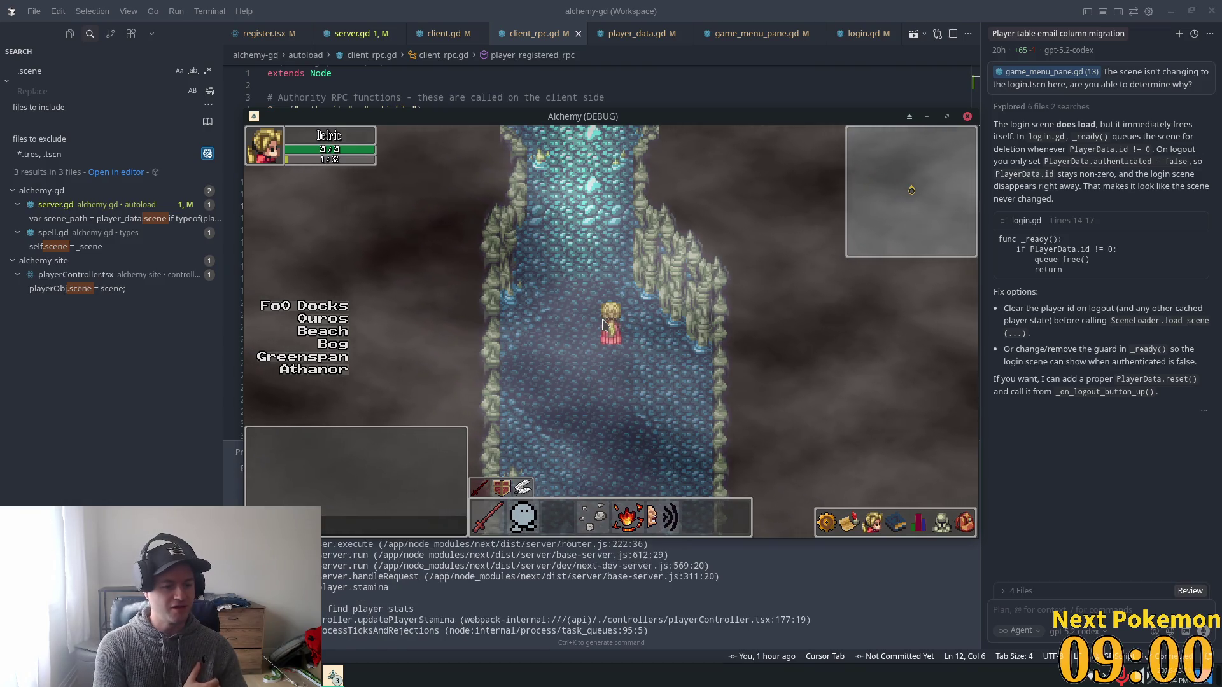
pyautogui.press('Up')
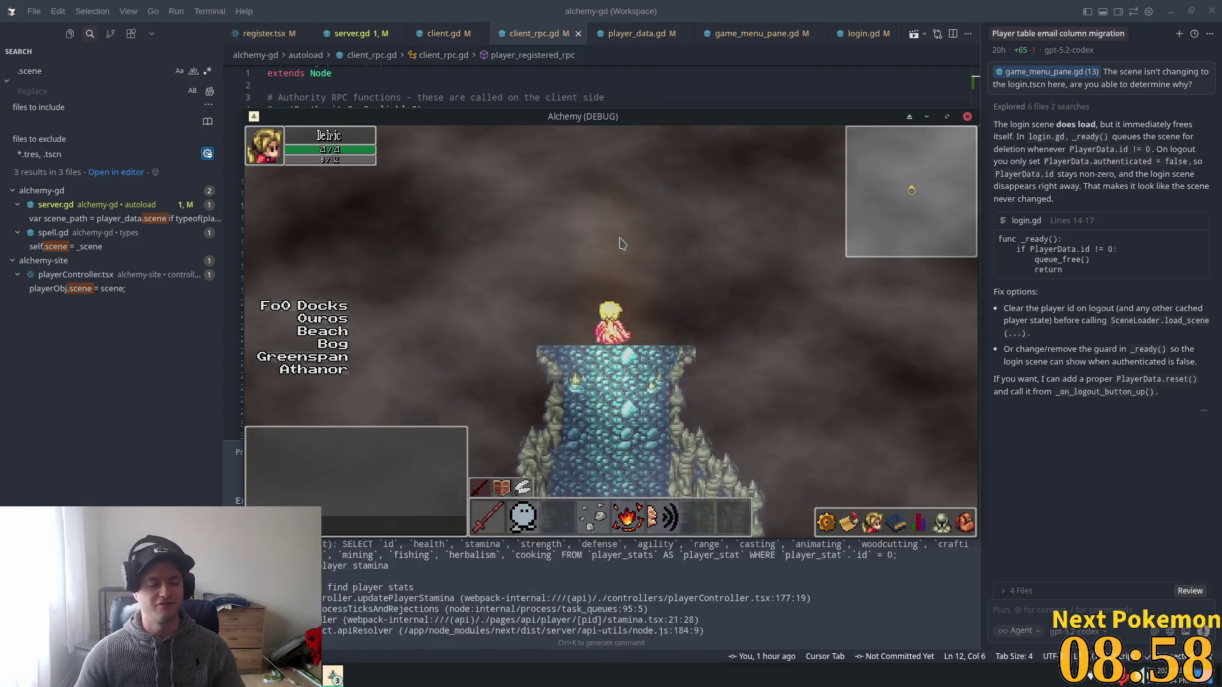
# Walk north through Greenspan Holdings and through the fence gap.
pyautogui.press('Up')
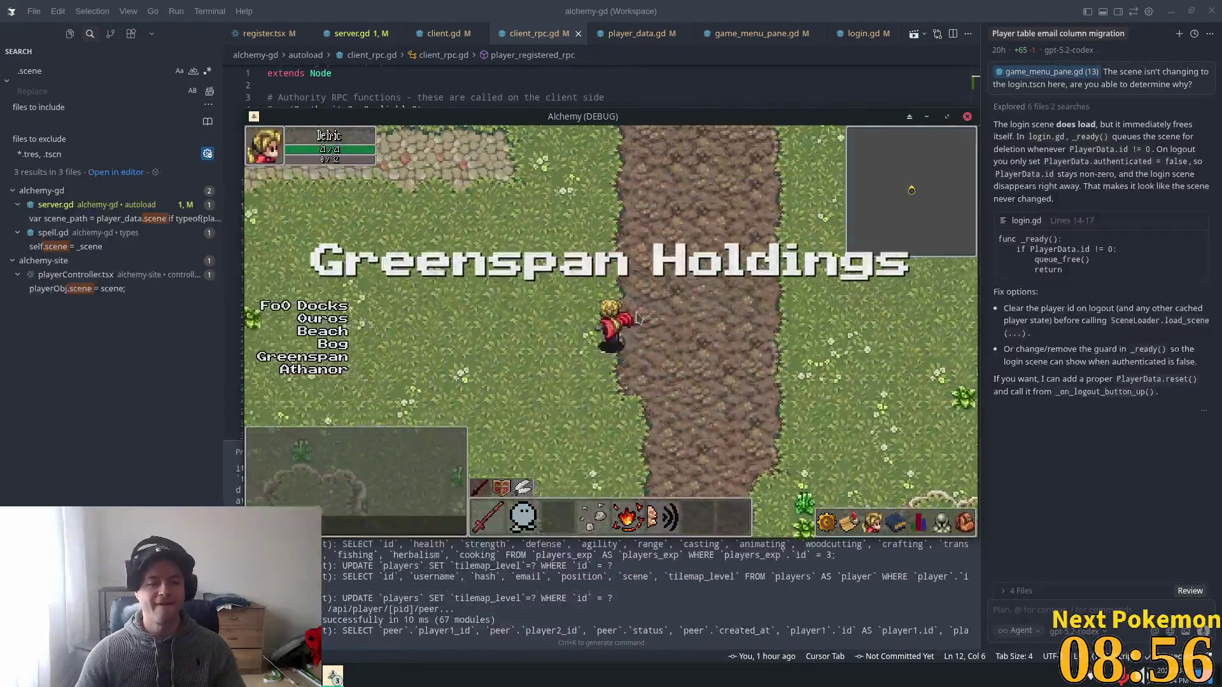
pyautogui.press('Up')
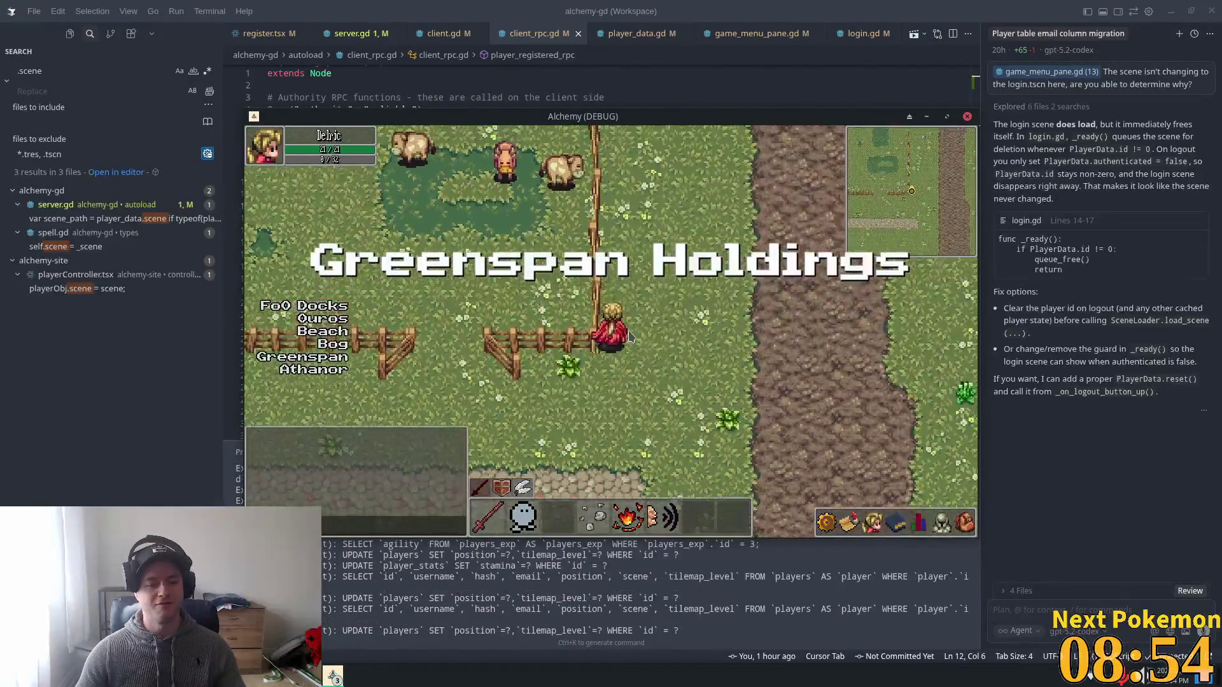
pyautogui.press('Right')
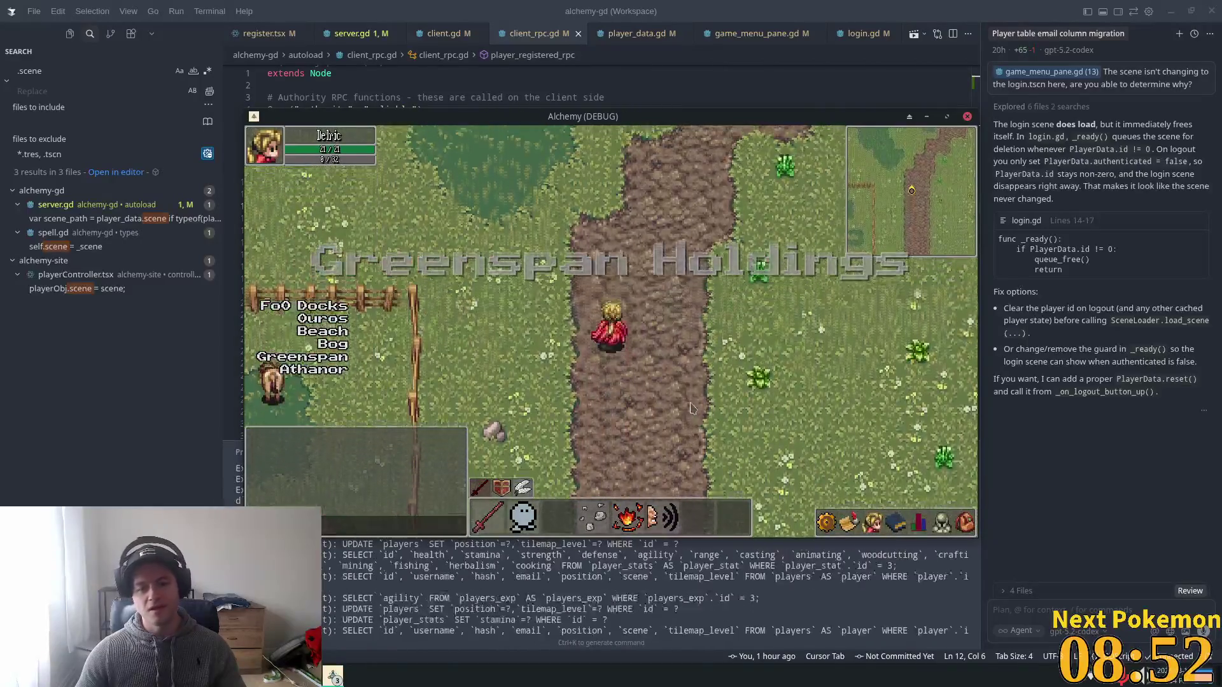
pyautogui.press('Up')
pyautogui.press('Left')
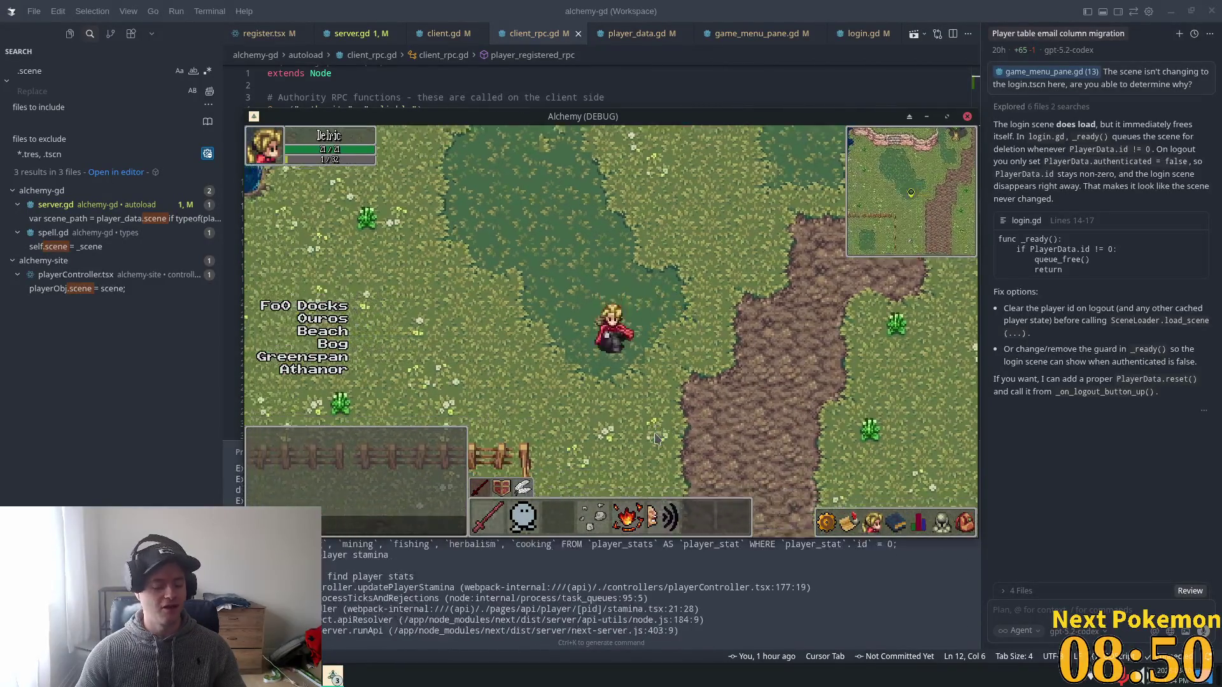
pyautogui.press('Down')
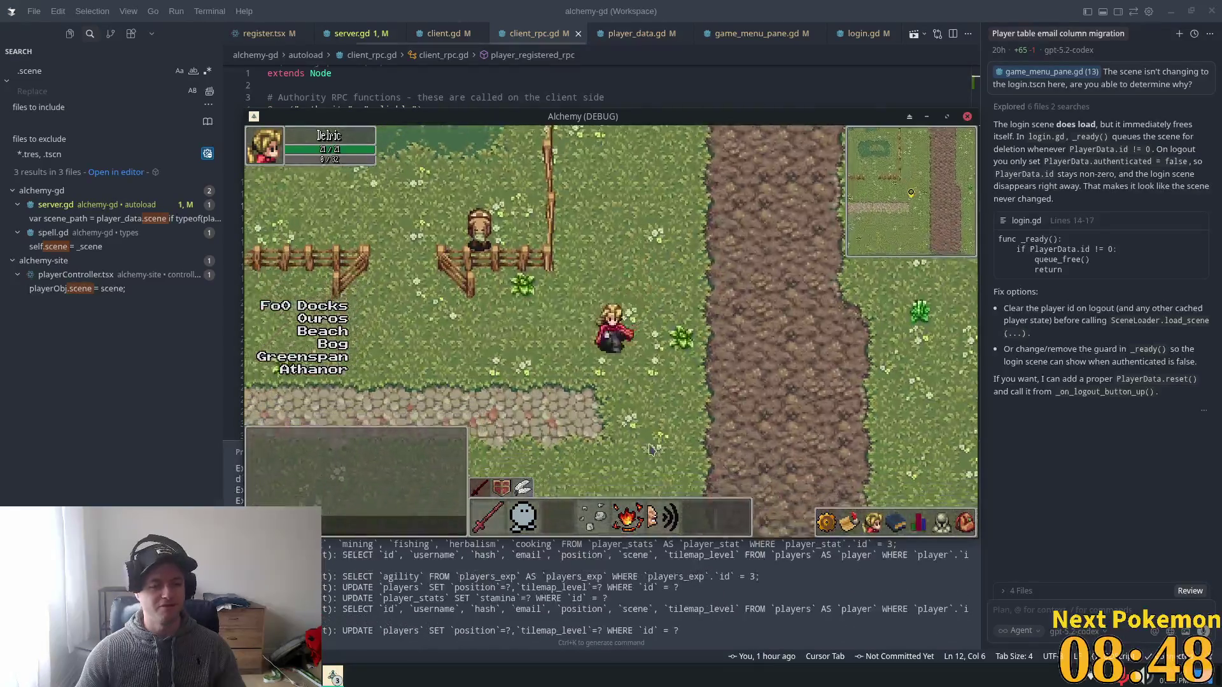
pyautogui.press('Left')
pyautogui.press('Up')
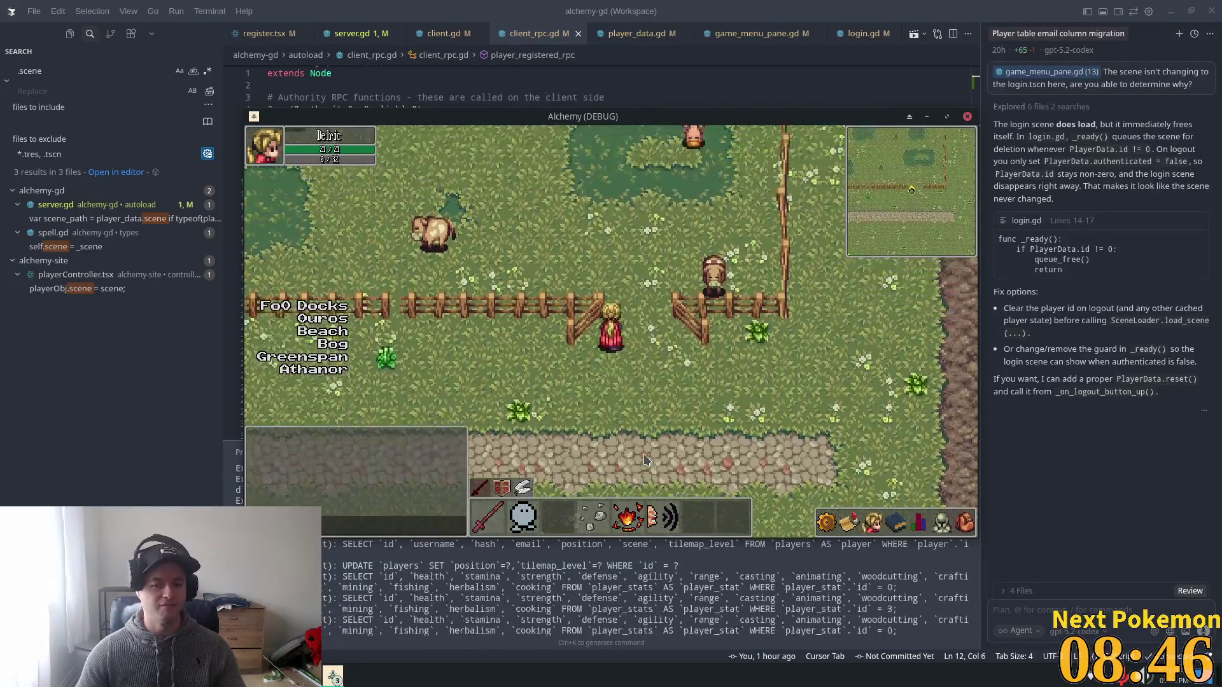
pyautogui.press('Up')
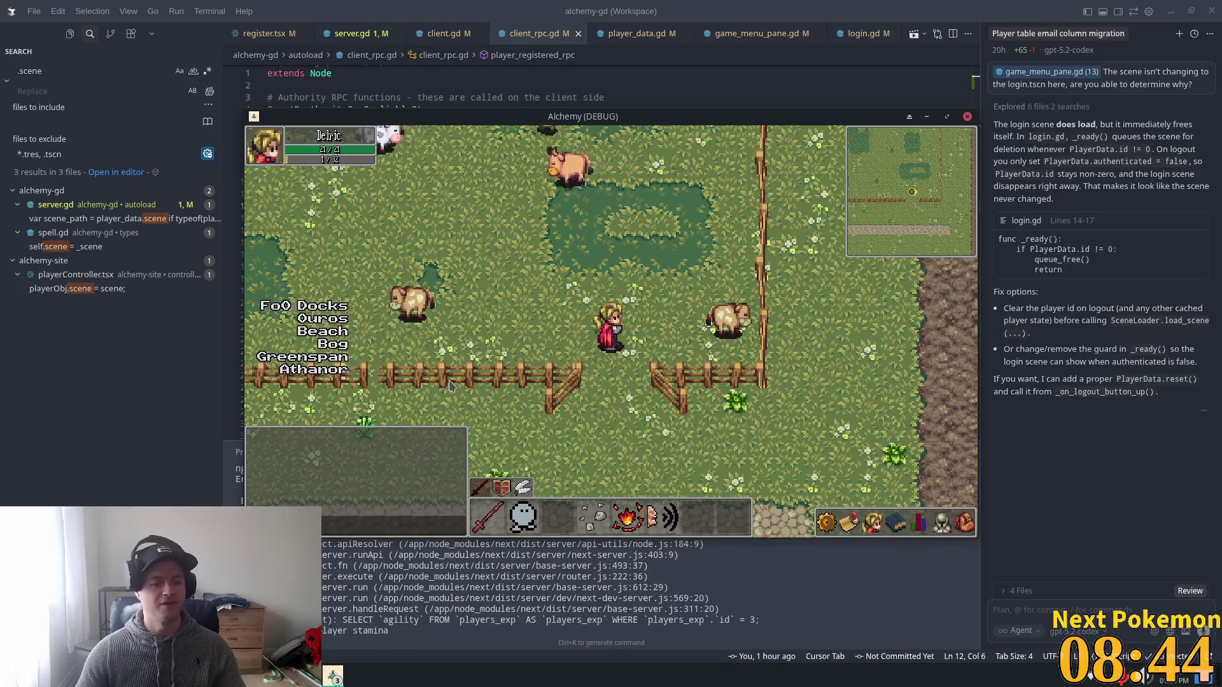
# Cross the pasture north-west to the fence gate and back south through it.
pyautogui.press('Left')
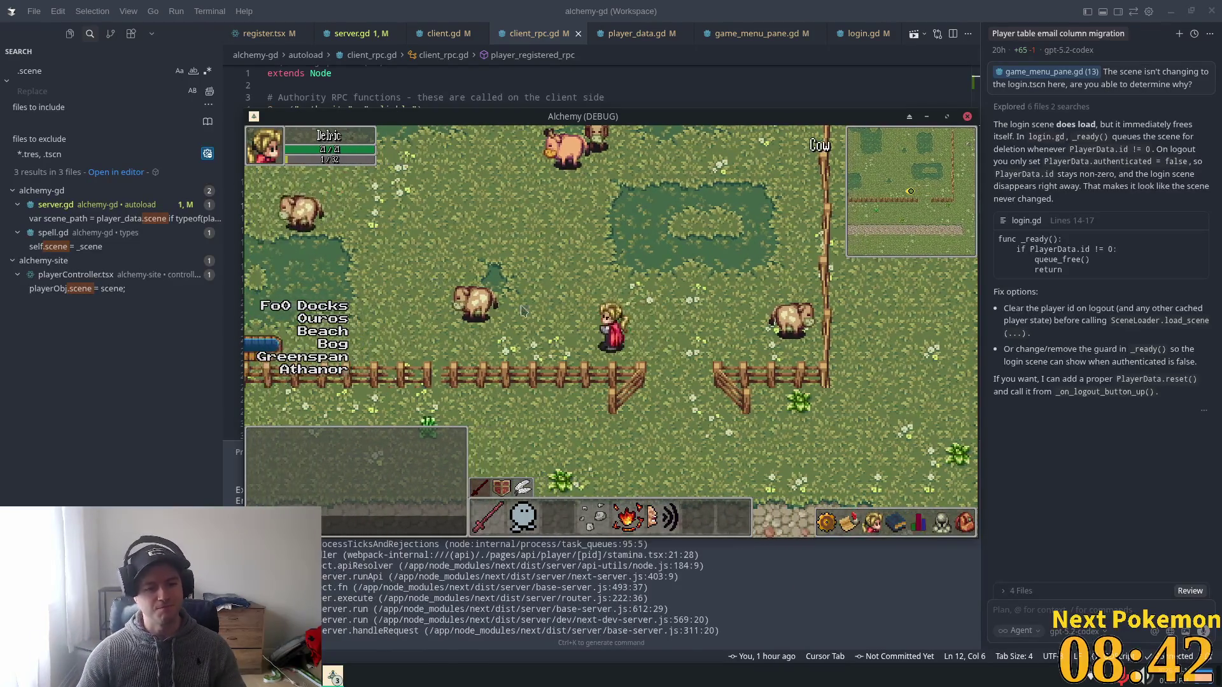
pyautogui.press('Up')
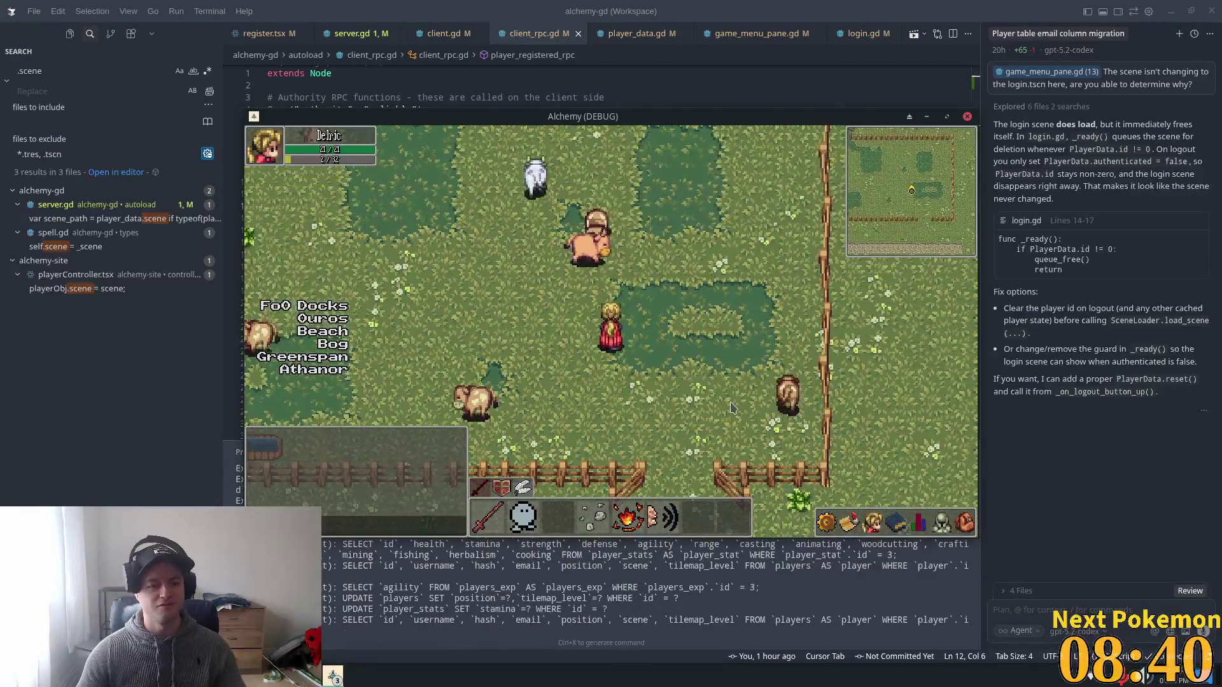
pyautogui.press('Left')
pyautogui.press('Up')
pyautogui.press('Left')
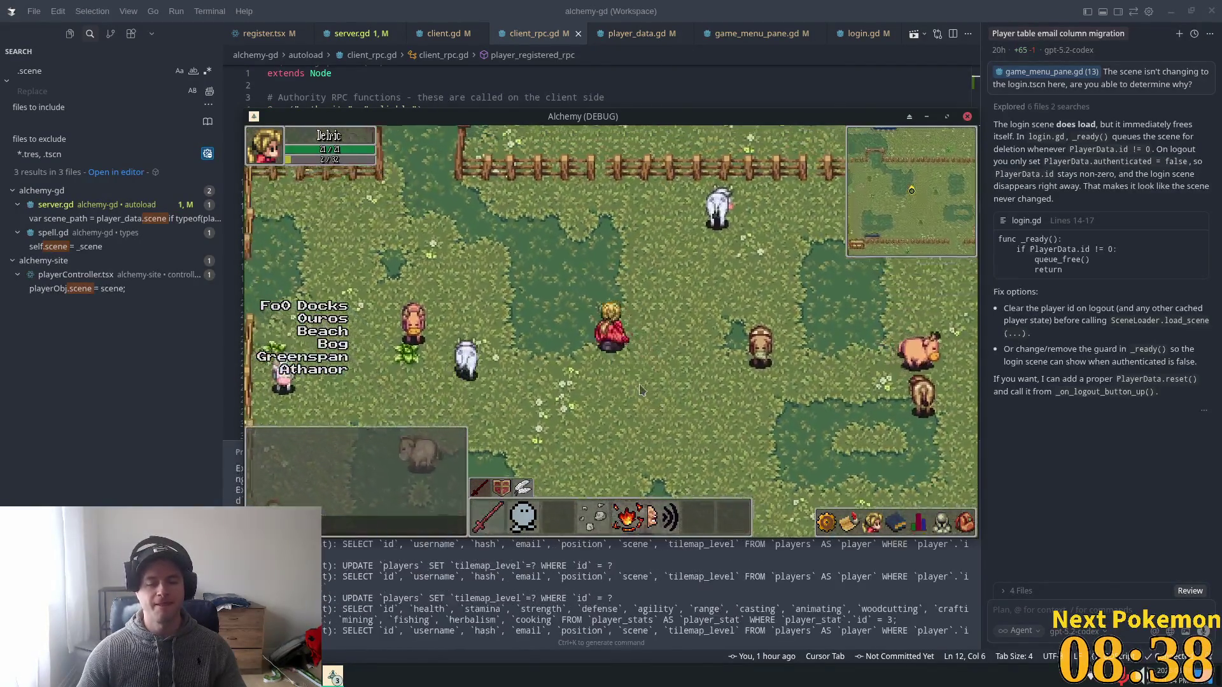
pyautogui.press('Up')
pyautogui.press('Left')
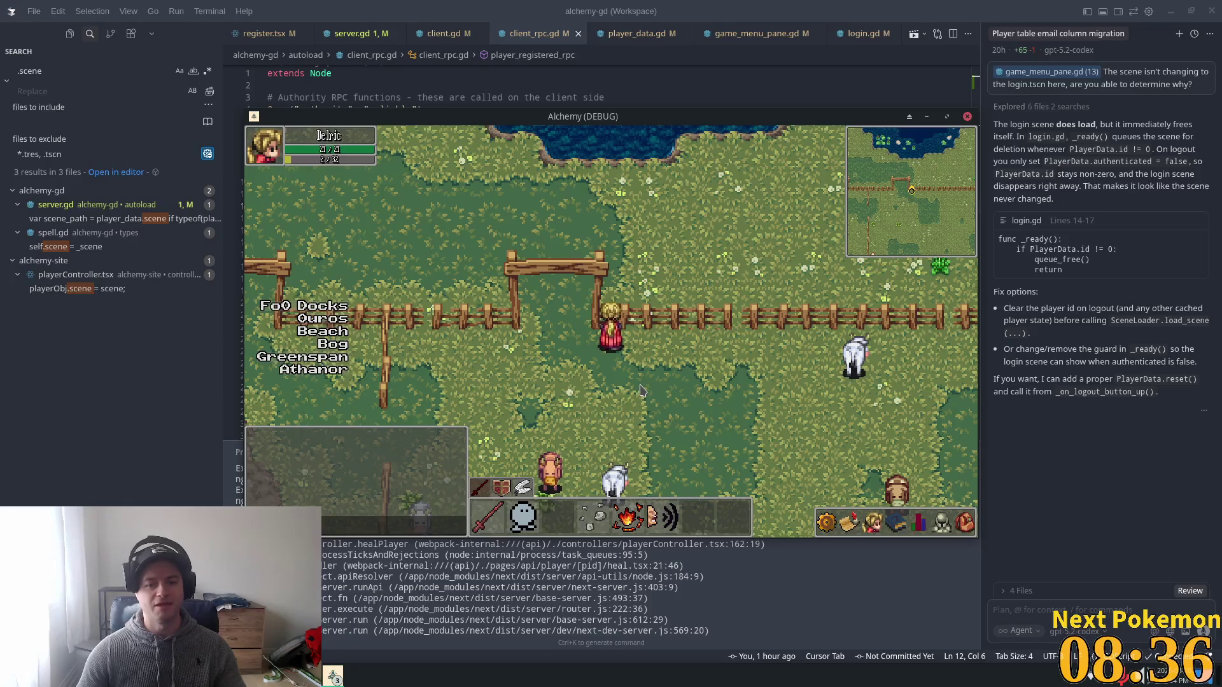
pyautogui.press('Down')
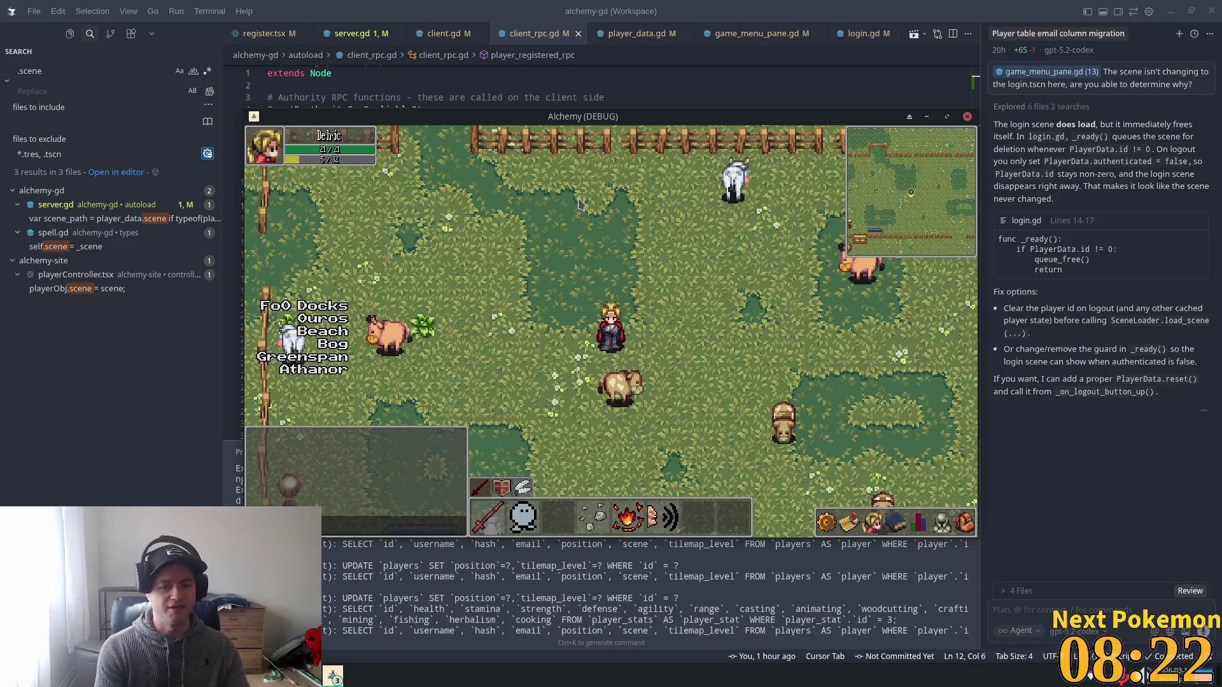
# Attack the cow, travel to Ouros, and open the inventory grid.
pyautogui.press('Left')
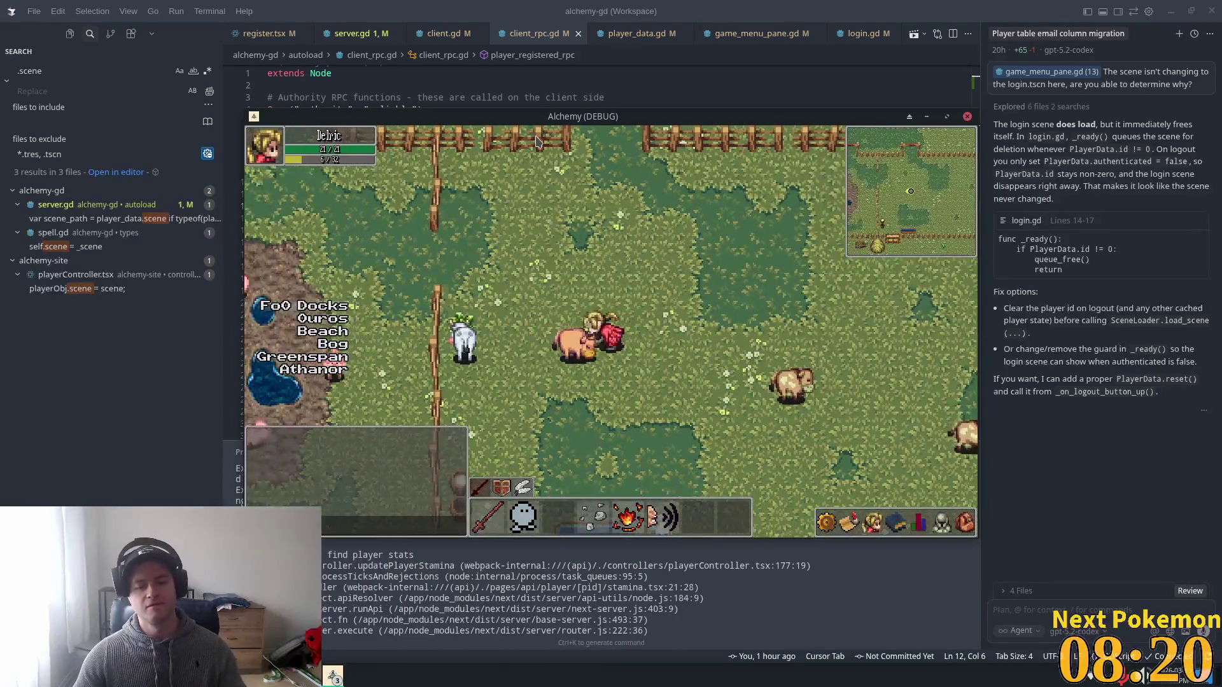
pyautogui.press('Right')
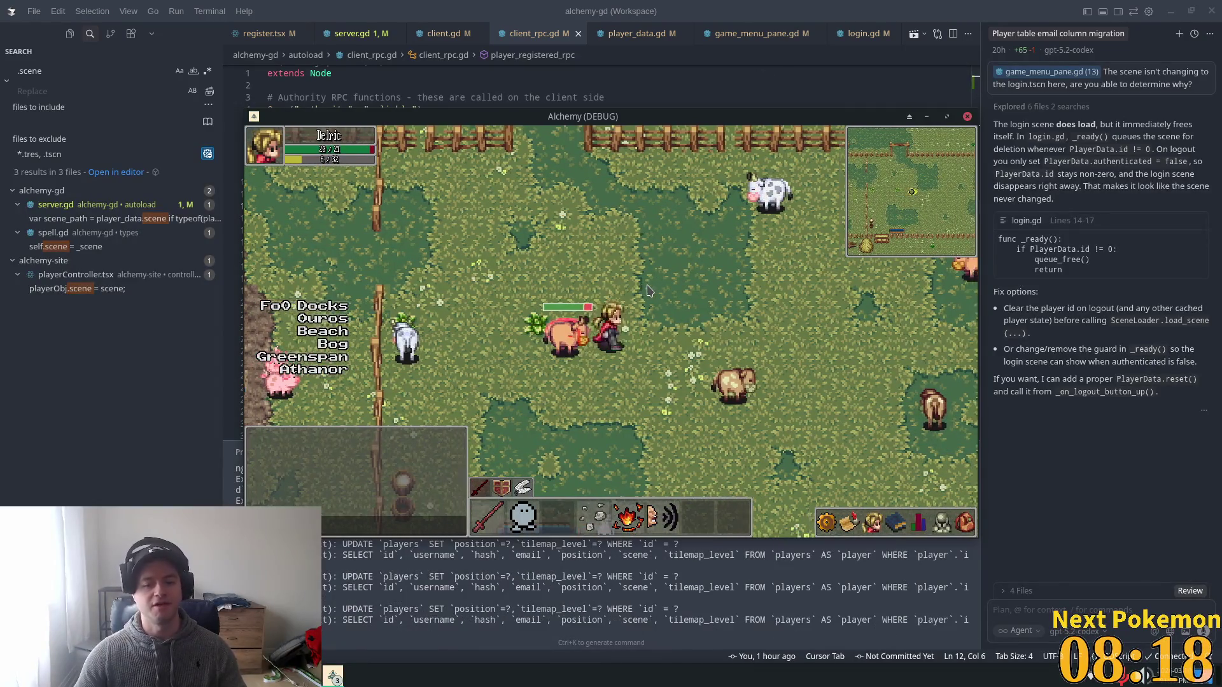
pyautogui.click(598, 342)
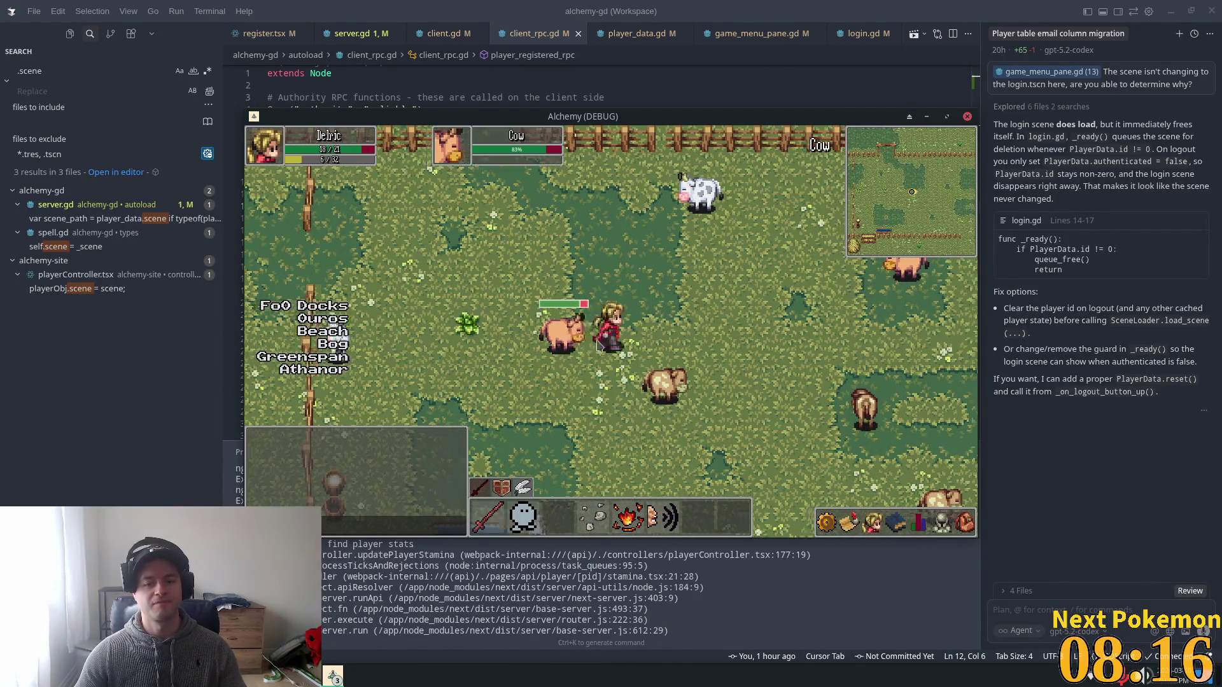
pyautogui.click(674, 349)
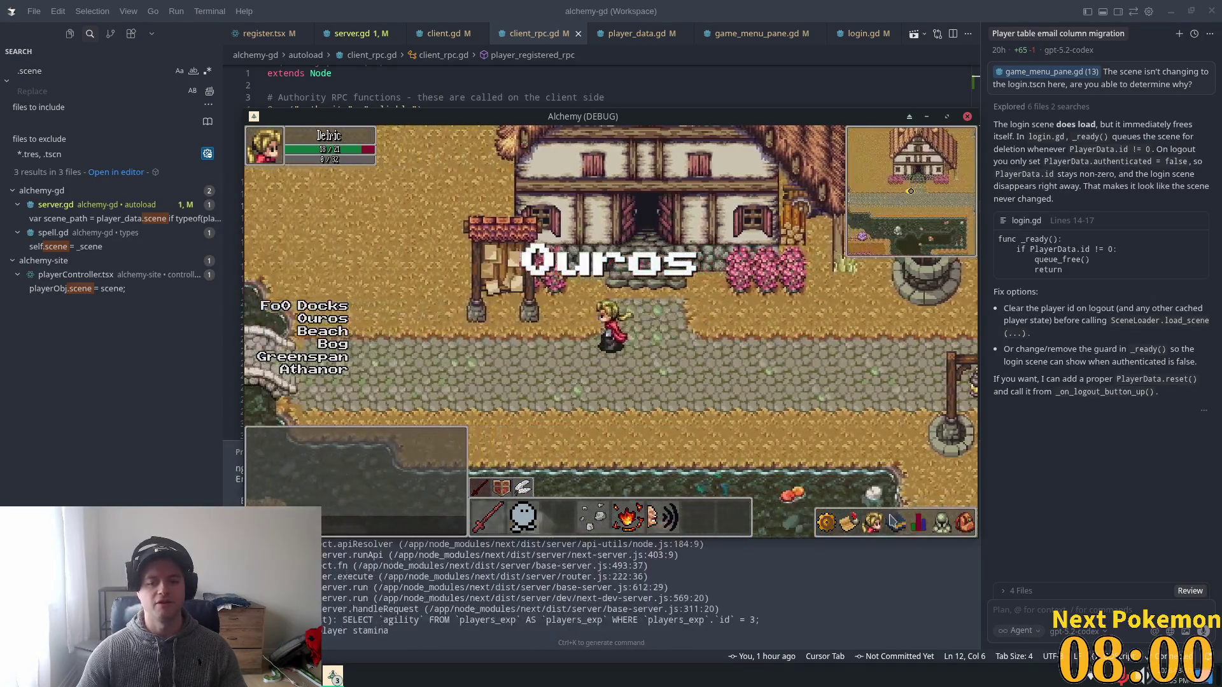
pyautogui.click(966, 524)
pyautogui.press('a')
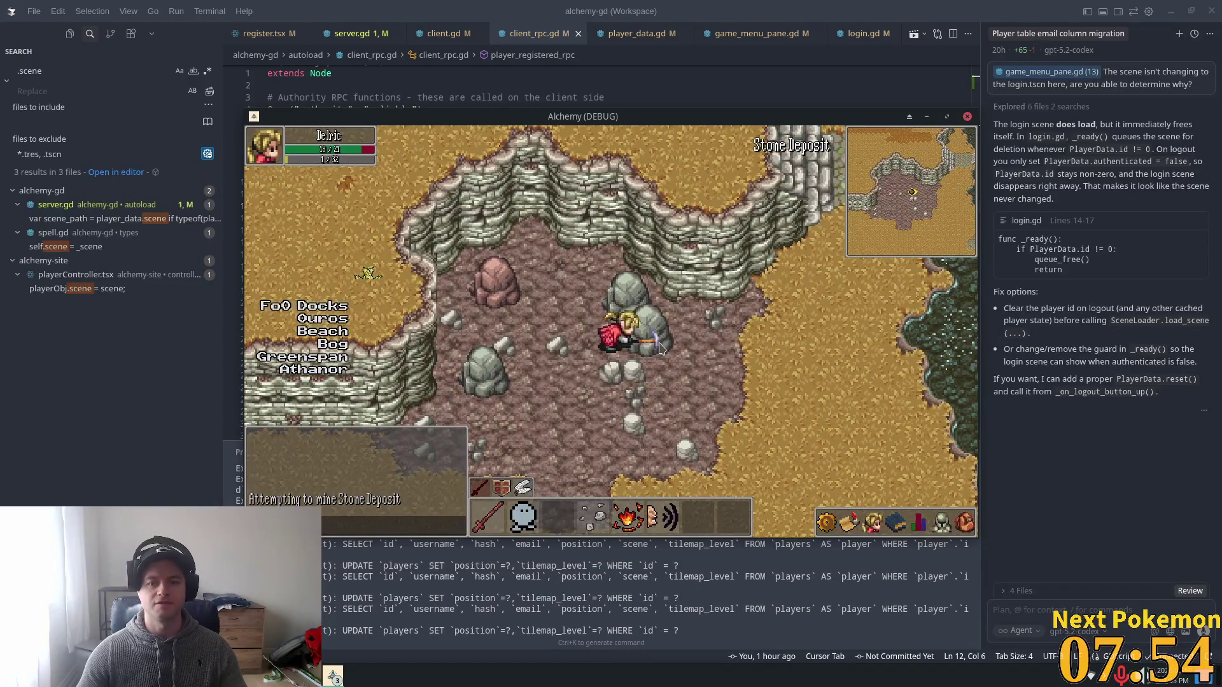
# Mine the Stone Deposit, check the stone in the inventory, and head to the next rock.
pyautogui.press('w')
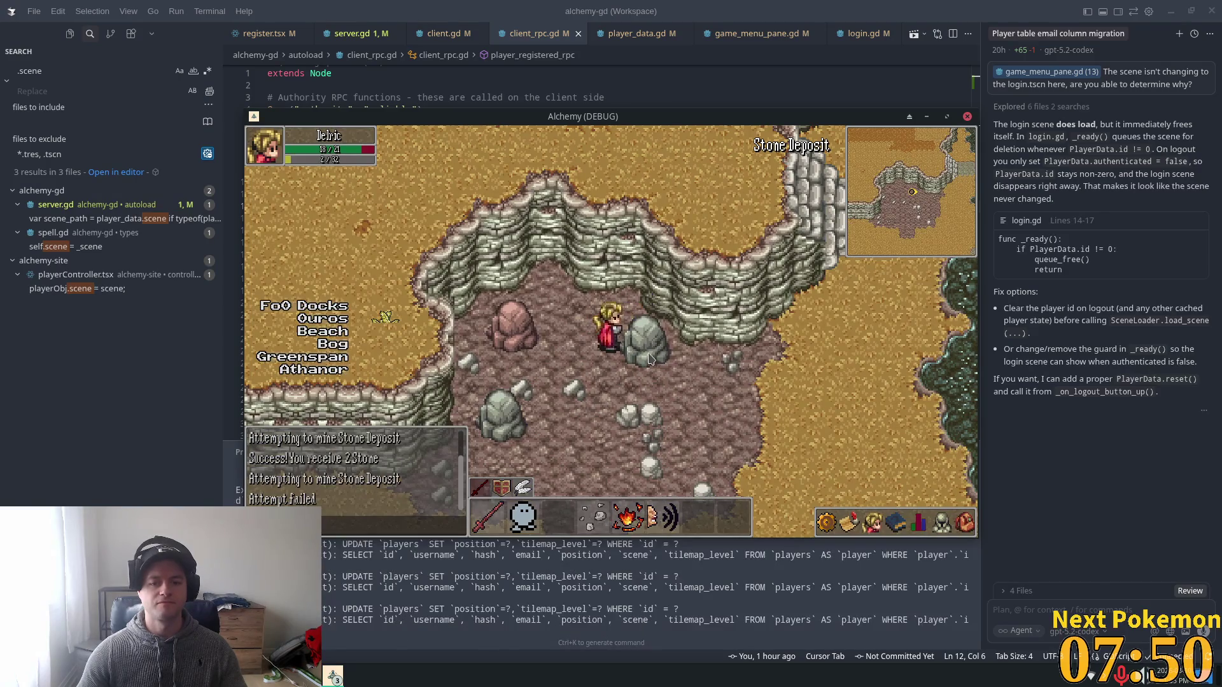
pyautogui.press('d')
pyautogui.press('d')
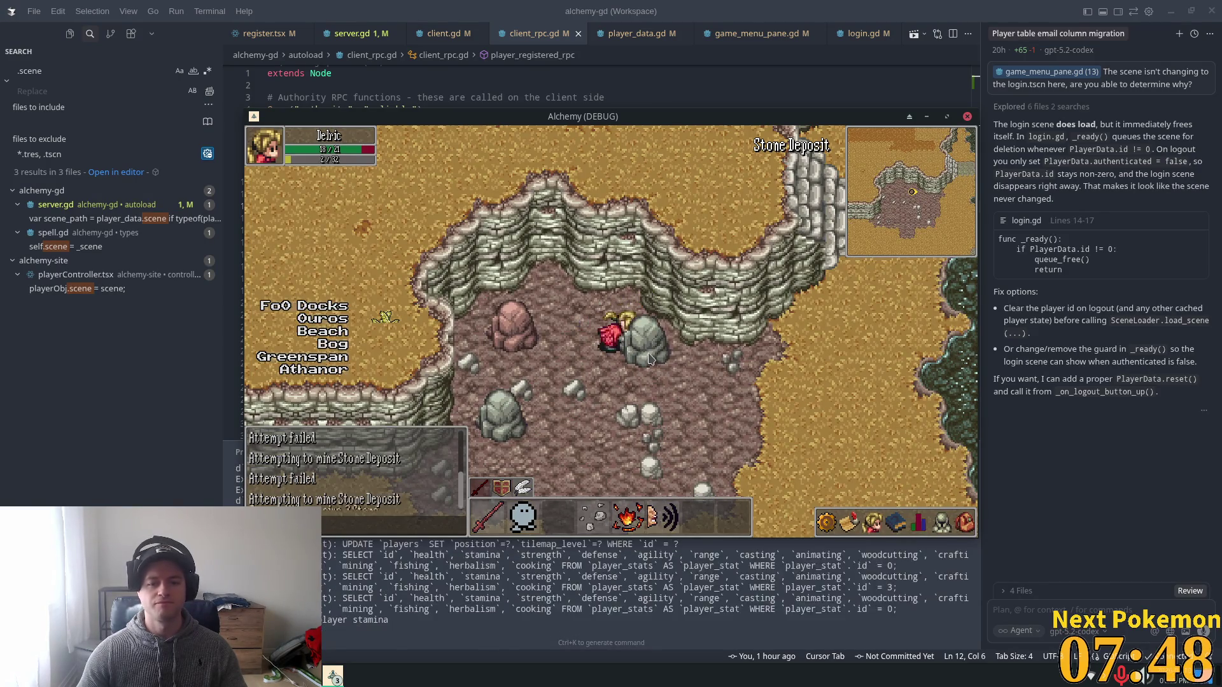
pyautogui.press('s')
pyautogui.click(966, 524)
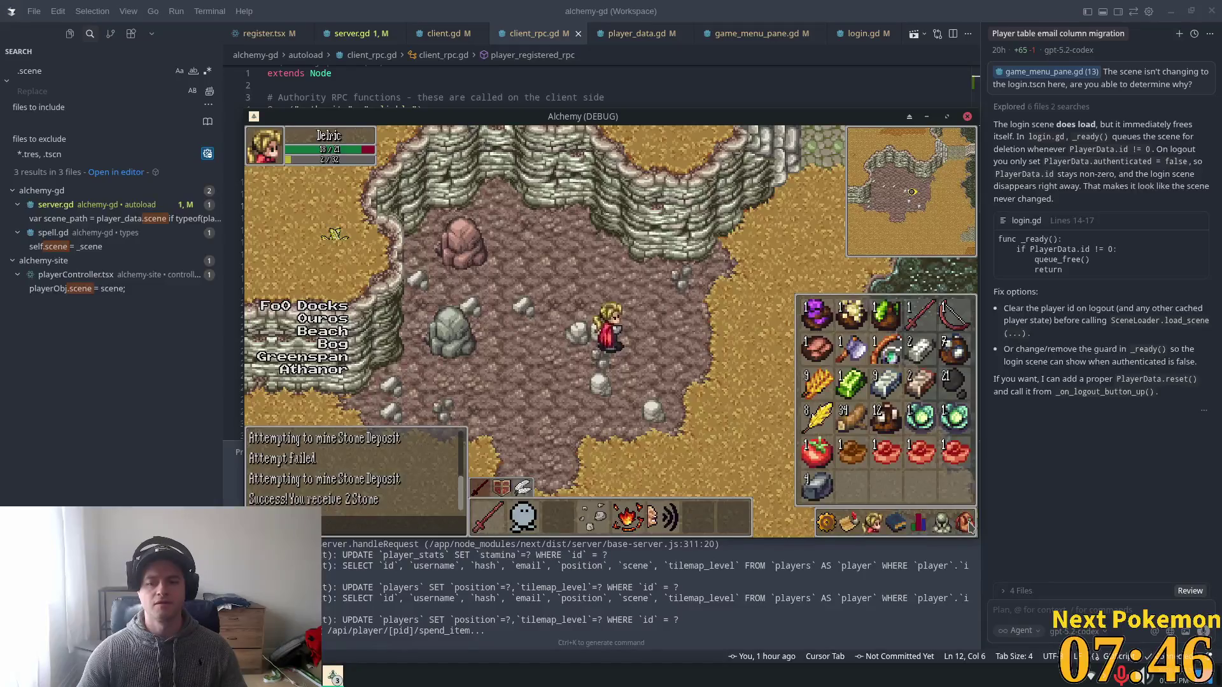
pyautogui.click(969, 526)
pyautogui.press('a')
pyautogui.press('w')
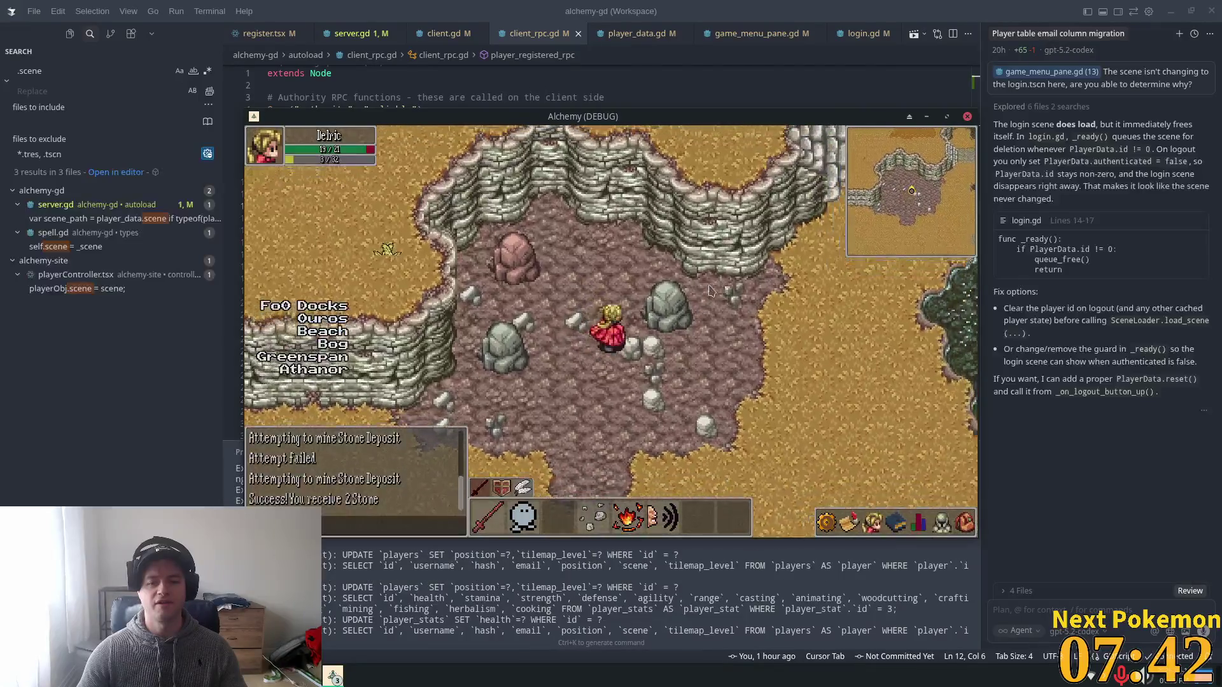
# Mine more Stone Deposits, view skill levels and combat abilities, then walk toward the village.
pyautogui.click(643, 354)
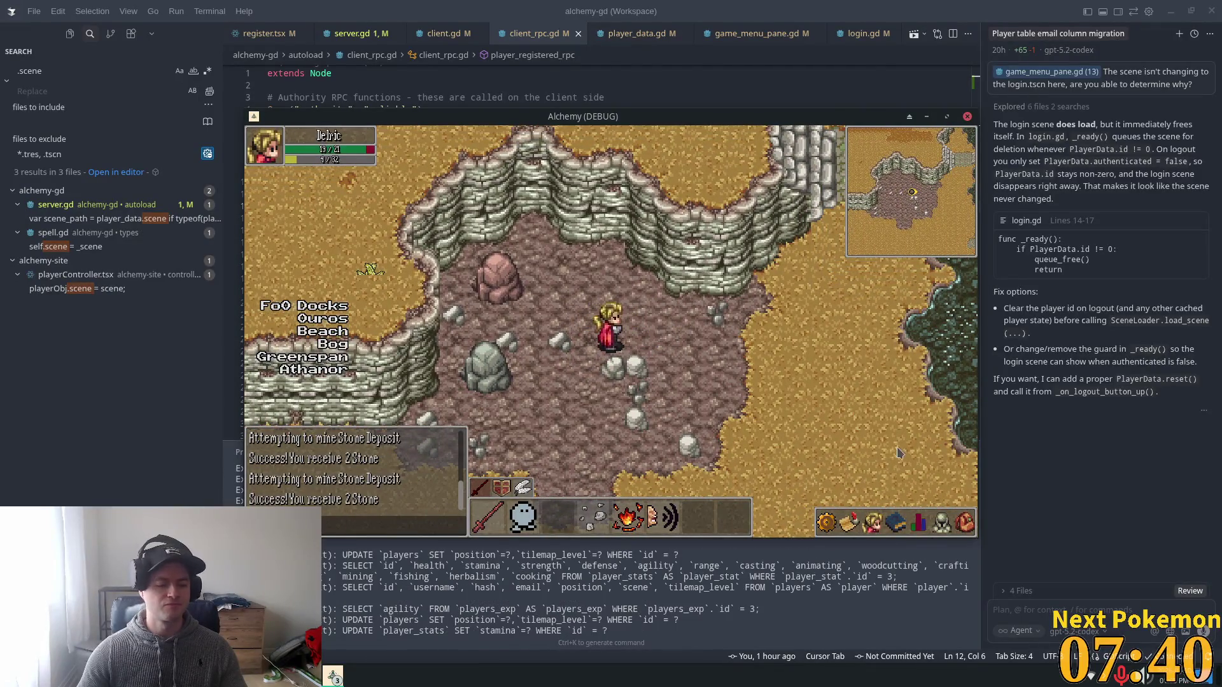
pyautogui.click(920, 525)
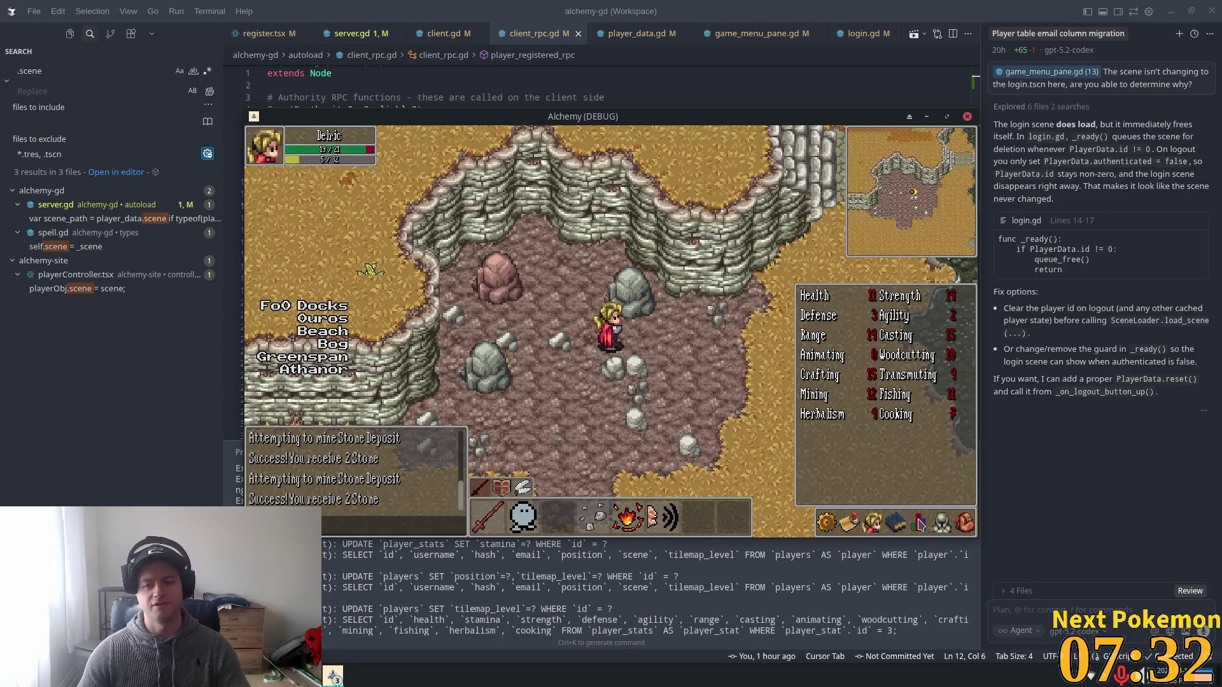
pyautogui.click(895, 523)
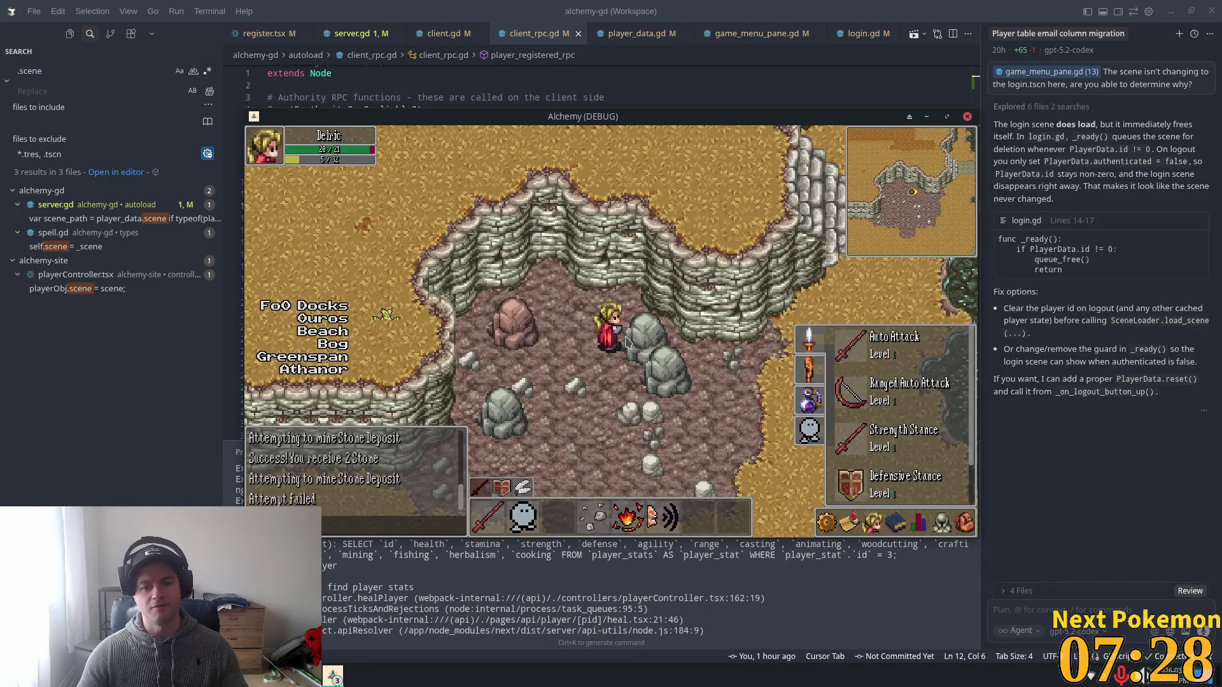
pyautogui.click(643, 331)
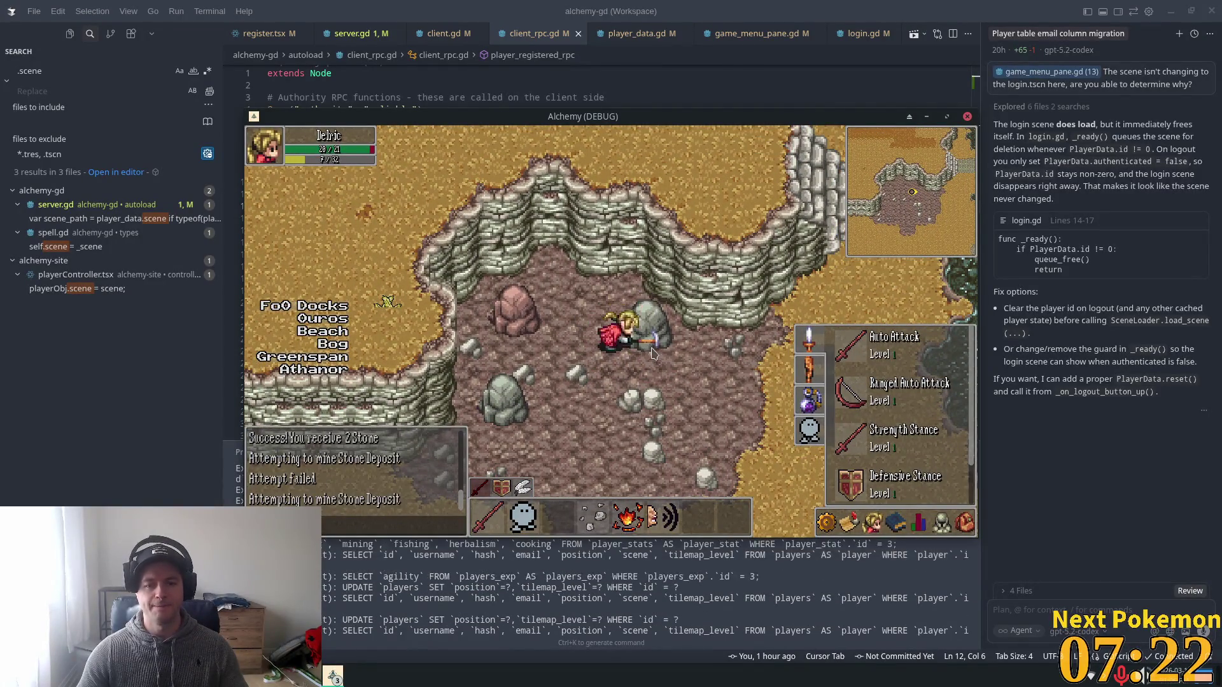
pyautogui.click(791, 422)
pyautogui.click(801, 464)
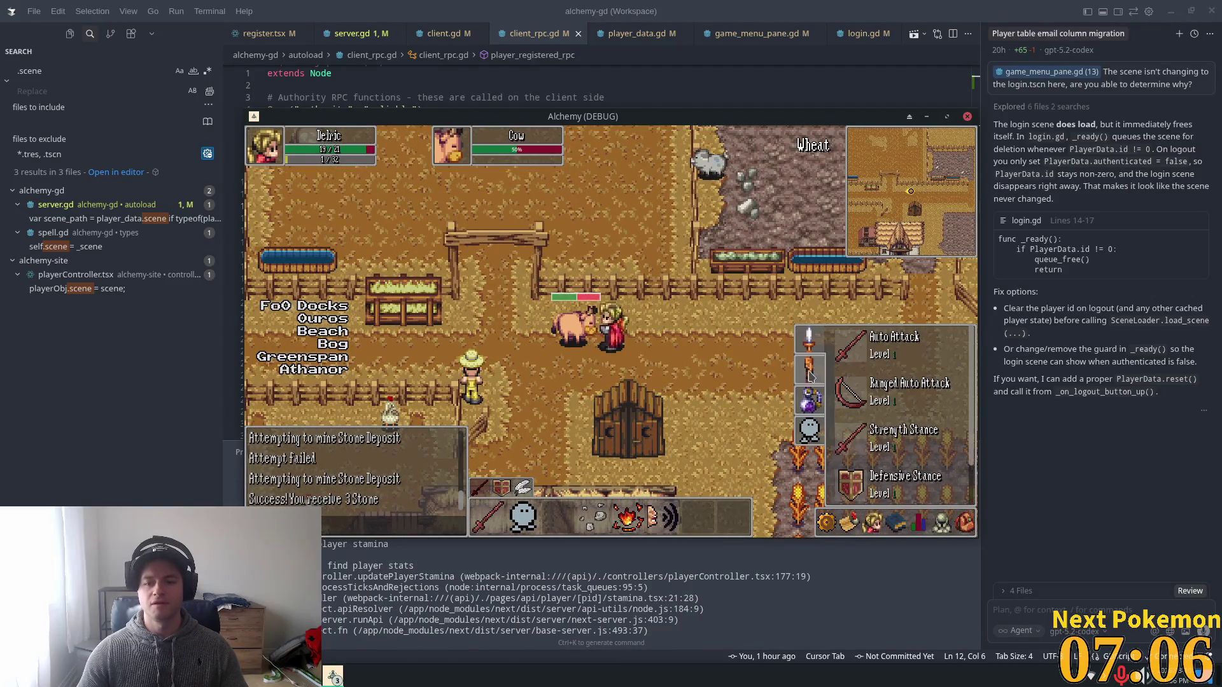
# Put Stone Wave on the hotbar, cast it on the cow, then walk through the fence gate.
pyautogui.moveTo(864, 393); pyautogui.dragTo(546, 517)
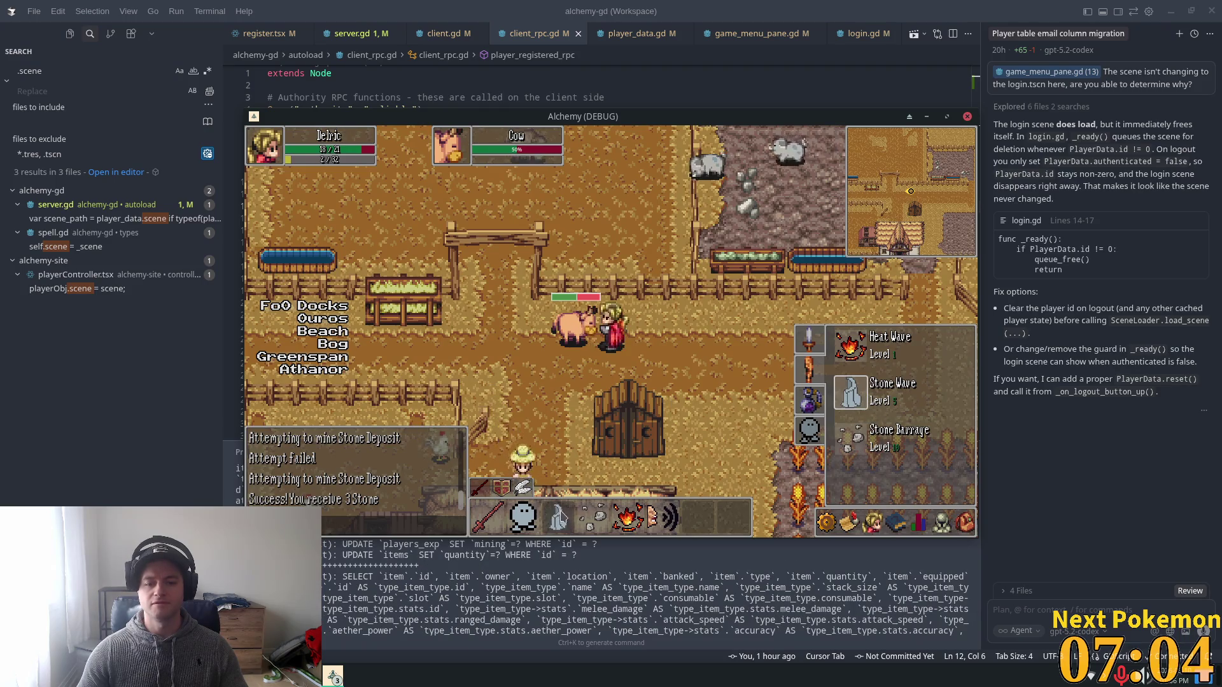
pyautogui.click(559, 516)
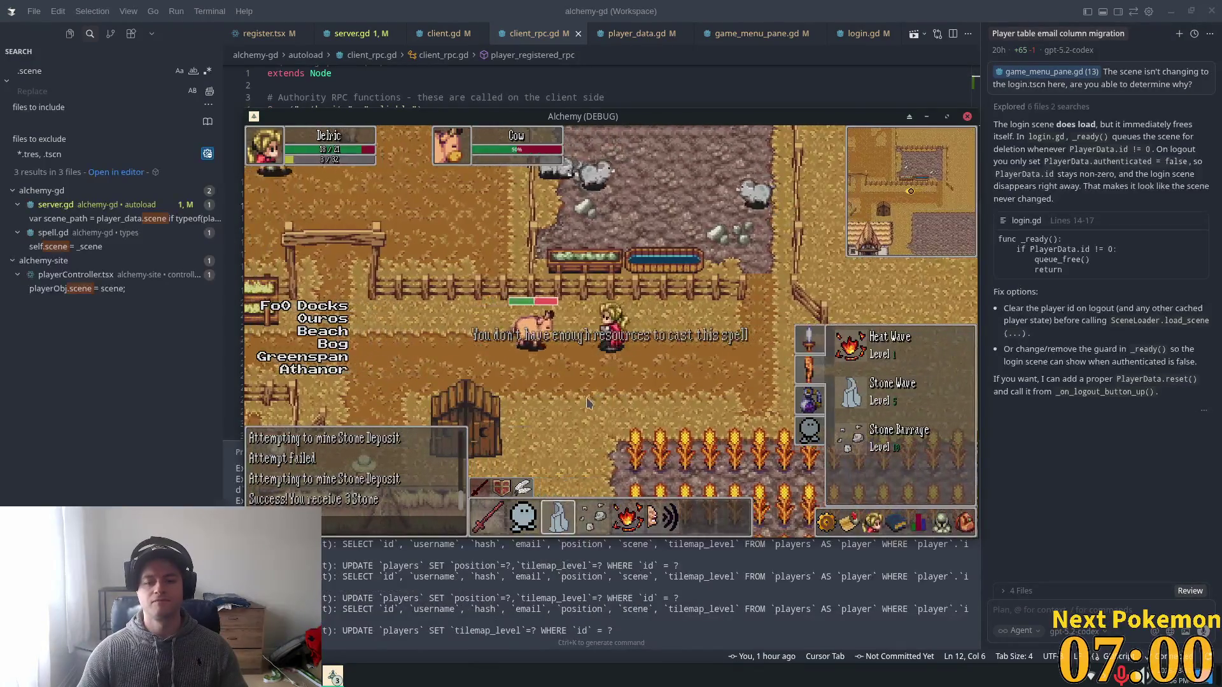
pyautogui.press('Left')
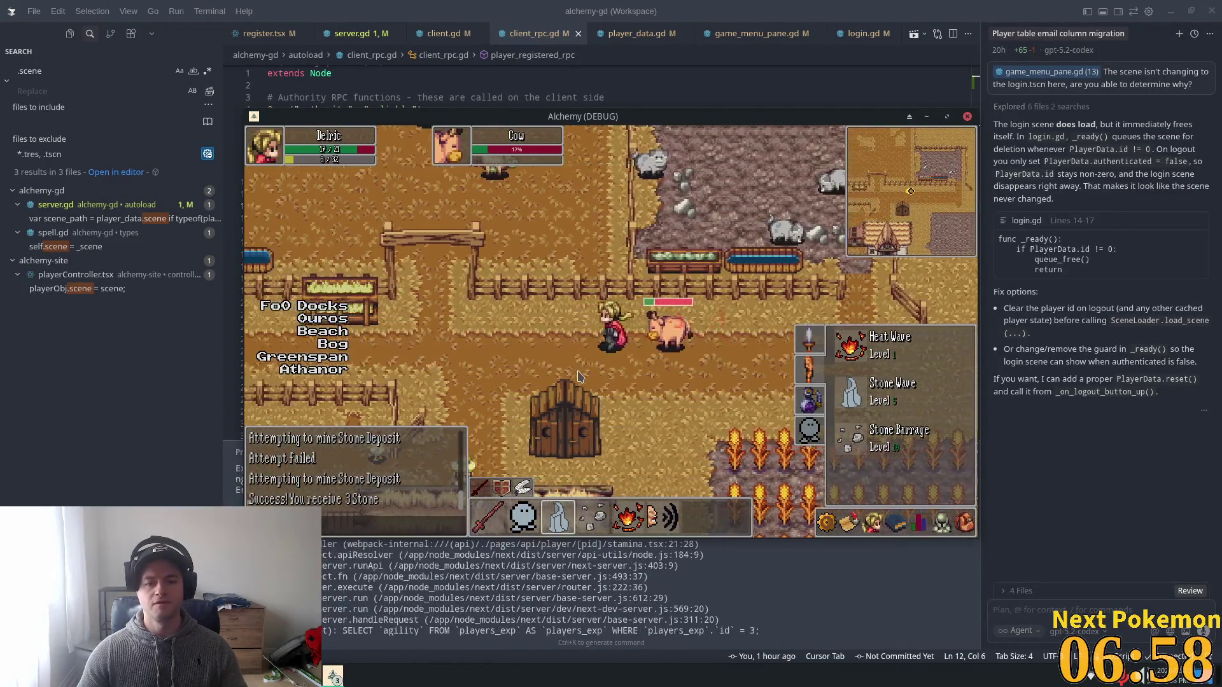
pyautogui.press('Left')
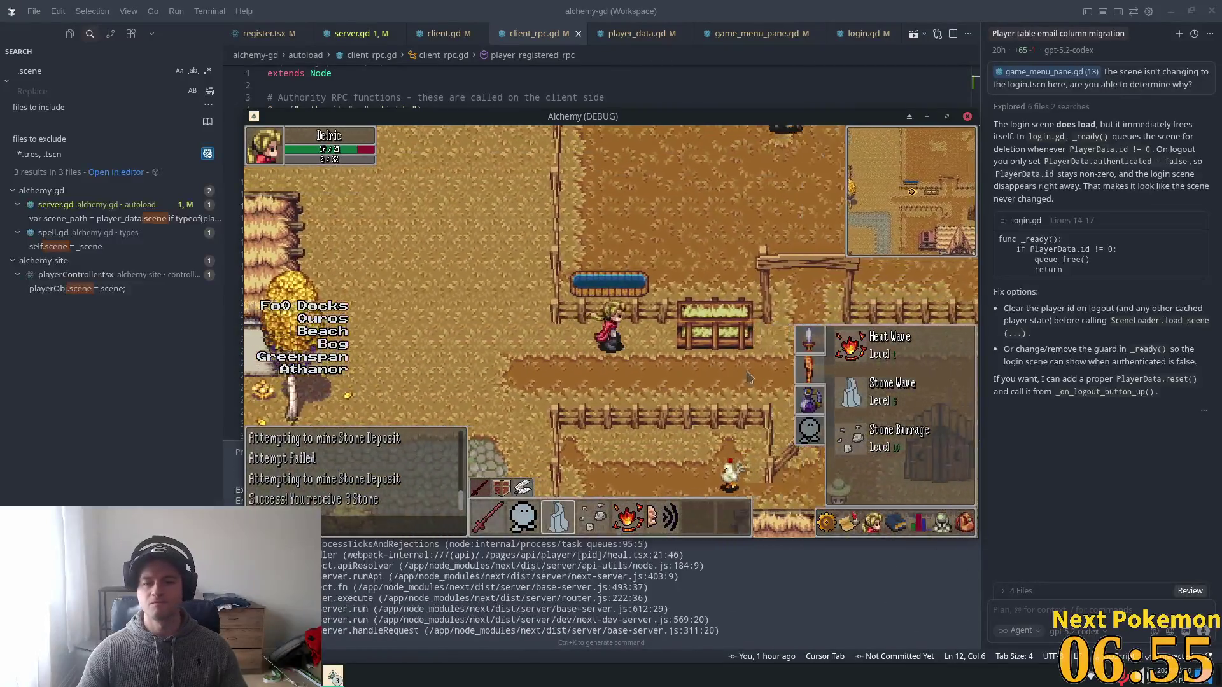
pyautogui.press('Right')
pyautogui.press('Up')
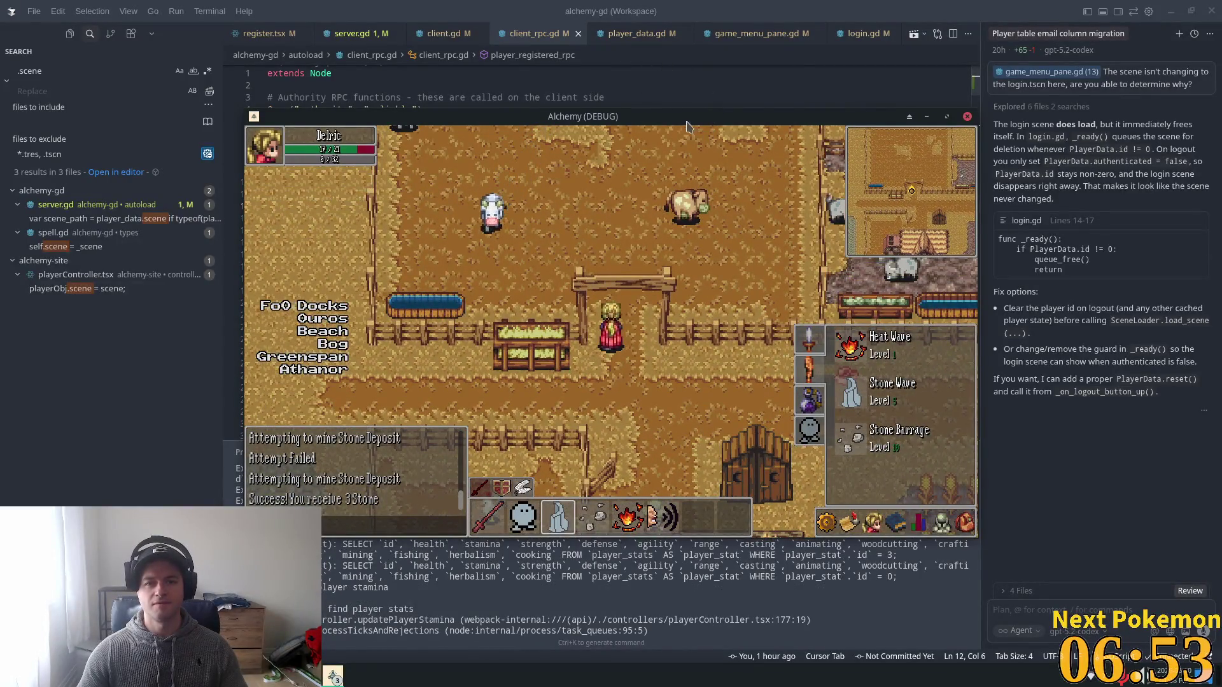
# Move the game window right, walk north past the well, and bring up the second client's login screen.
pyautogui.moveTo(687, 125)
pyautogui.mouseDown()
pyautogui.moveTo(659, 138)
pyautogui.moveTo(864, 118)
pyautogui.mouseUp()
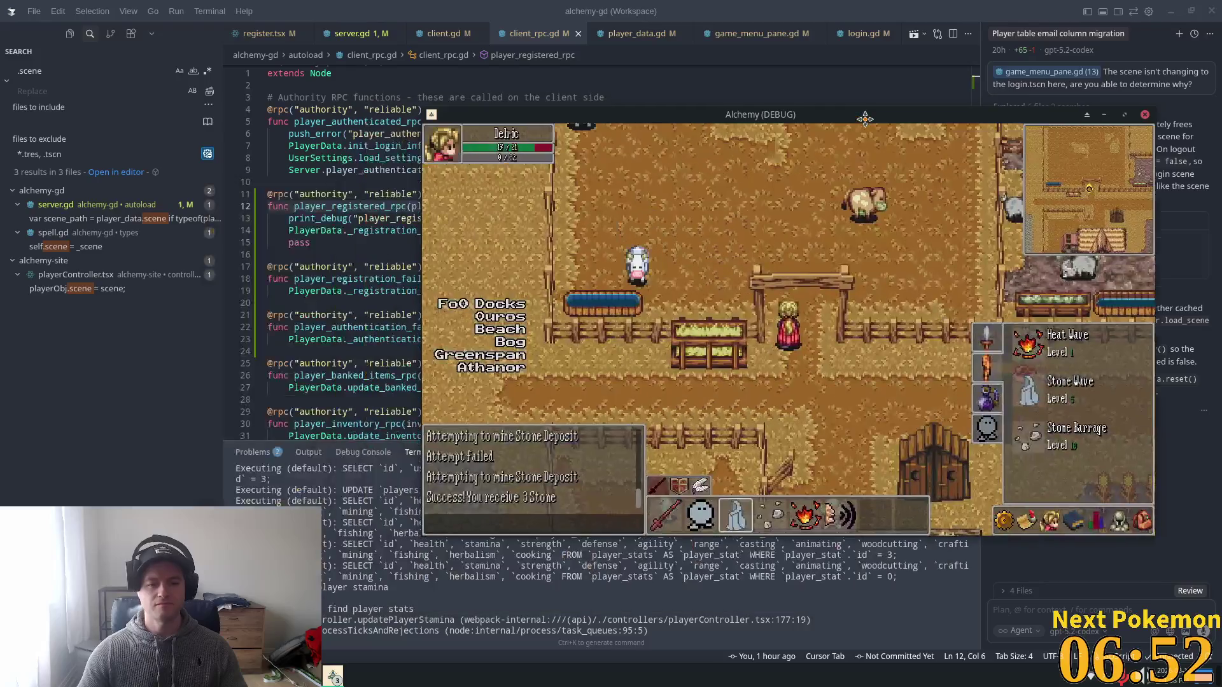
pyautogui.press('Up')
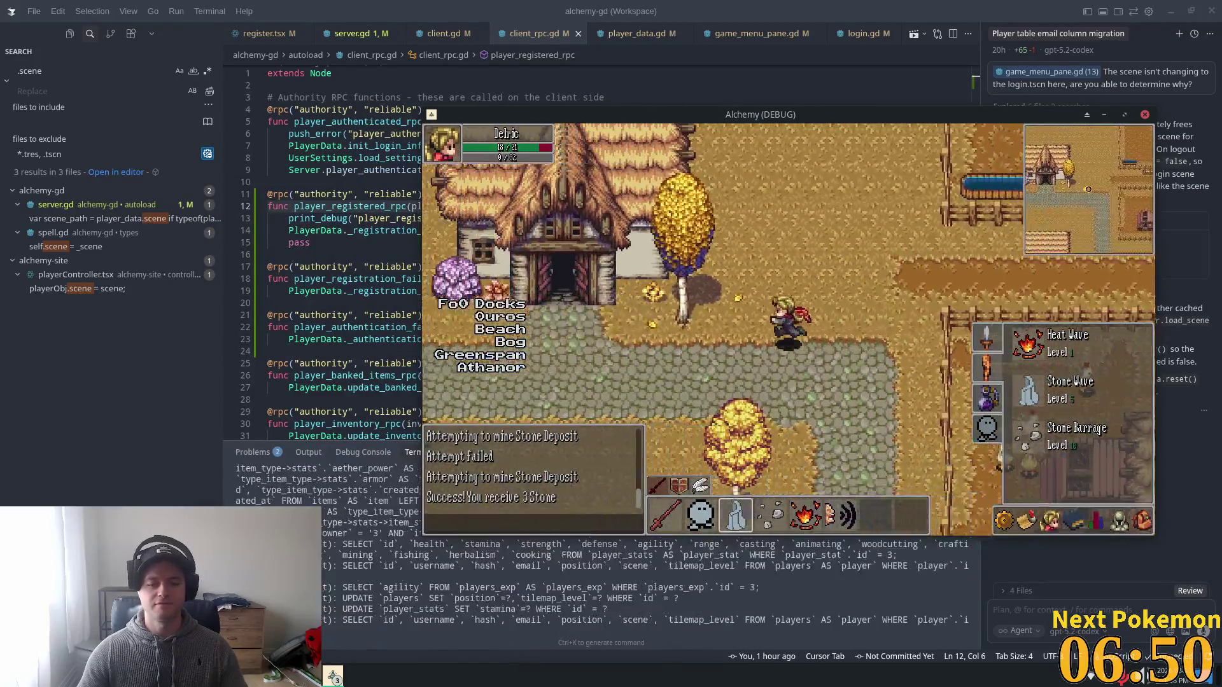
pyautogui.press('Left')
pyautogui.click(334, 678)
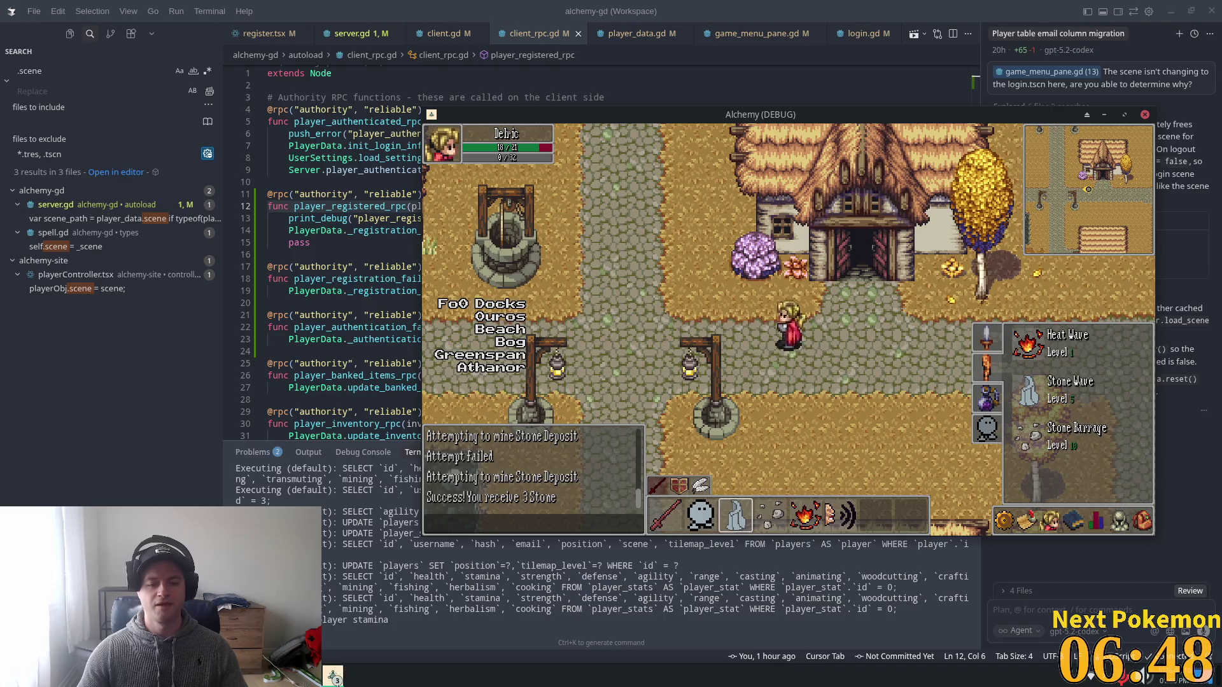
pyautogui.click(388, 605)
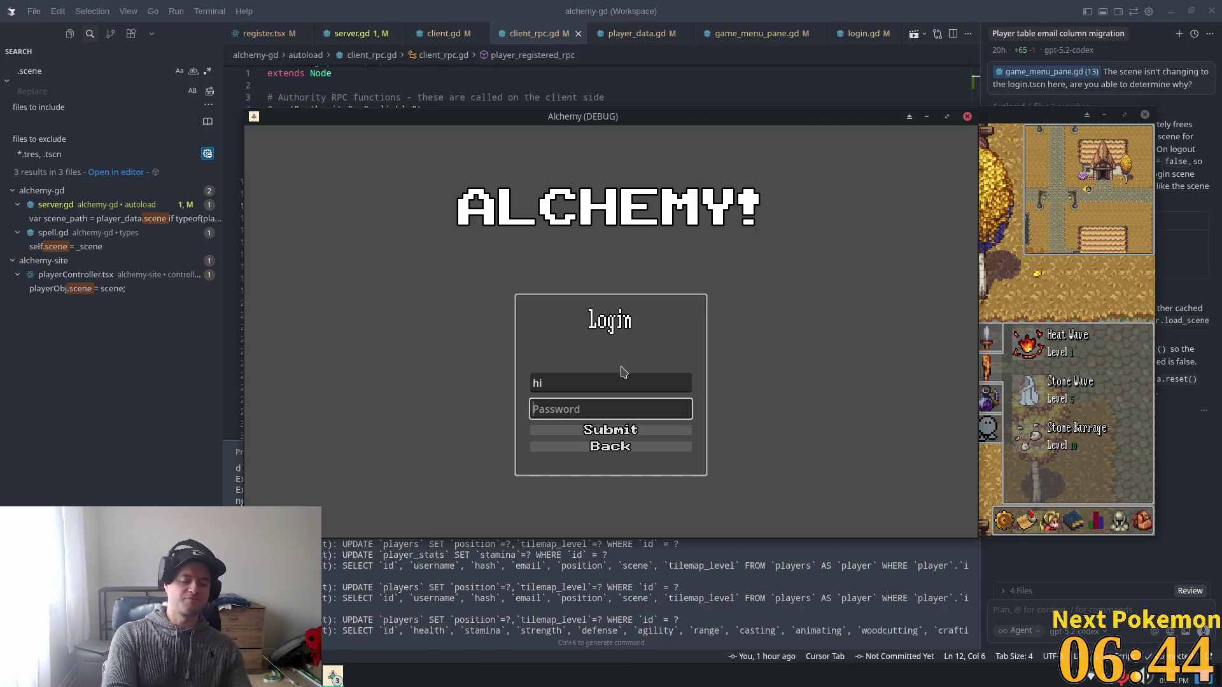
# Submit the login form and walk the character along the dirt path.
pyautogui.write('d')
pyautogui.press('Return')
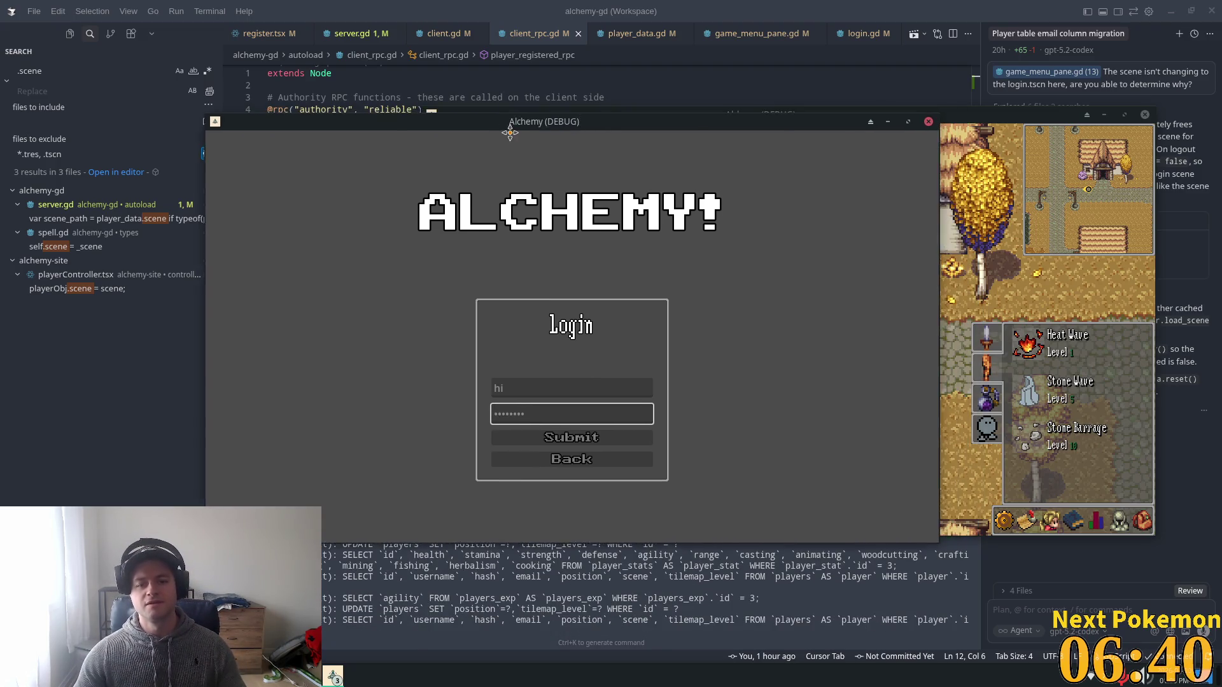
pyautogui.press('Right')
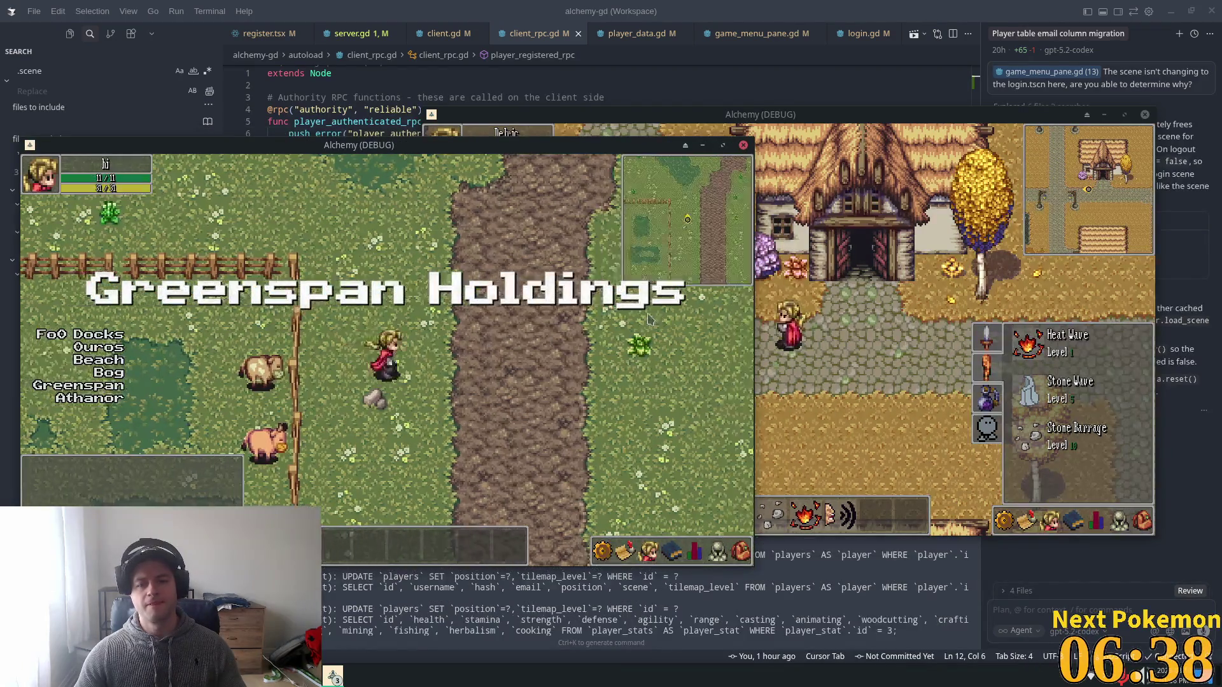
pyautogui.press('Up')
pyautogui.press('Up')
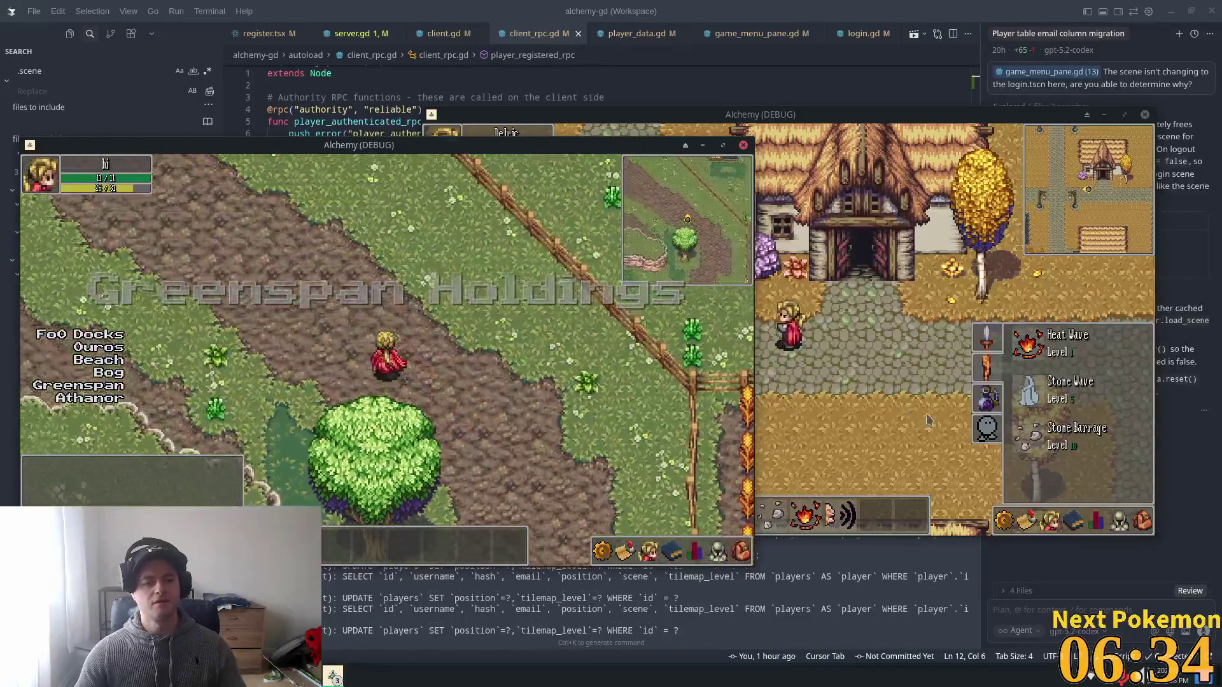
# In the second game window, travel to Greenspan Holdings and then on to Indigo Bog.
pyautogui.click(633, 316)
pyautogui.click(495, 355)
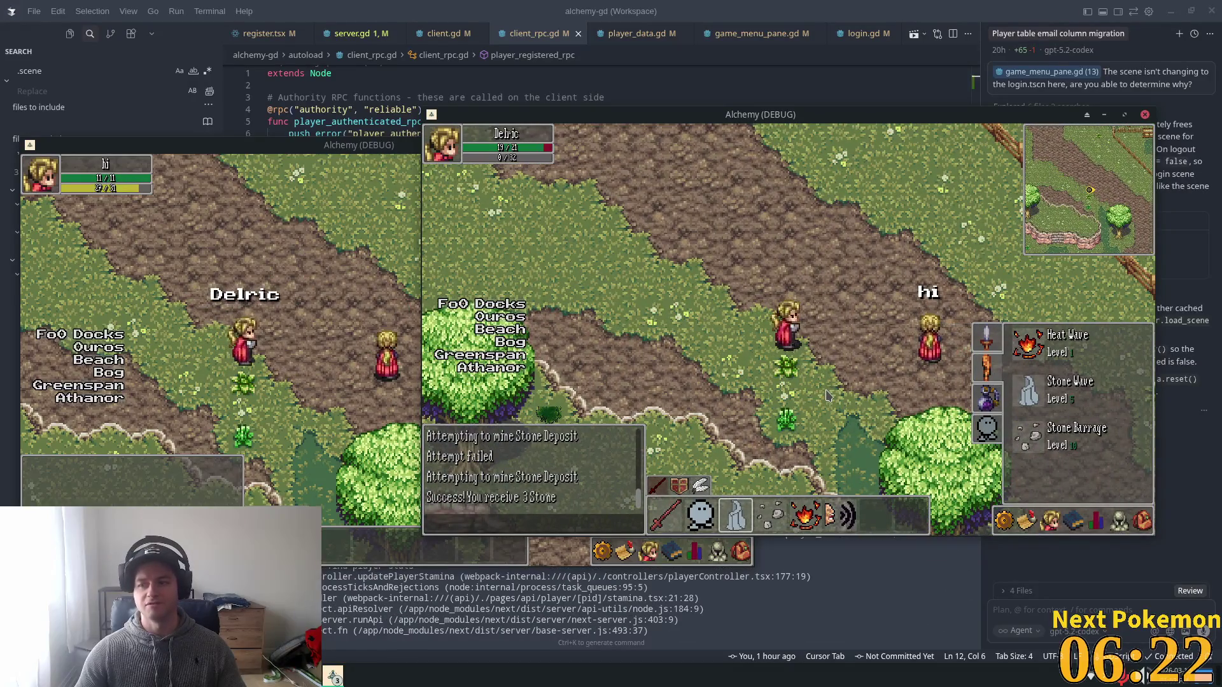
pyautogui.press('w')
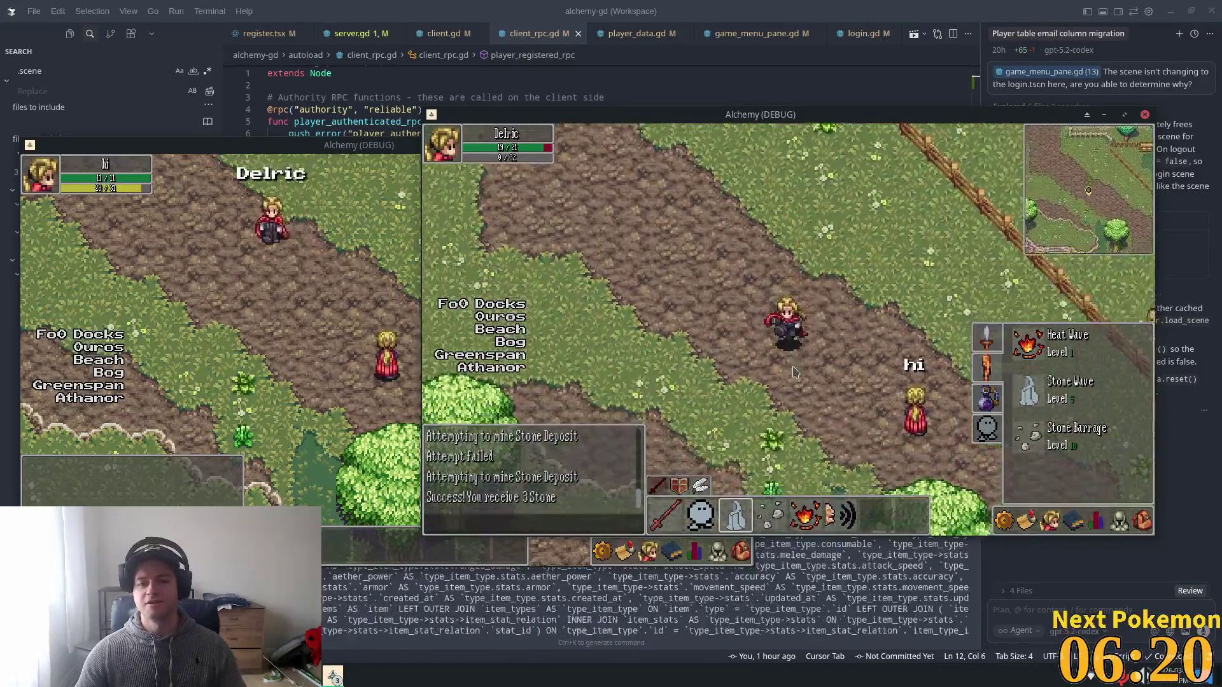
pyautogui.press('s')
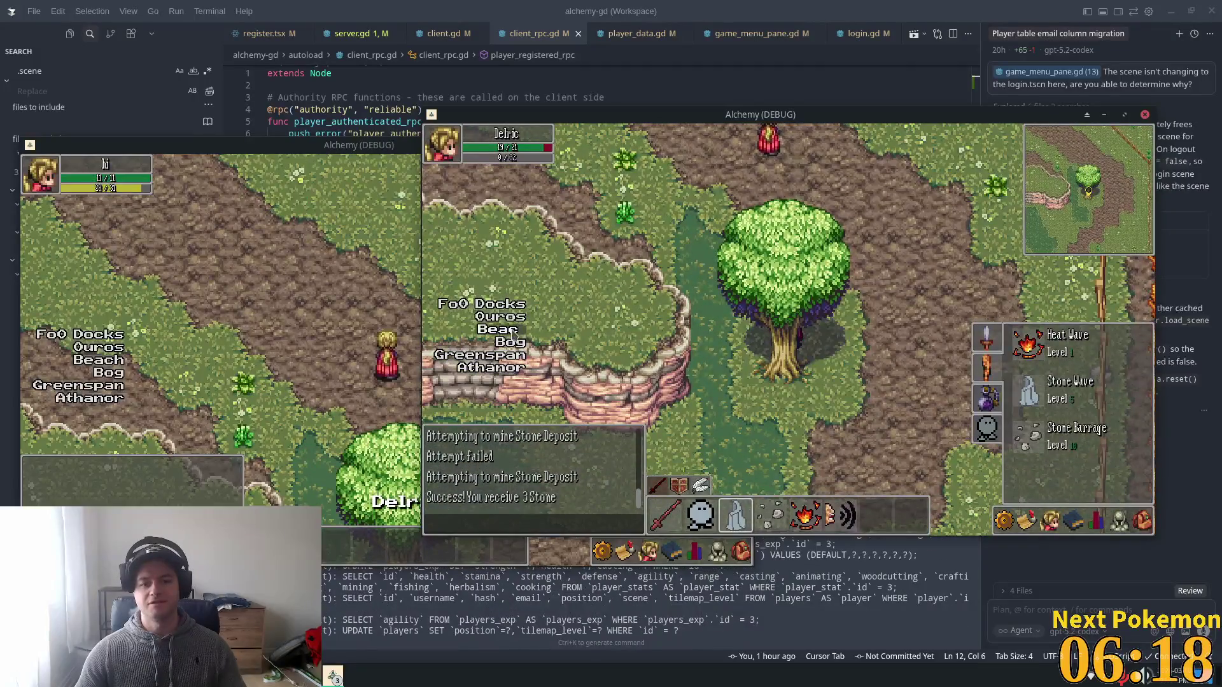
pyautogui.click(511, 341)
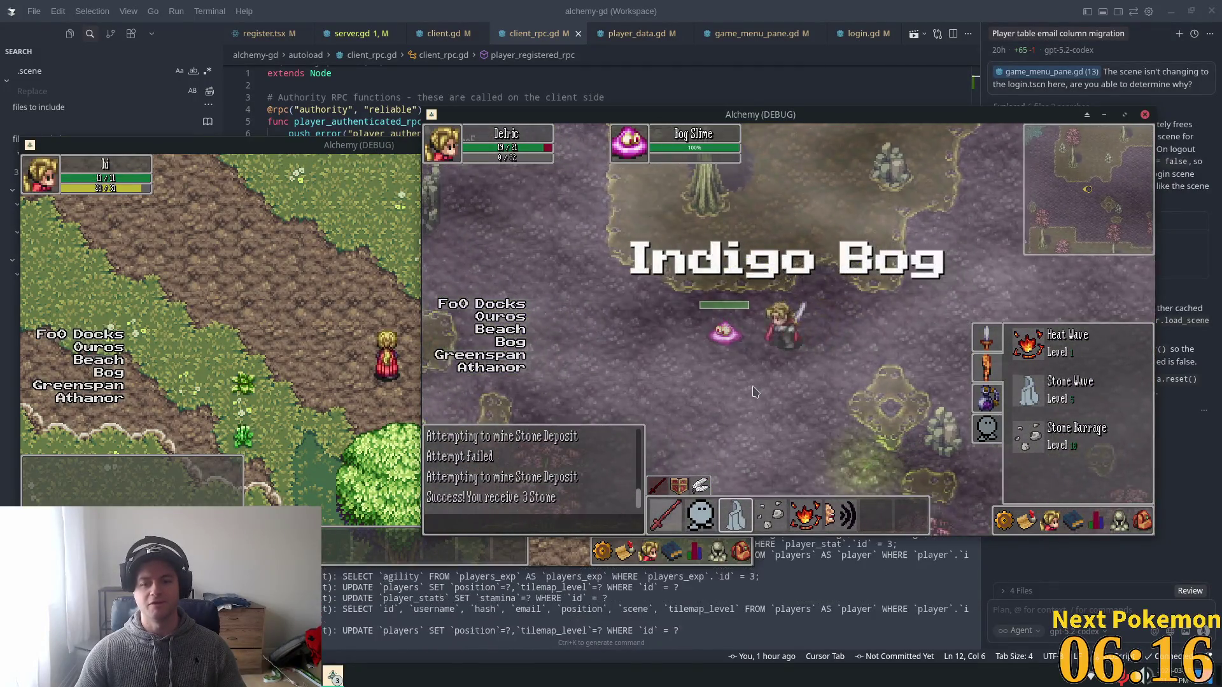
# Cast Heat Wave on the Bog Slime and walk across the bog into Bog Cave.
pyautogui.click(802, 517)
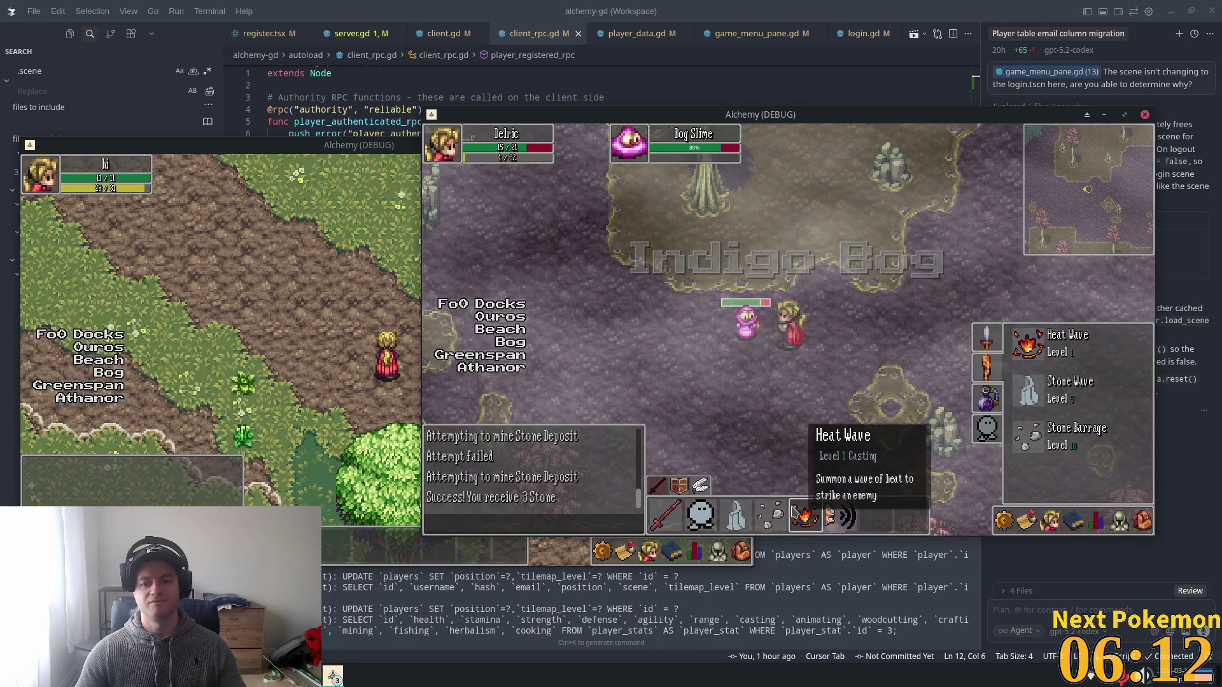
pyautogui.press('a')
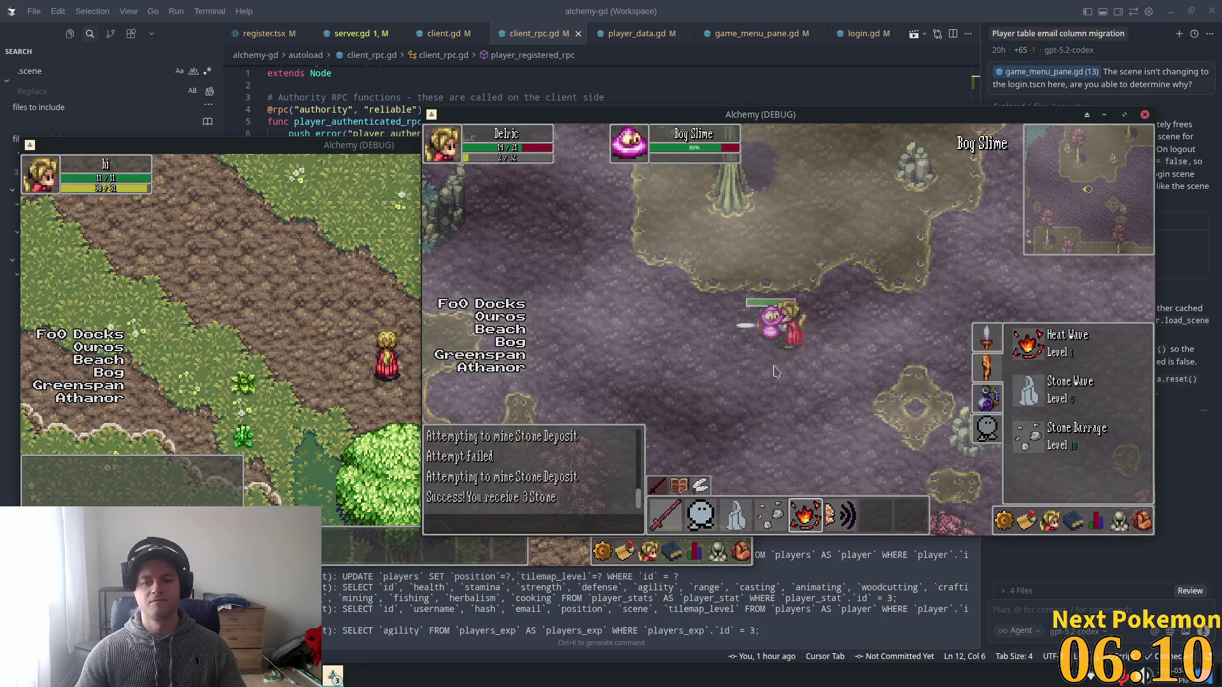
pyautogui.press('s')
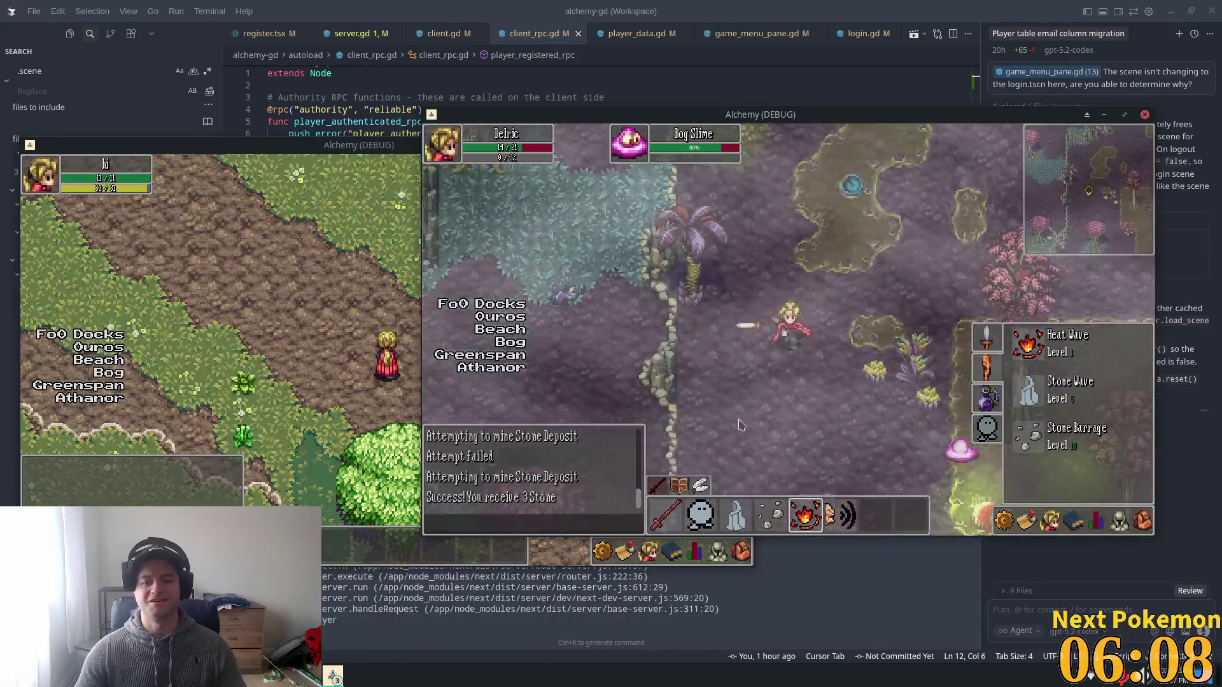
pyautogui.press('a')
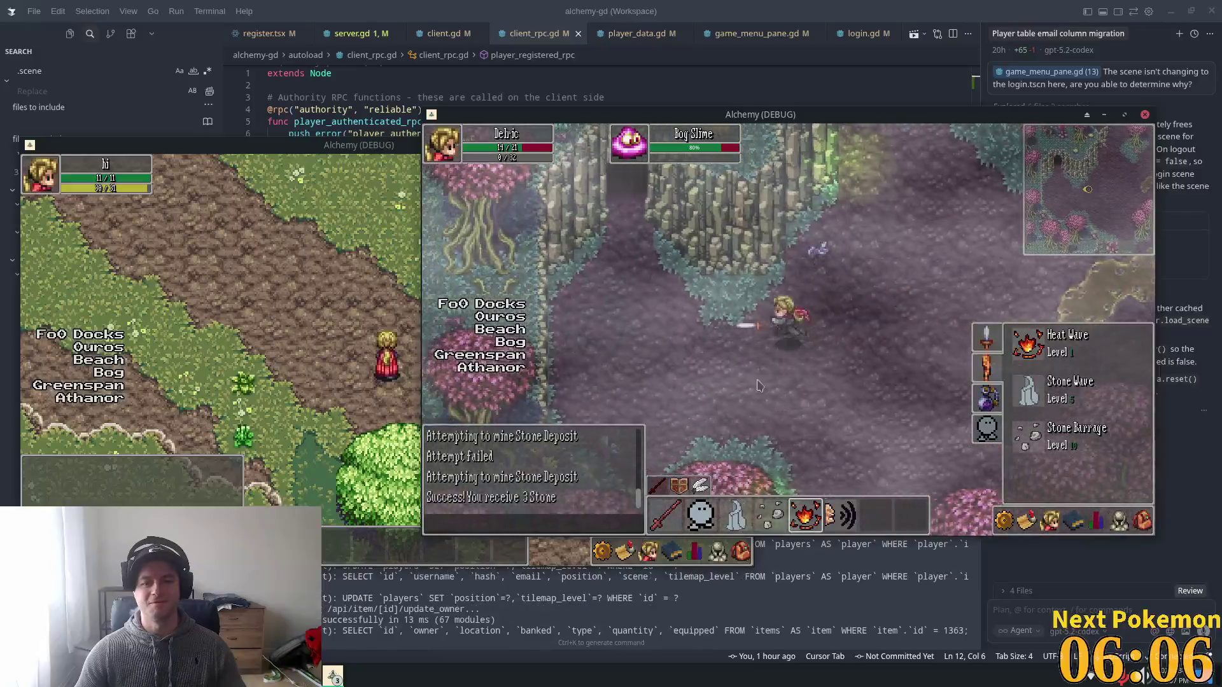
pyautogui.press('s')
pyautogui.press('d')
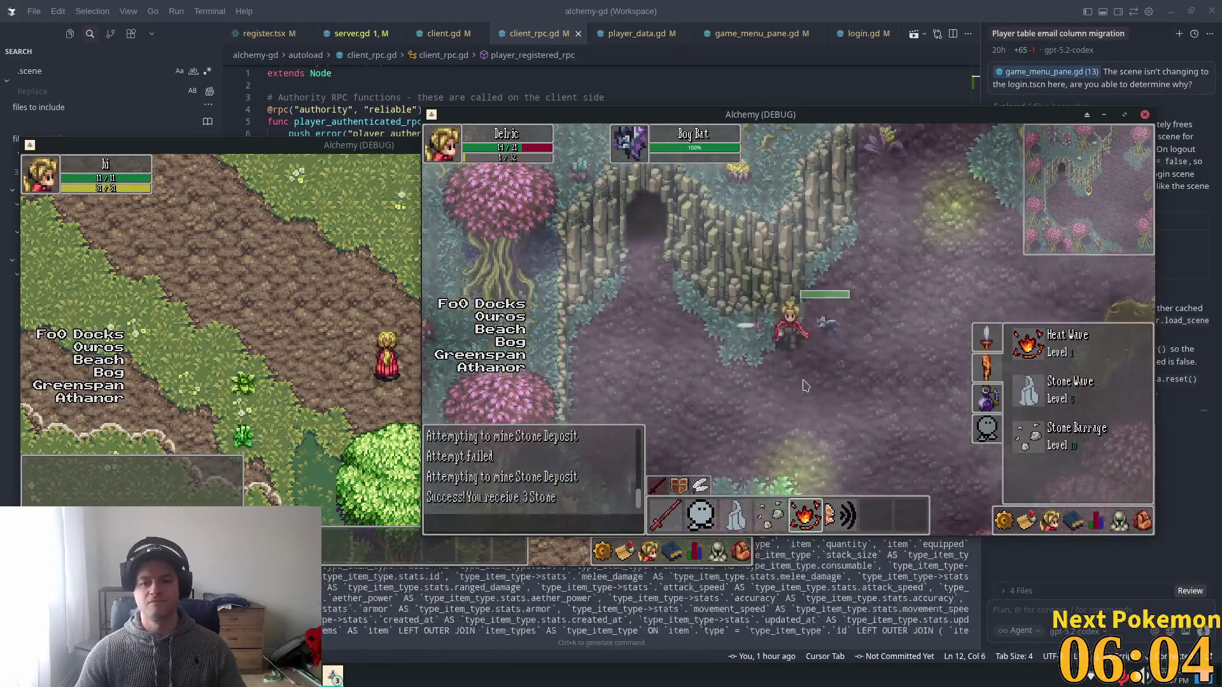
pyautogui.press('a')
pyautogui.press('w')
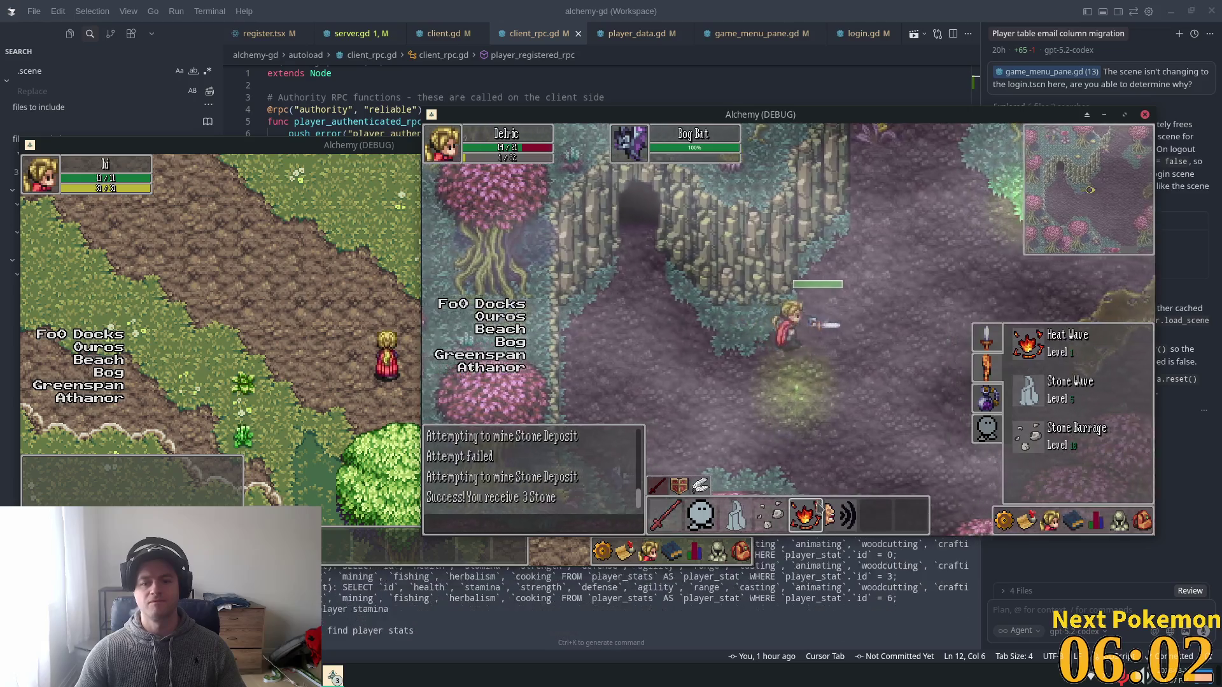
pyautogui.press('w')
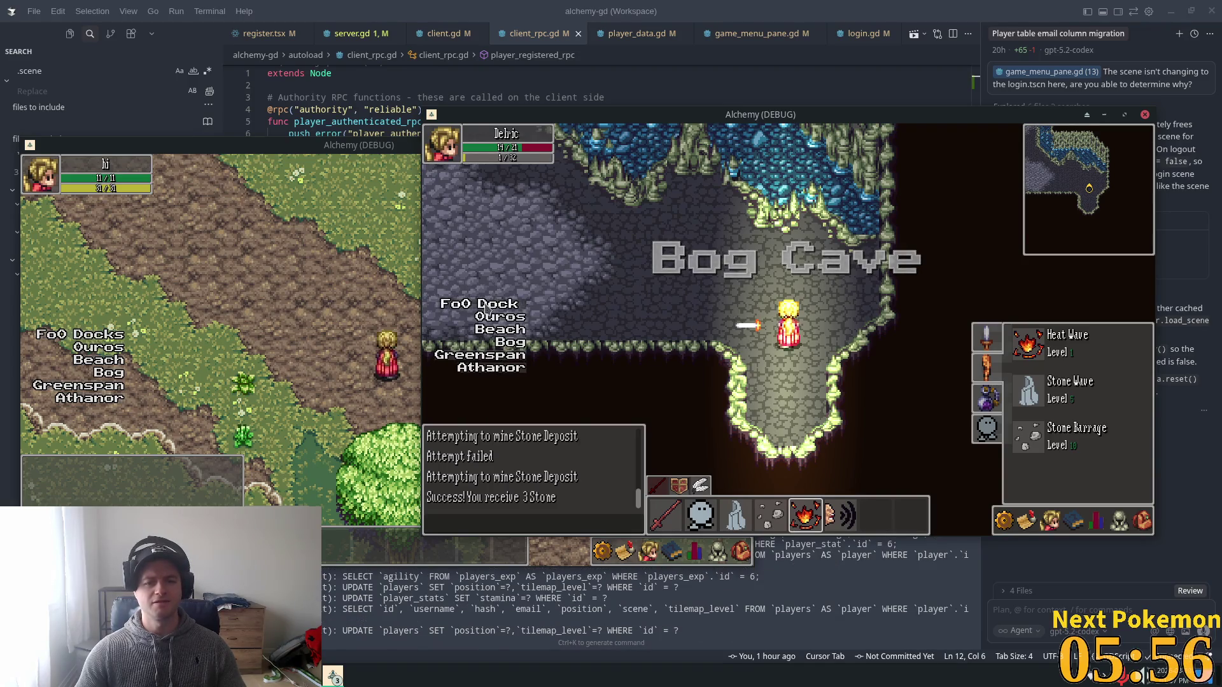
# Travel to the Fields of Ouros docks and walk north-west across the field.
pyautogui.click(483, 305)
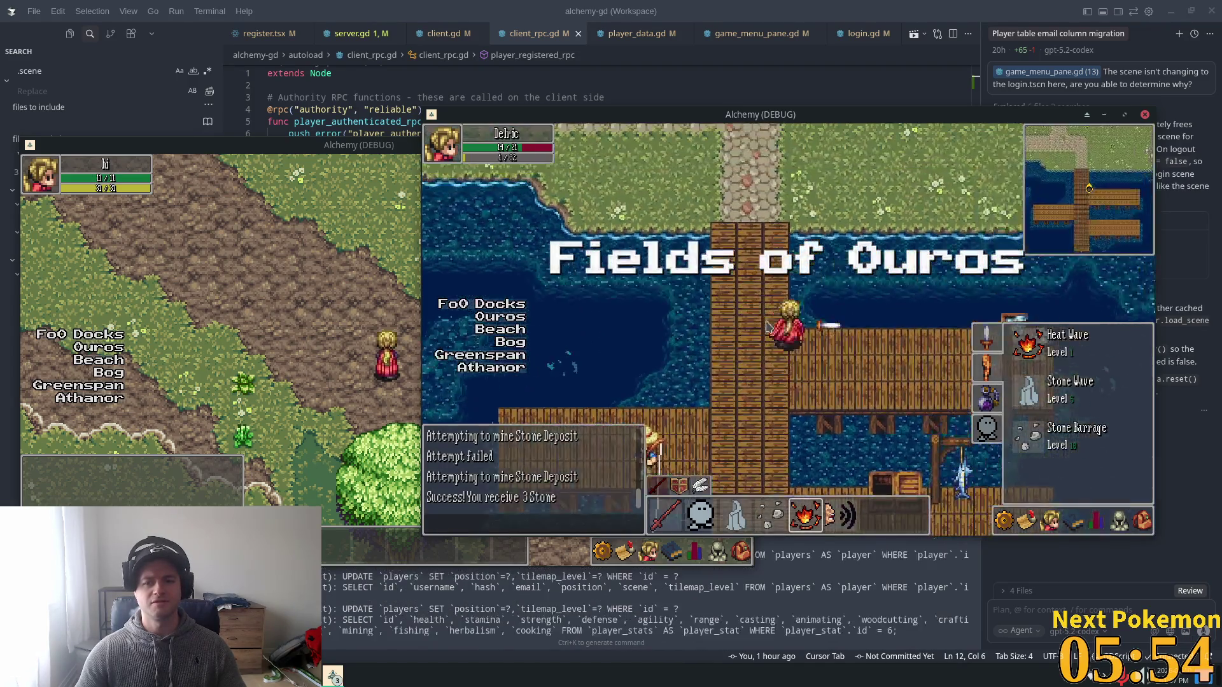
pyautogui.press('Up')
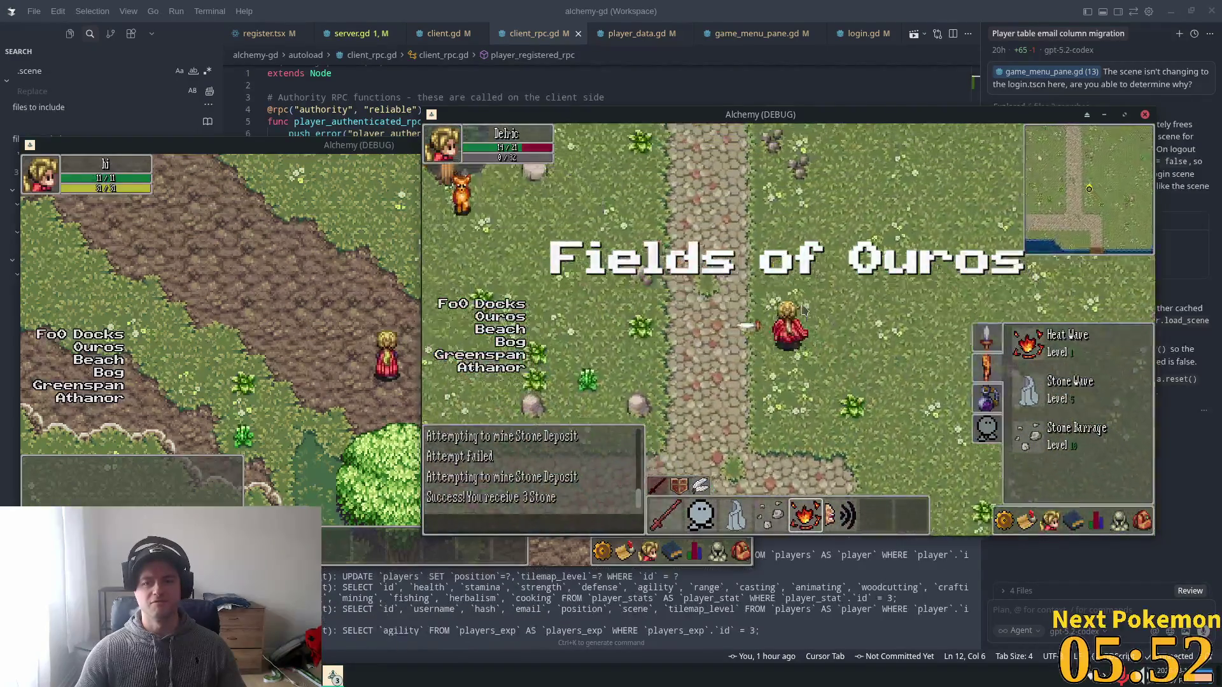
pyautogui.press('Left')
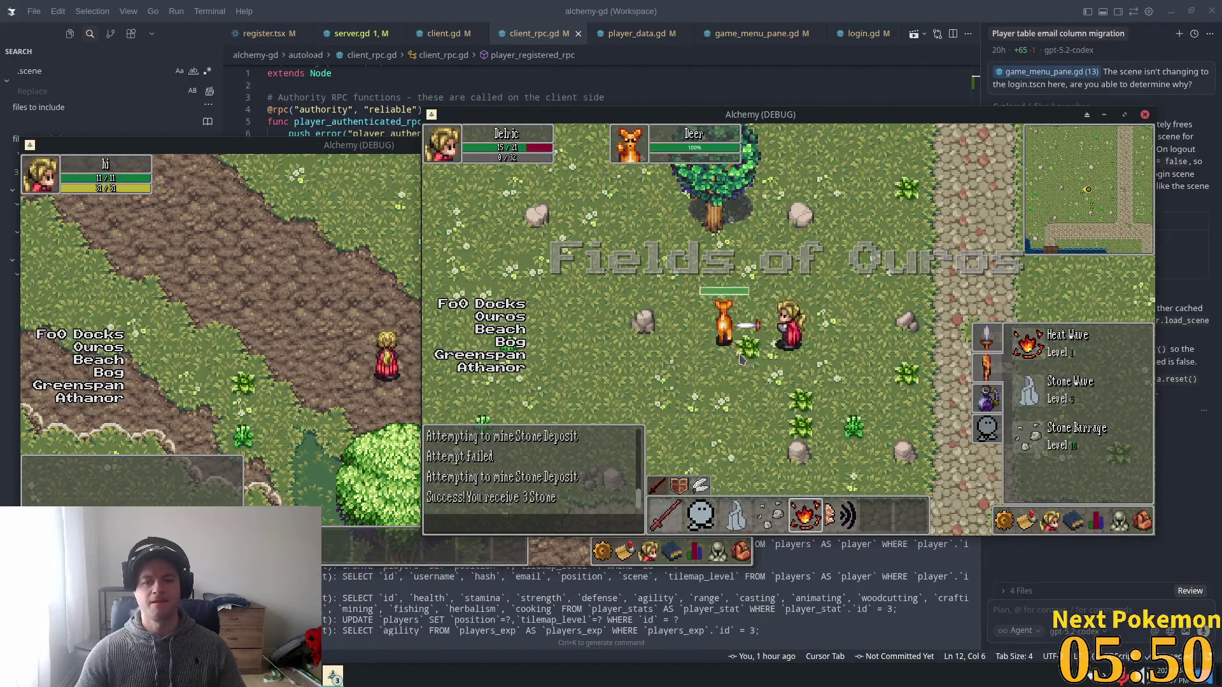
pyautogui.press('Left')
pyautogui.press('Up')
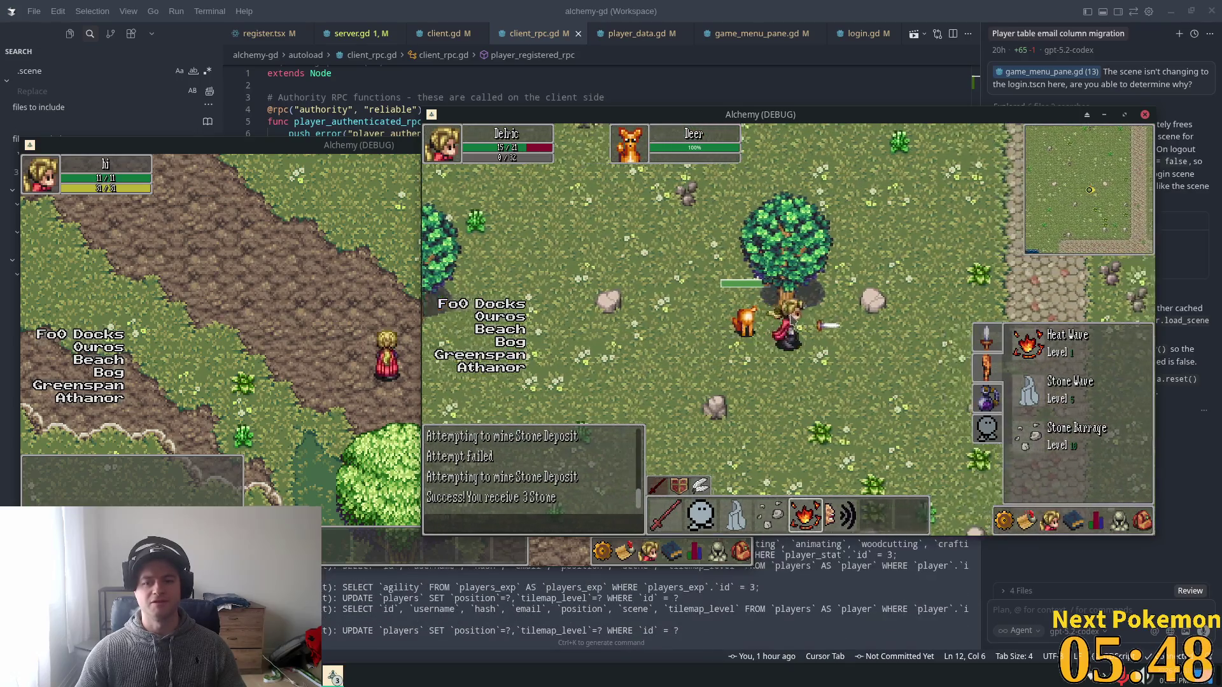
pyautogui.press('Right')
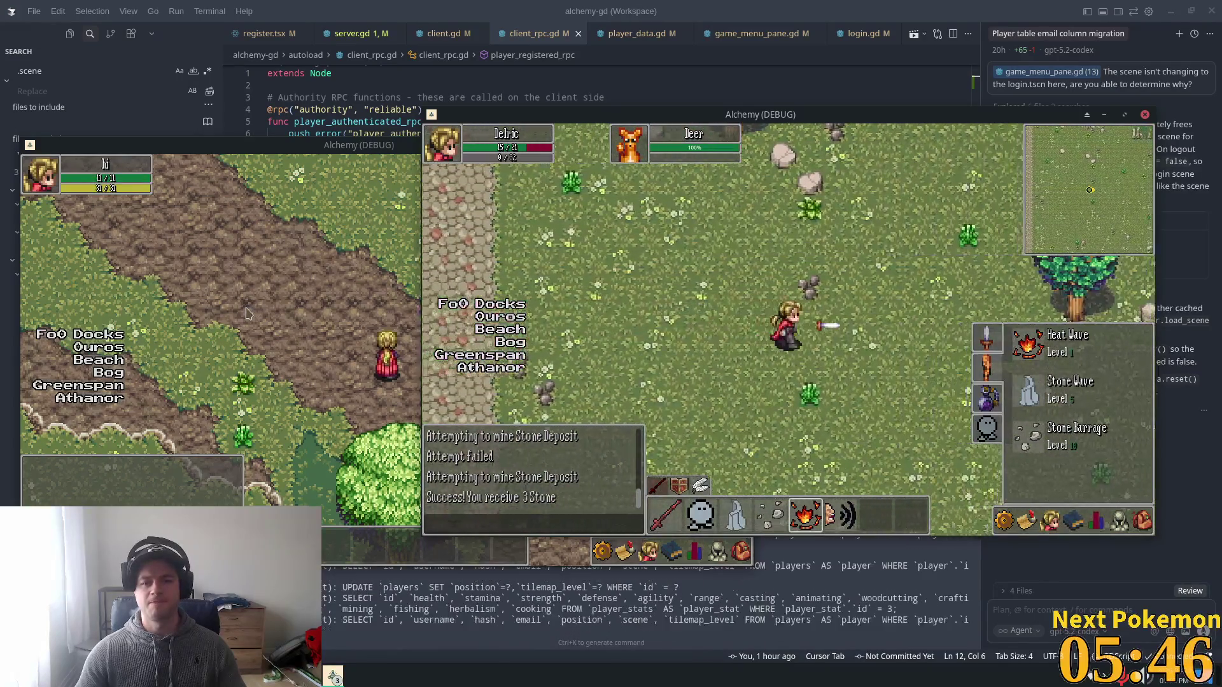
# Send the other character to Solara Desert, open its inventory, then switch to the Godot editor.
pyautogui.click(248, 313)
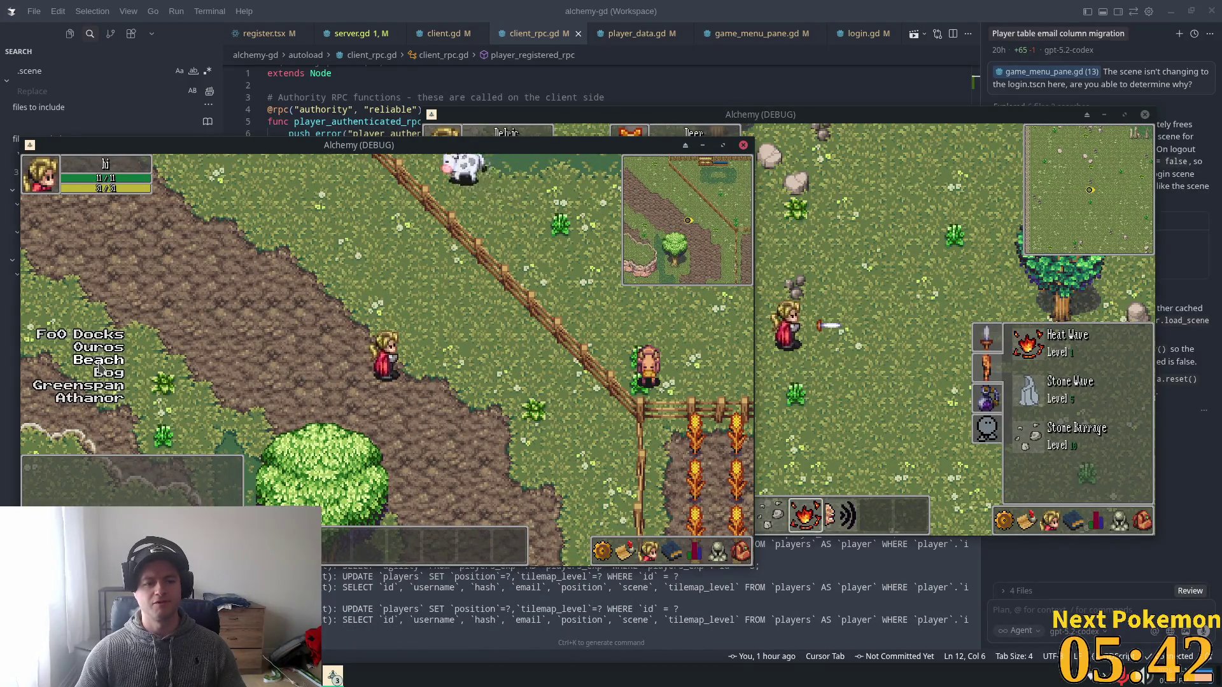
pyautogui.click(99, 366)
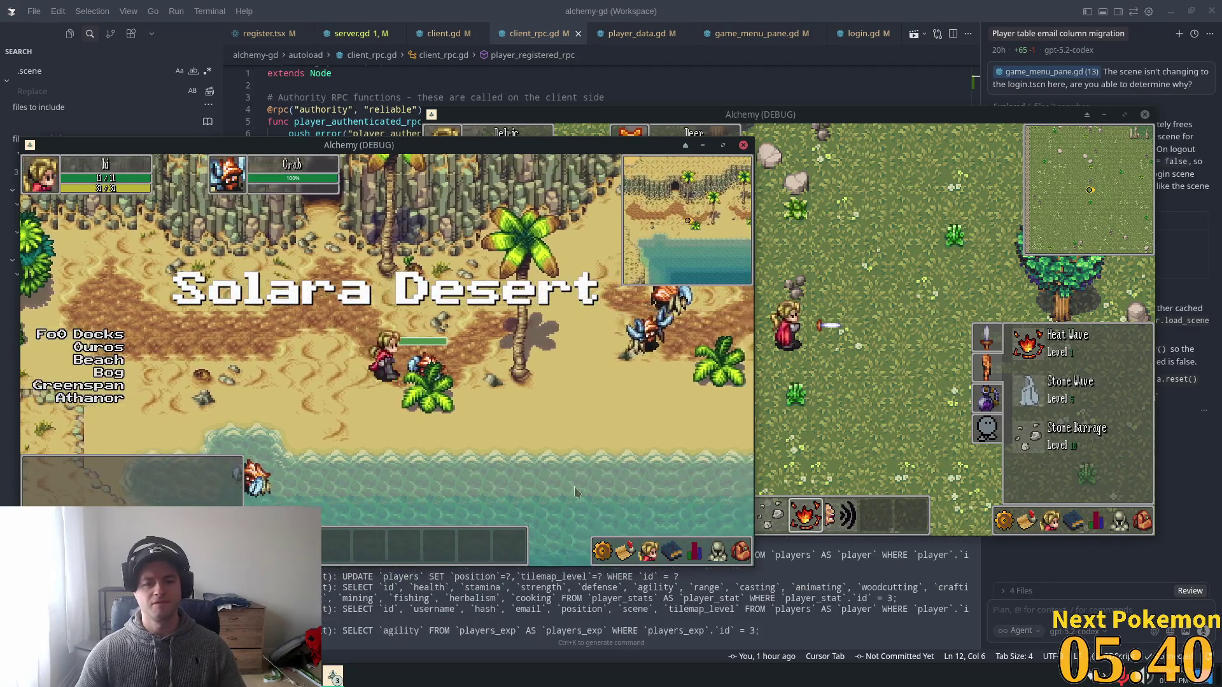
pyautogui.press('i')
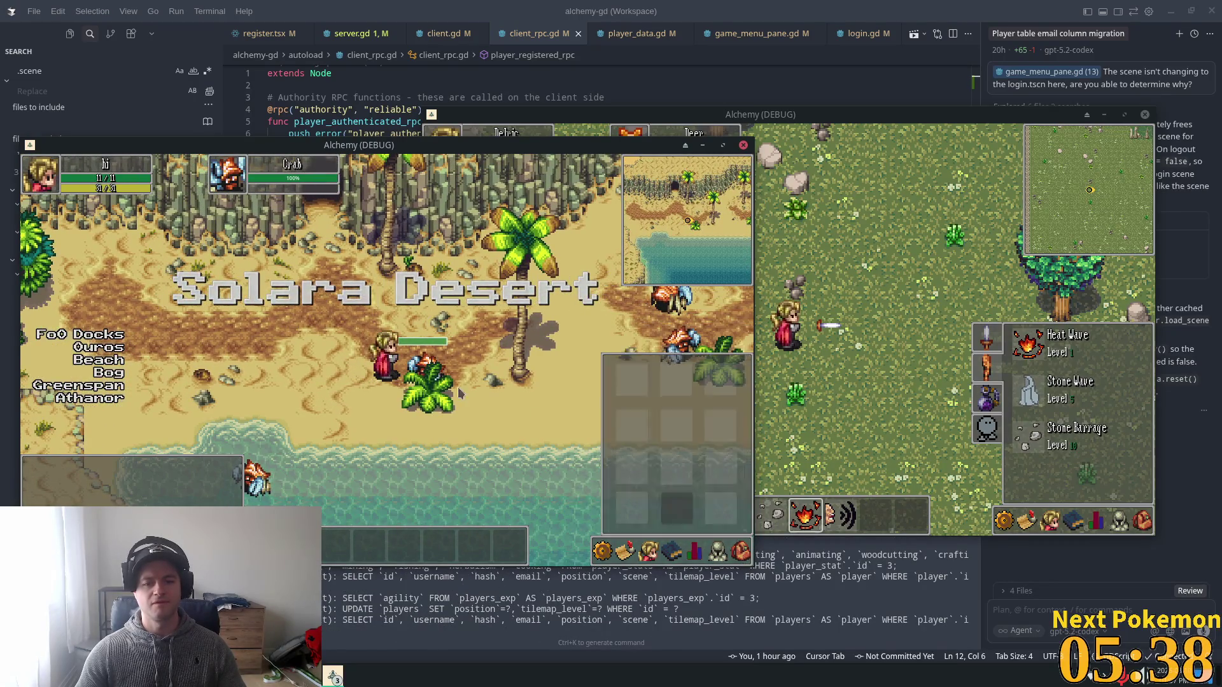
pyautogui.click(993, 402)
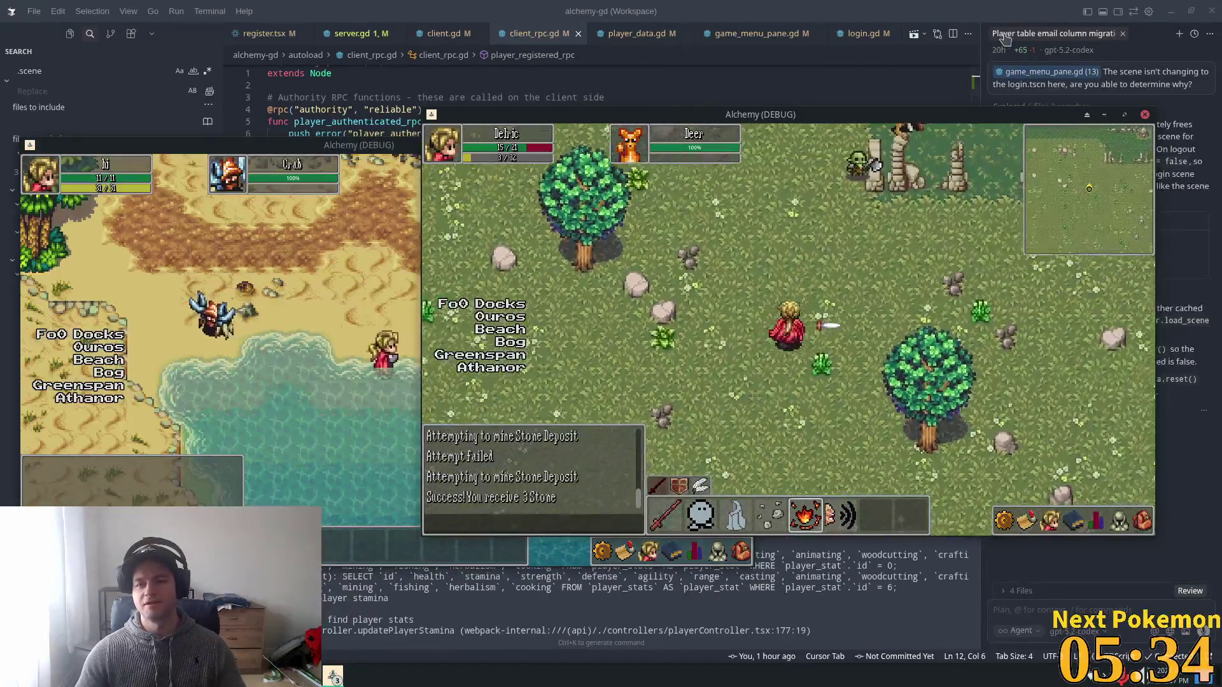
pyautogui.hotkey('alt', 'Tab')
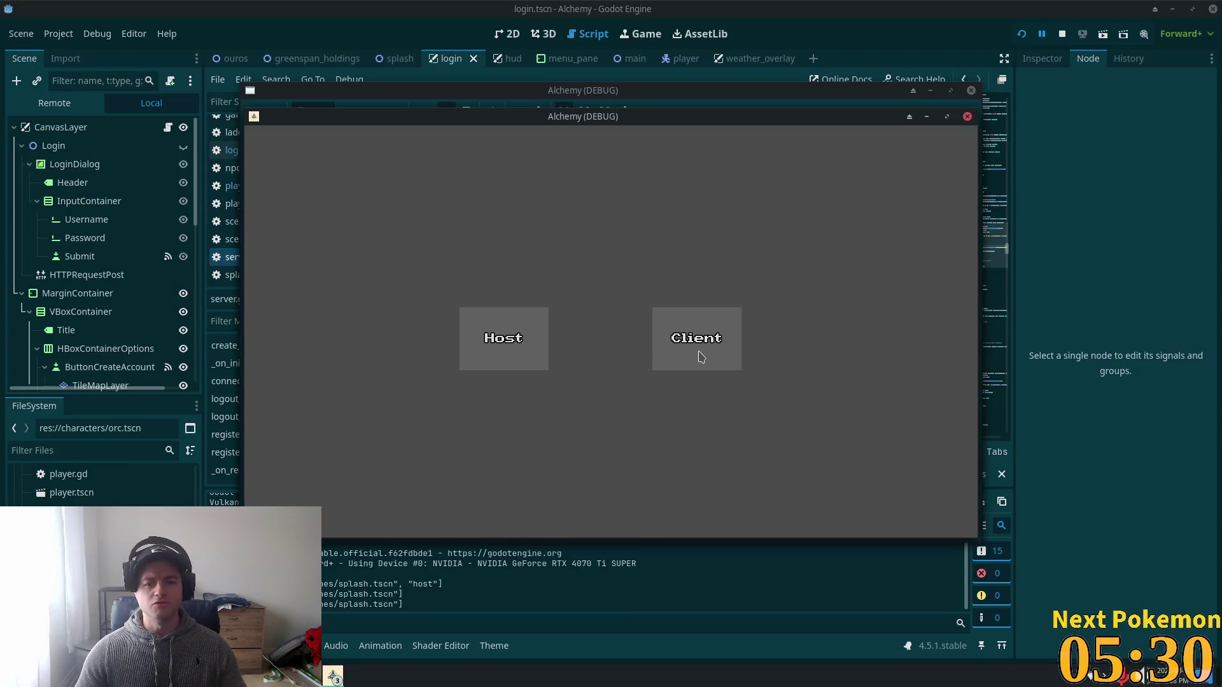
# Start the game as a client and log in with the account's username and password.
pyautogui.click(674, 331)
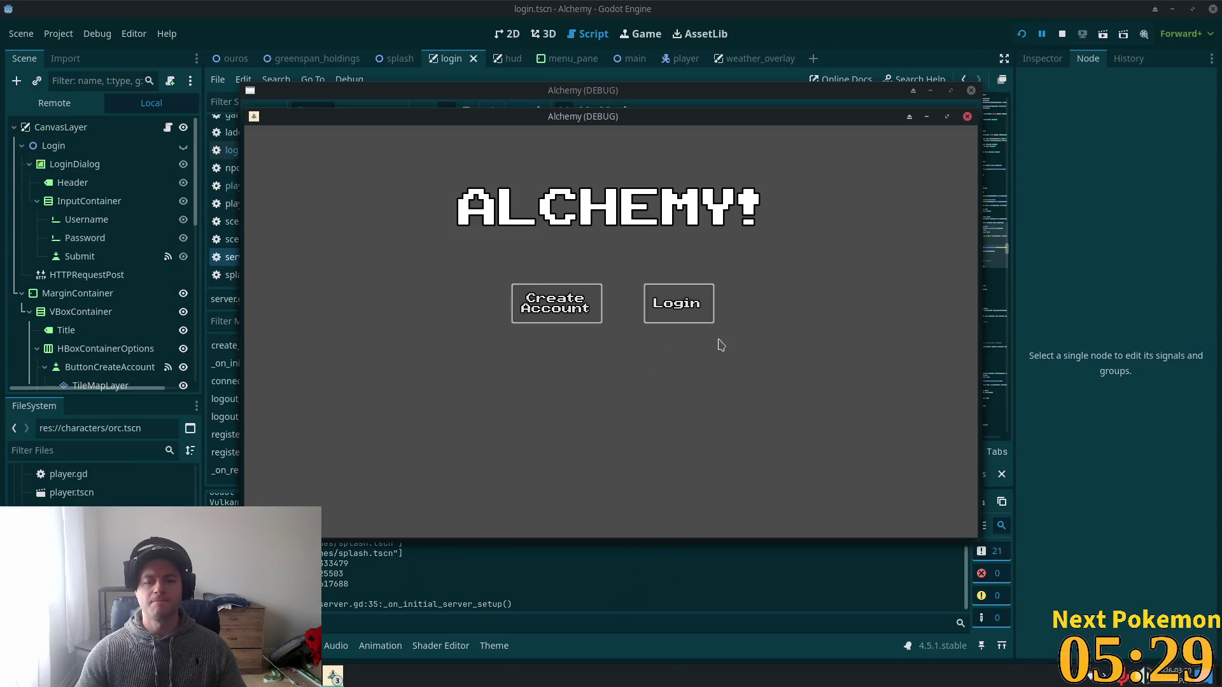
pyautogui.click(685, 310)
pyautogui.click(581, 382)
pyautogui.write('D')
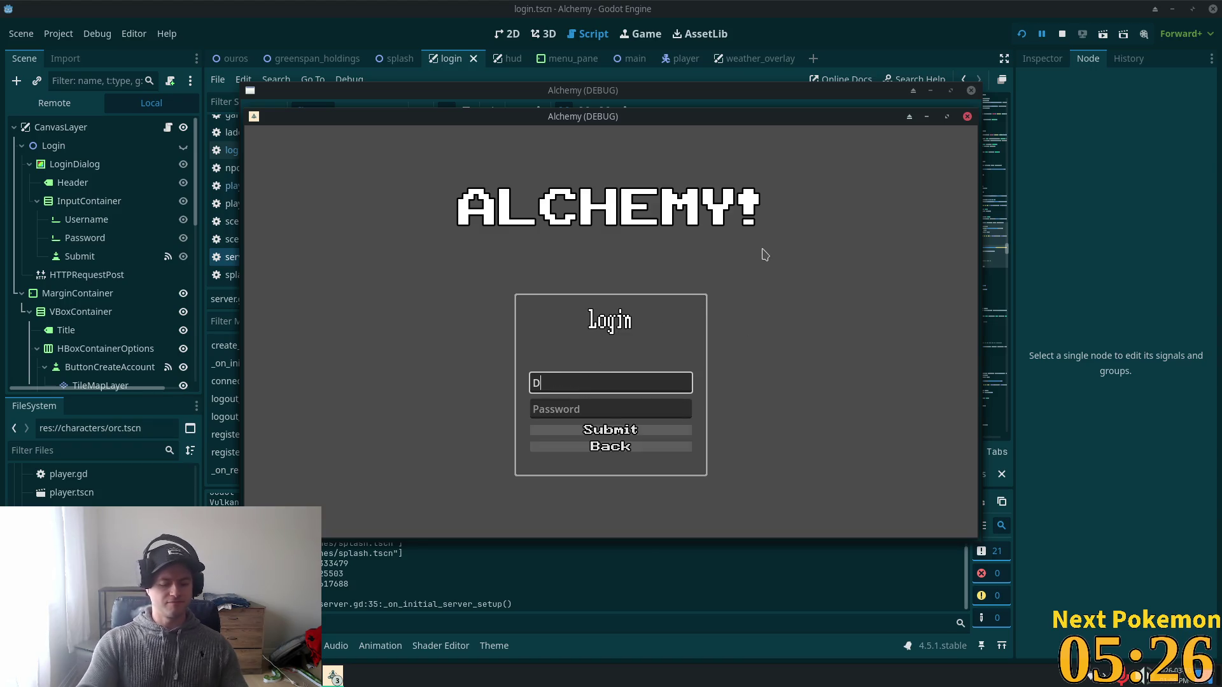
pyautogui.write('elr')
pyautogui.press('BackSpace')
pyautogui.press('BackSpace')
pyautogui.write('c')
pyautogui.press('Tab')
pyautogui.write('********')
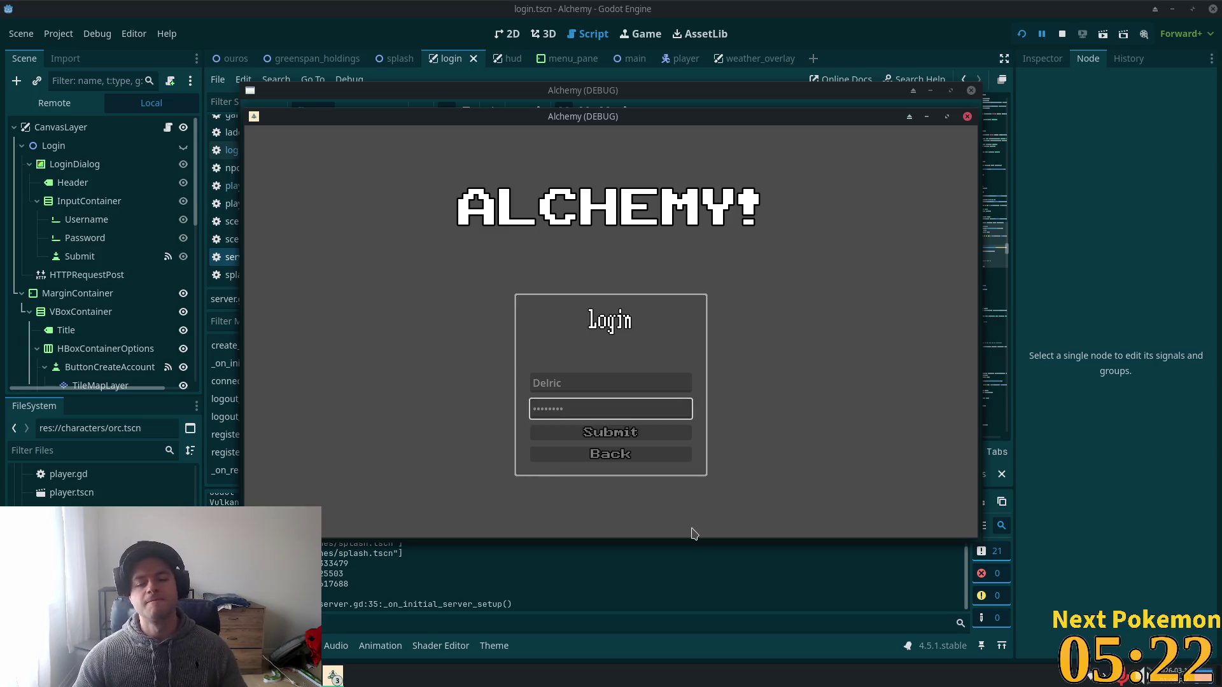
pyautogui.press('Return')
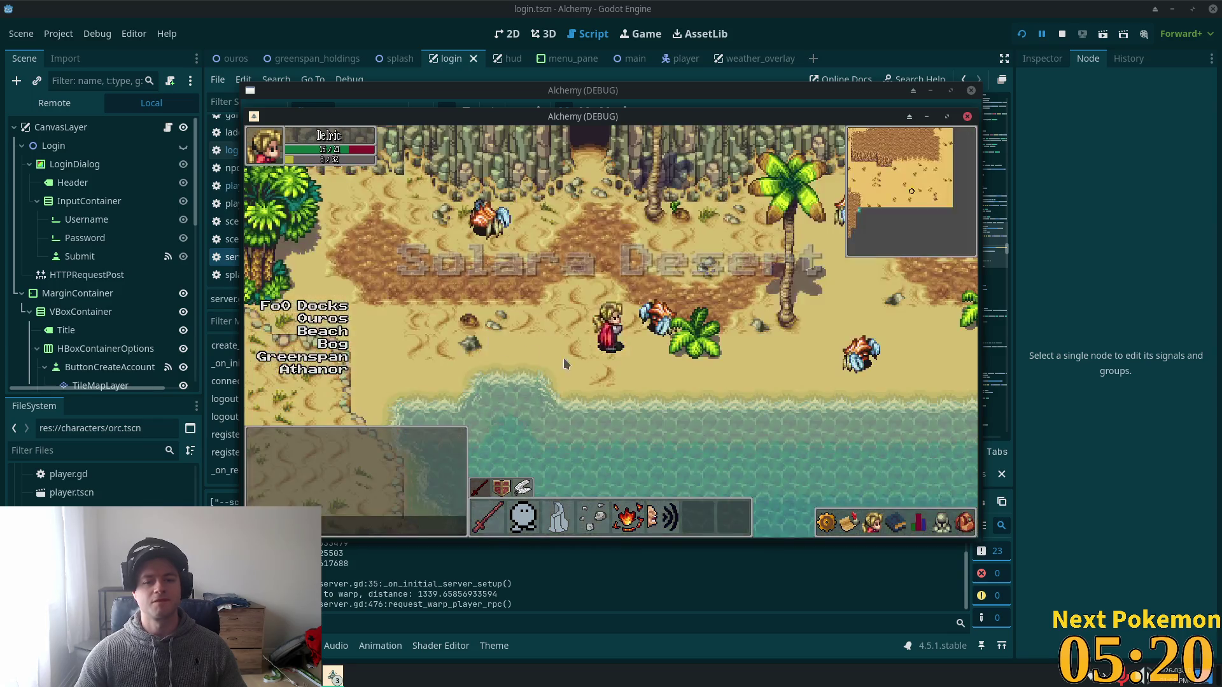
# Target the crab, then check the equipment panel and inventory grid.
pyautogui.click(639, 366)
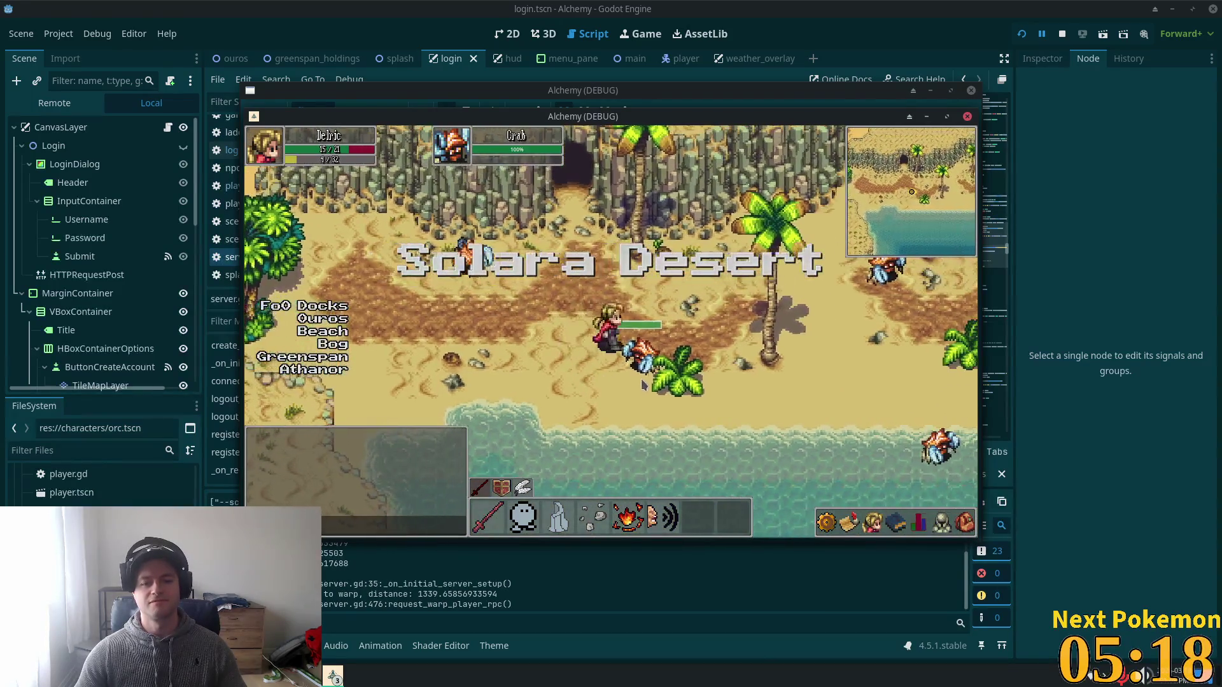
pyautogui.click(795, 471)
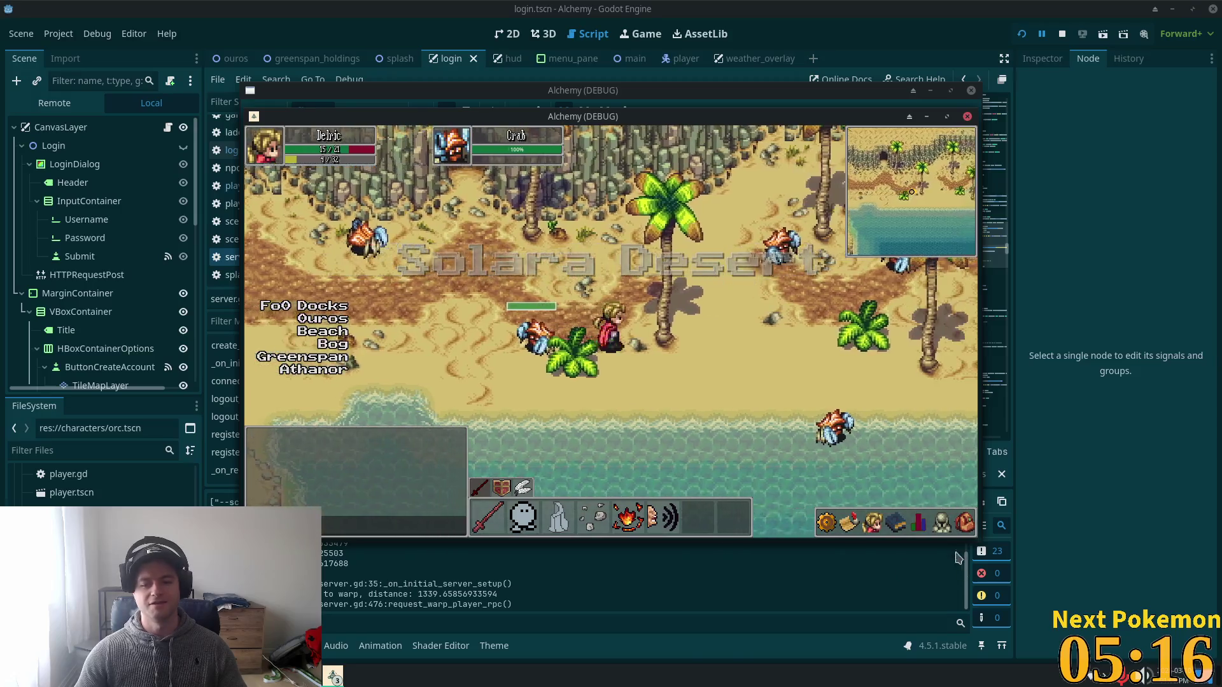
pyautogui.click(942, 526)
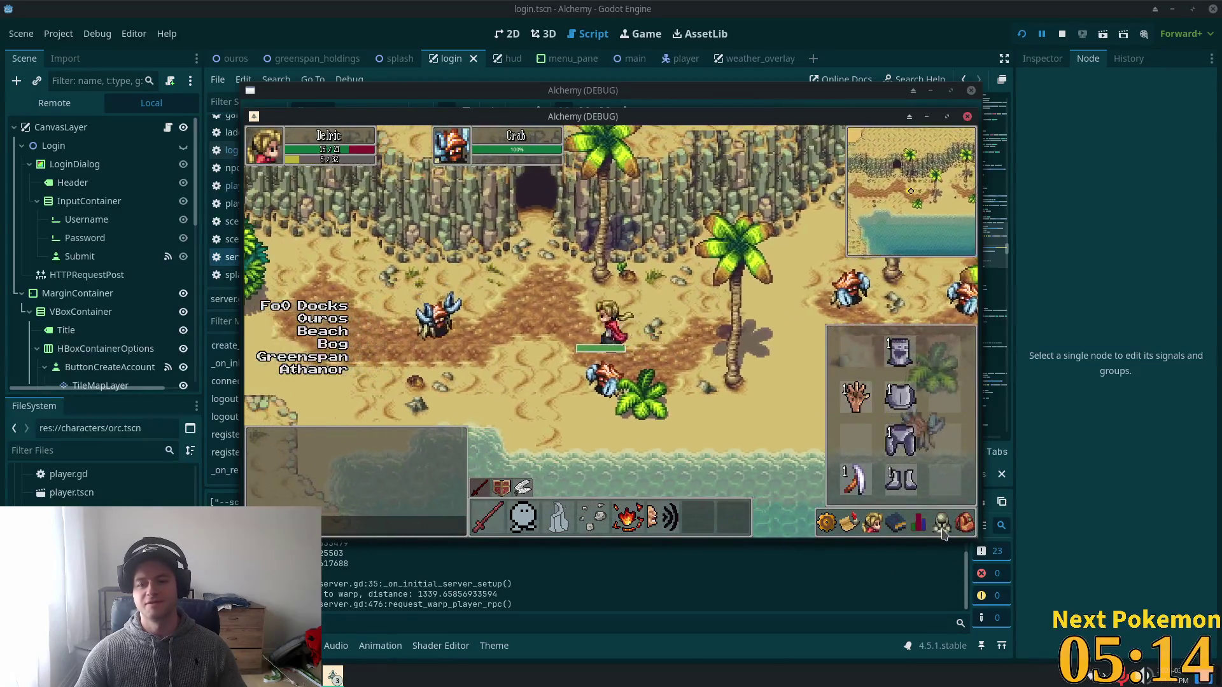
pyautogui.click(964, 523)
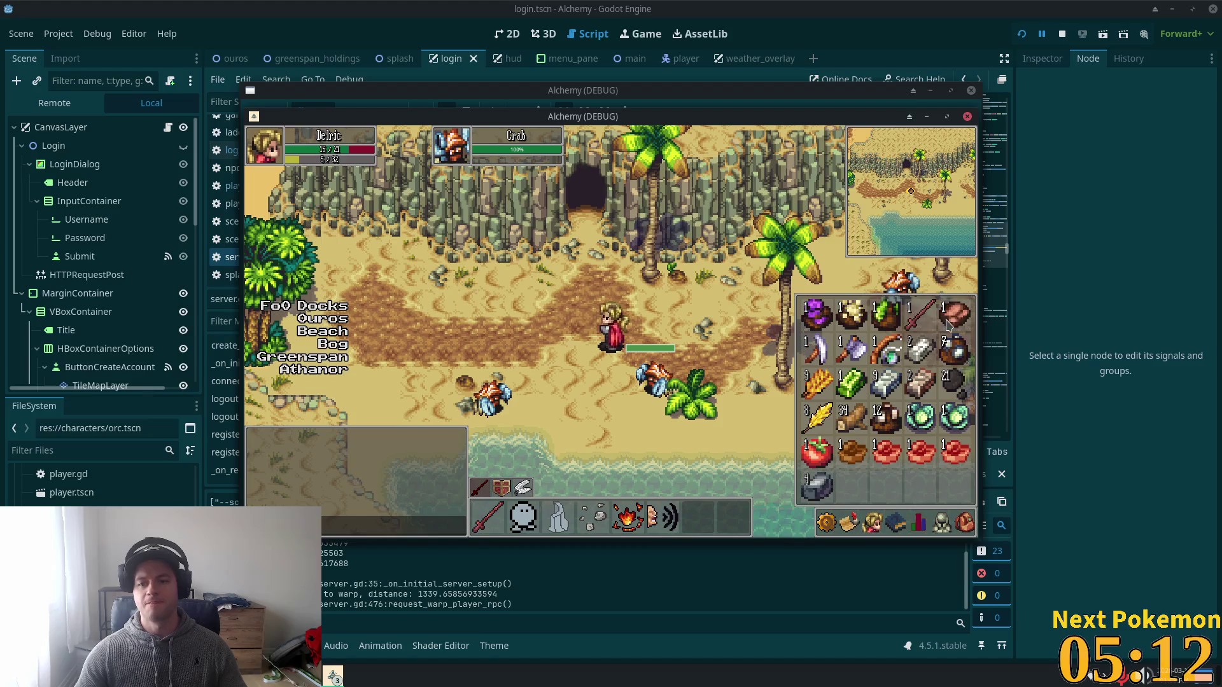
pyautogui.click(487, 398)
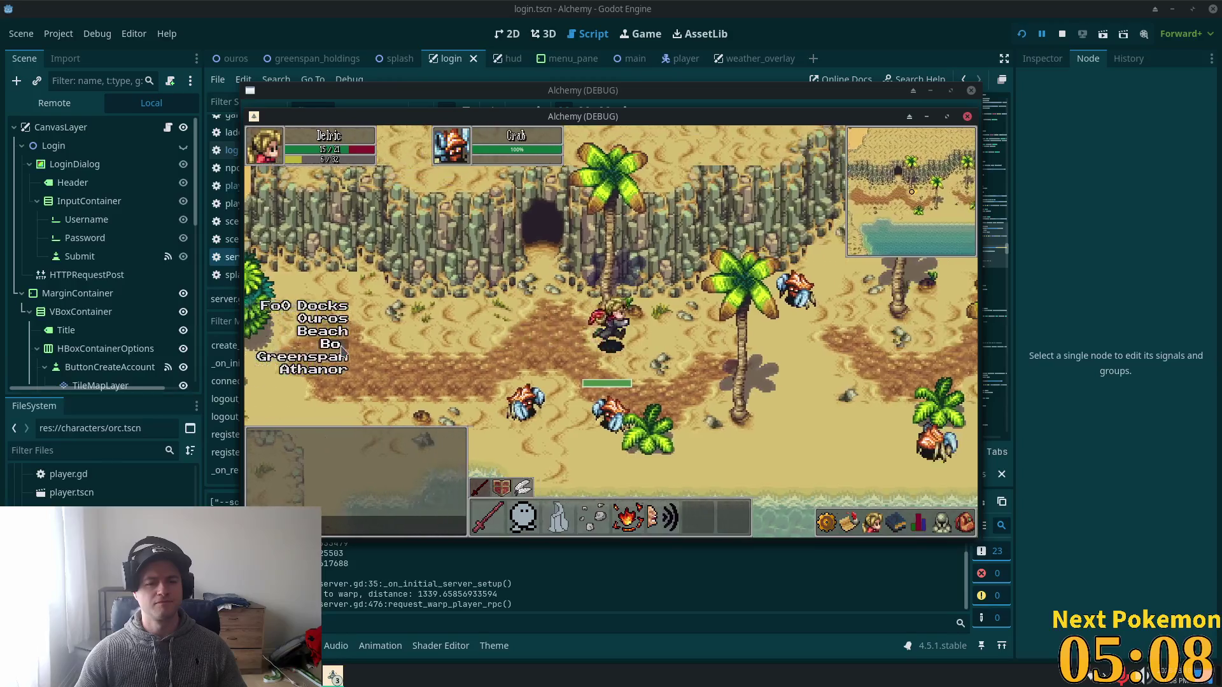
# Walk across the beach and warp to Ouros.
pyautogui.click(787, 403)
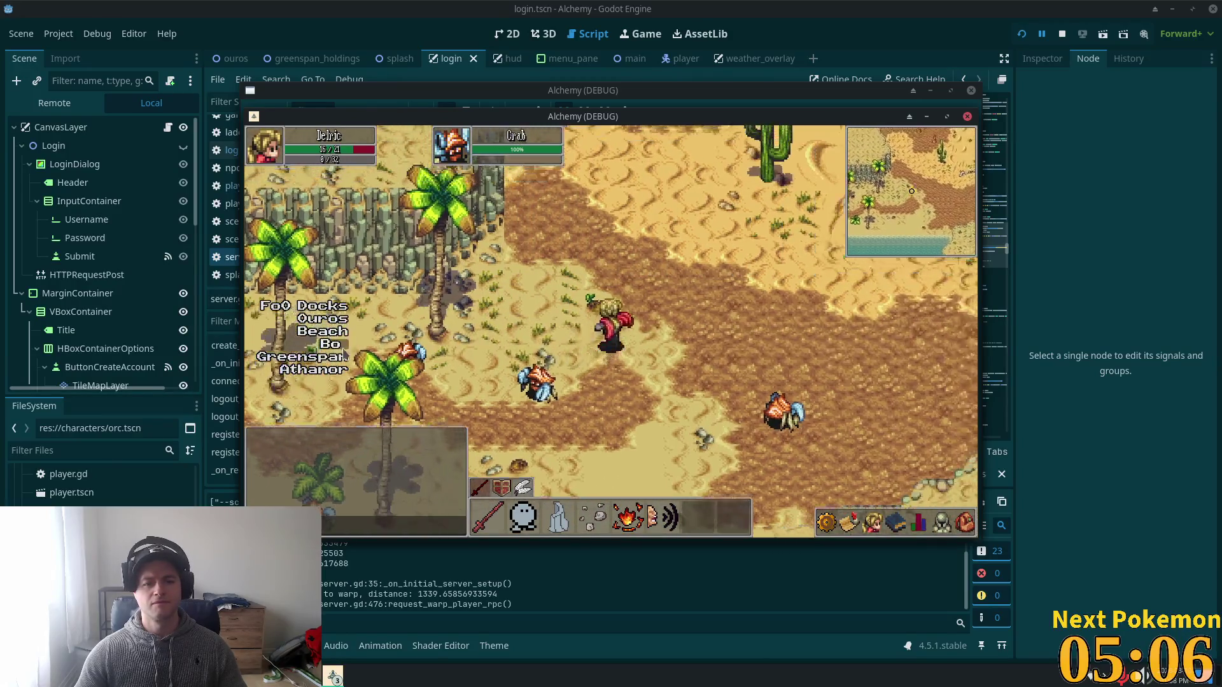
pyautogui.click(331, 373)
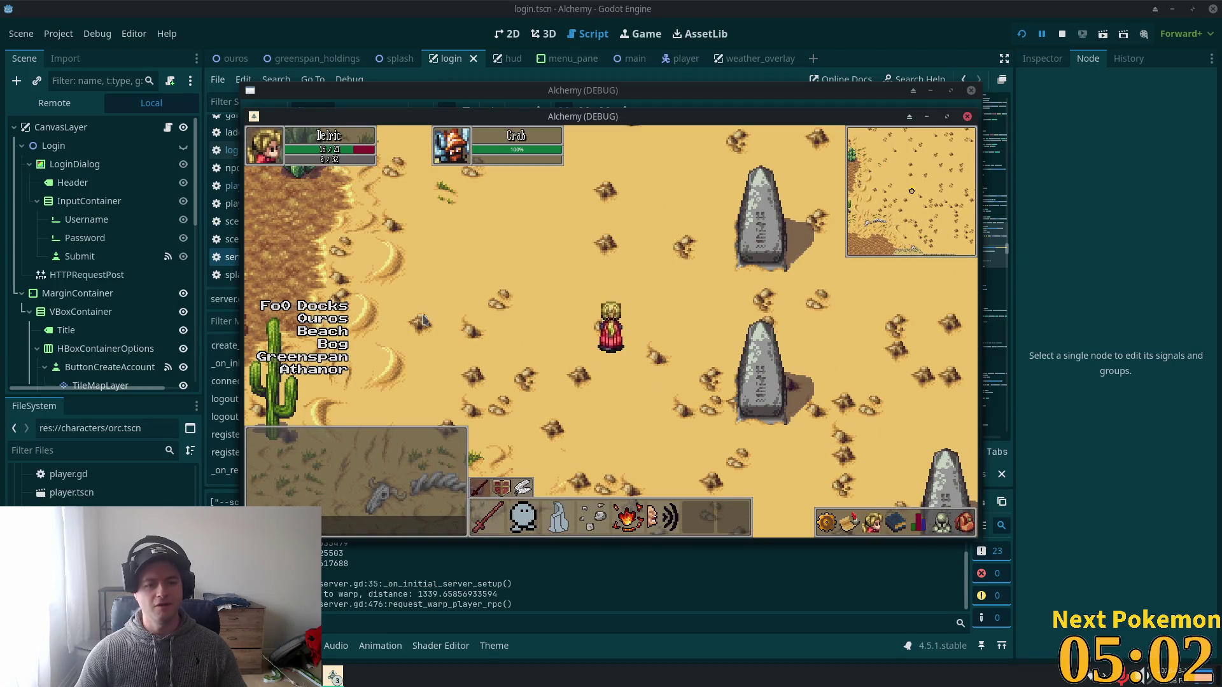
pyautogui.press('Right')
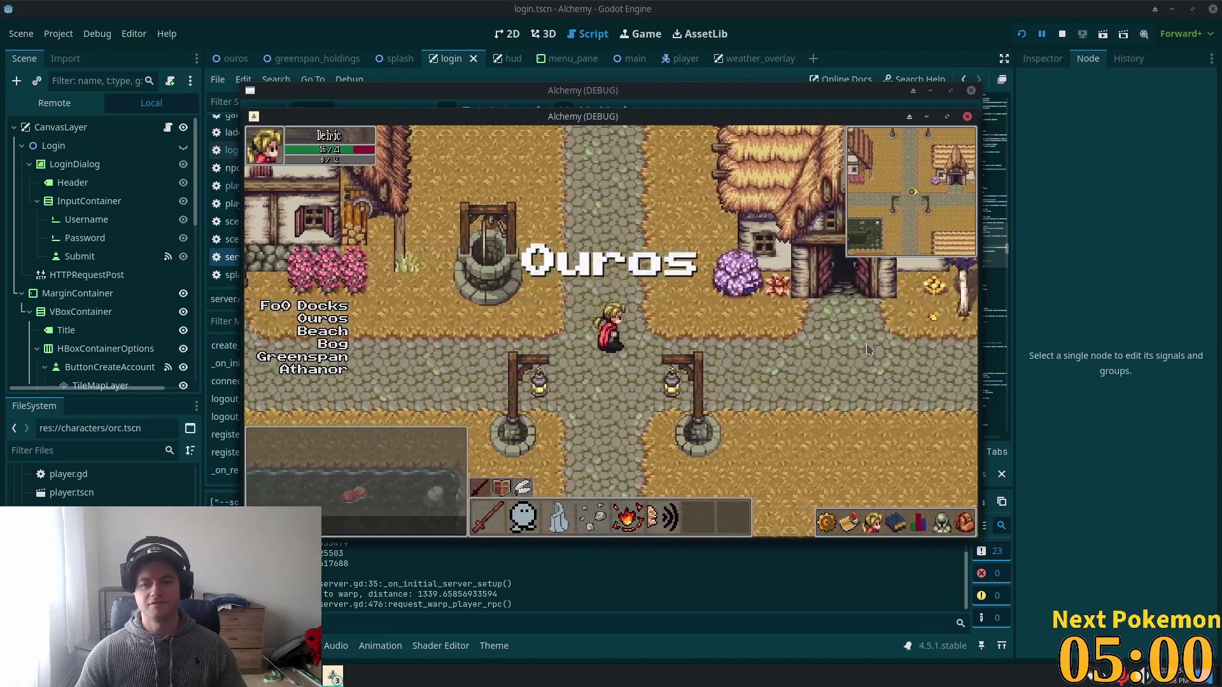
# Walk through Ouros to the farm, attacking a chicken and targeting the pig.
pyautogui.press('Right')
pyautogui.press('Down')
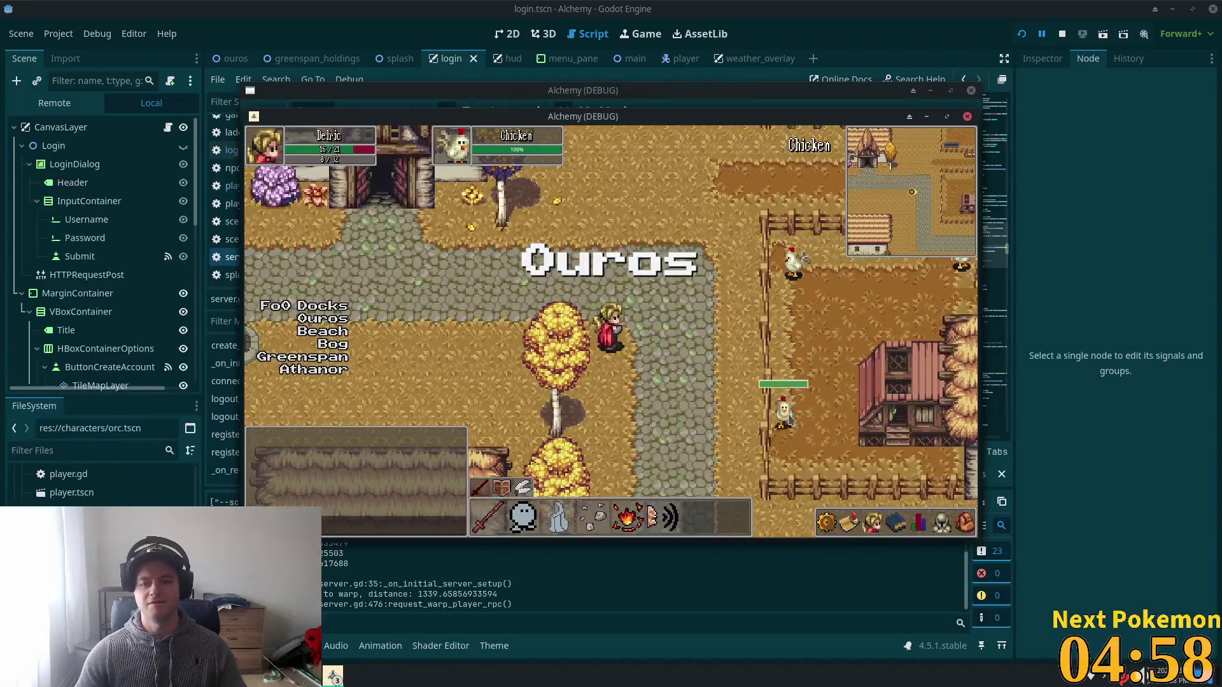
pyautogui.press('Down')
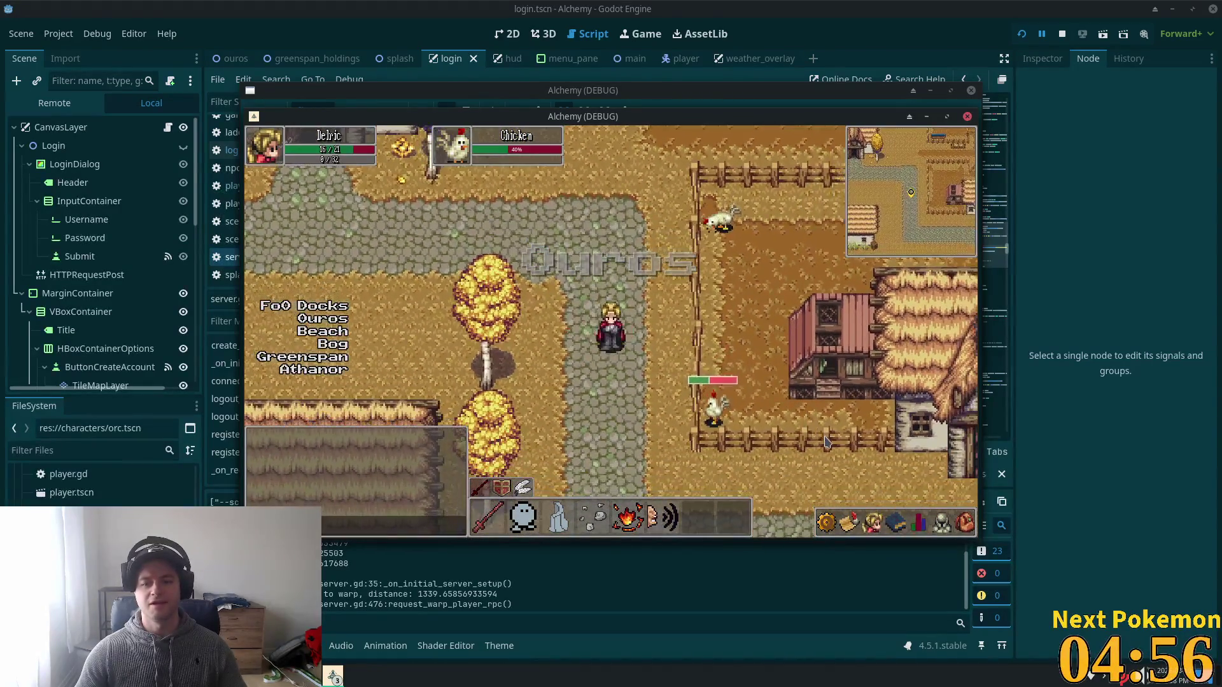
pyautogui.press('Up')
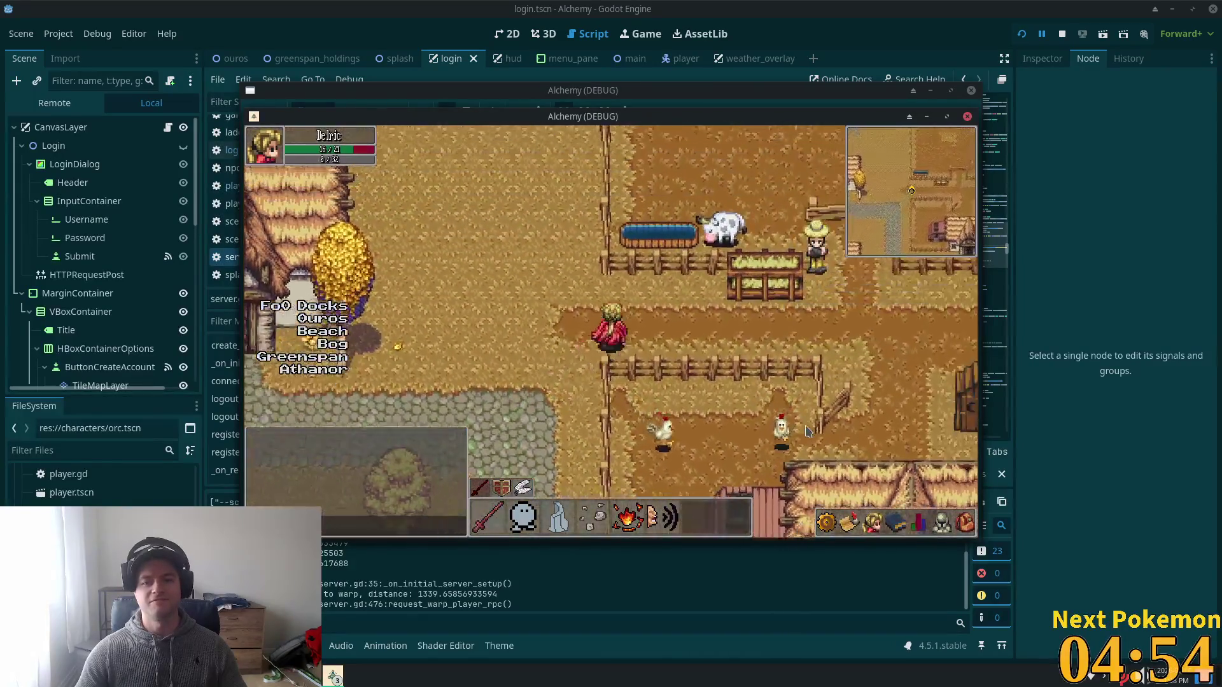
pyautogui.press('Right')
pyautogui.press('Right')
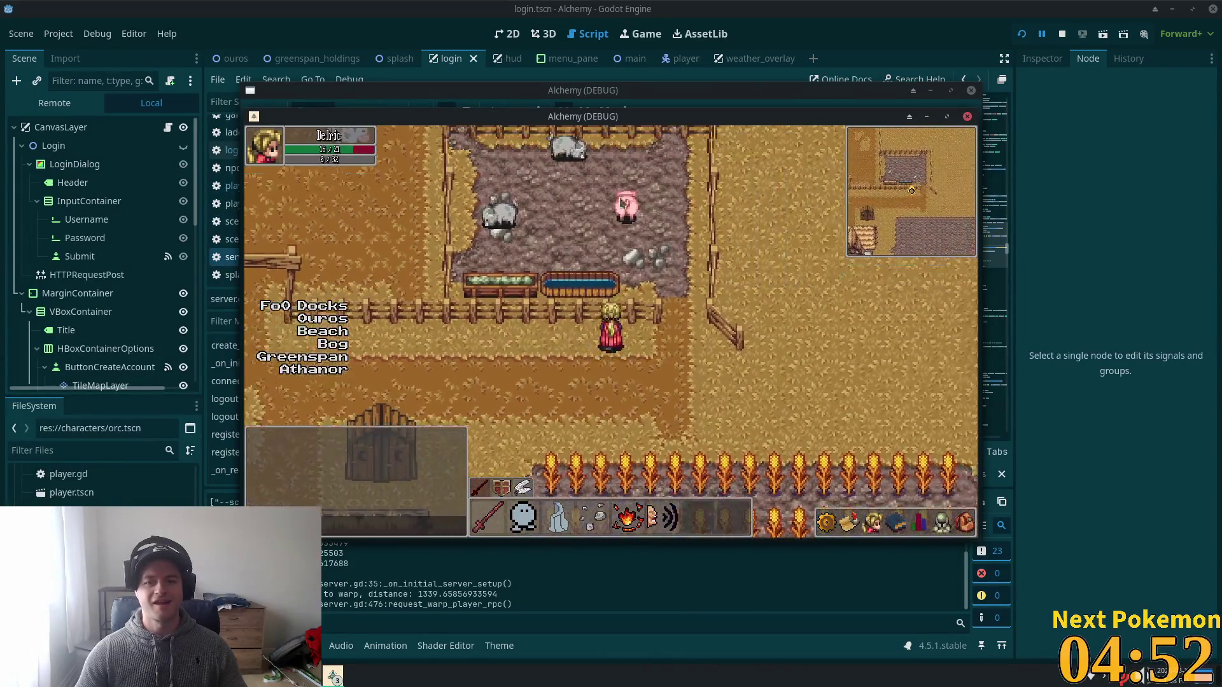
pyautogui.click(623, 209)
pyautogui.press('Right')
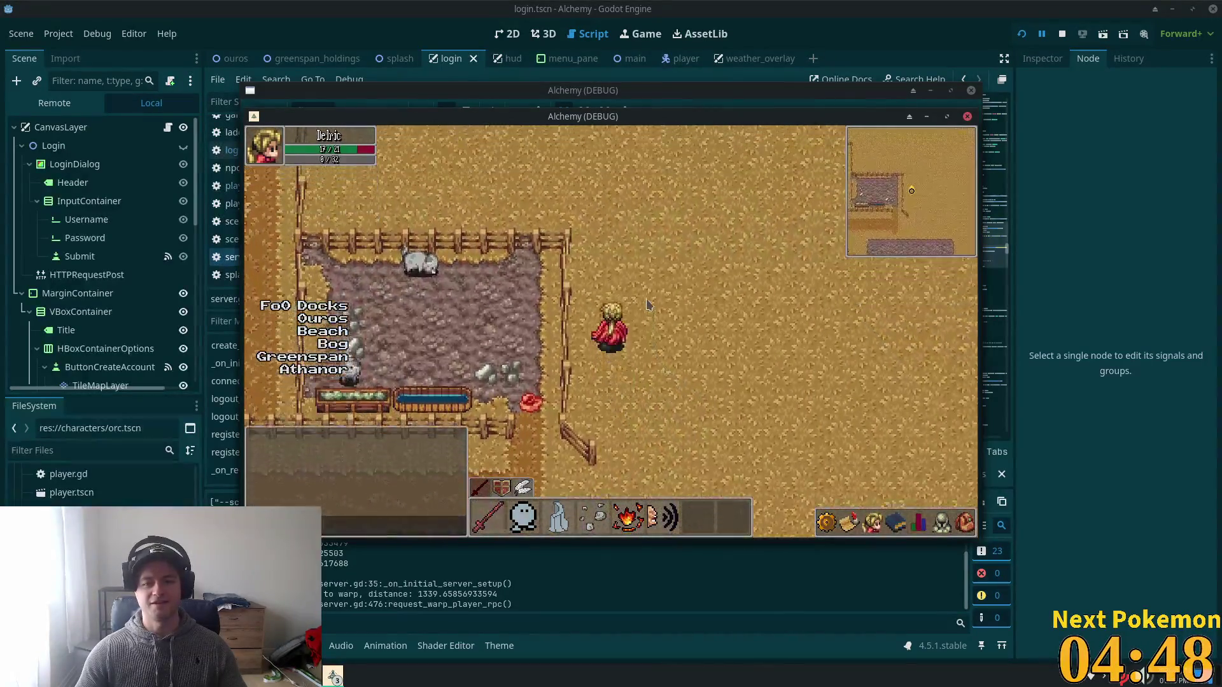
# Walk north past the autumn trees into Etheros Forest.
pyautogui.press('Up')
pyautogui.press('Up')
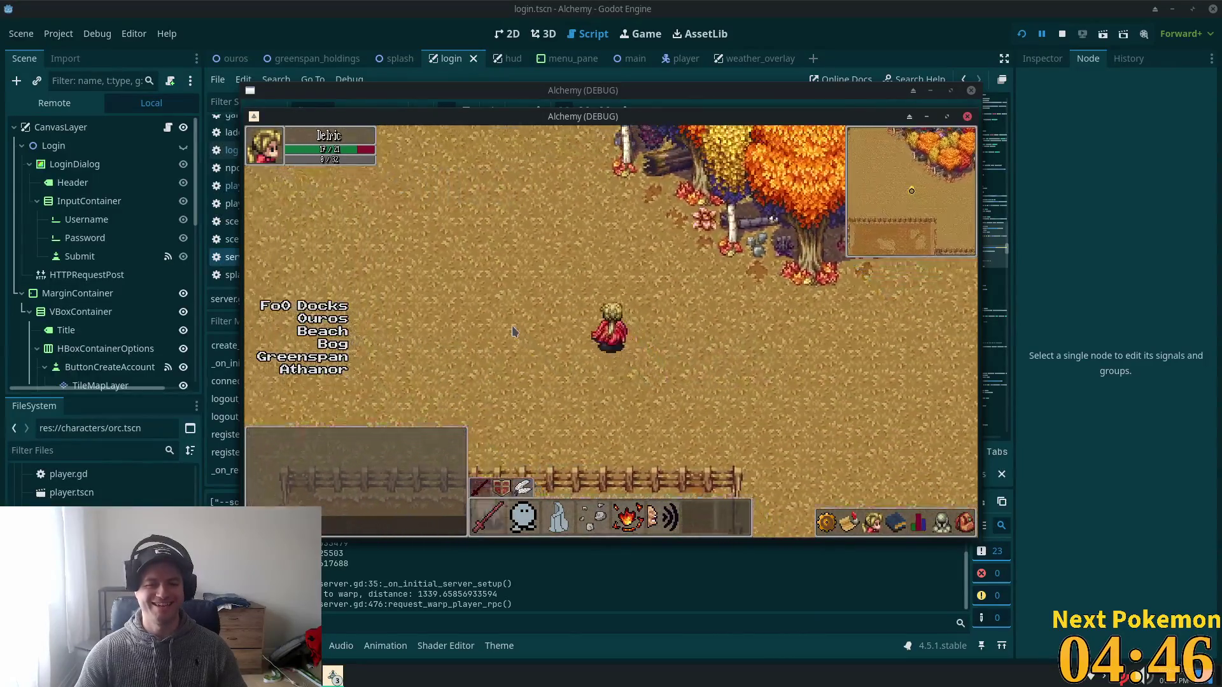
pyautogui.press('Up')
pyautogui.press('Up')
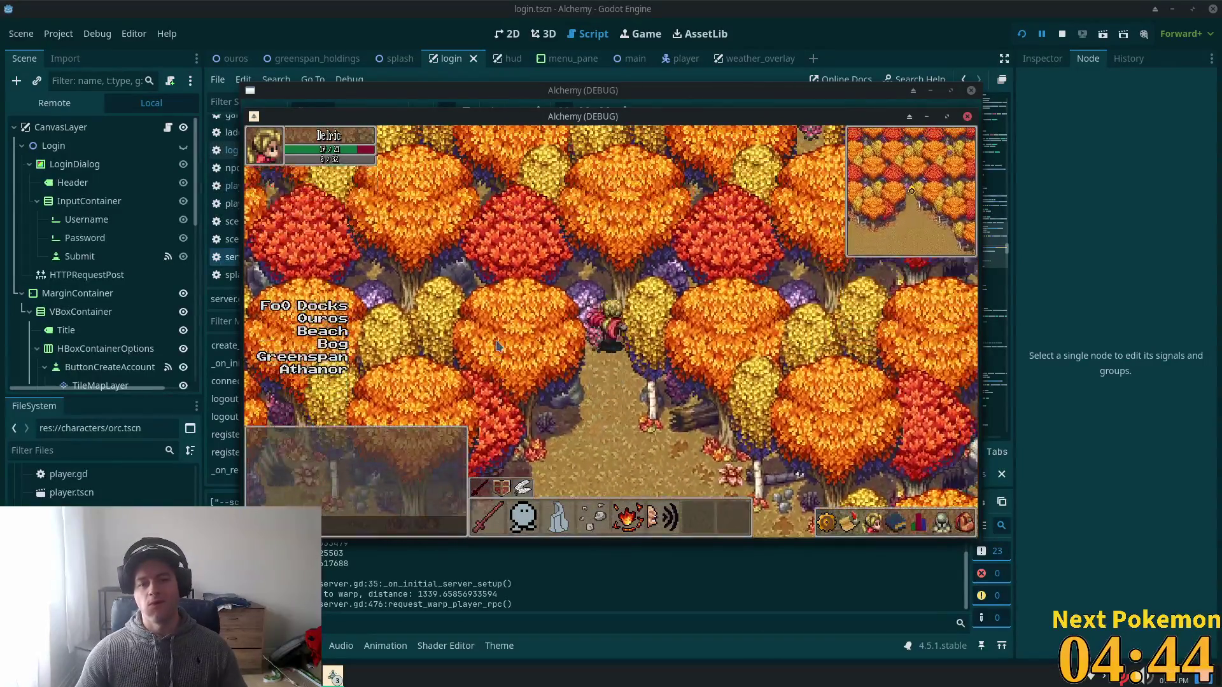
pyautogui.press('Down')
pyautogui.press('Down')
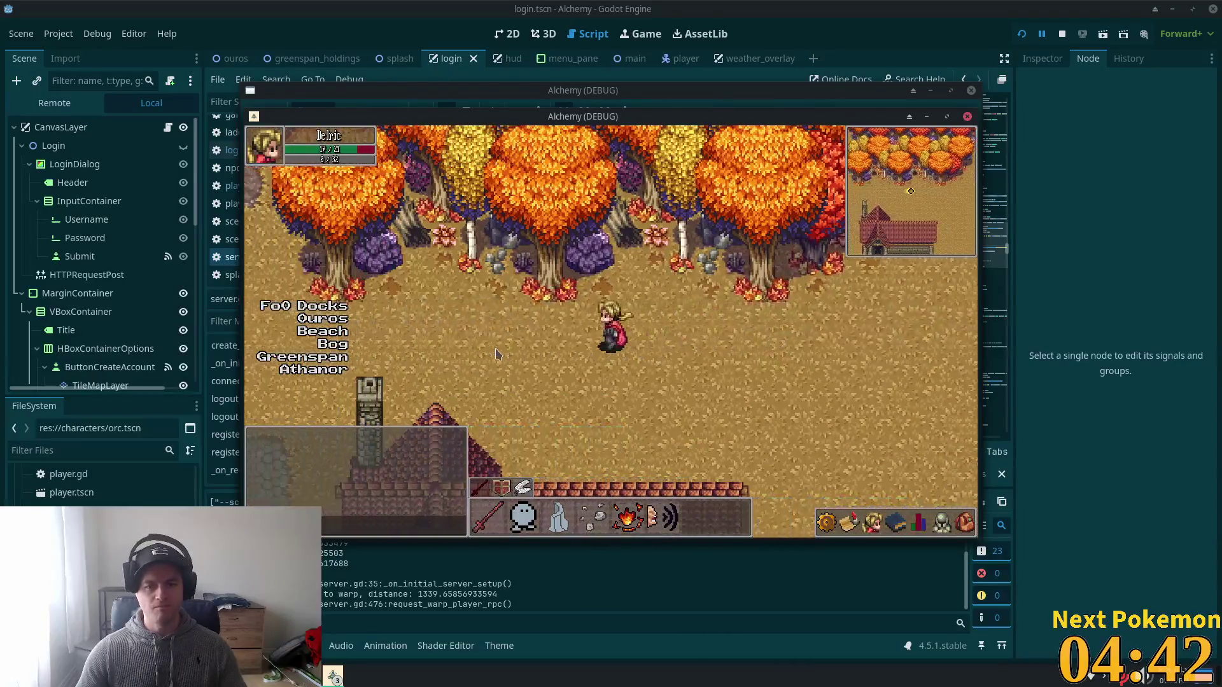
pyautogui.press('Left')
pyautogui.press('Up')
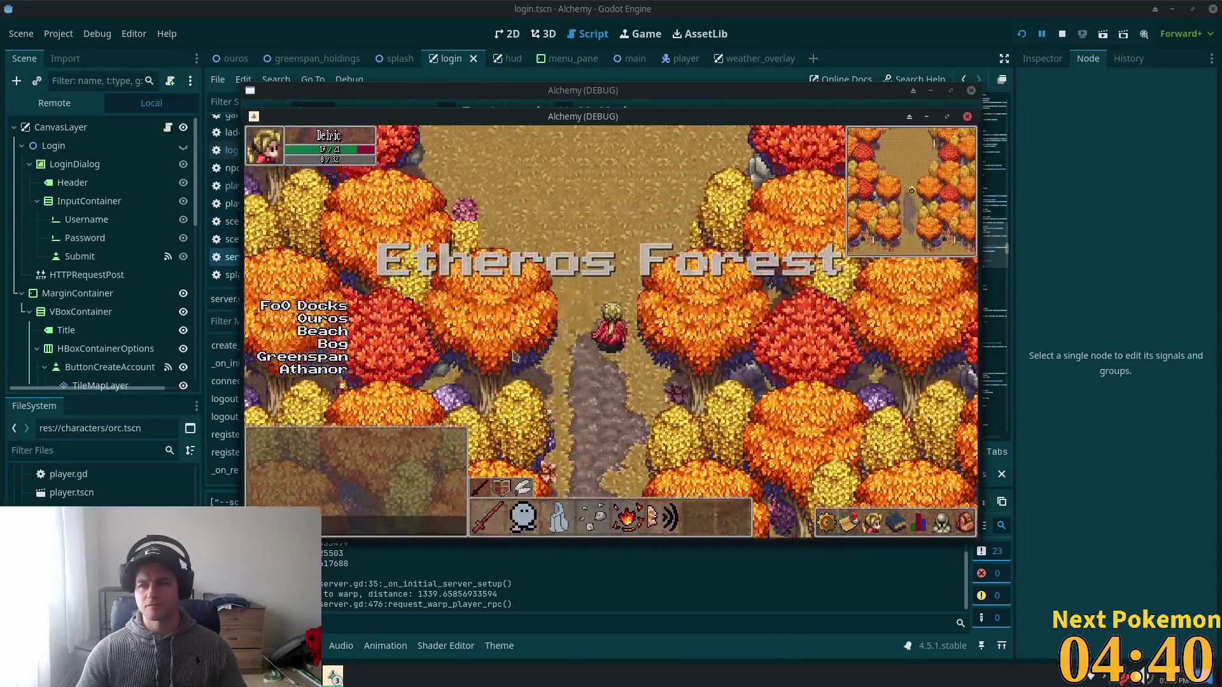
# Target the Shroomer and teleport along the forest path toward the slimes.
pyautogui.press('Up')
pyautogui.press('Up')
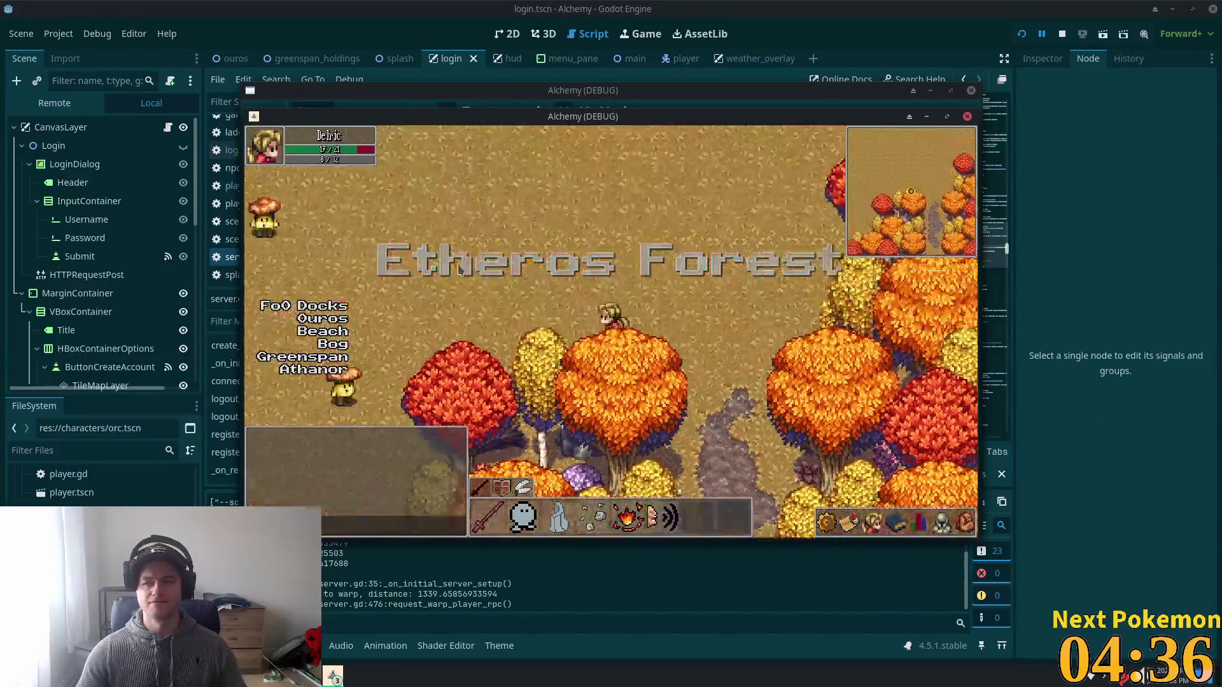
pyautogui.press('Left')
pyautogui.click(489, 257)
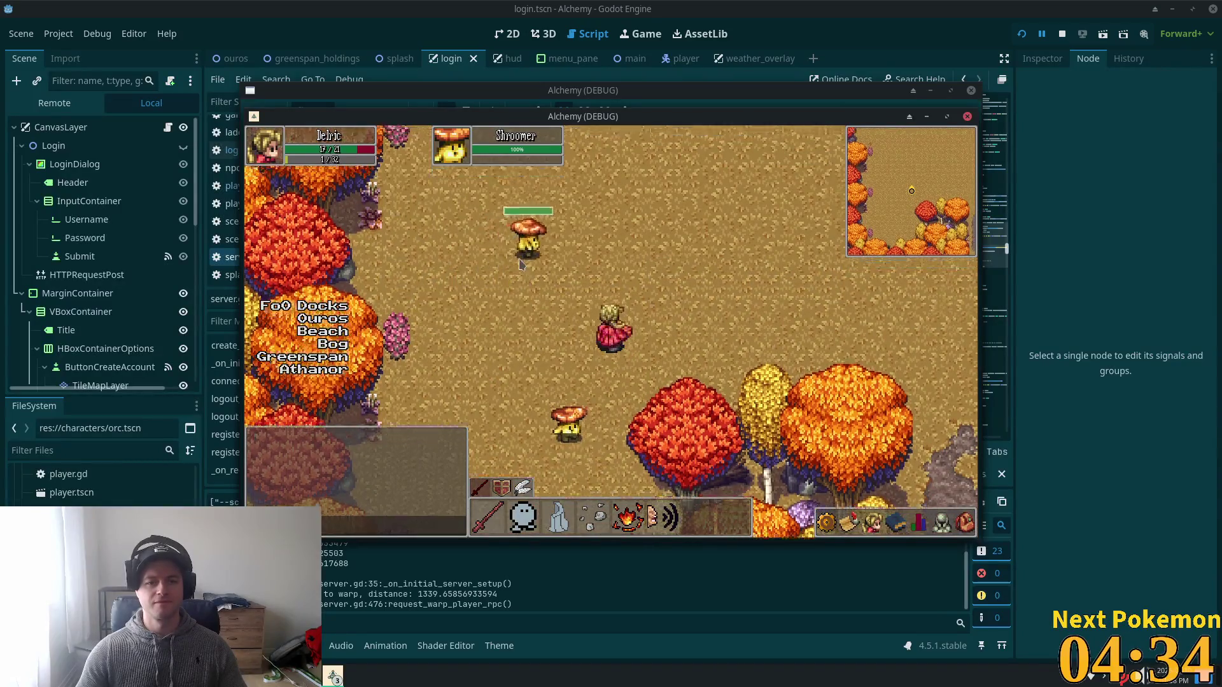
pyautogui.click(657, 311)
pyautogui.click(687, 289)
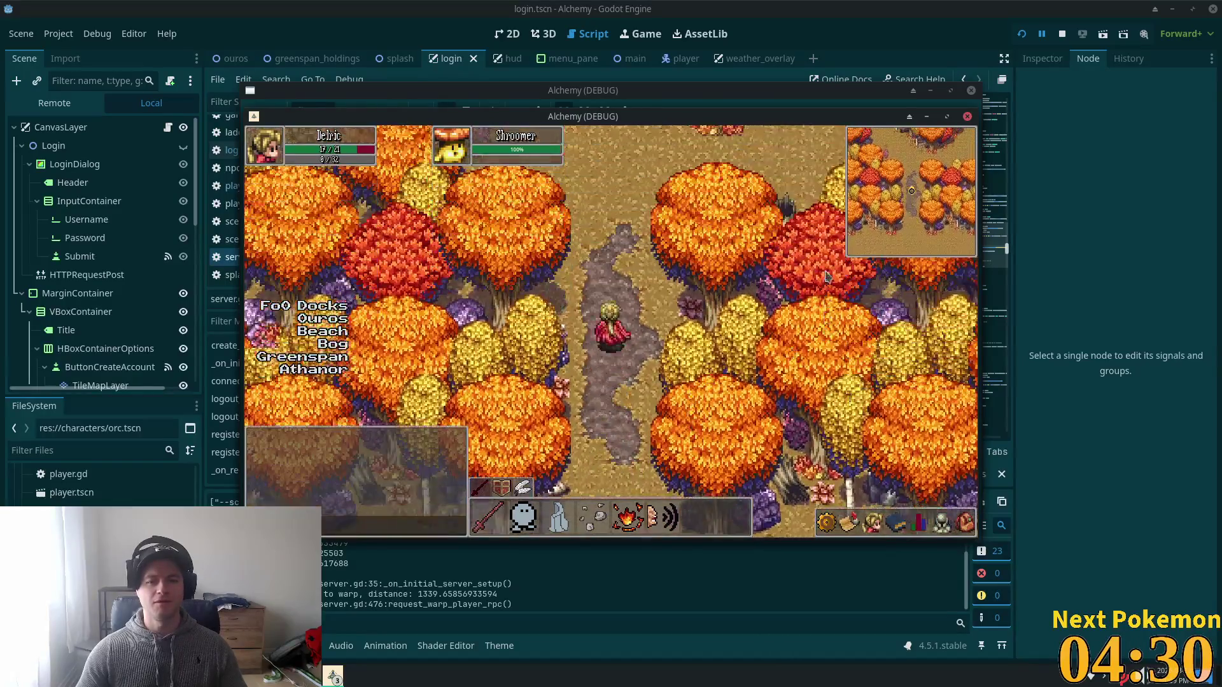
pyautogui.click(826, 276)
pyautogui.click(829, 308)
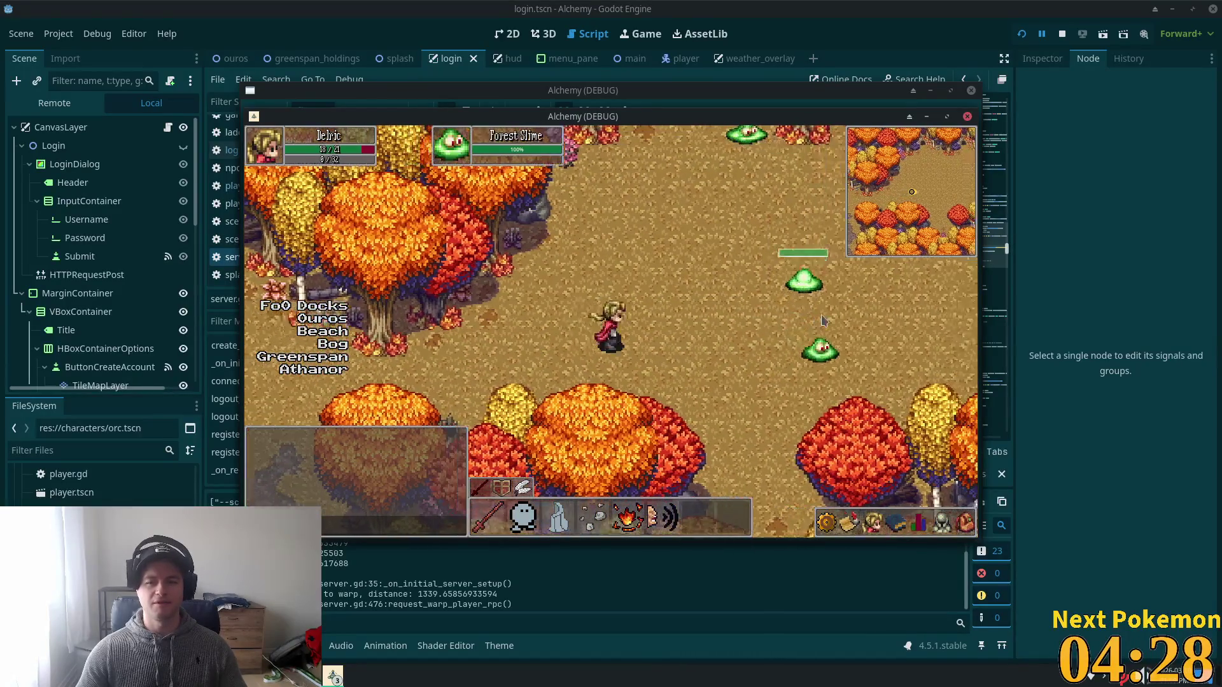
pyautogui.click(820, 319)
# Fight the Forest Slime until it dies, then walk on through the forest.
pyautogui.press('Left')
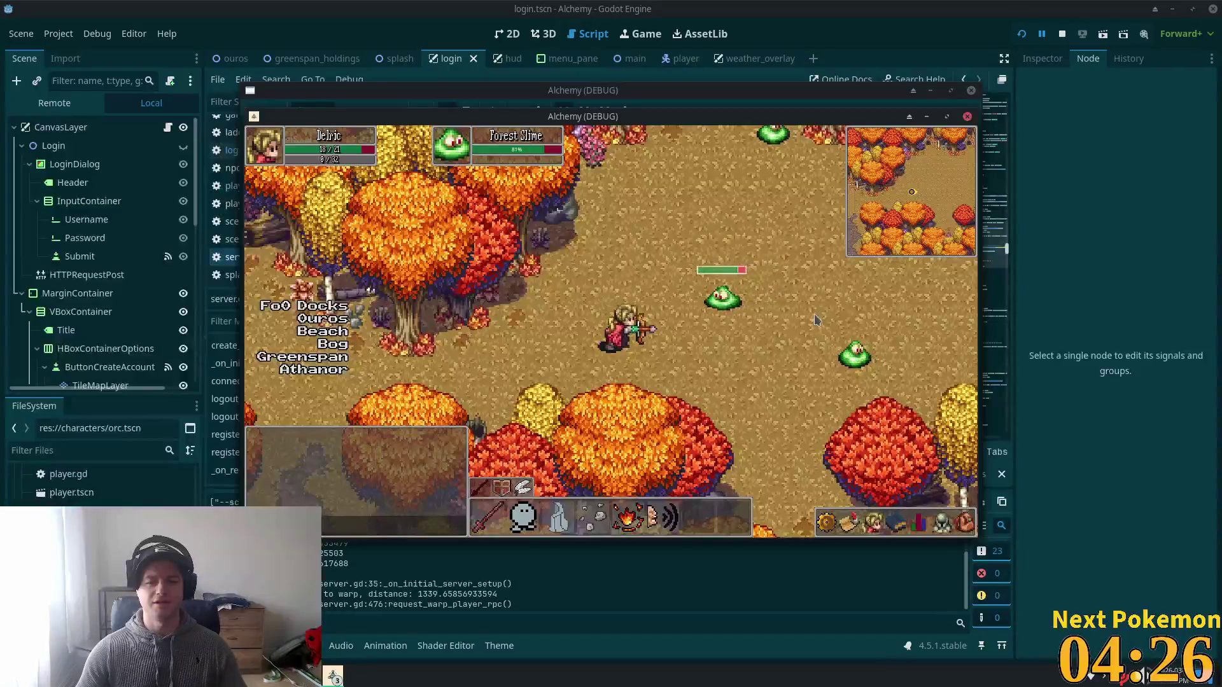
pyautogui.press('Left')
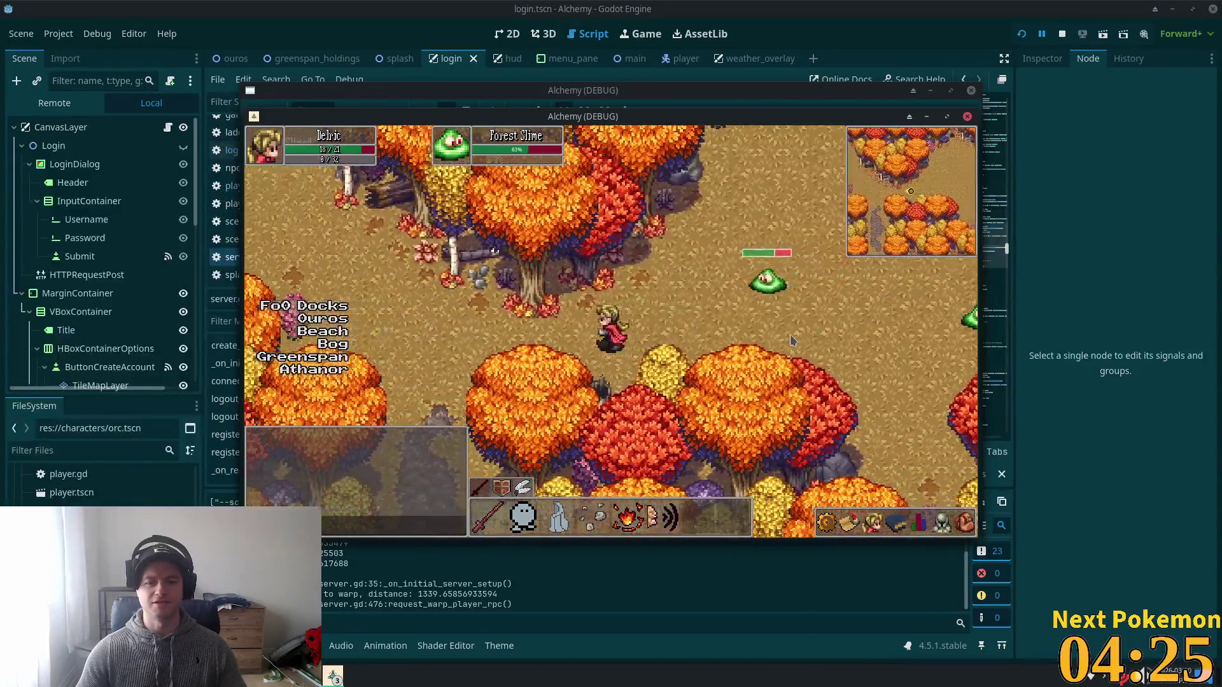
pyautogui.press('Left')
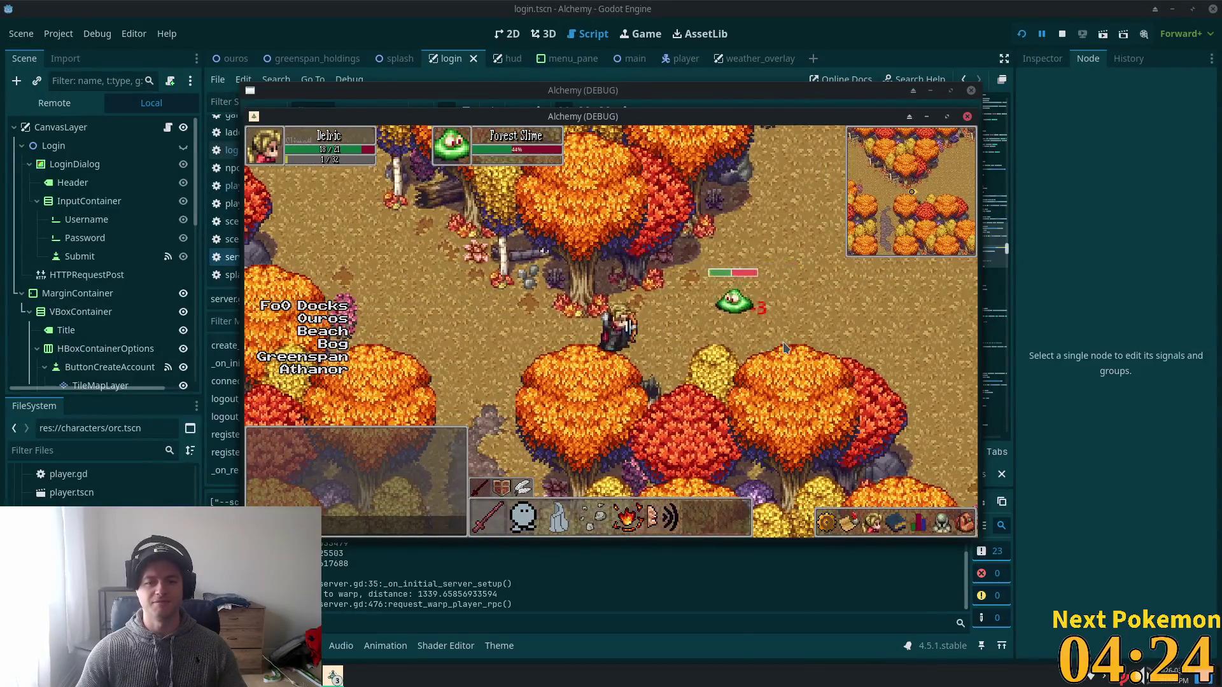
pyautogui.press('Left')
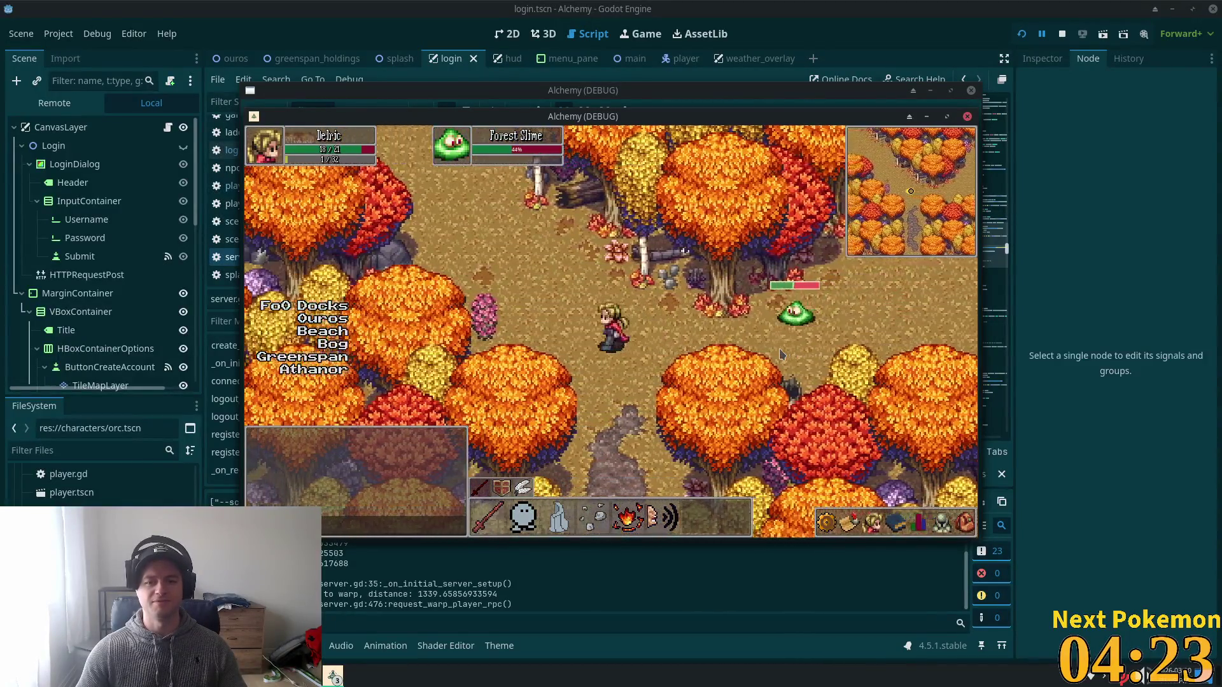
pyautogui.press('Left')
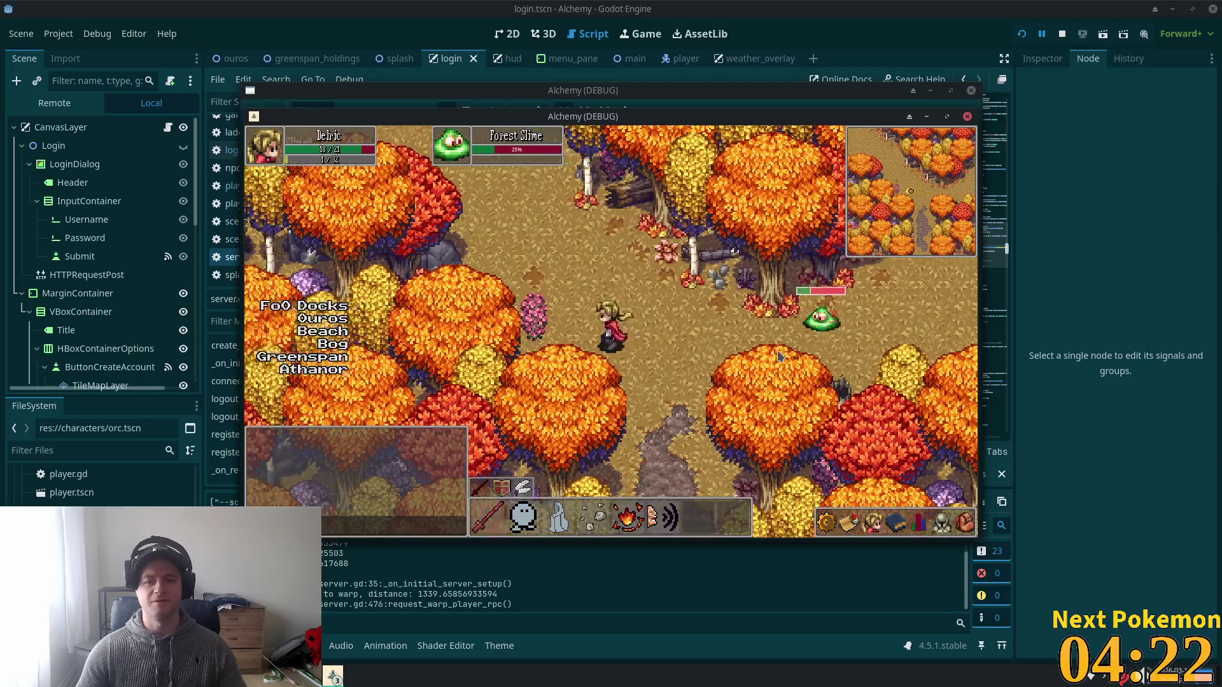
pyautogui.press('Left')
pyautogui.press('Up')
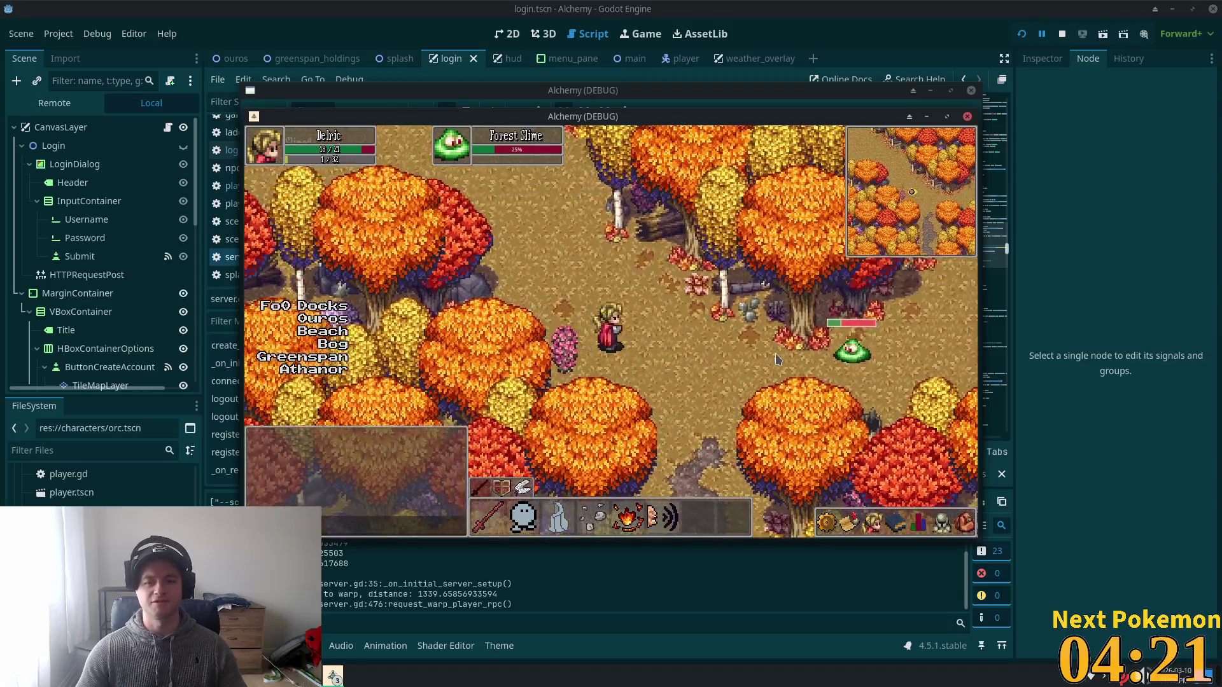
pyautogui.press('Right')
pyautogui.press('Down')
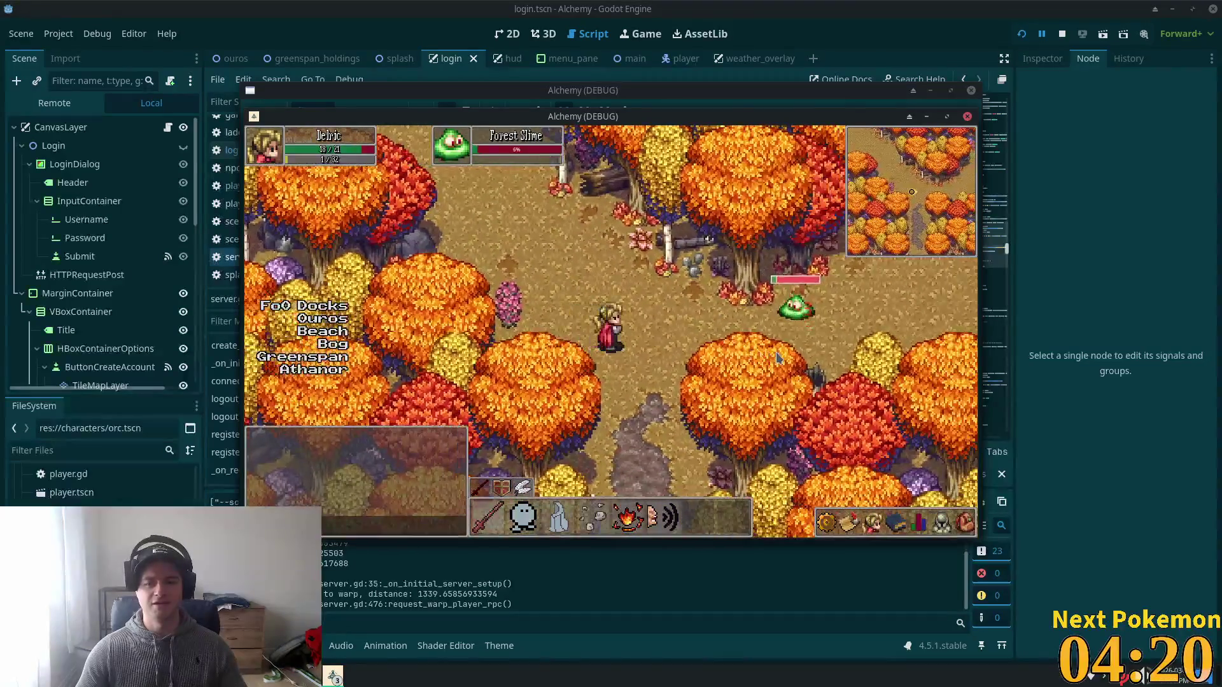
pyautogui.press('Right')
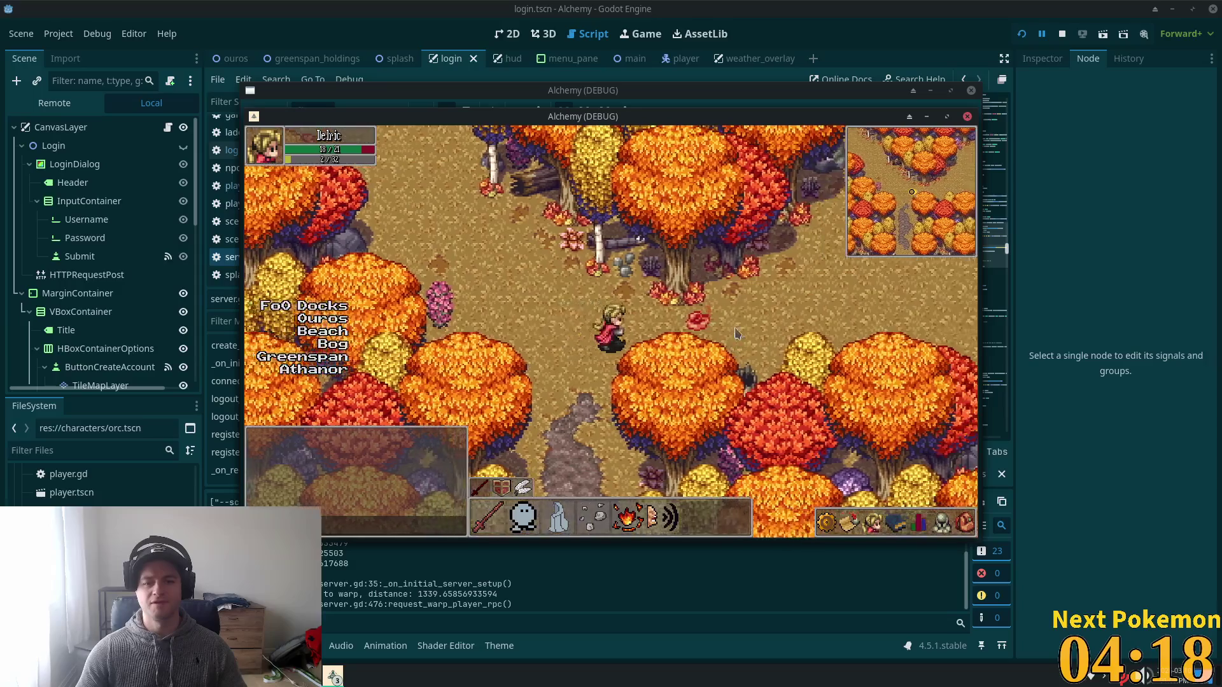
pyautogui.press('Right')
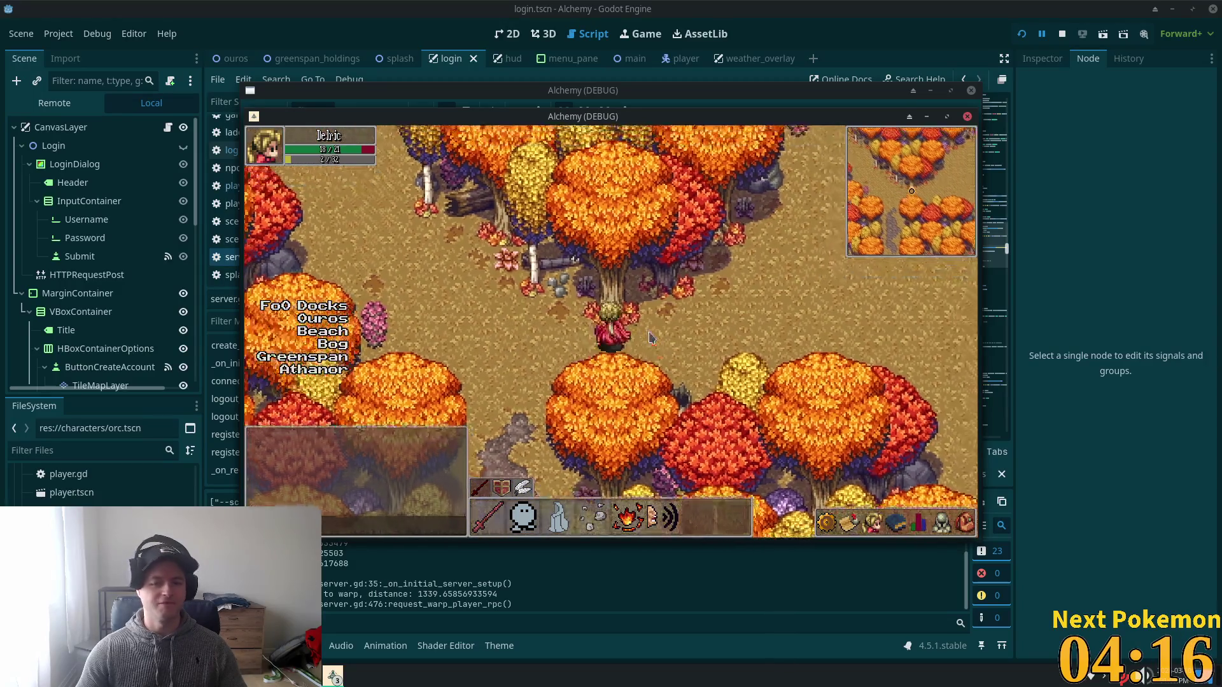
pyautogui.press('Up')
pyautogui.press('Left')
pyautogui.press('Down')
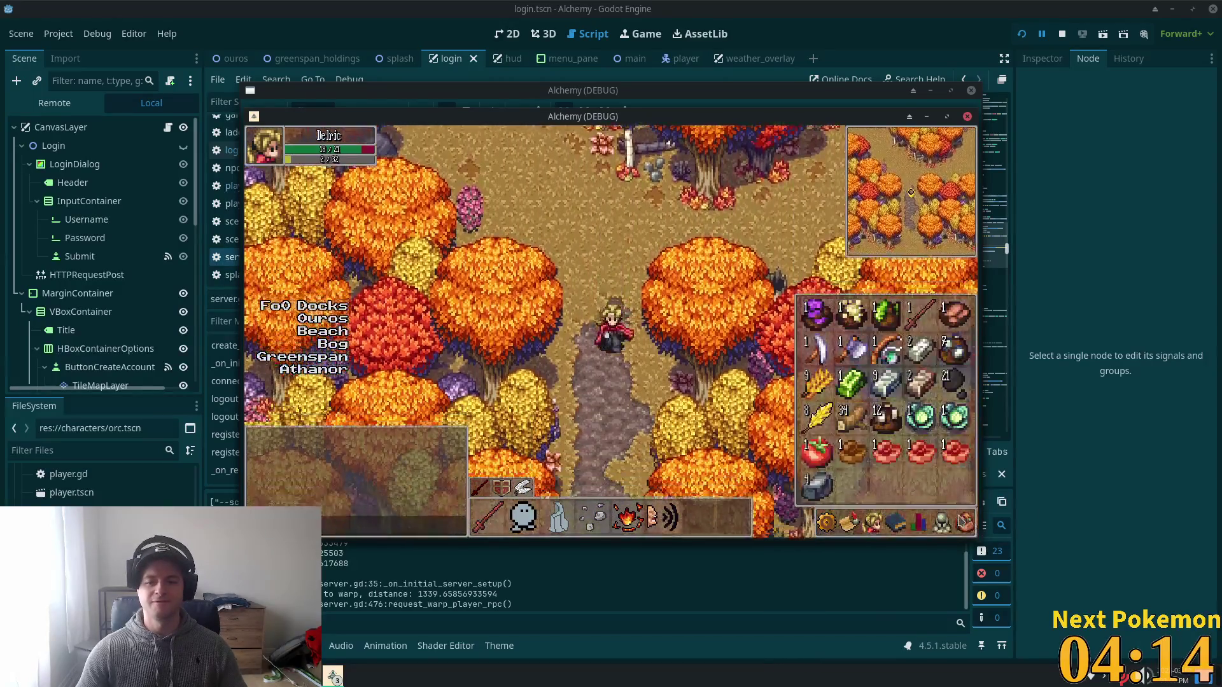
# Check the skill levels overview, then warp back to Ouros.
pyautogui.press('Down')
pyautogui.click(920, 521)
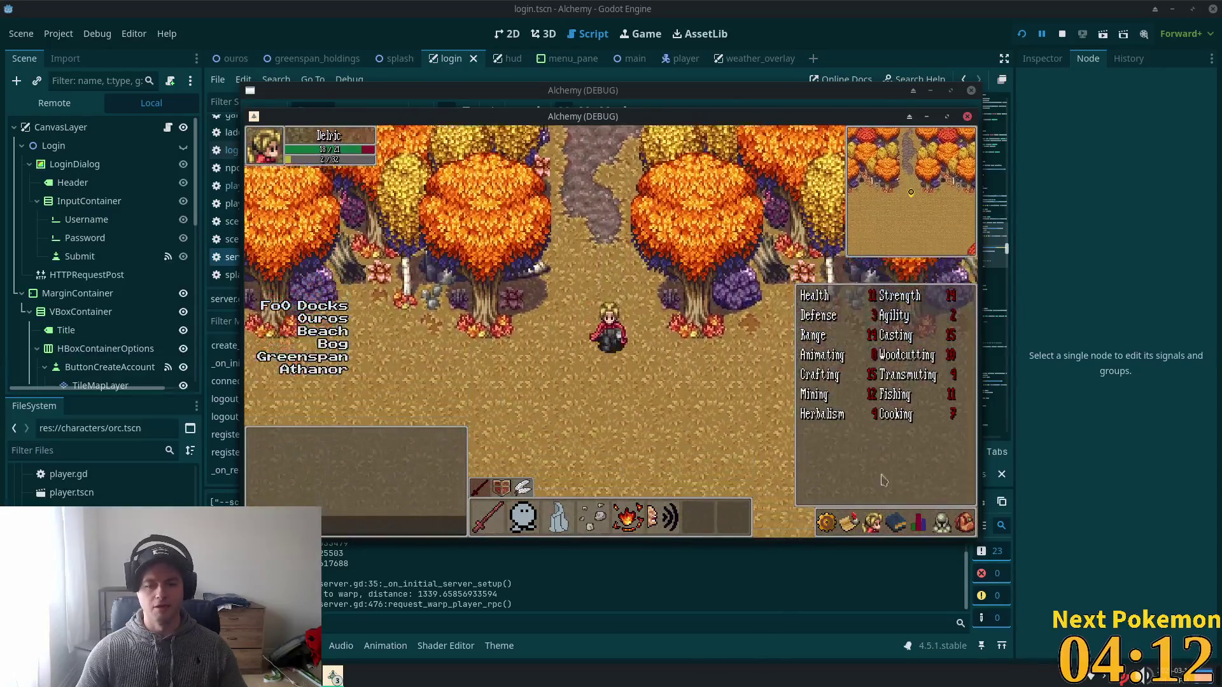
pyautogui.press('Down')
pyautogui.click(323, 319)
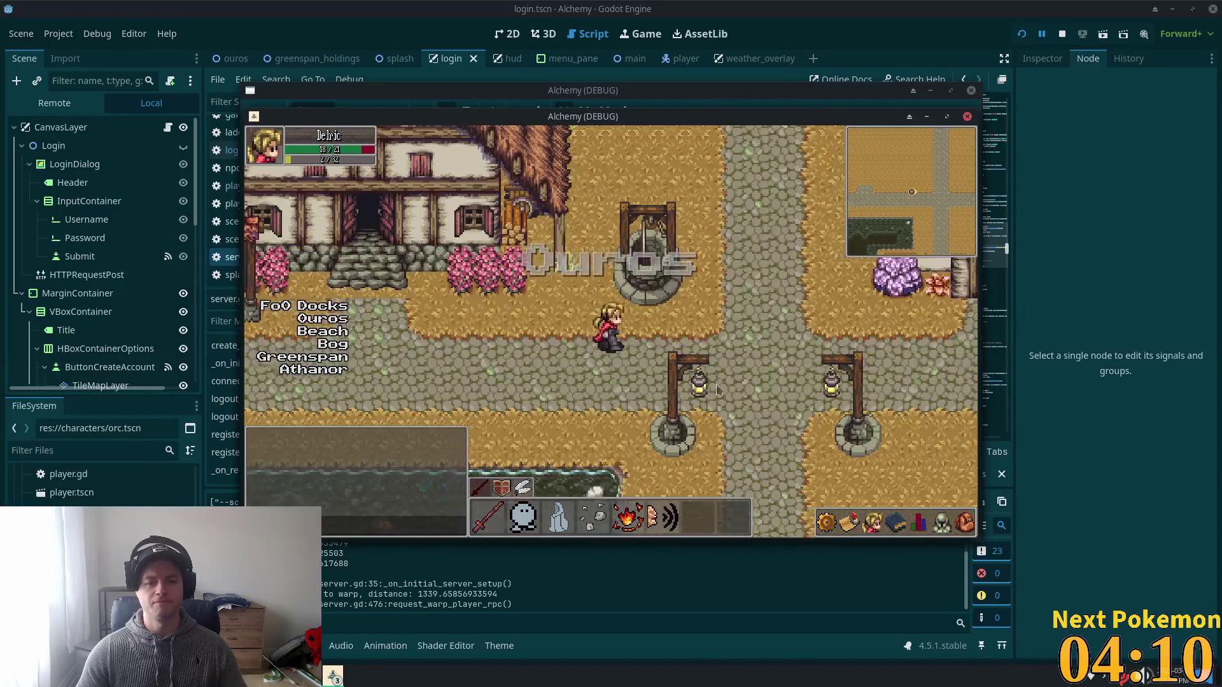
# Enter the house and try cooking Raw Beef at the pot.
pyautogui.press('Up')
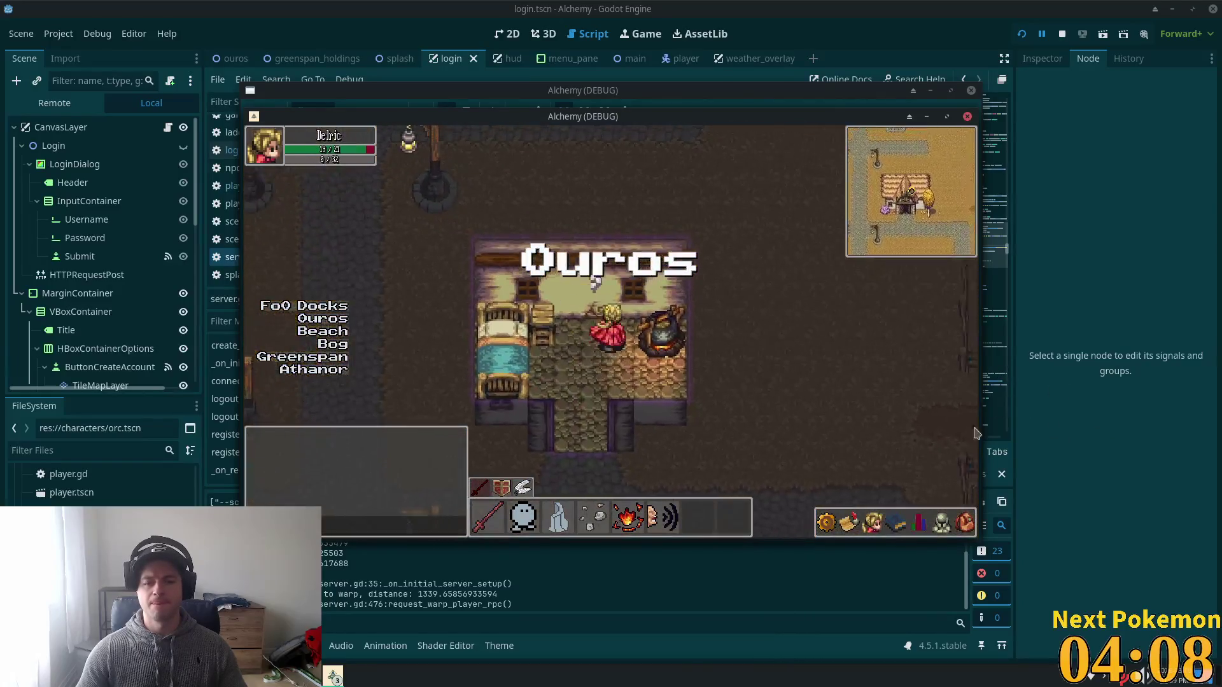
pyautogui.press('i')
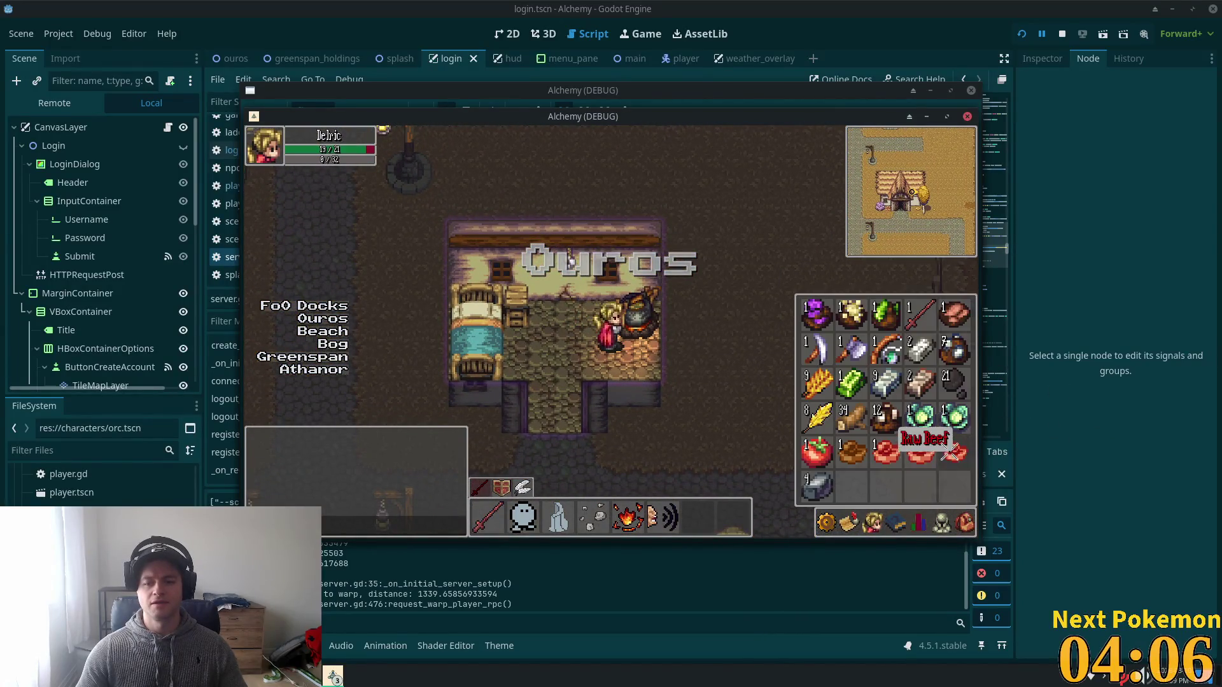
pyautogui.click(920, 414)
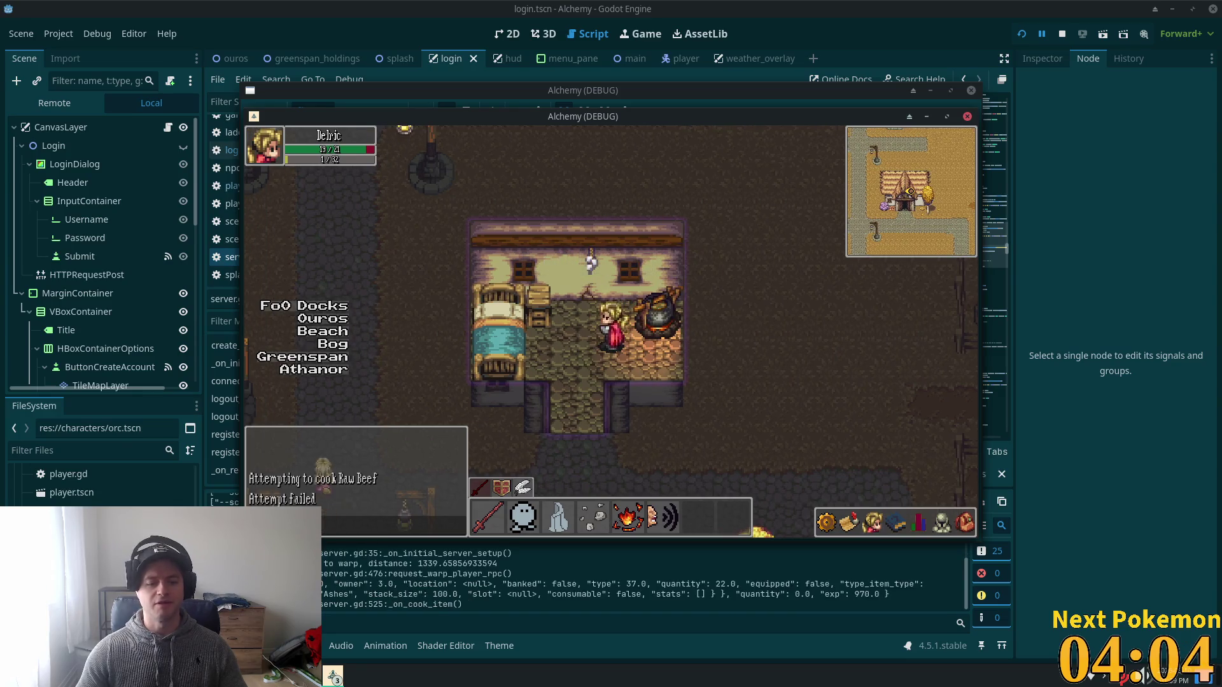
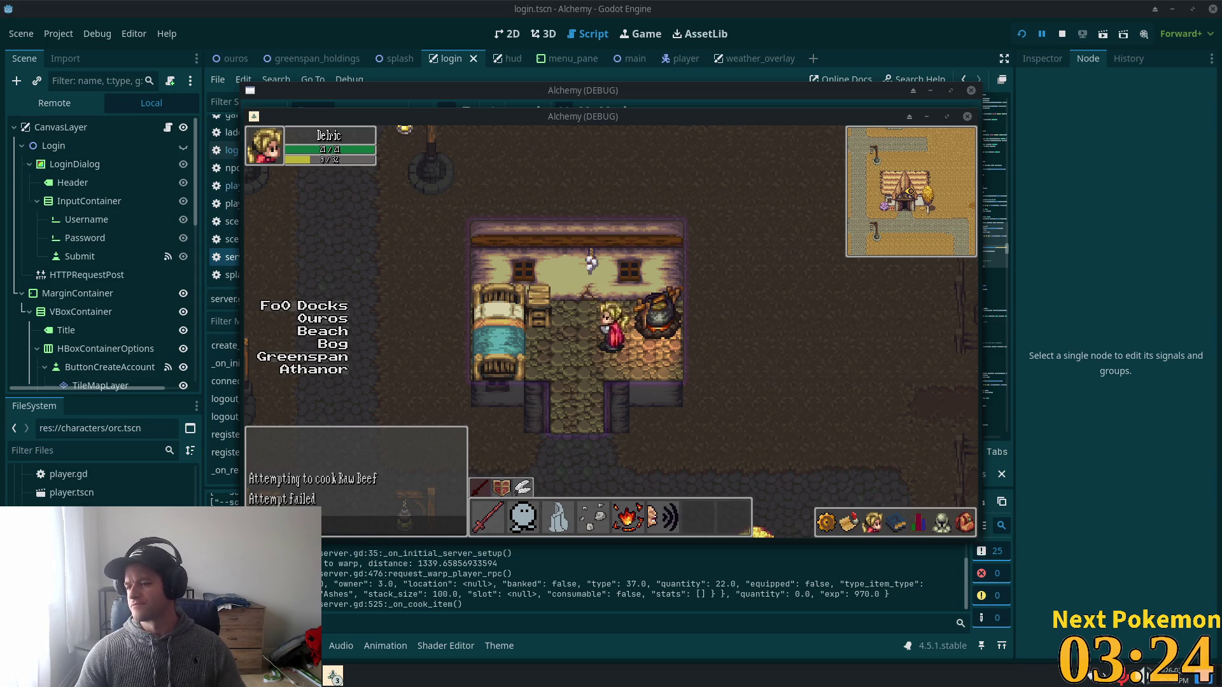
# Stop the running Alchemy game and bring Cursor forward with client_rpc.gd open.
pyautogui.hotkey('alt', 'Tab')
pyautogui.hotkey('alt', 'Tab')
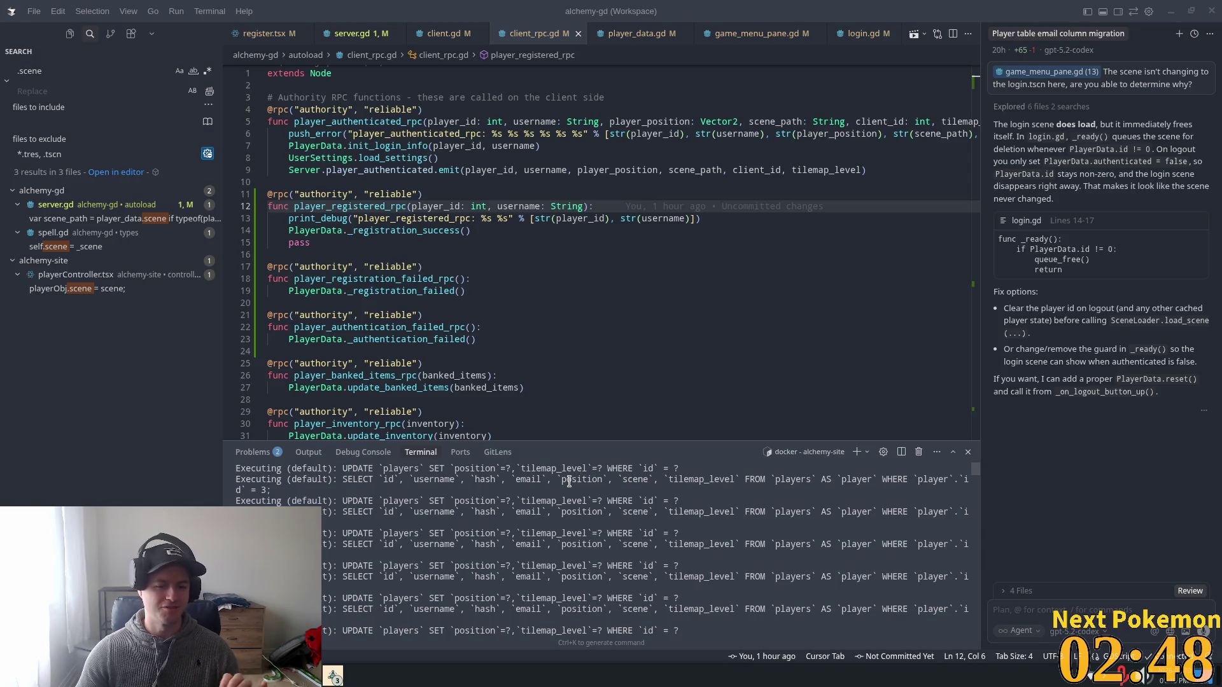
# Give the code more room and inspect player_registered_rpc's player_id and username parameters.
pyautogui.press("ctrl+alt+'")
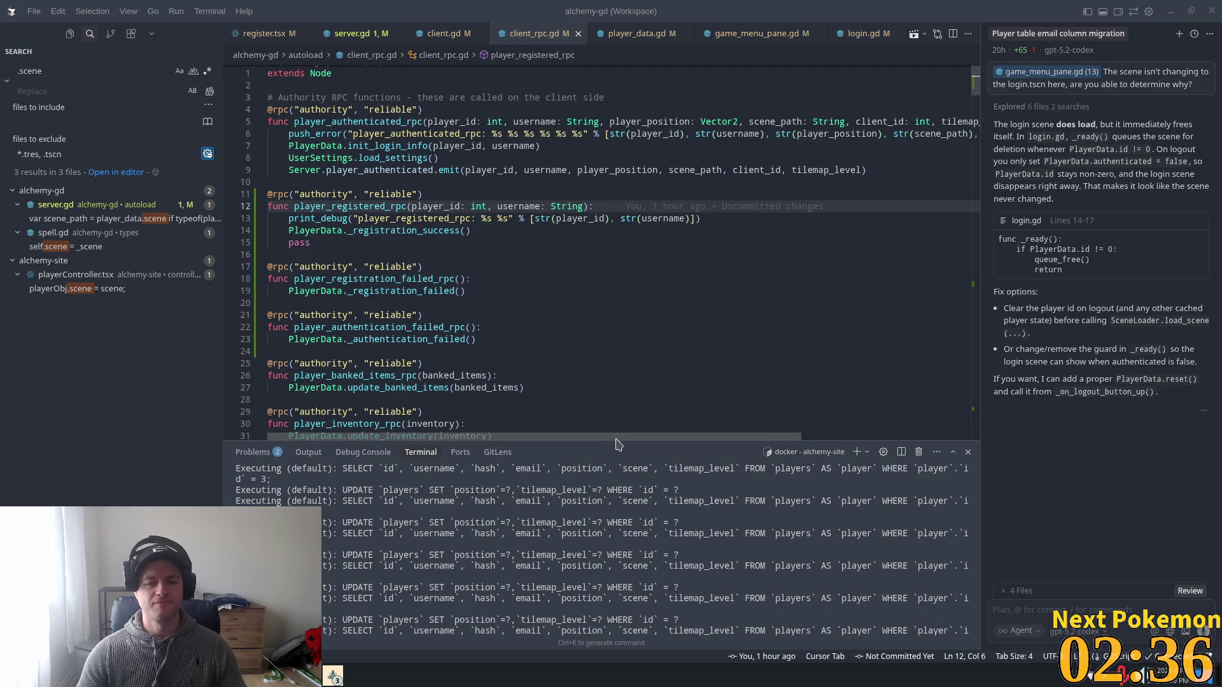
pyautogui.moveTo(616, 443); pyautogui.dragTo(616, 489)
pyautogui.click(479, 303)
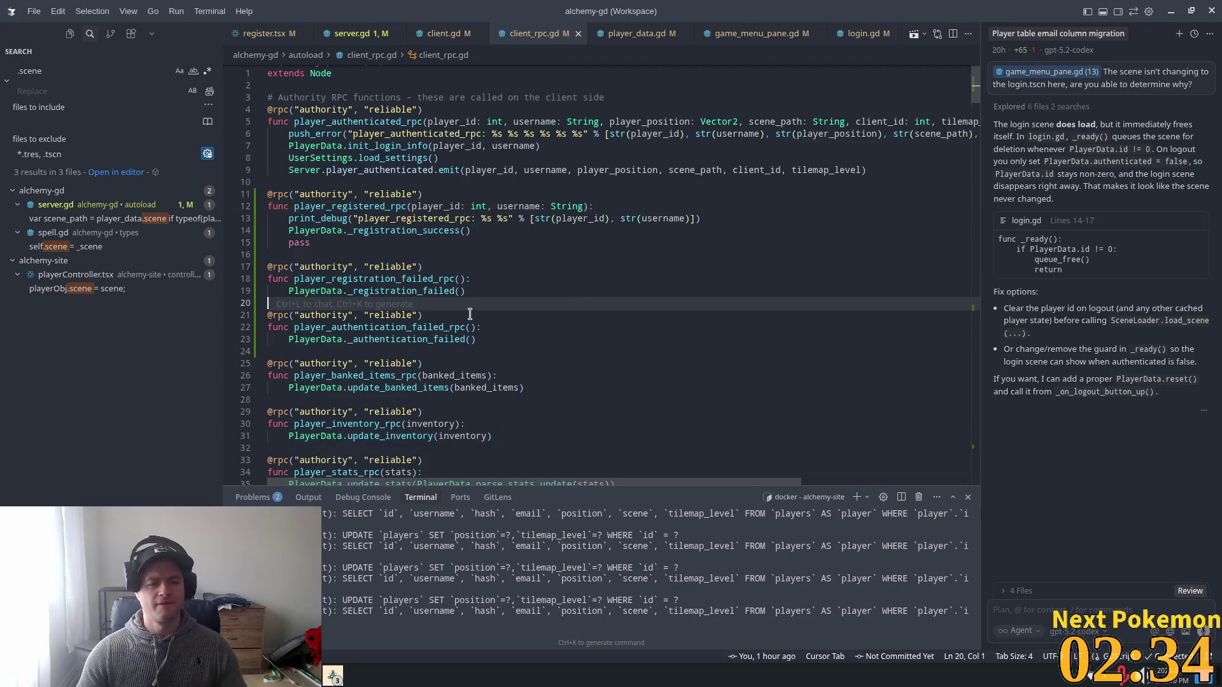
pyautogui.click(466, 252)
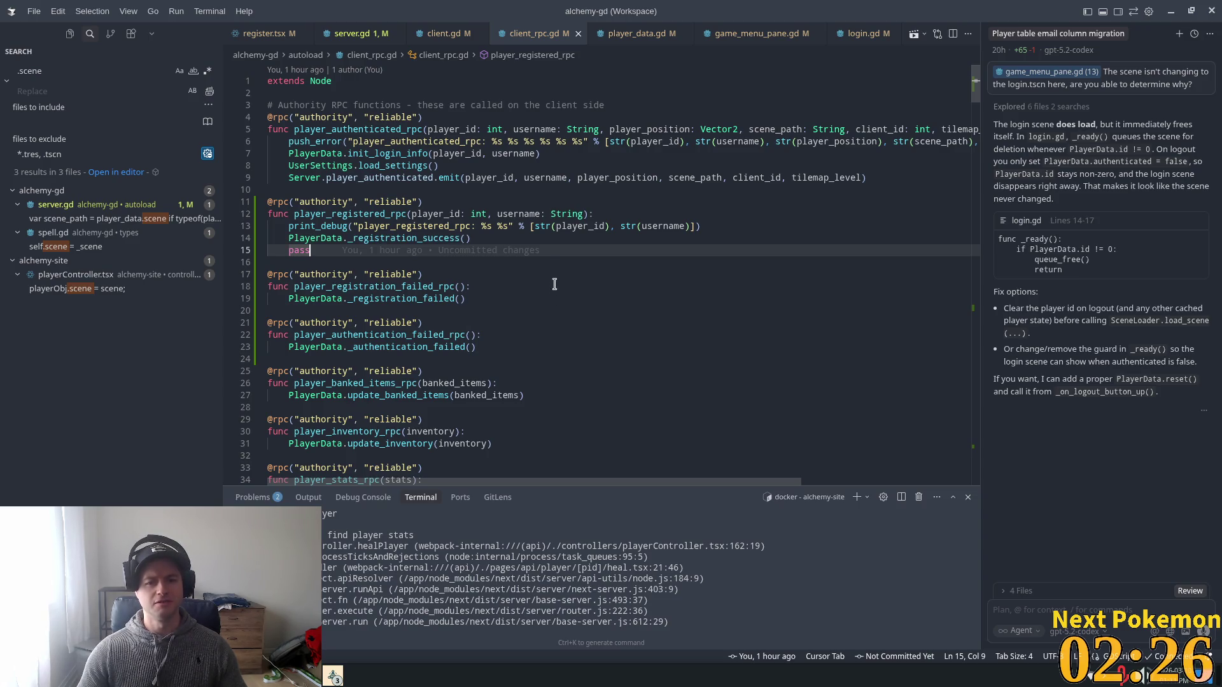
pyautogui.click(354, 214)
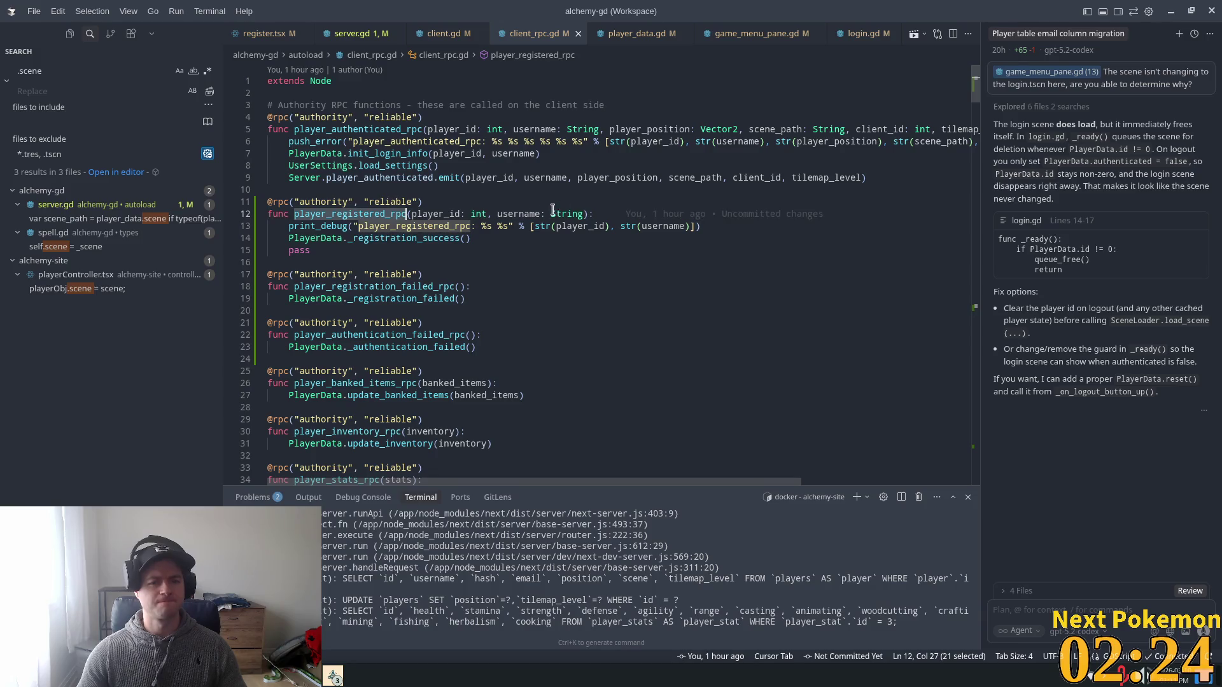
pyautogui.doubleClick(509, 213)
pyautogui.doubleClick(425, 213)
# Search client_rpc.gd for player_registered_rpc and jump to match 3 of 3, the rpc_id call.
pyautogui.scroll(-4, 578, 295)
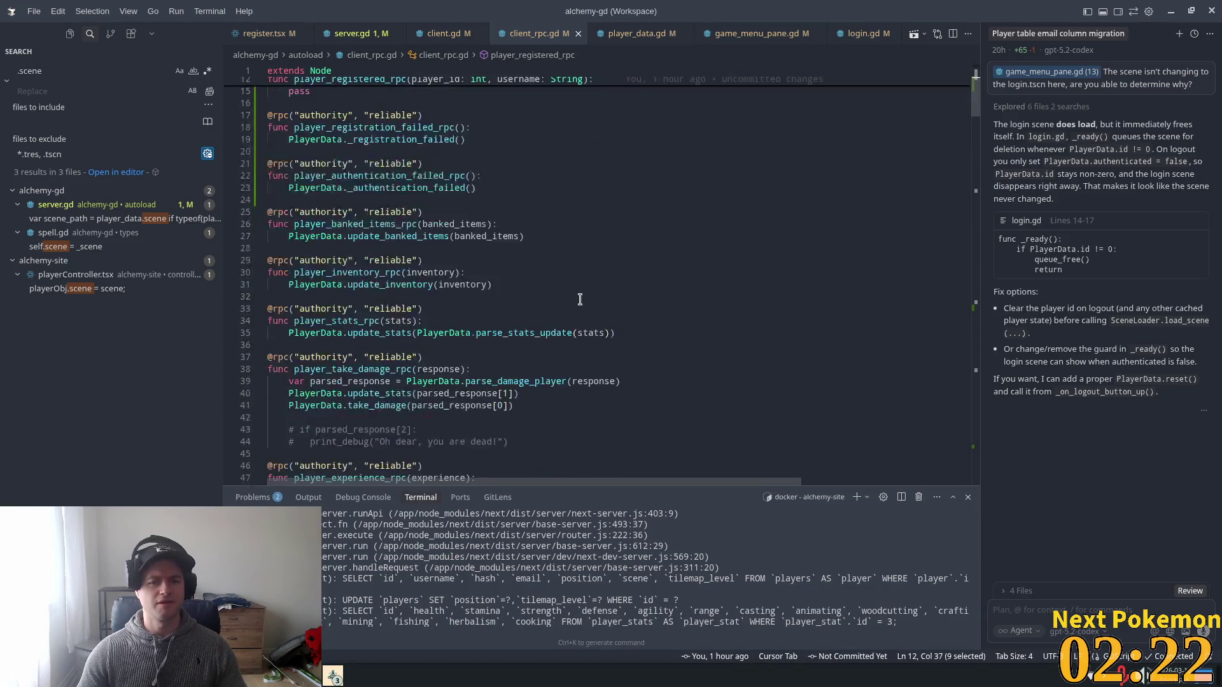
pyautogui.scroll(2, 427, 173)
pyautogui.doubleClick(352, 150)
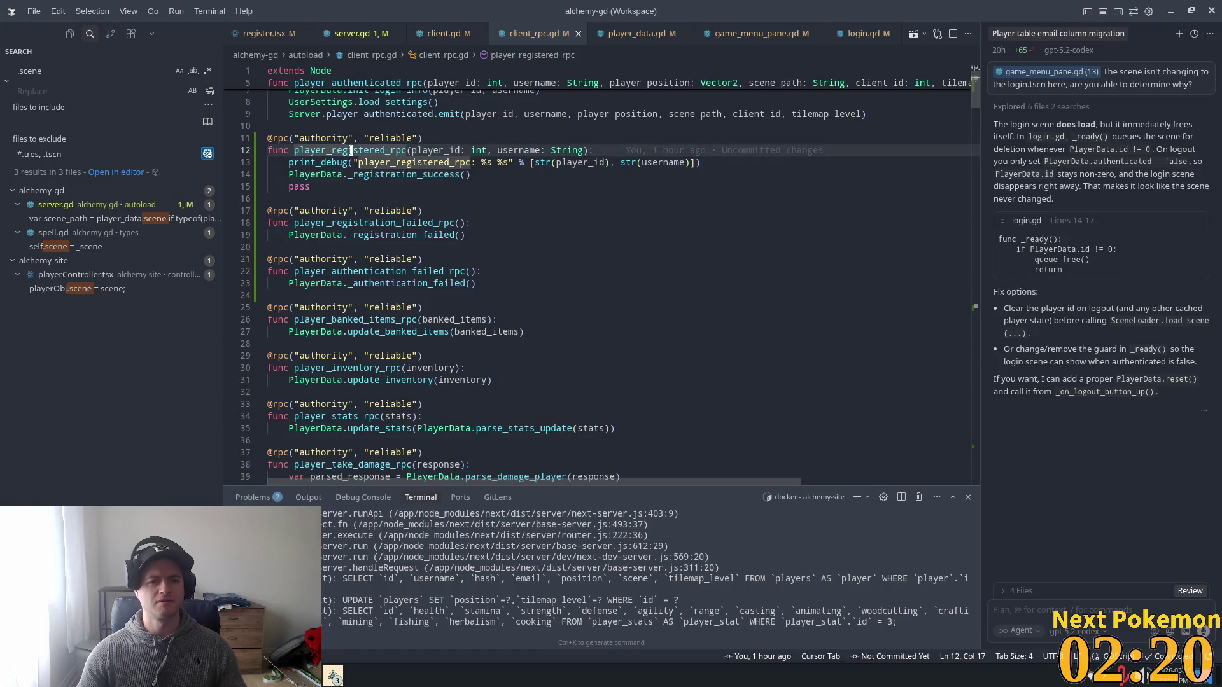
pyautogui.hotkey('ctrl', 'f')
pyautogui.press('Return')
pyautogui.press('Return')
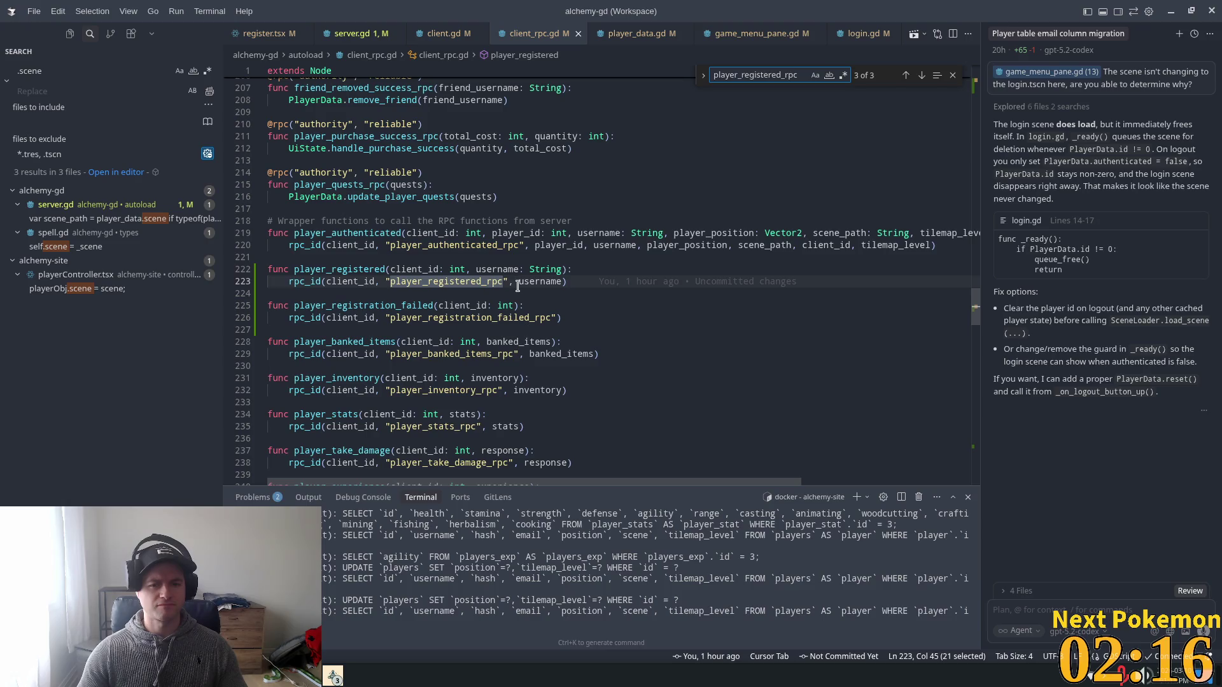
# Insert 'client_id,' before username in the rpc_id call on line 223 and save client_rpc.gd.
pyautogui.click(433, 267)
pyautogui.click(519, 269)
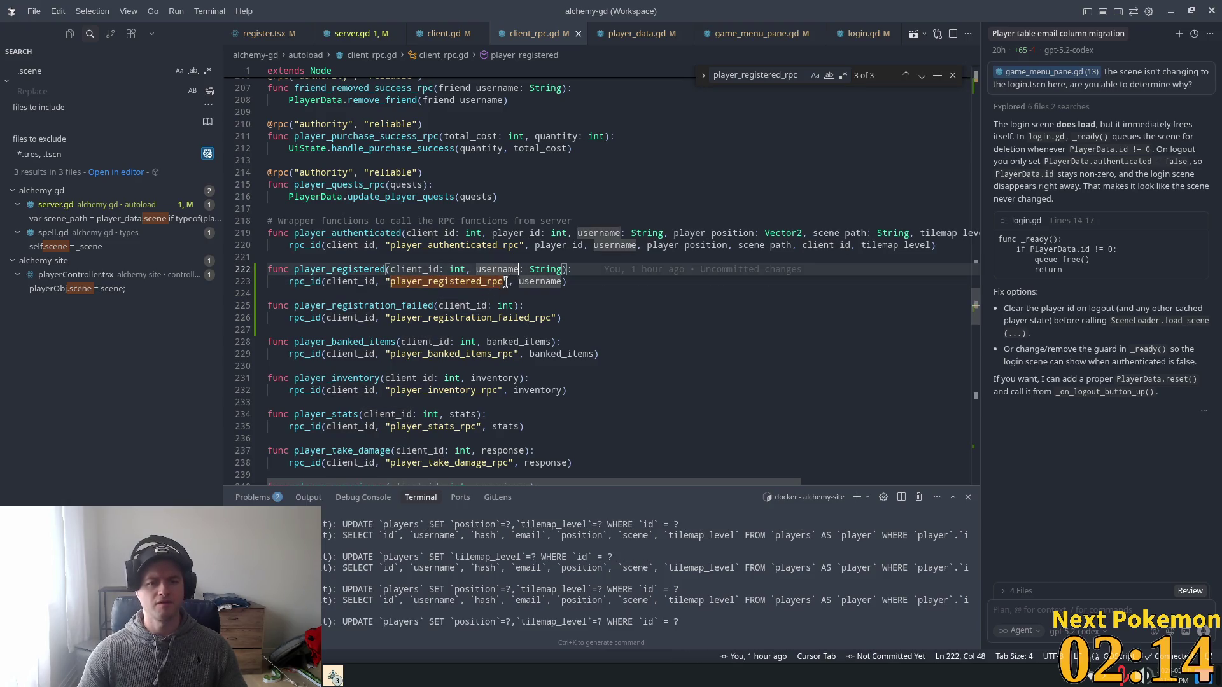
pyautogui.click(508, 282)
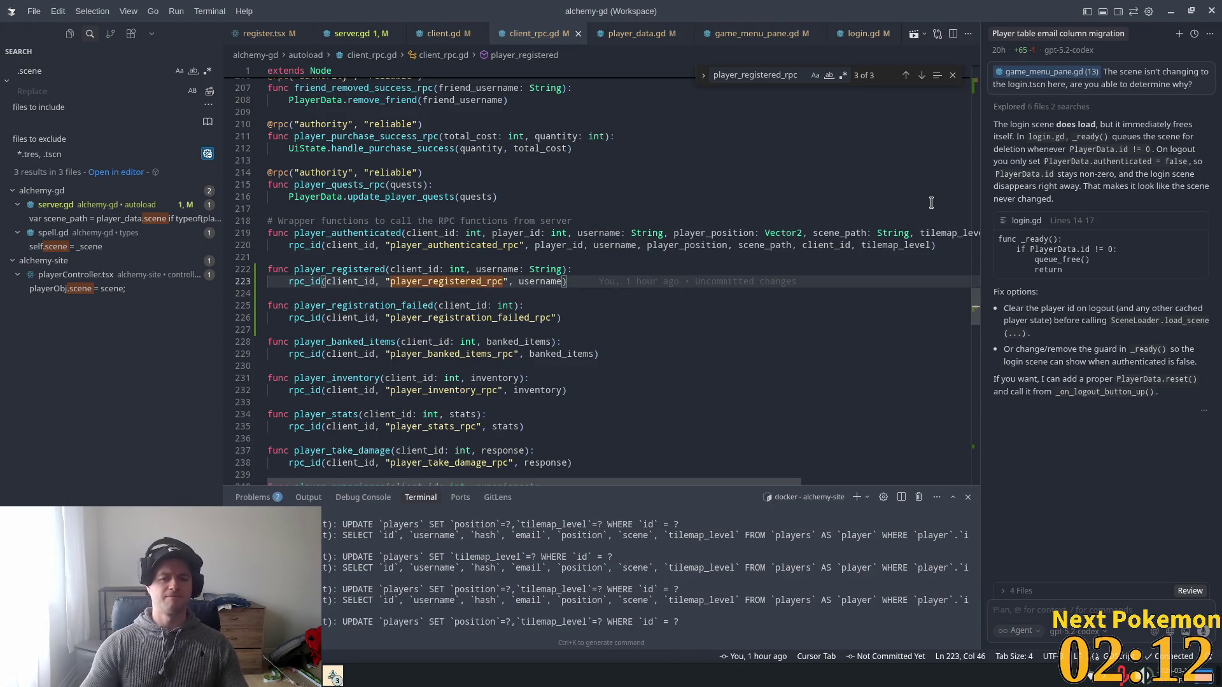
pyautogui.press('Right')
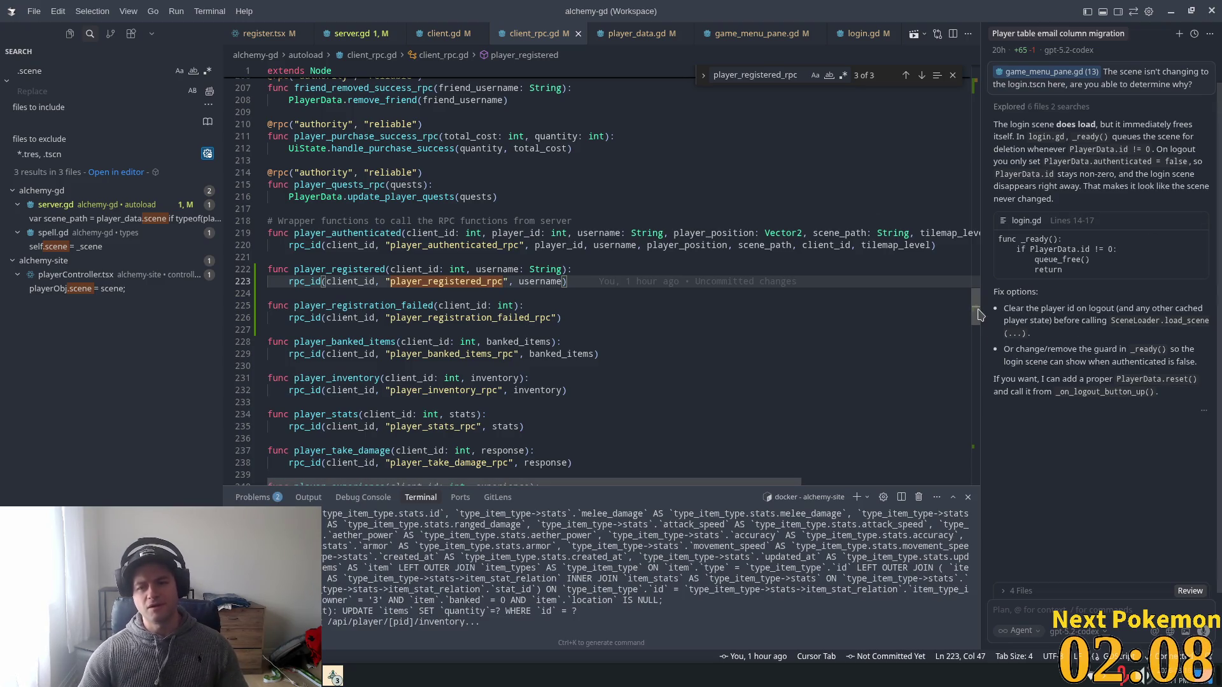
pyautogui.scroll(1, 979, 307)
pyautogui.moveTo(979, 308); pyautogui.dragTo(998, 143)
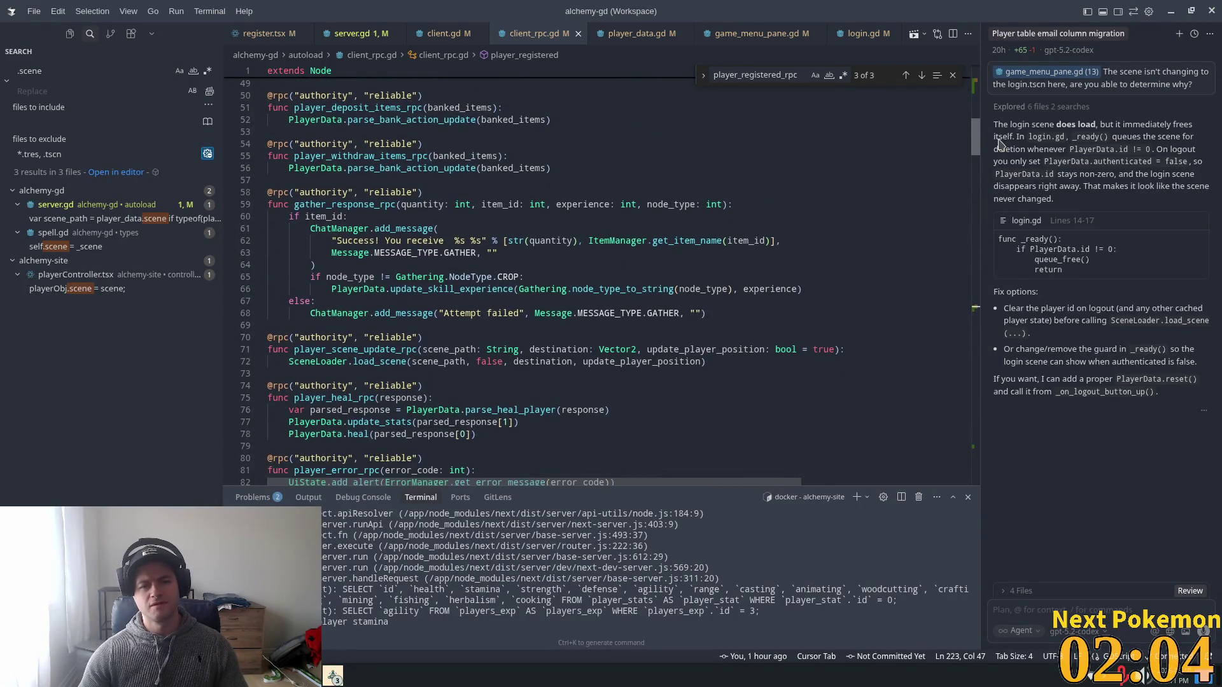
pyautogui.scroll(-6, 955, 141)
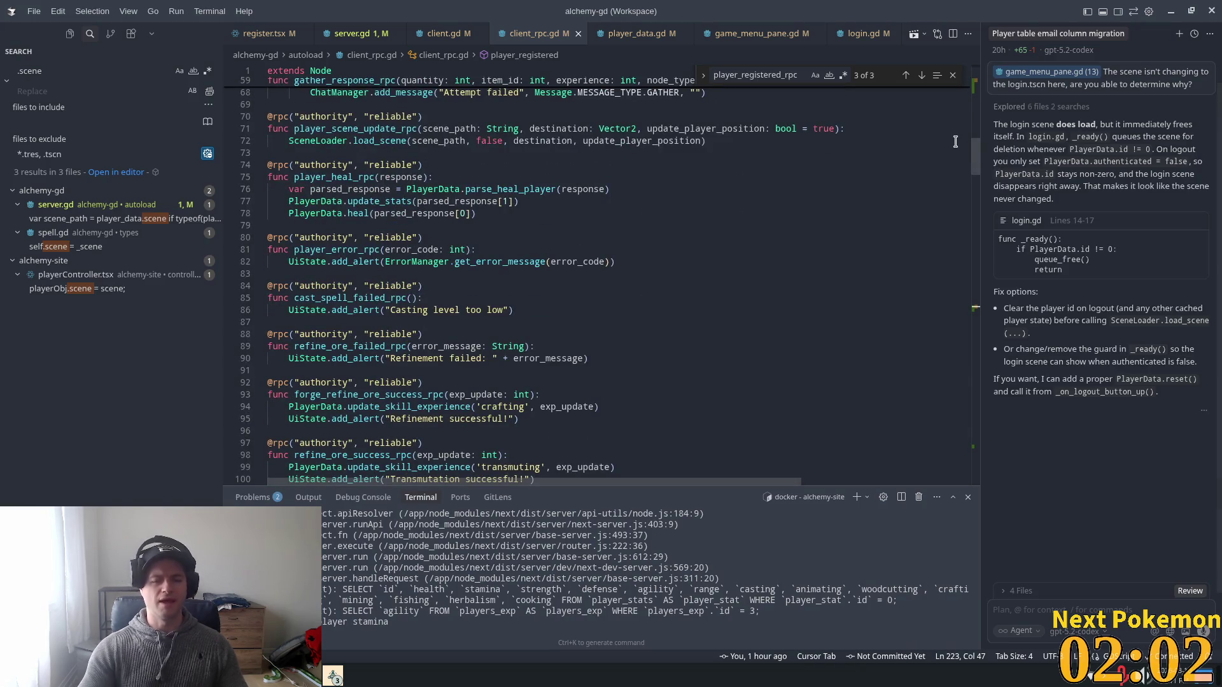
pyautogui.write('client_id, "player_registered_rpc", client_id, username)')
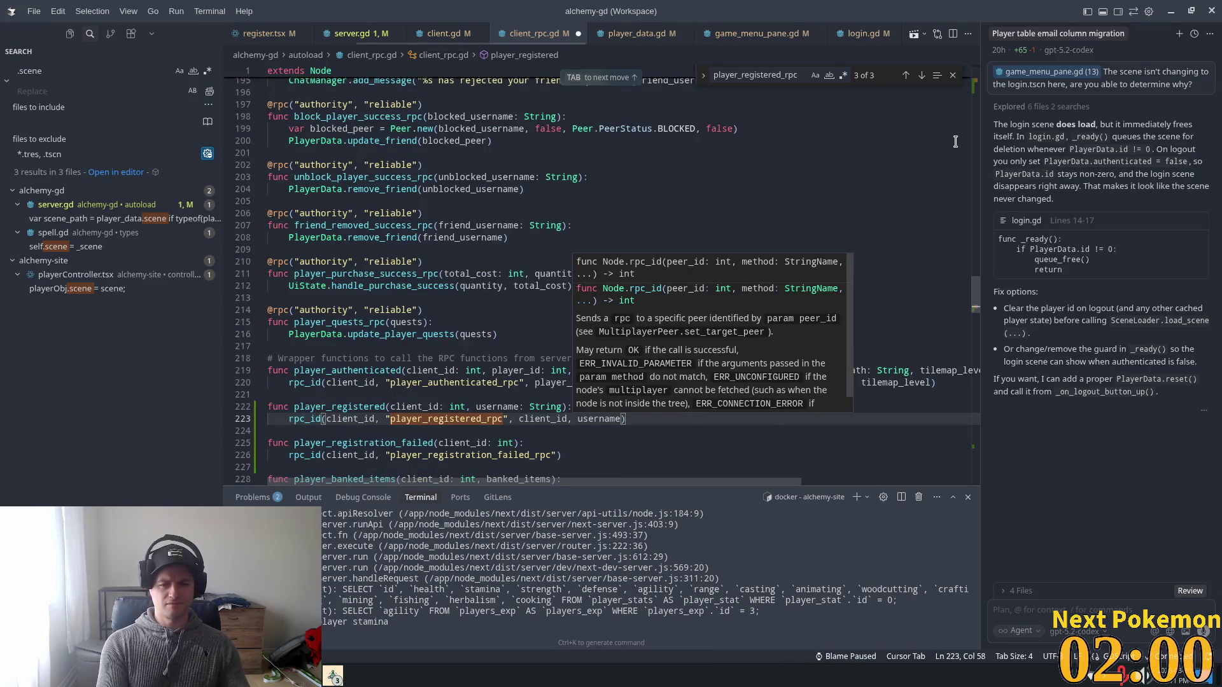
pyautogui.hotkey('ctrl', 's')
# Dismiss the documentation popup, check line 222's parameters, and return to Godot.
pyautogui.click(377, 341)
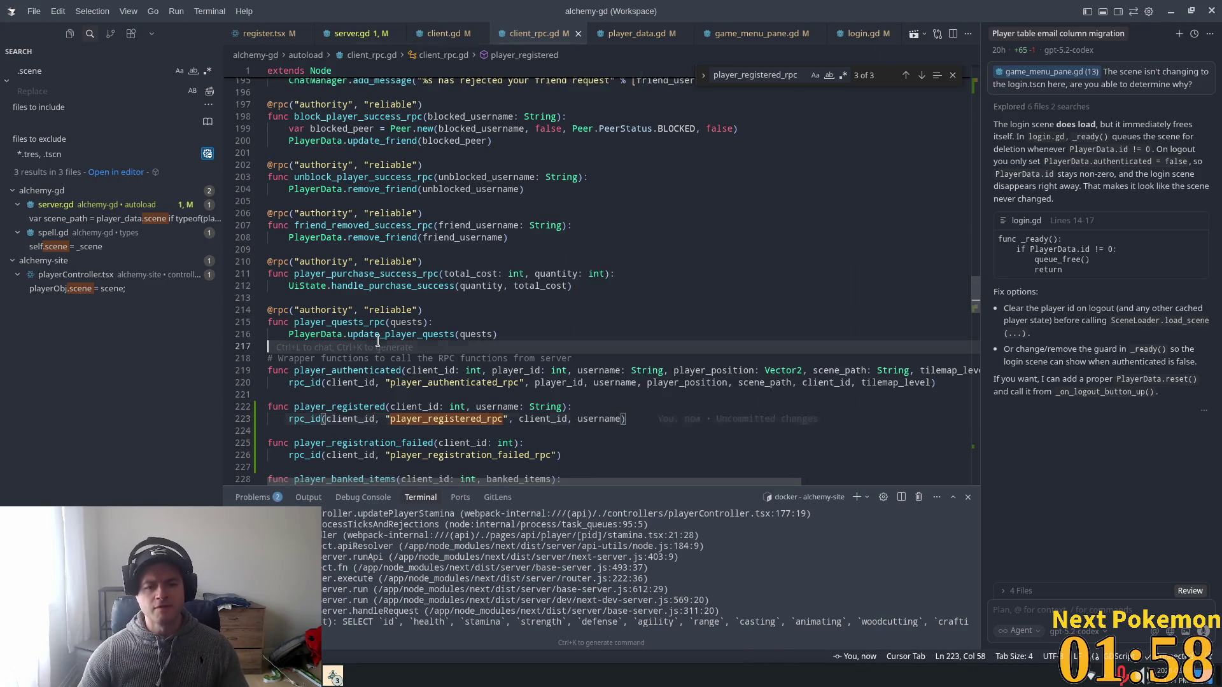
pyautogui.click(519, 406)
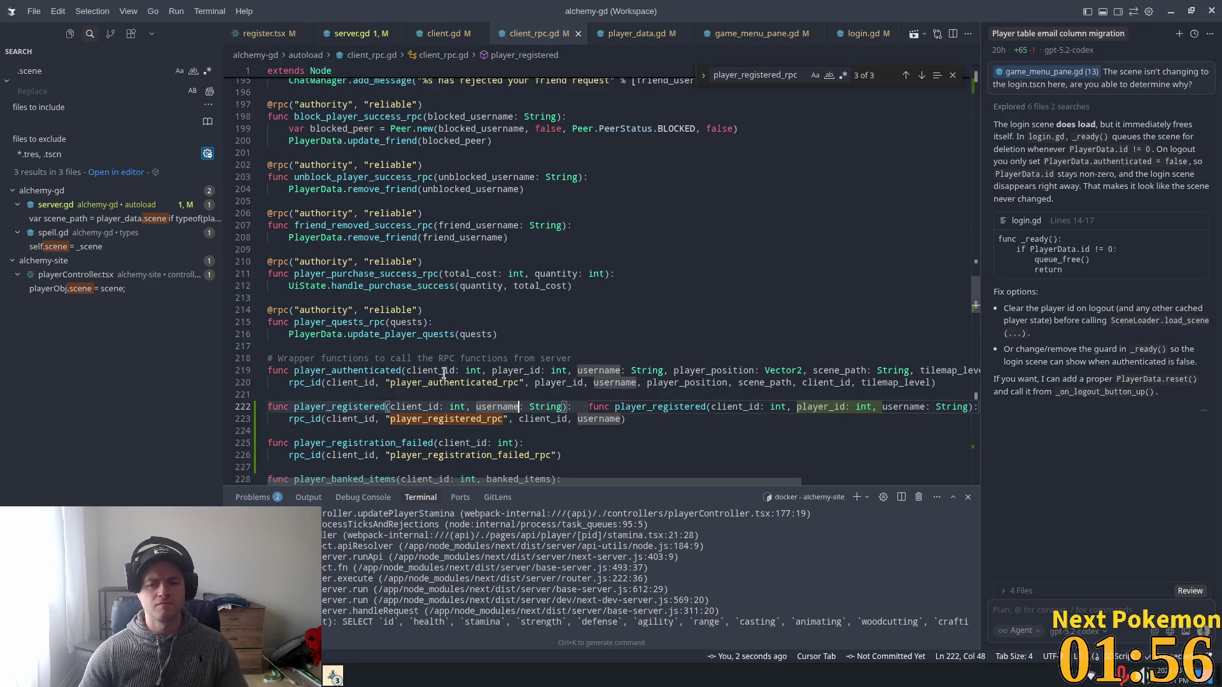
pyautogui.hotkey('alt', 'Tab')
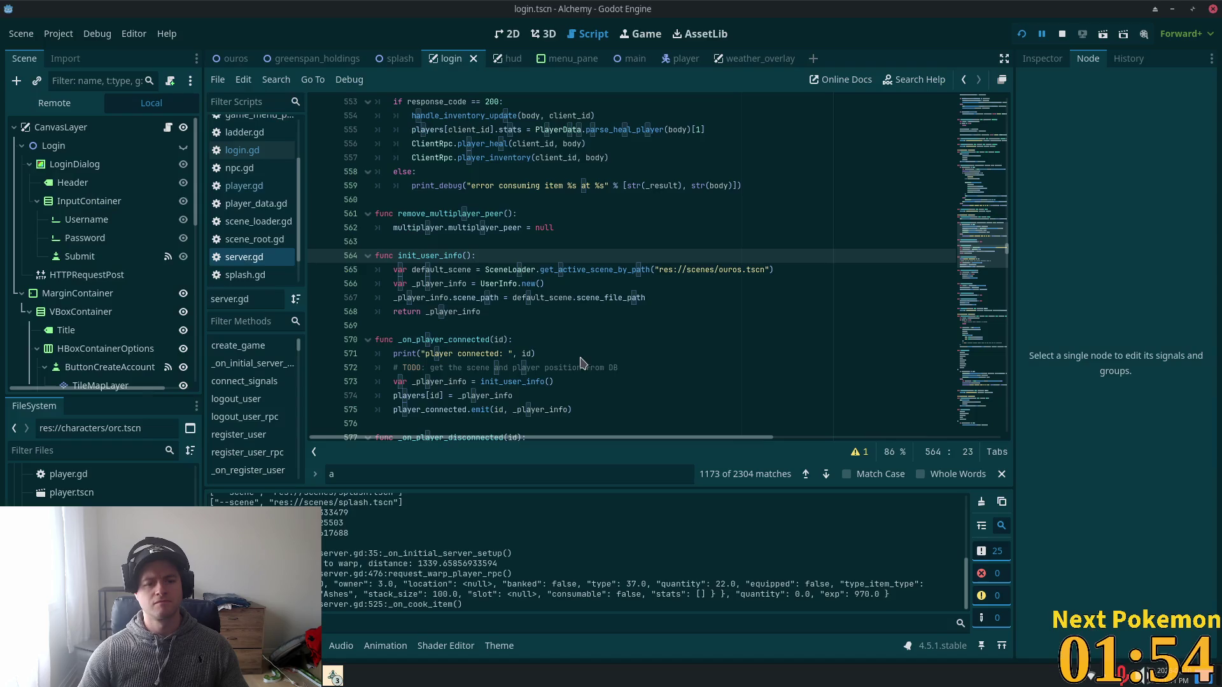
# Relaunch the Alchemy game from the Godot toolbar so it uses the updated code.
pyautogui.click(1017, 36)
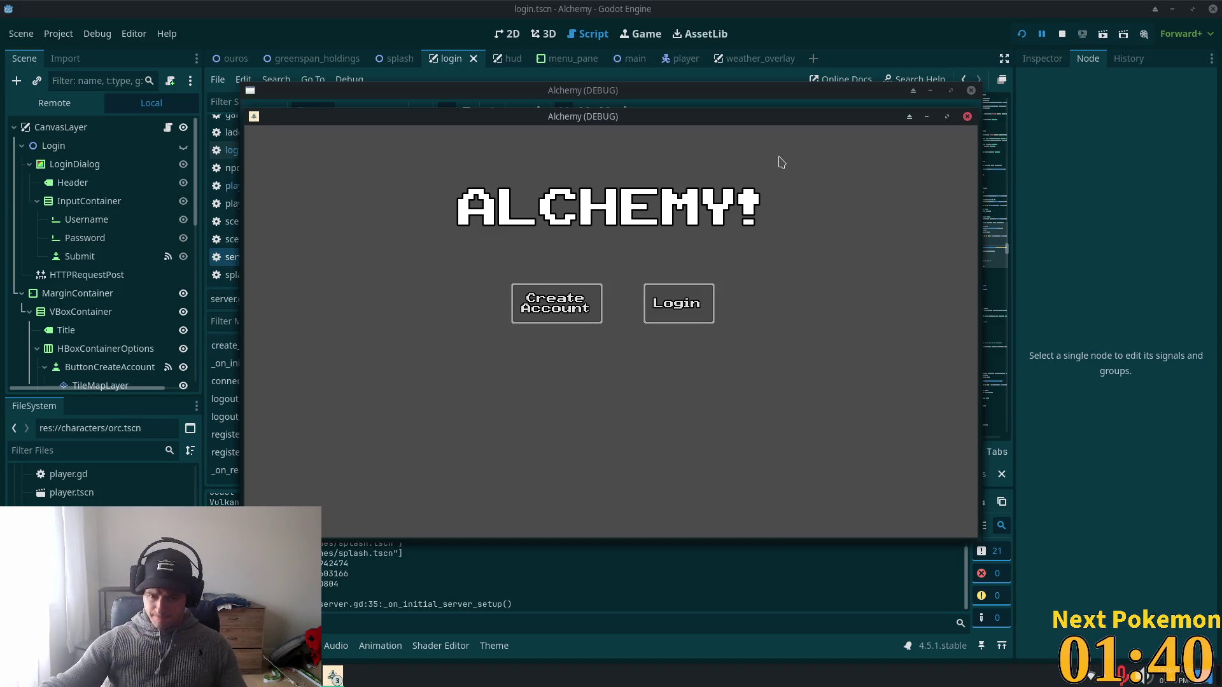
# Fill the Create Account form with an email, a username and a password, and submit it.
pyautogui.click(551, 305)
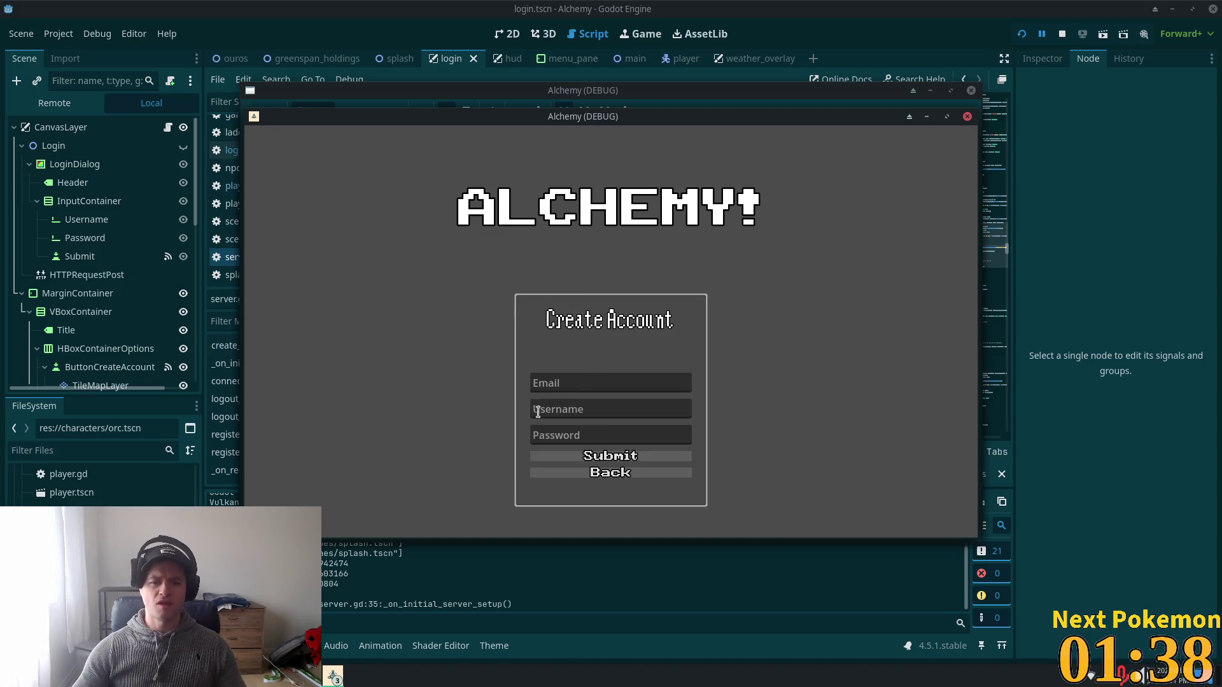
pyautogui.click(618, 382)
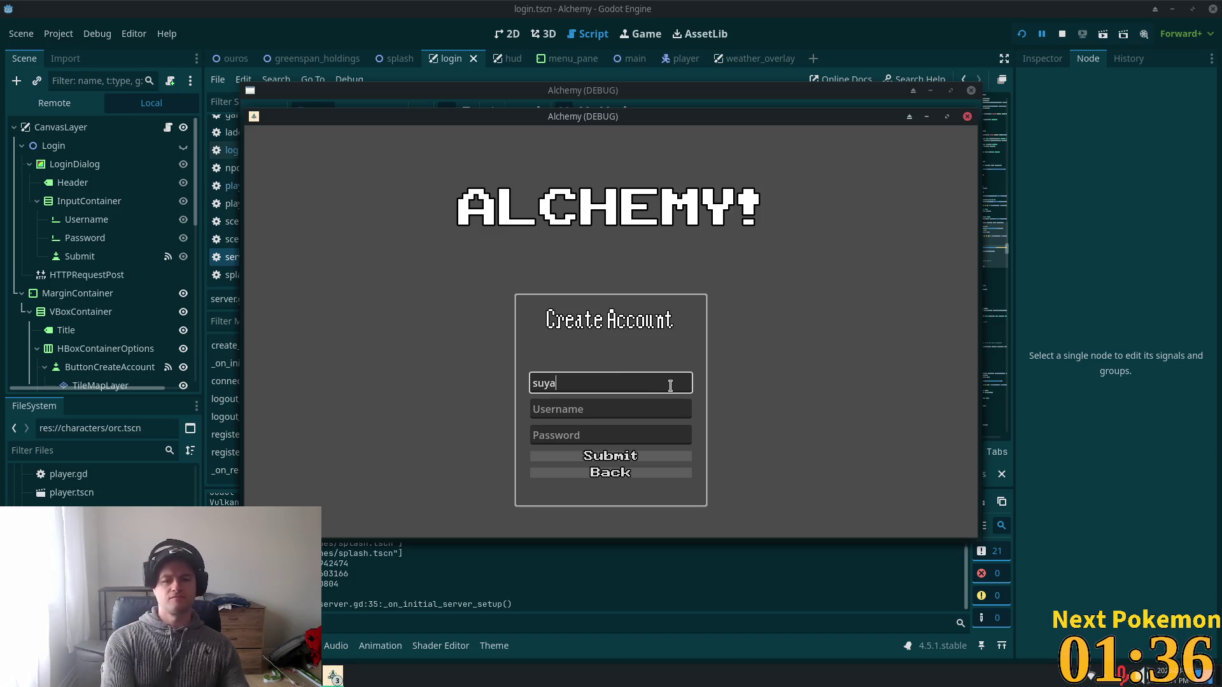
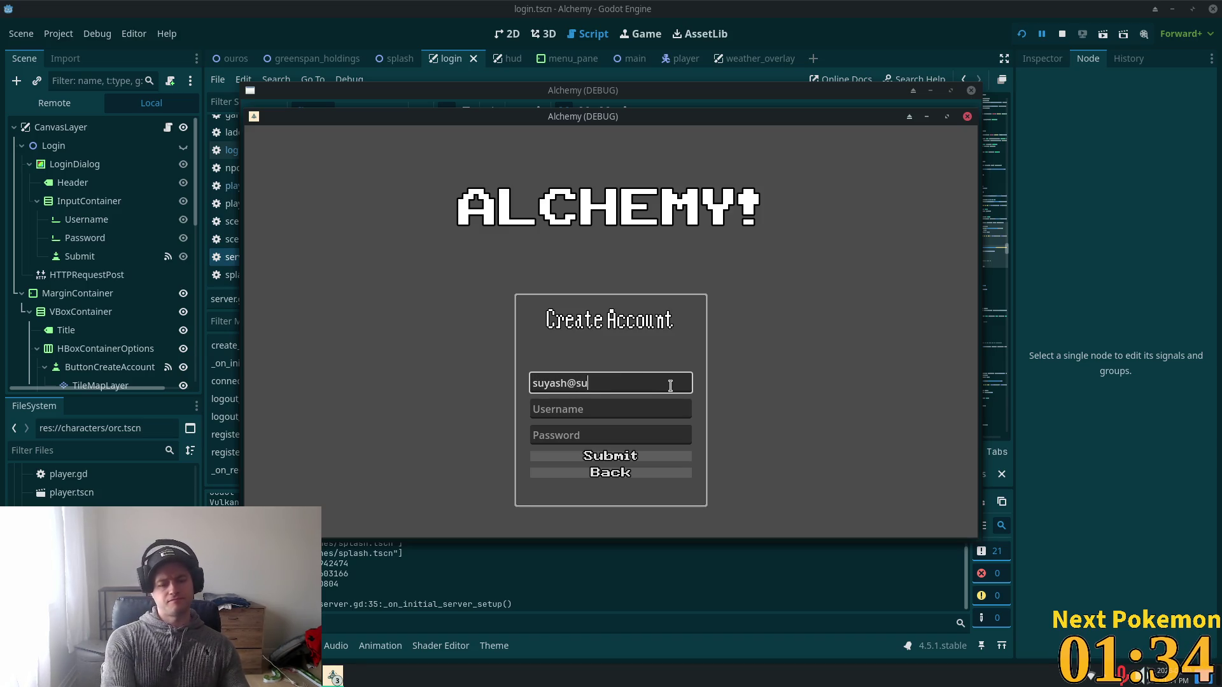
pyautogui.press('Tab')
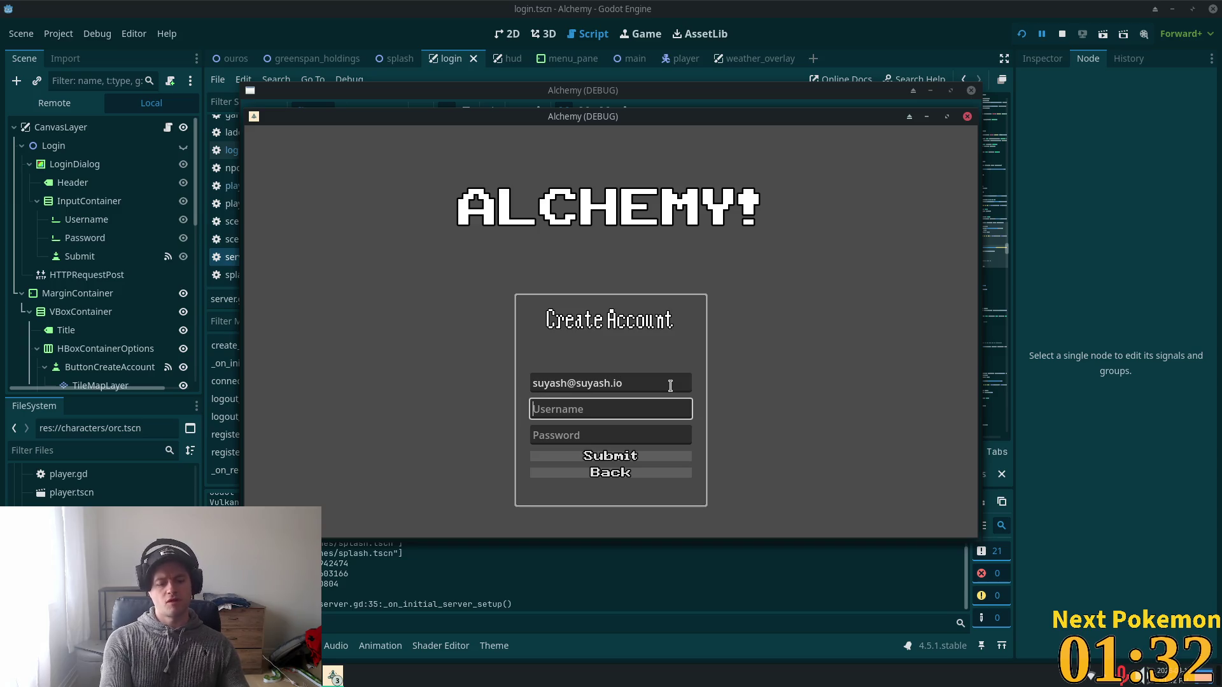
pyautogui.write('syas')
pyautogui.press('BackSpace')
pyautogui.press('BackSpace')
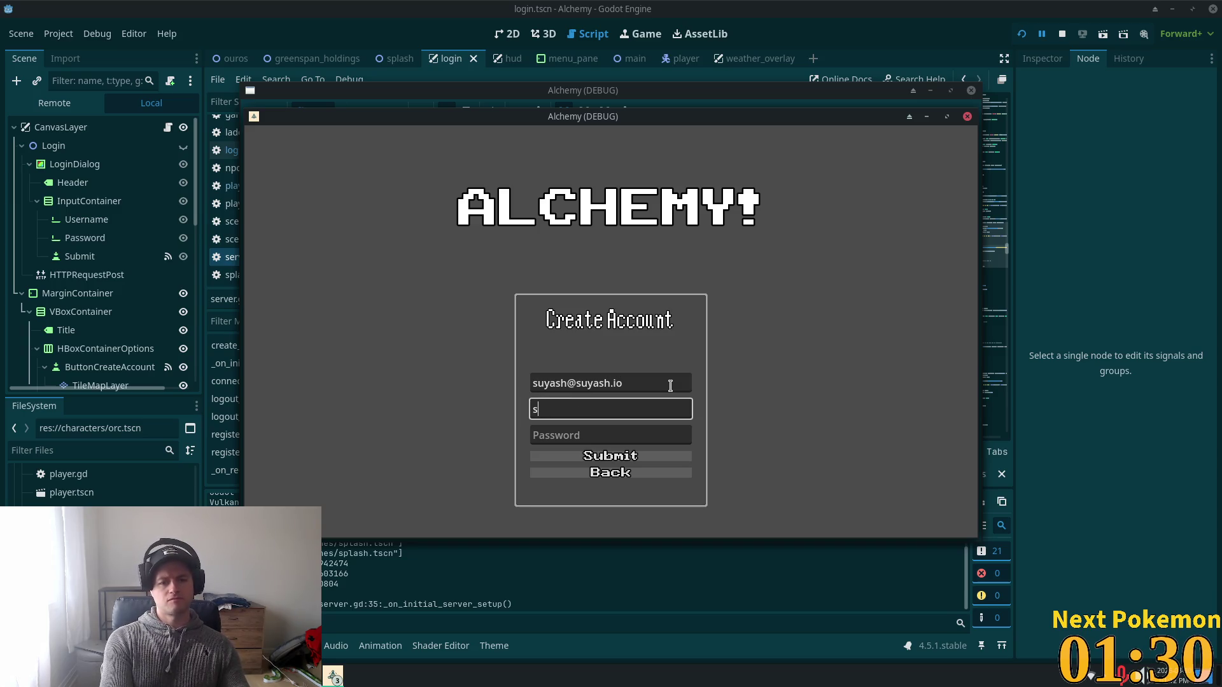
pyautogui.write('u')
pyautogui.press('BackSpace')
pyautogui.write('yash')
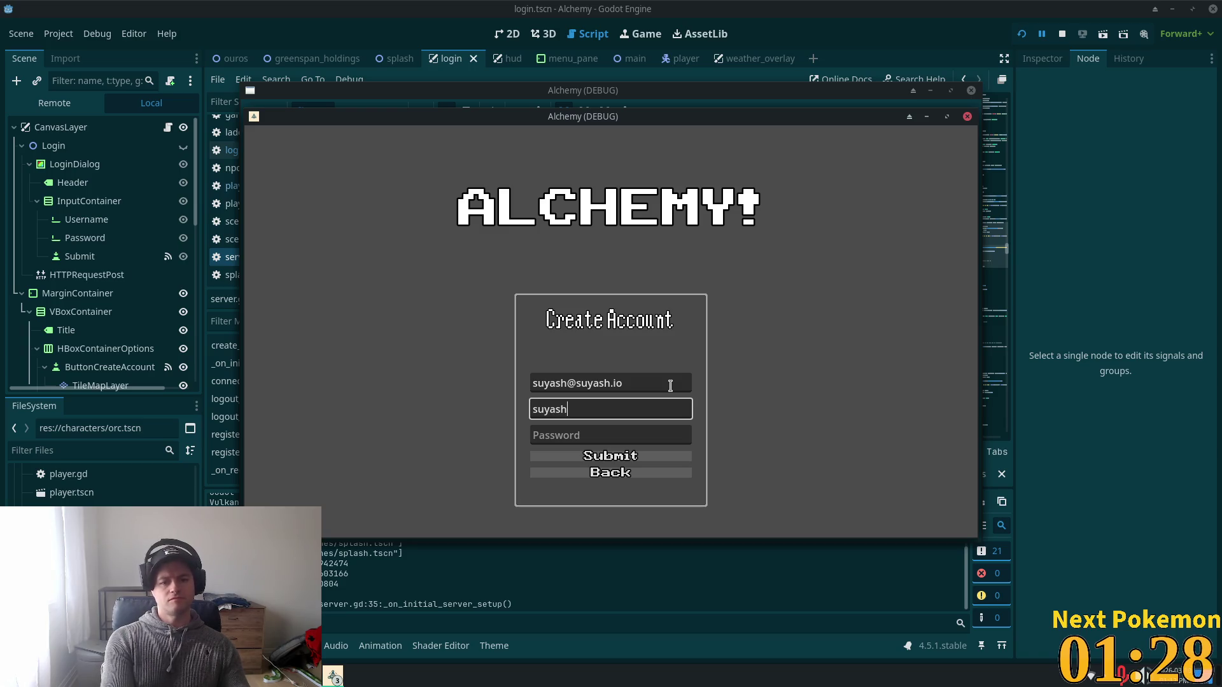
pyautogui.press('Tab')
pyautogui.write('12345')
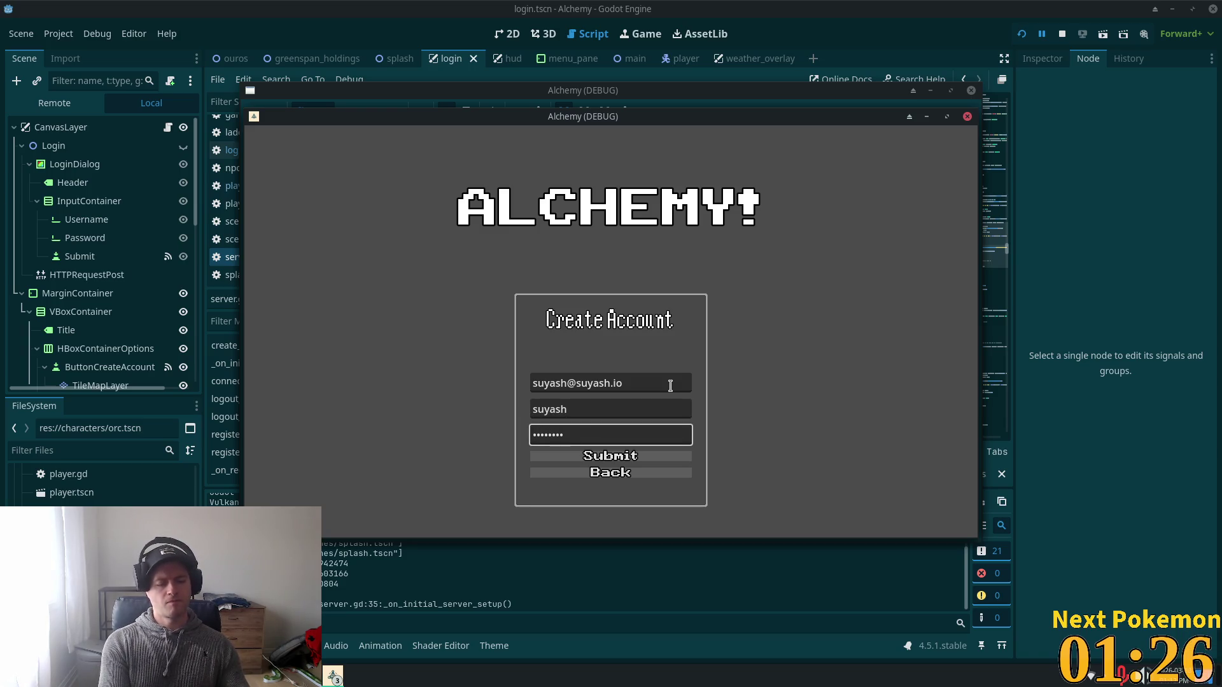
pyautogui.click(589, 454)
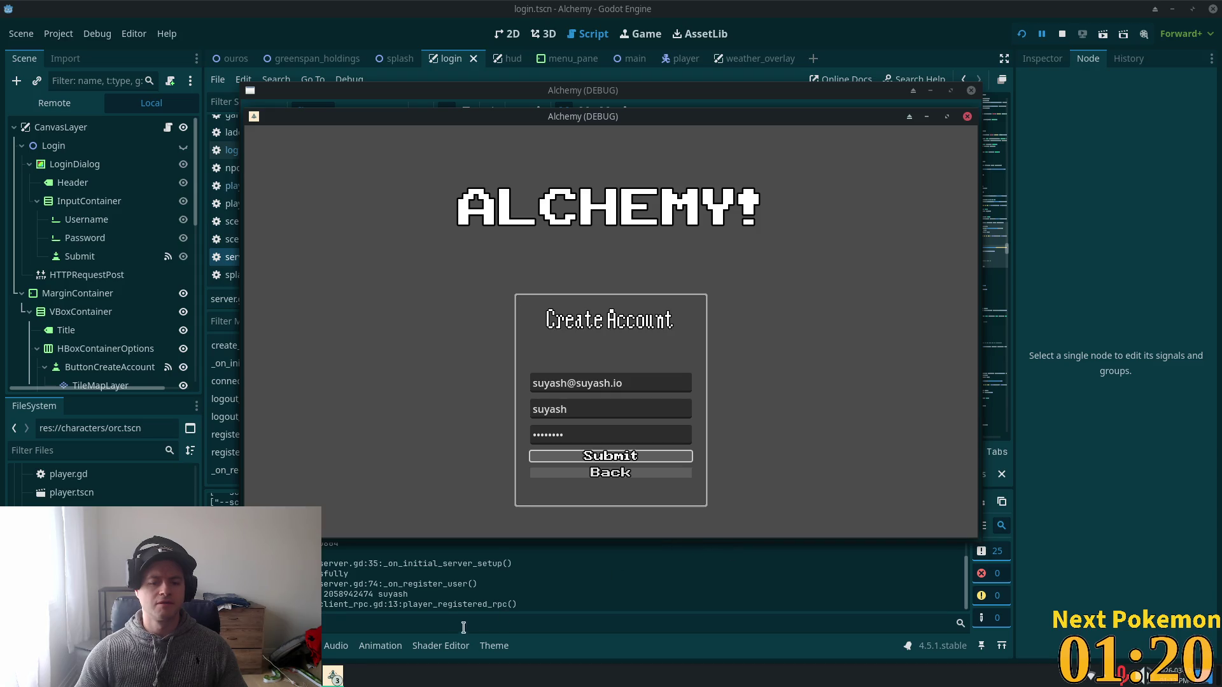
# Check the errors of debug sessions 1-3 and jump to the script line raising the RPC error.
pyautogui.moveTo(471, 119); pyautogui.dragTo(286, 93)
pyautogui.click(324, 635)
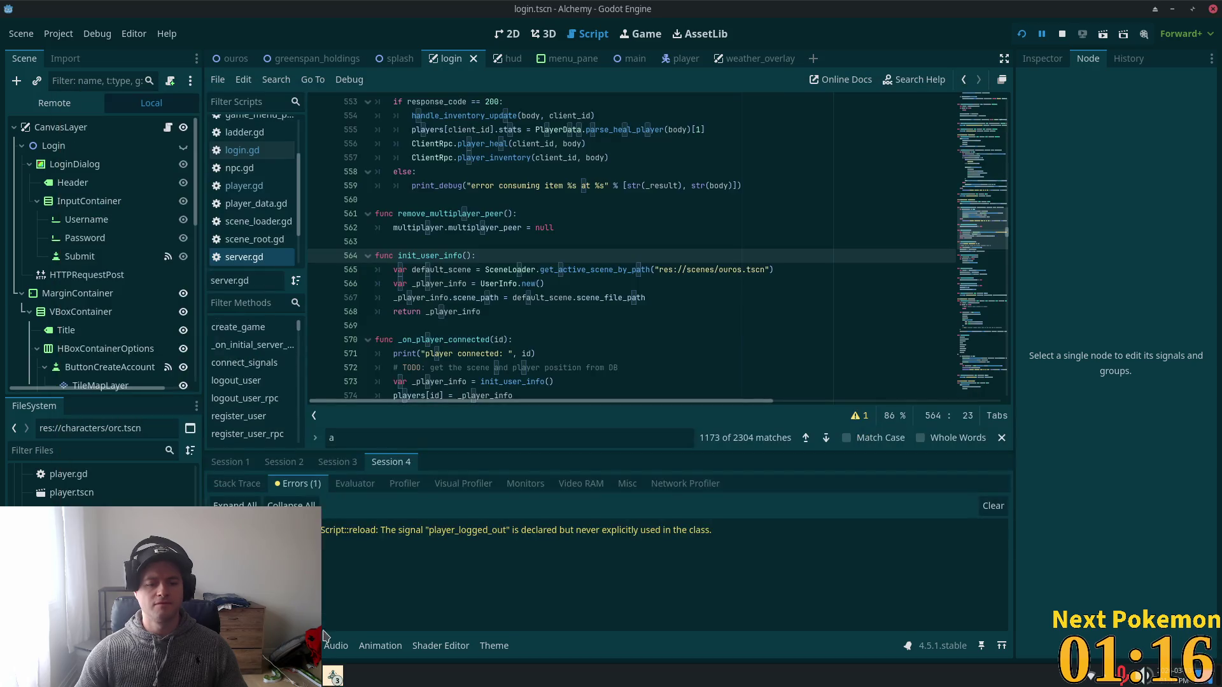
pyautogui.click(337, 462)
pyautogui.click(278, 463)
pyautogui.click(228, 461)
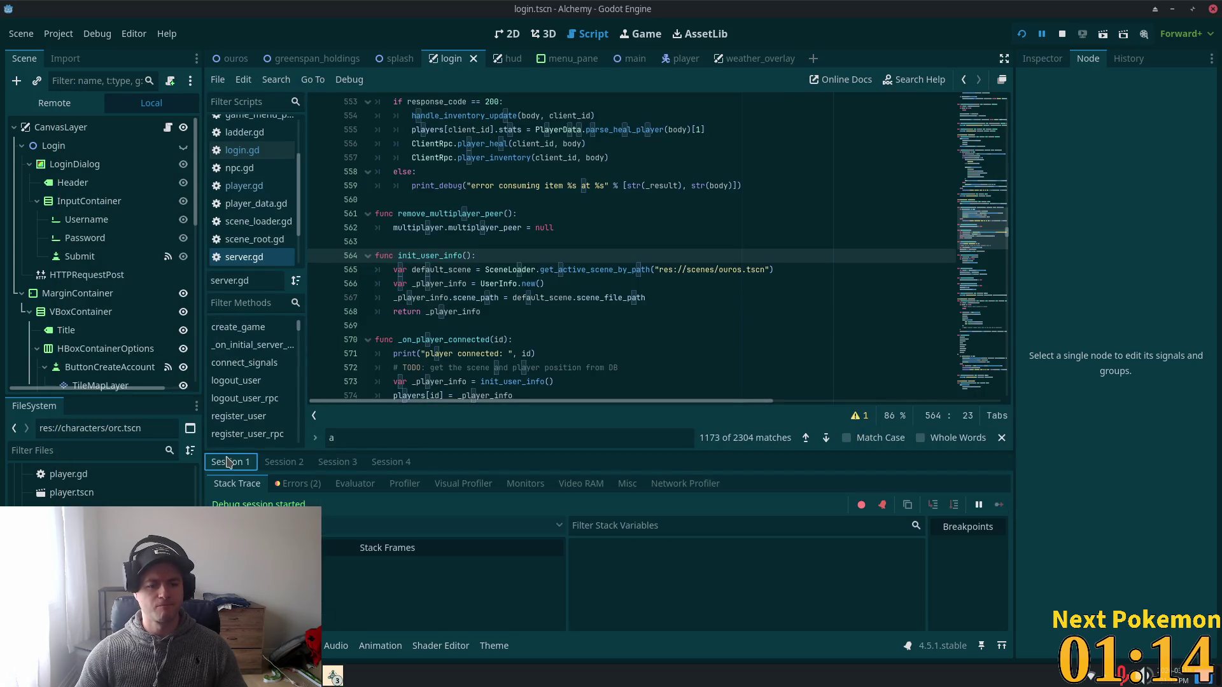
pyautogui.click(298, 484)
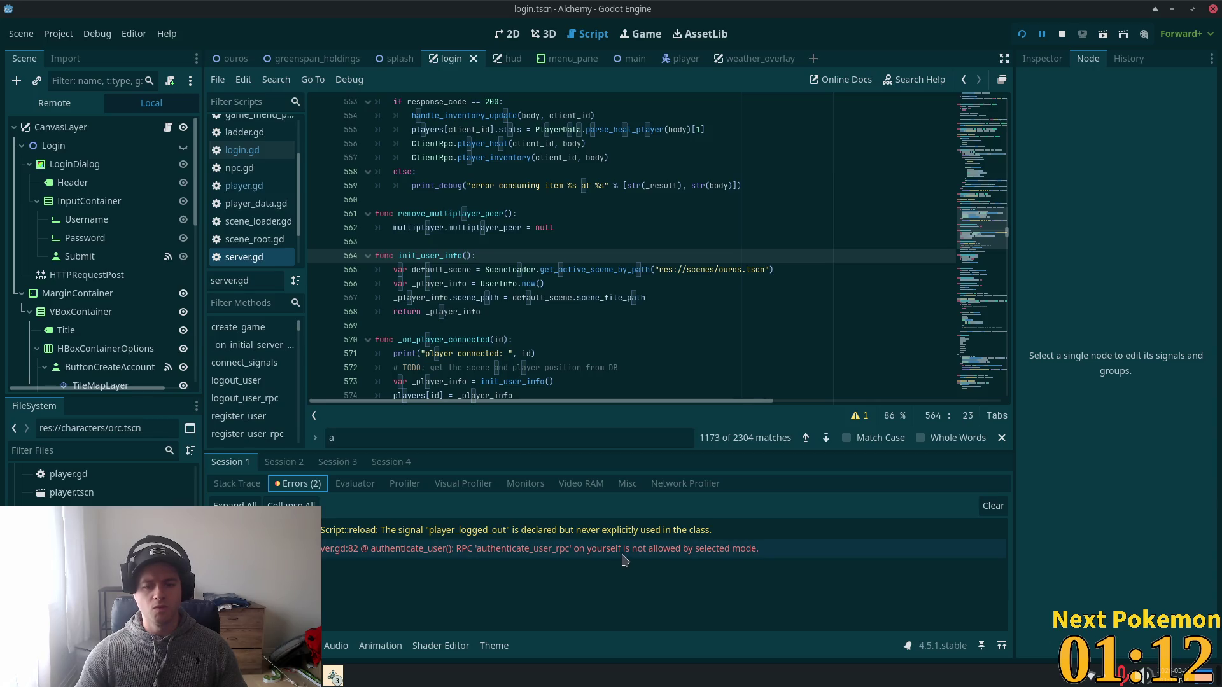
pyautogui.doubleClick(570, 559)
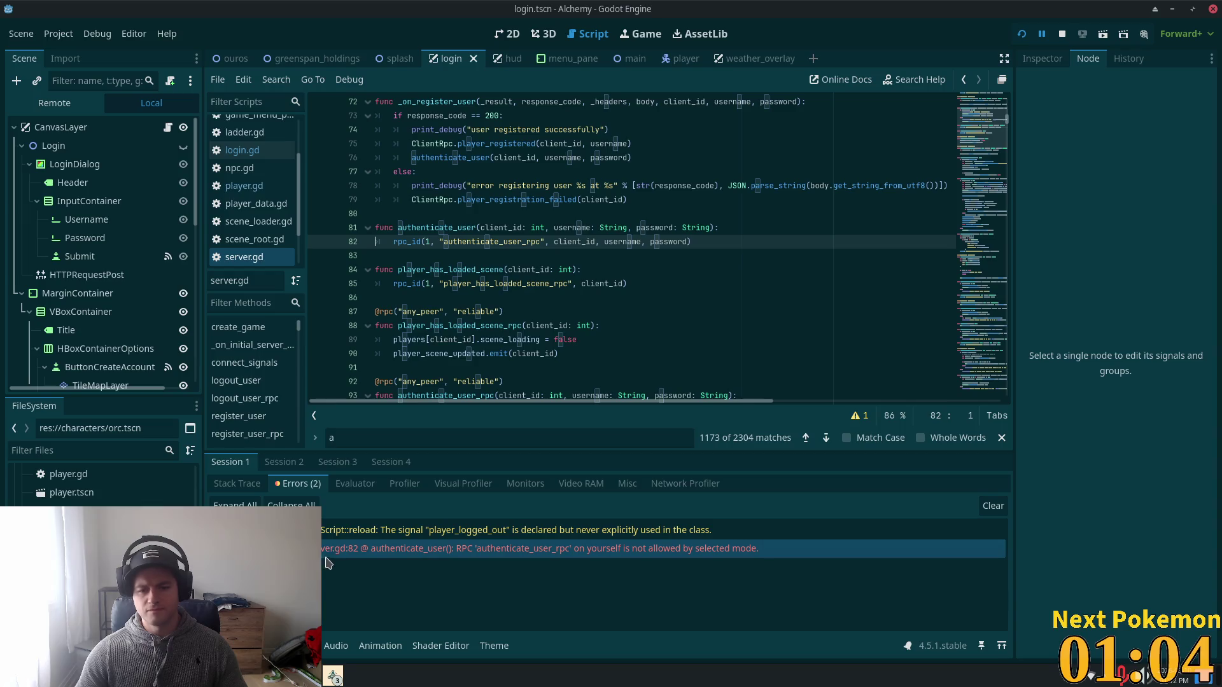
pyautogui.doubleClick(756, 549)
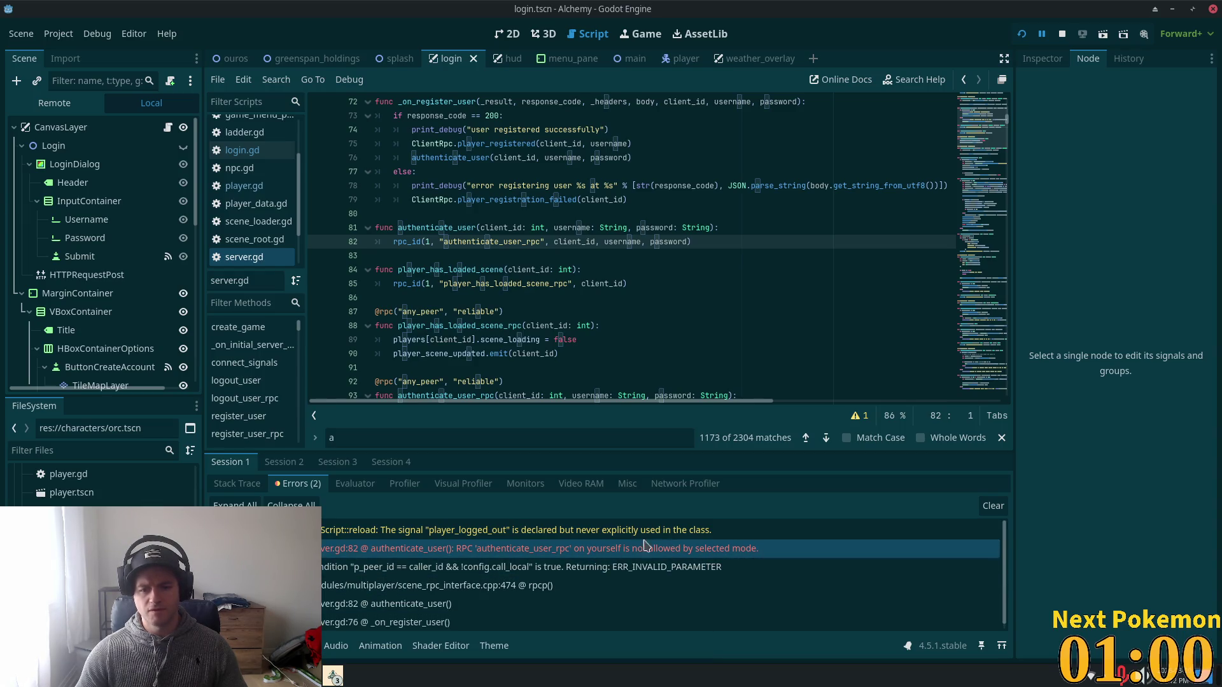
pyautogui.scroll(2, 477, 273)
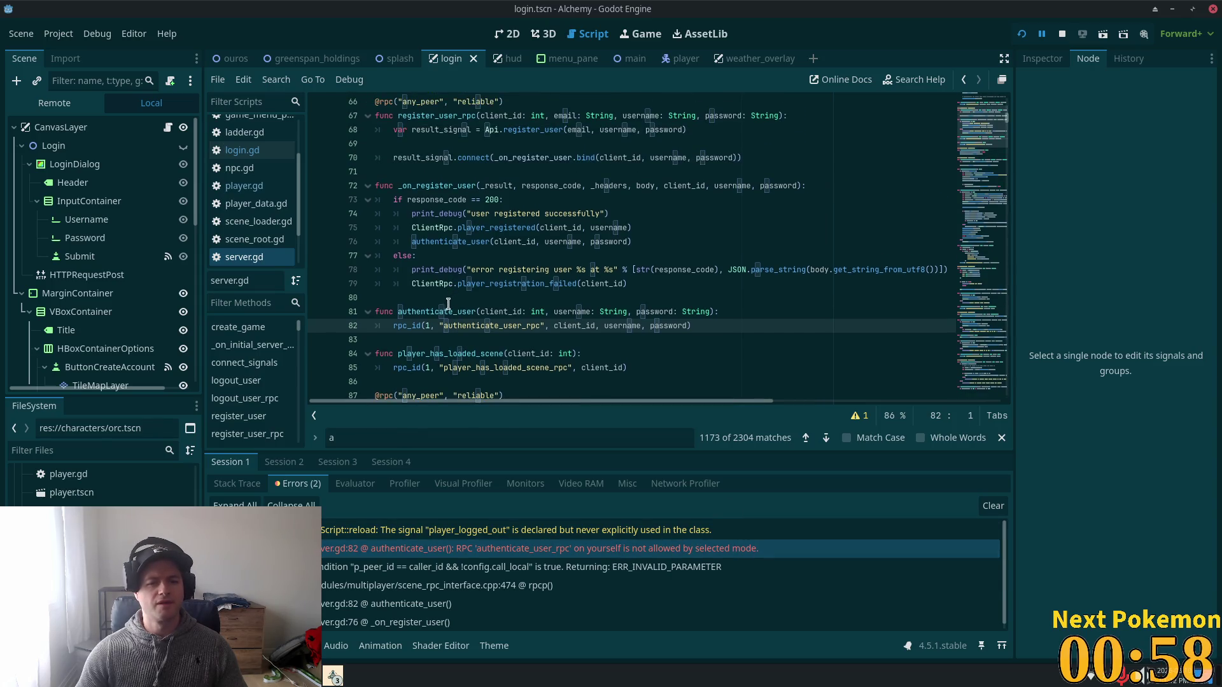
# Rename the authenticate_user call on line 76 to authenticate_user_rpc.
pyautogui.doubleClick(443, 311)
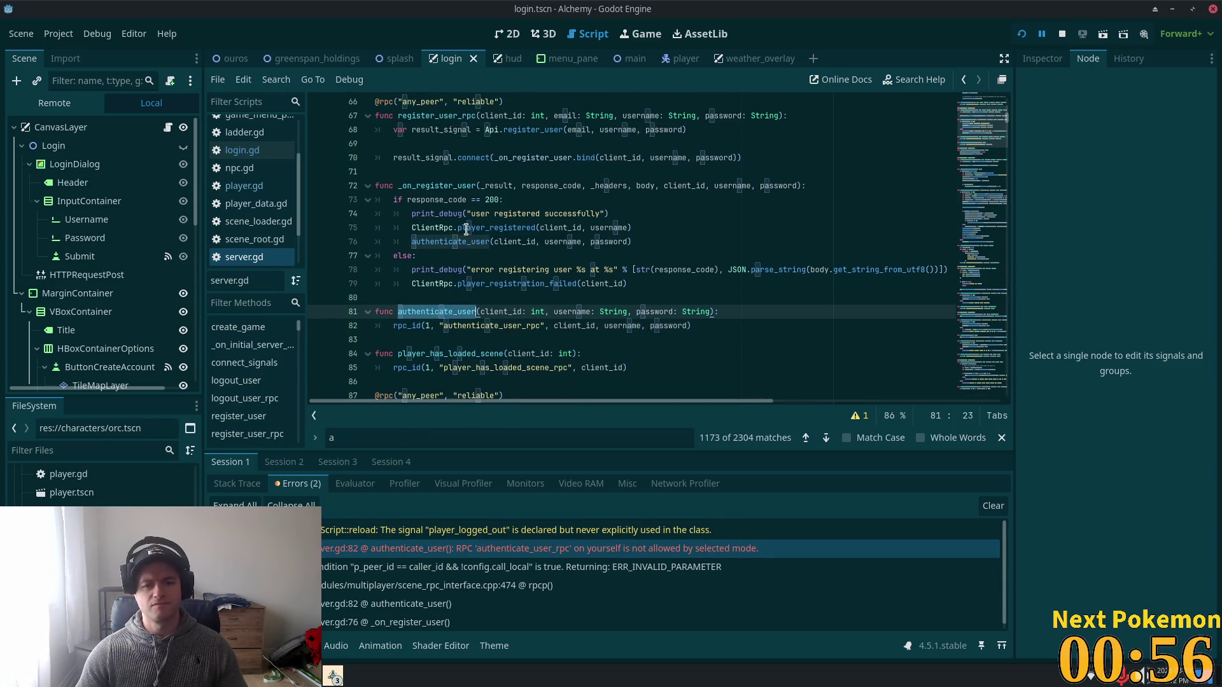
pyautogui.click(405, 243)
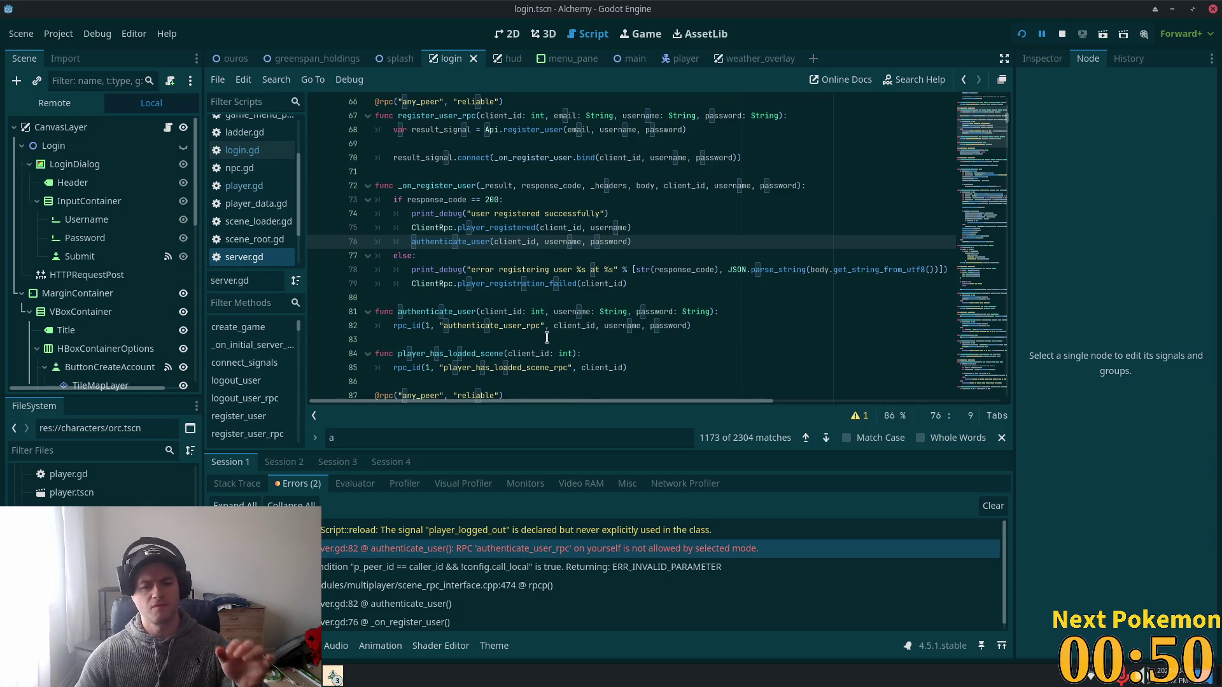
pyautogui.scroll(-1, 540, 343)
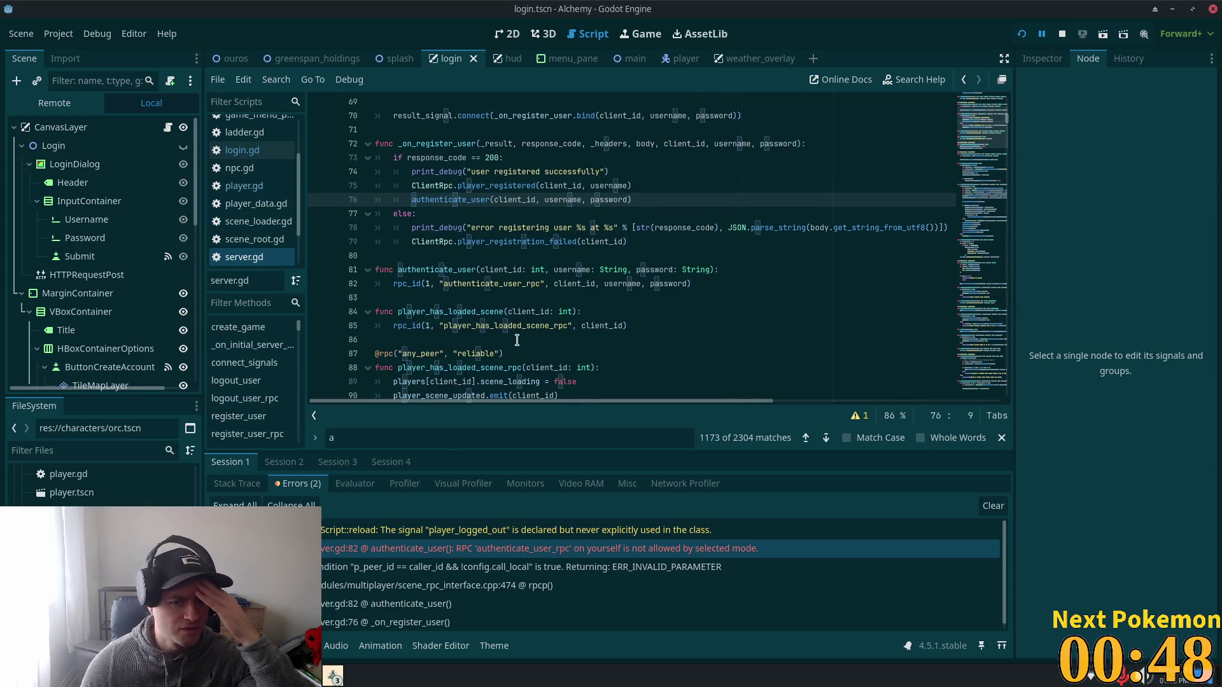
pyautogui.scroll(1, 516, 340)
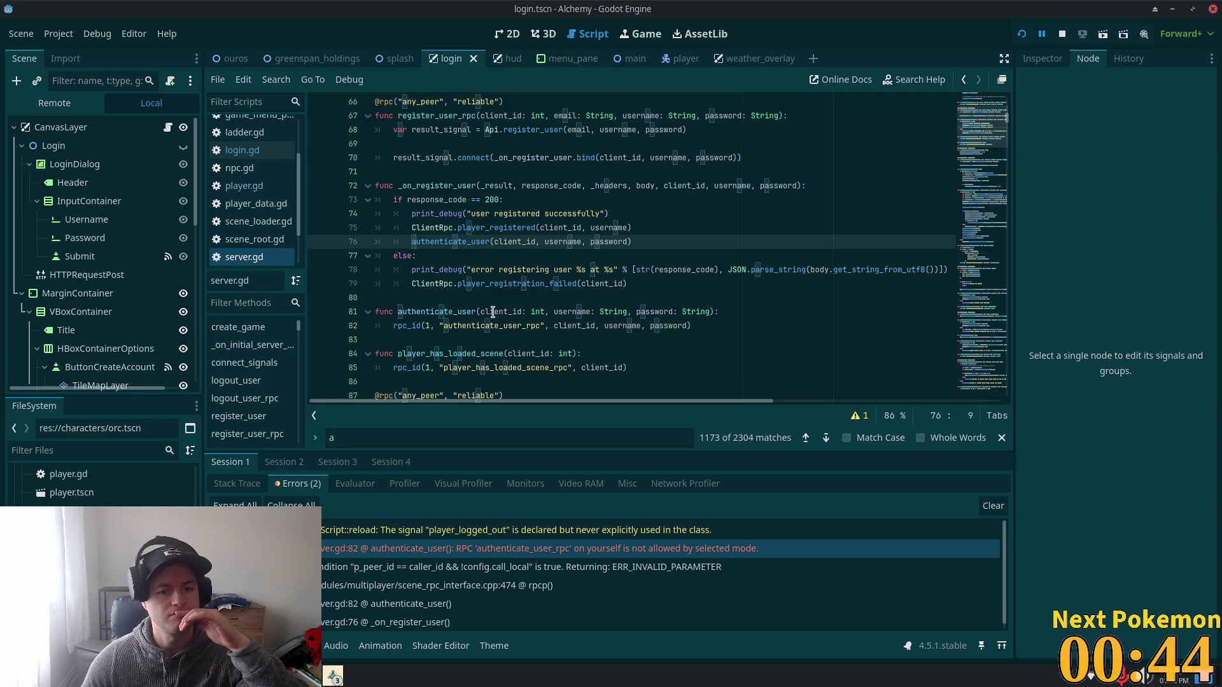
pyautogui.scroll(-1, 495, 316)
pyautogui.scroll(-2, 495, 316)
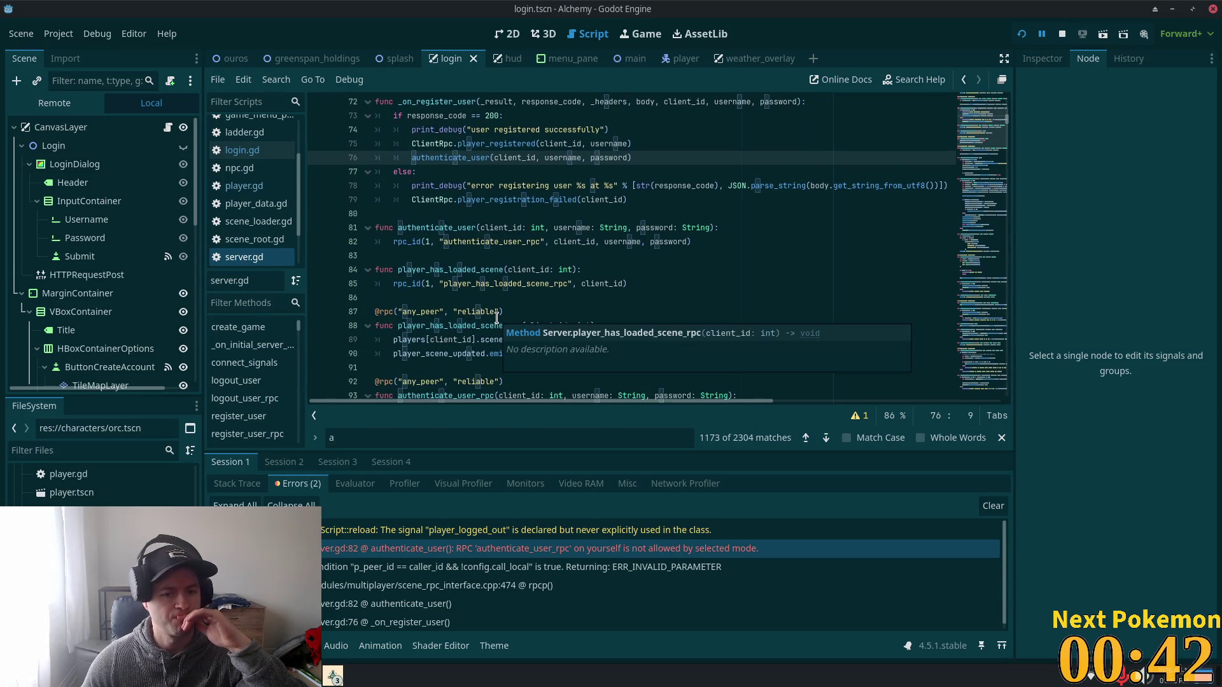
pyautogui.scroll(-2, 495, 317)
pyautogui.scroll(3, 500, 318)
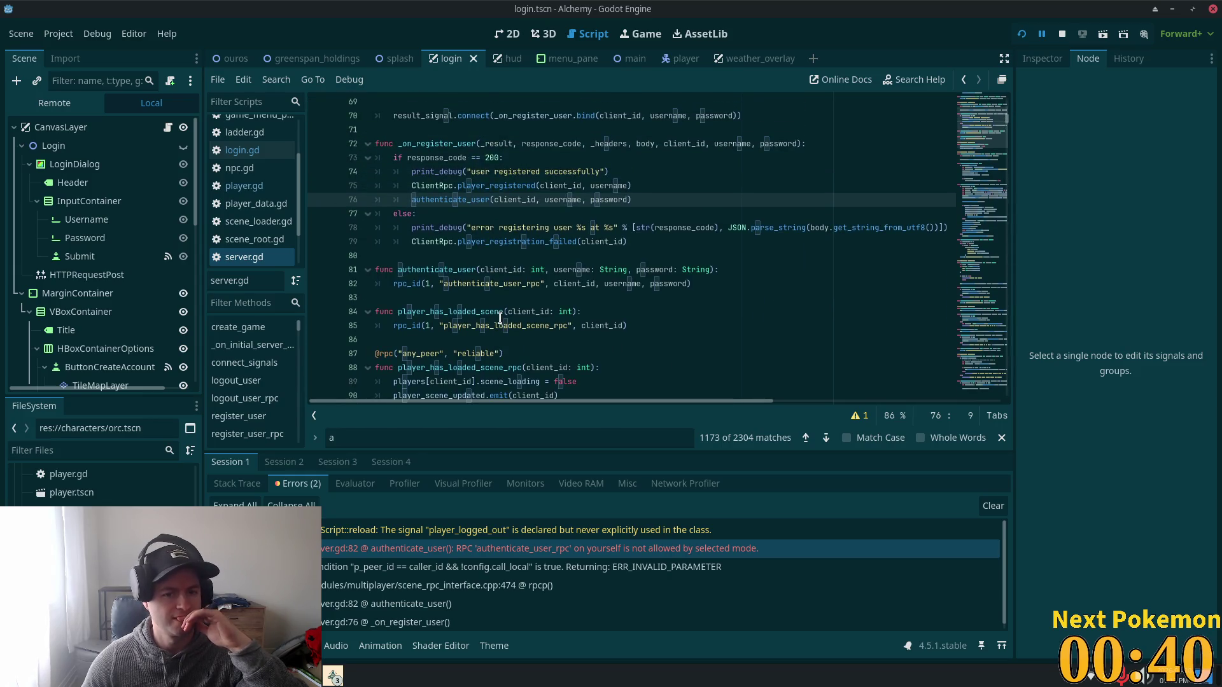
pyautogui.click(491, 199)
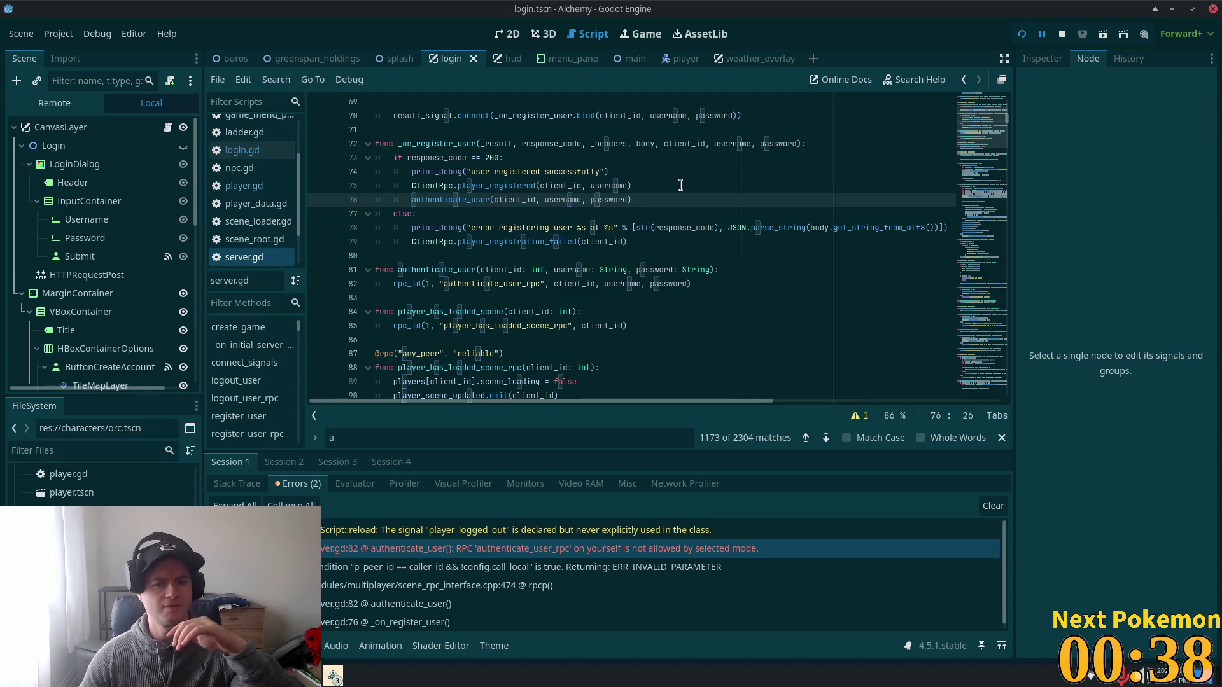
pyautogui.write('_rpc')
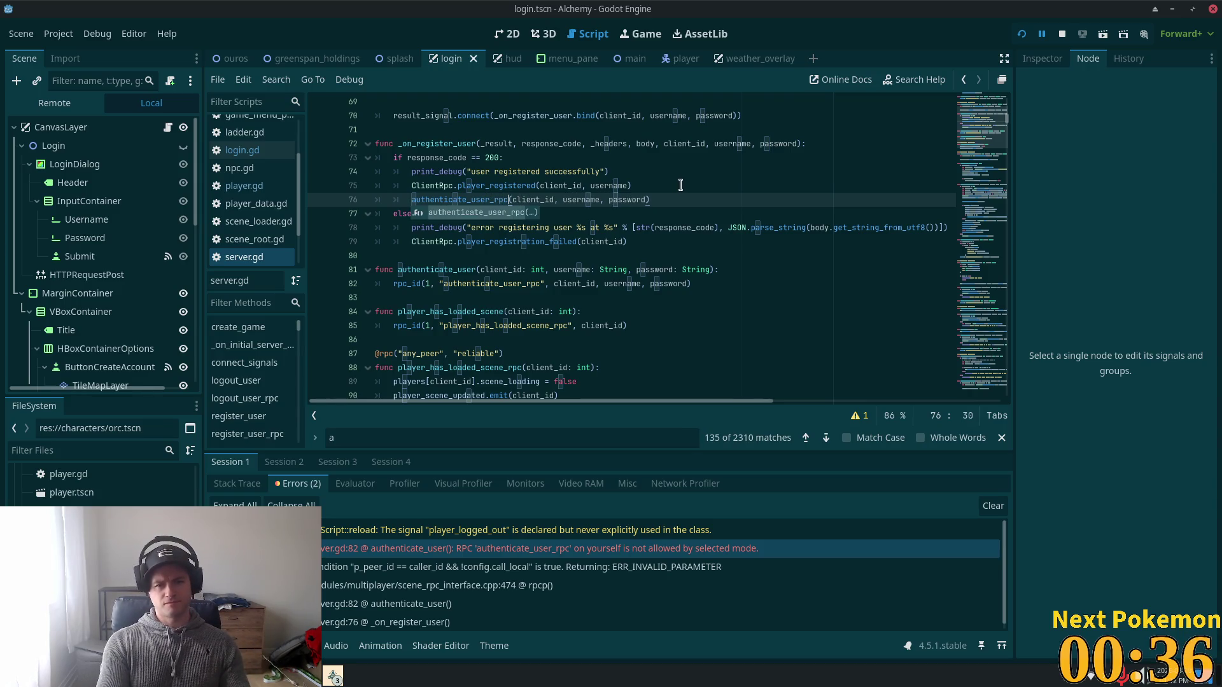
pyautogui.click(500, 185)
pyautogui.press('Down')
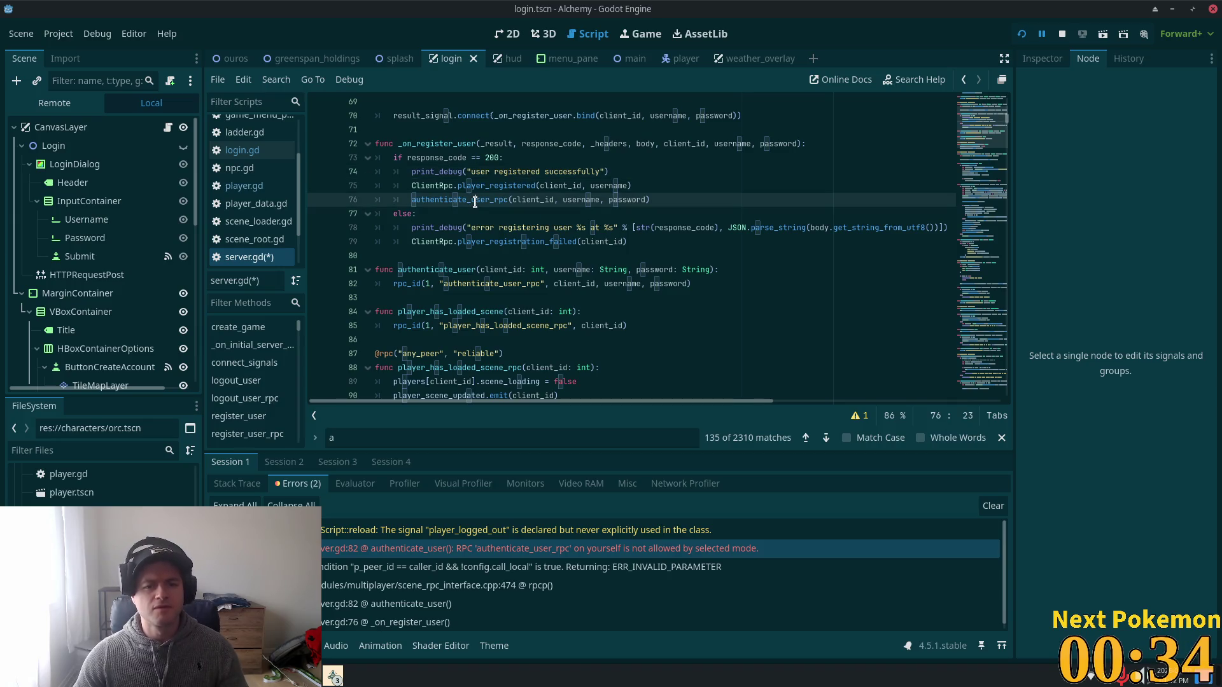
# Save server.gd, review the _on_register_user success branch, and relaunch the game.
pyautogui.scroll(-3, 493, 223)
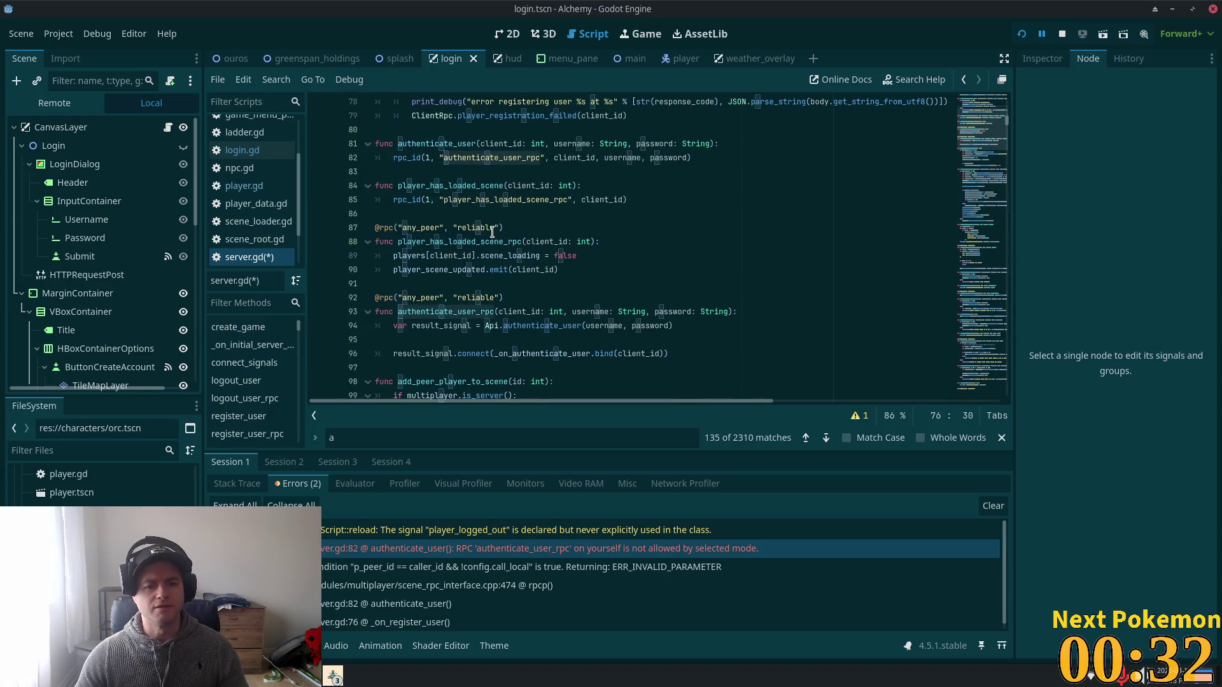
pyautogui.scroll(3, 493, 229)
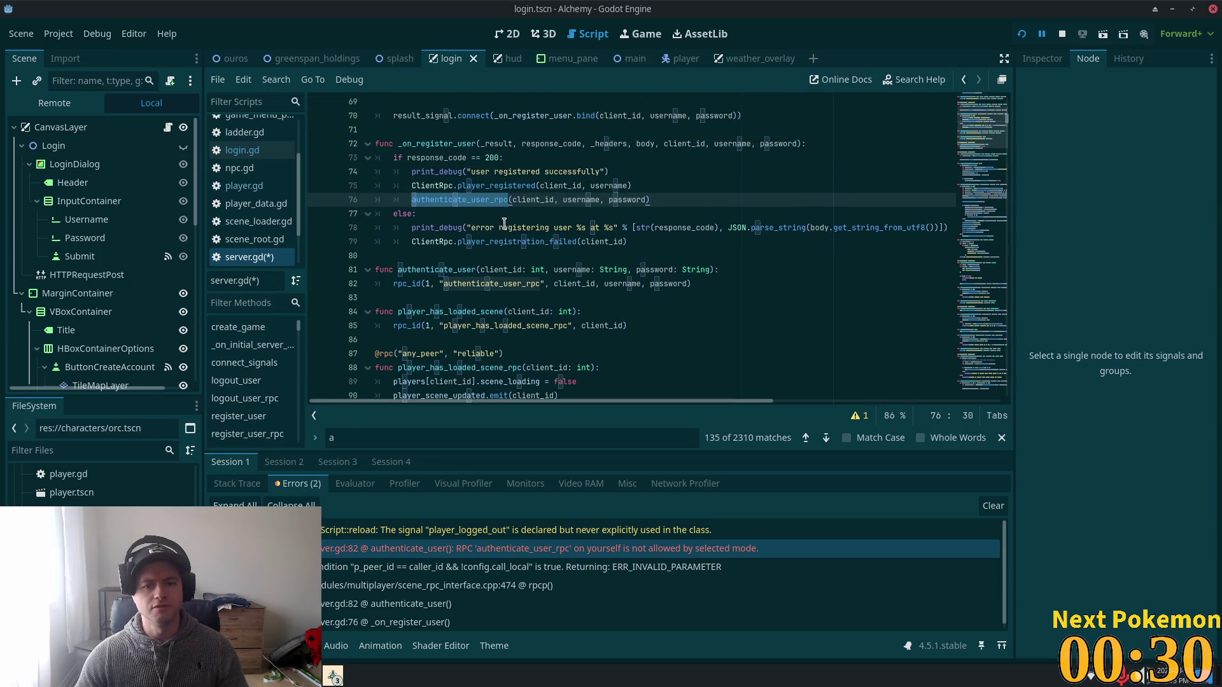
pyautogui.scroll(-3, 536, 216)
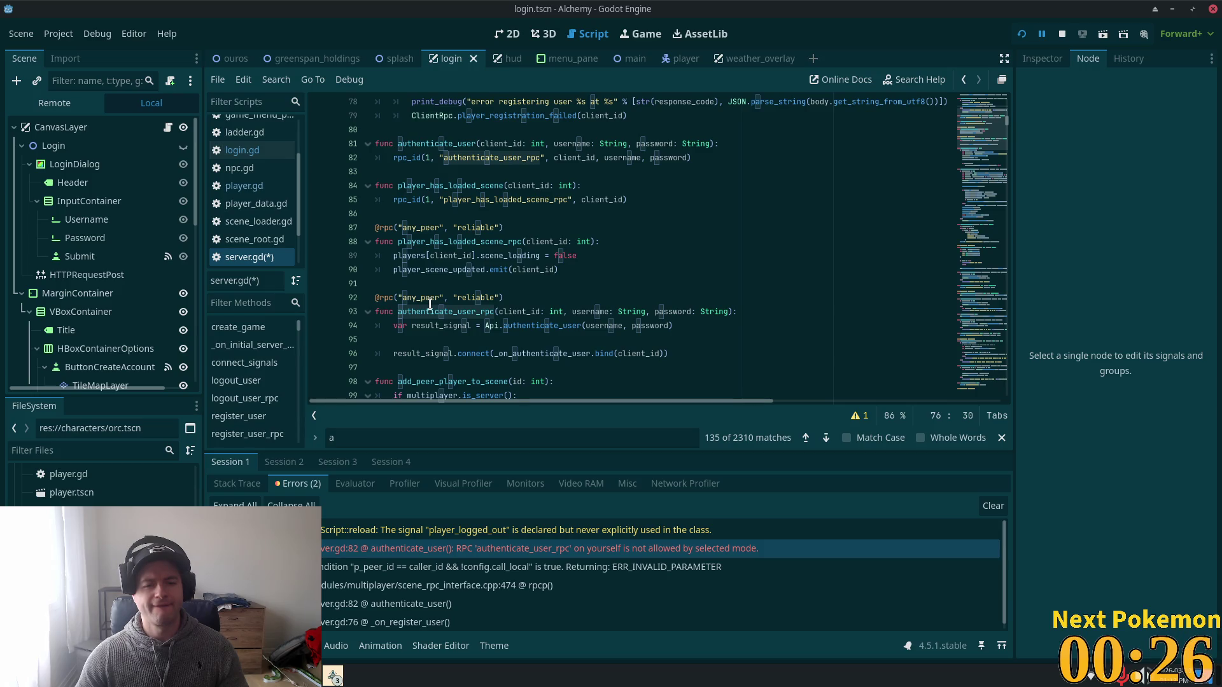
pyautogui.scroll(5, 453, 297)
pyautogui.click(470, 294)
pyautogui.hotkey('ctrl', 's')
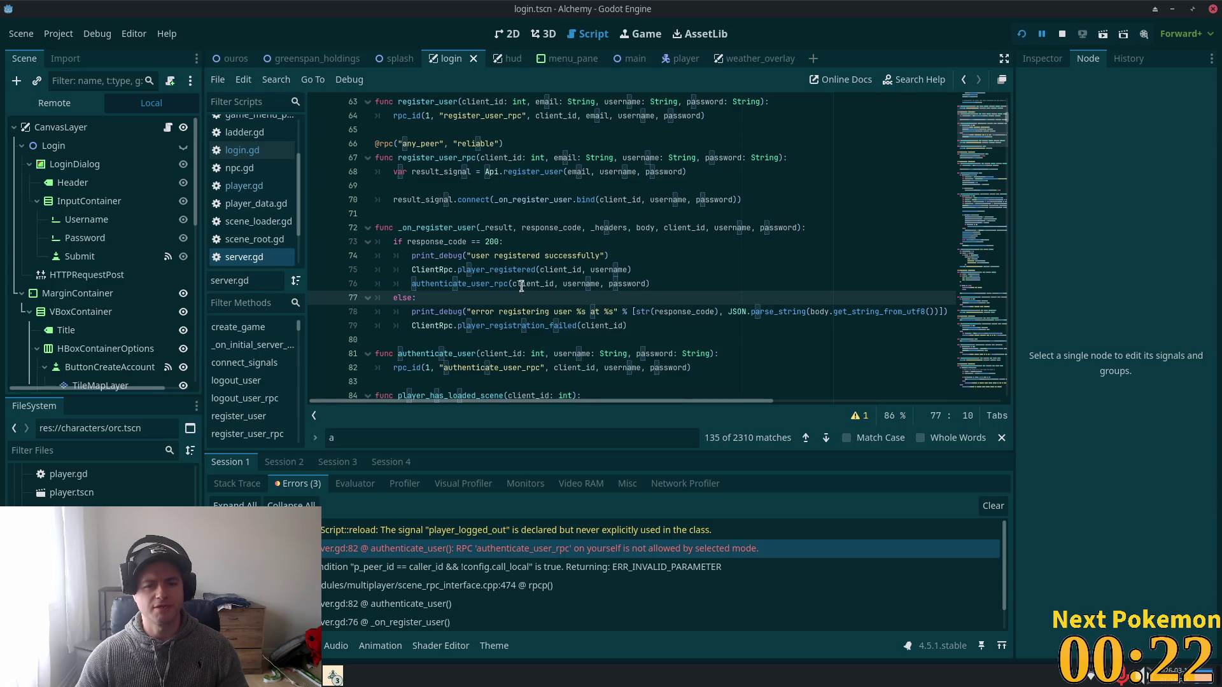
pyautogui.click(554, 251)
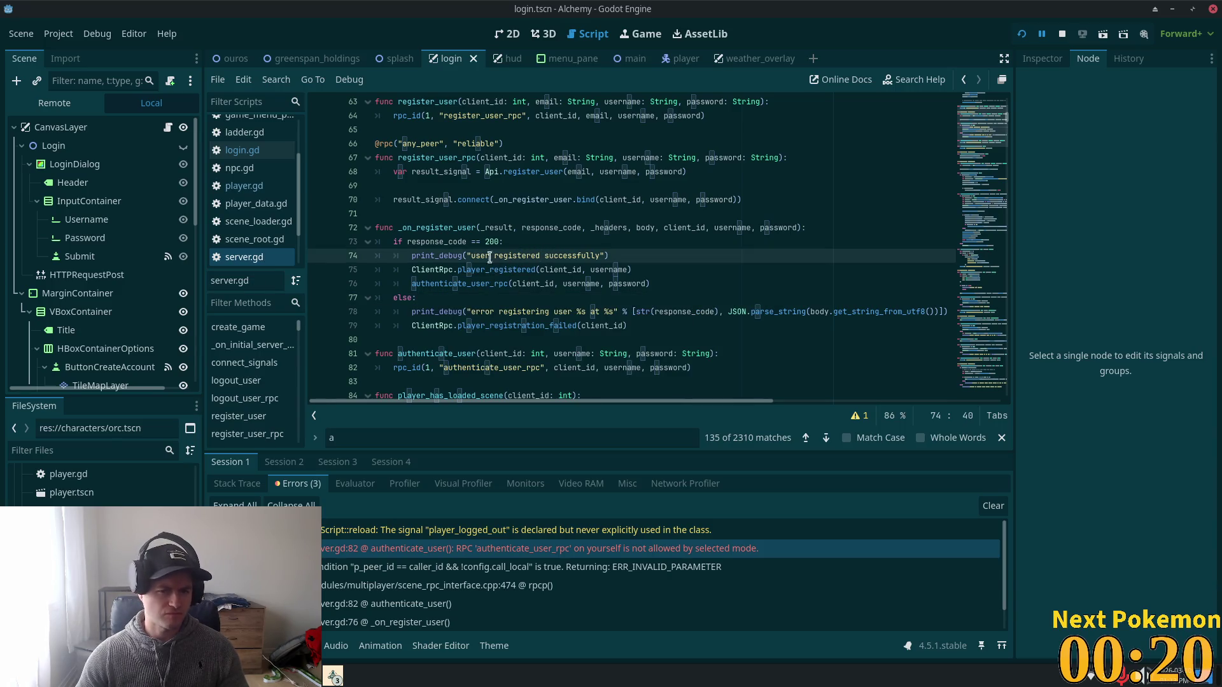
pyautogui.doubleClick(438, 228)
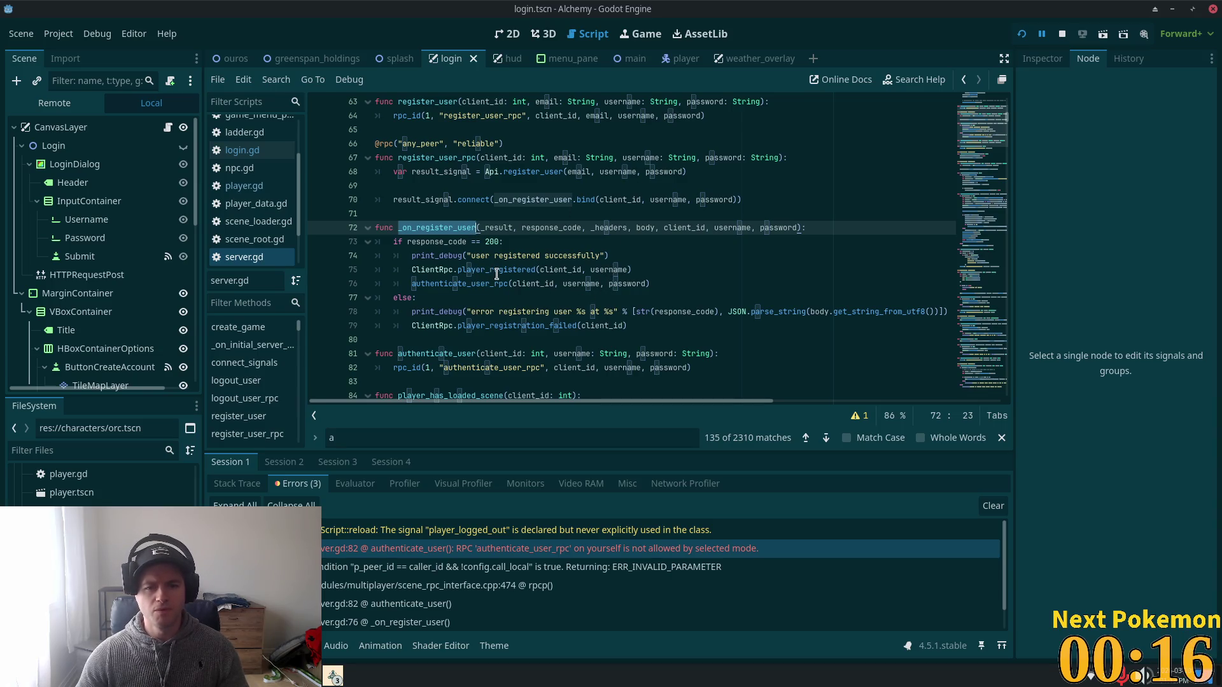
pyautogui.click(1021, 36)
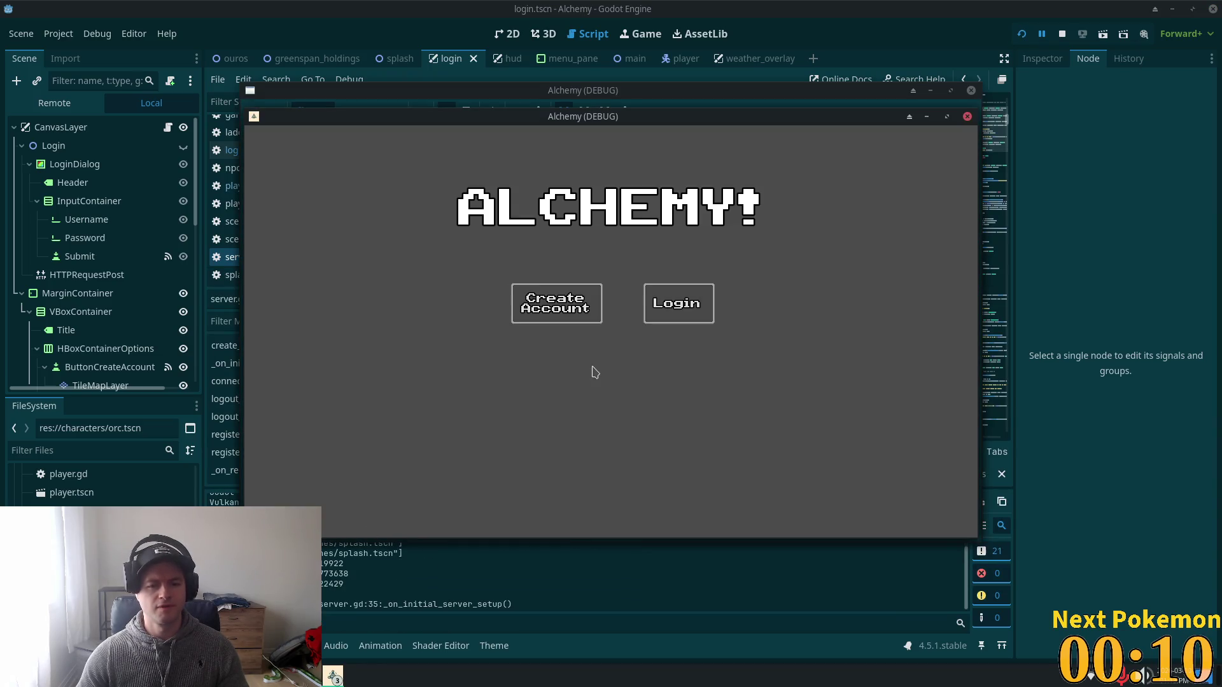
# Register a 'test' account through Create Account, using 'test' for email and username.
pyautogui.click(556, 304)
pyautogui.click(576, 385)
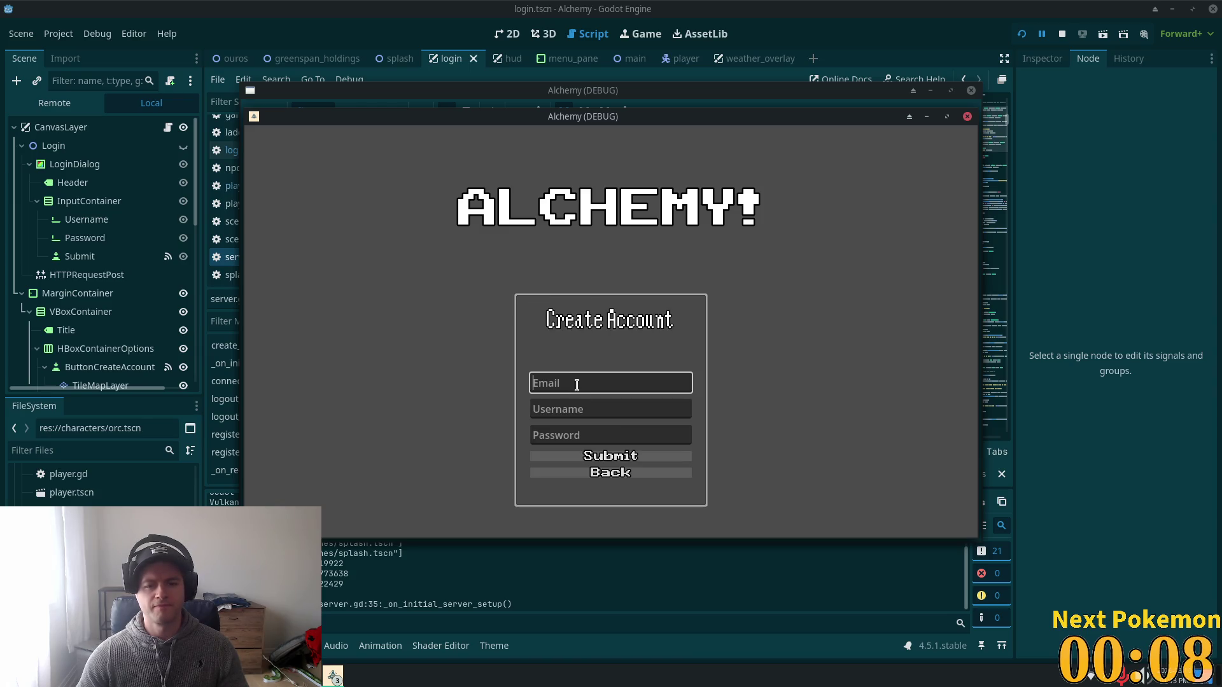
pyautogui.write('test@asd')
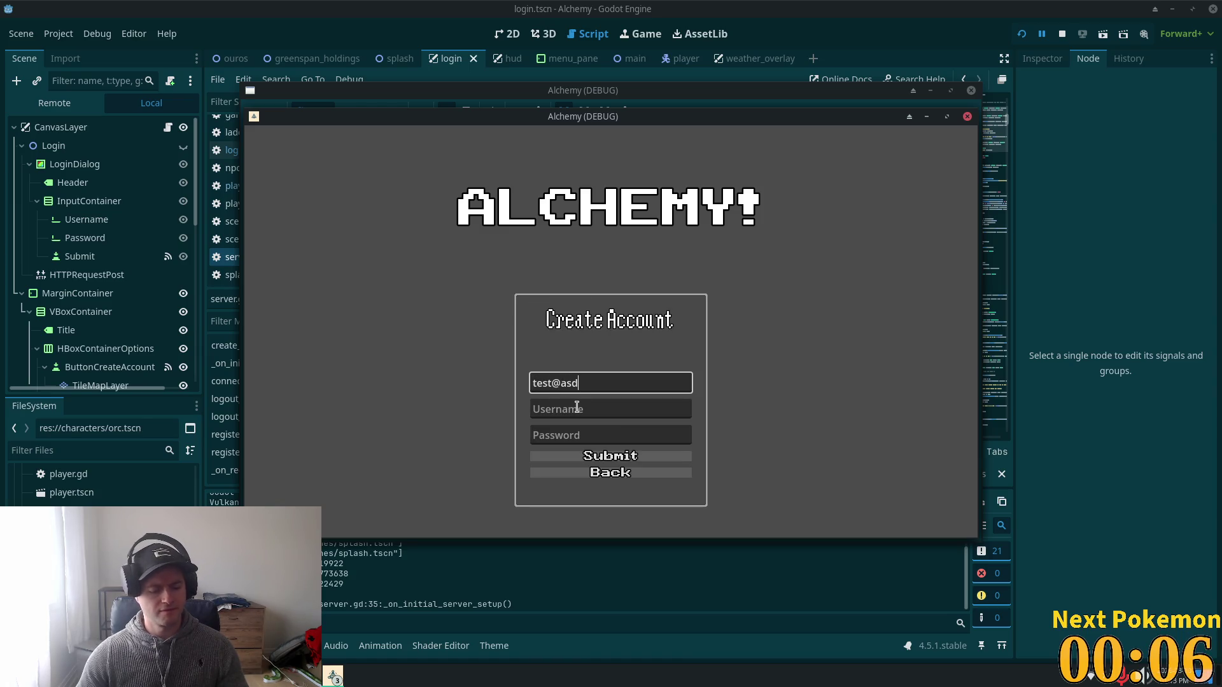
pyautogui.click(577, 408)
pyautogui.write('test')
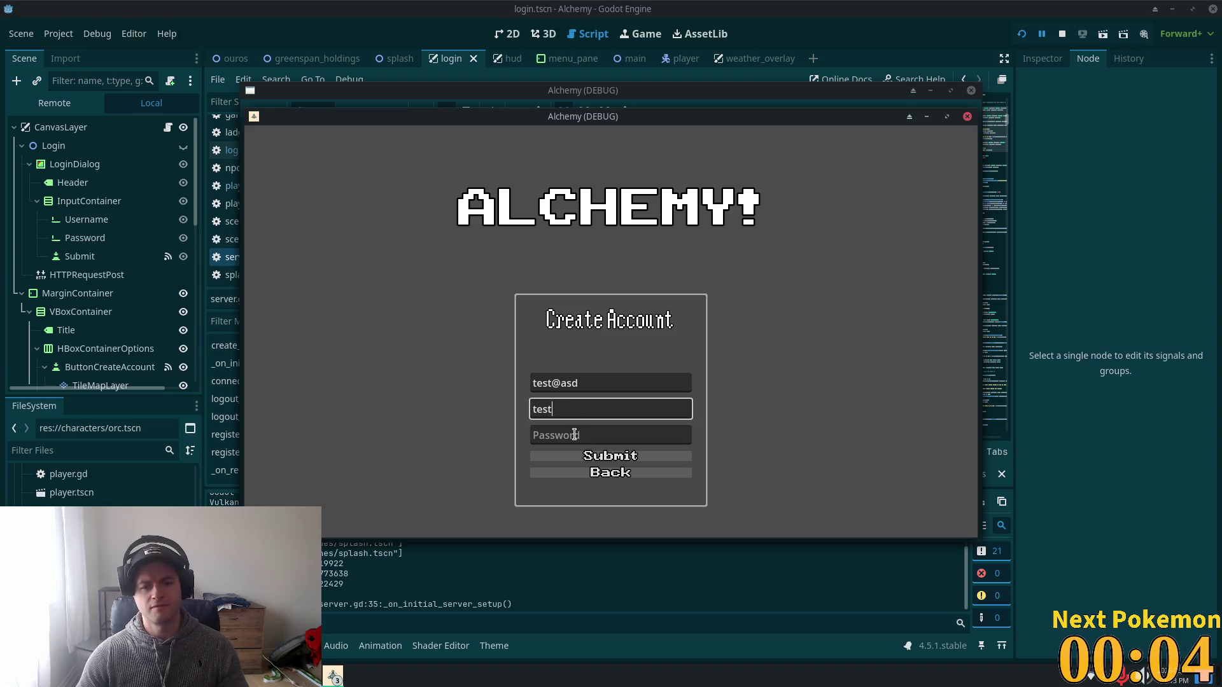
pyautogui.click(574, 435)
pyautogui.write('test')
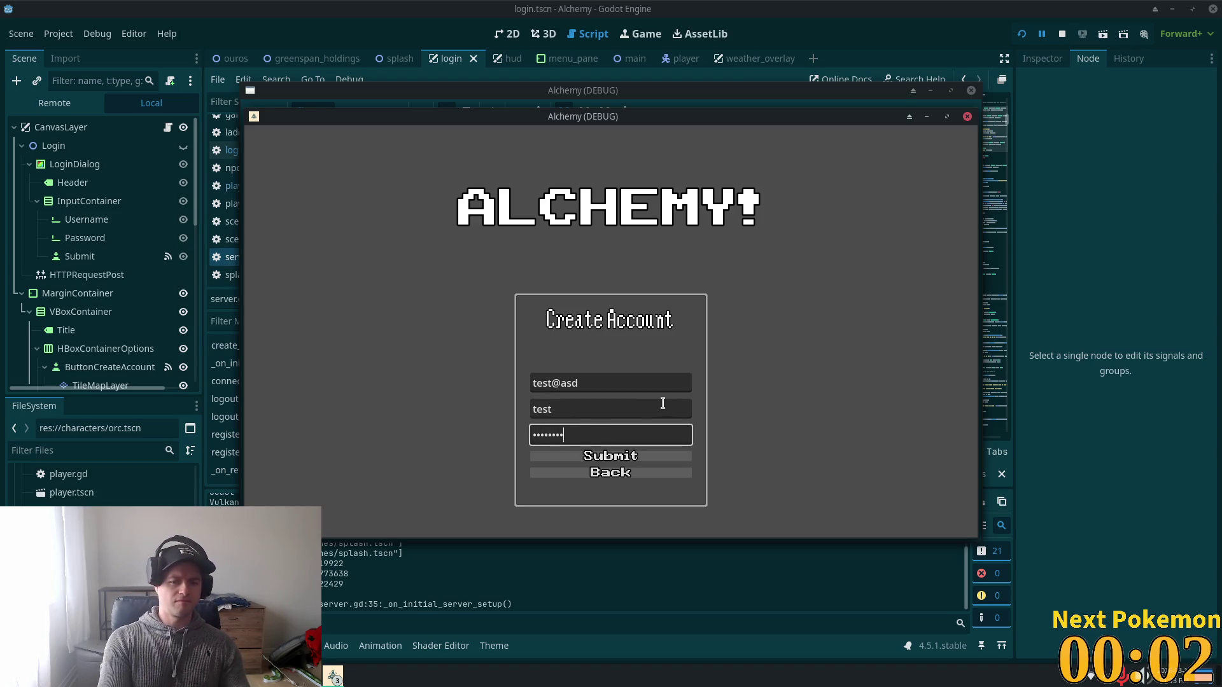
pyautogui.click(560, 461)
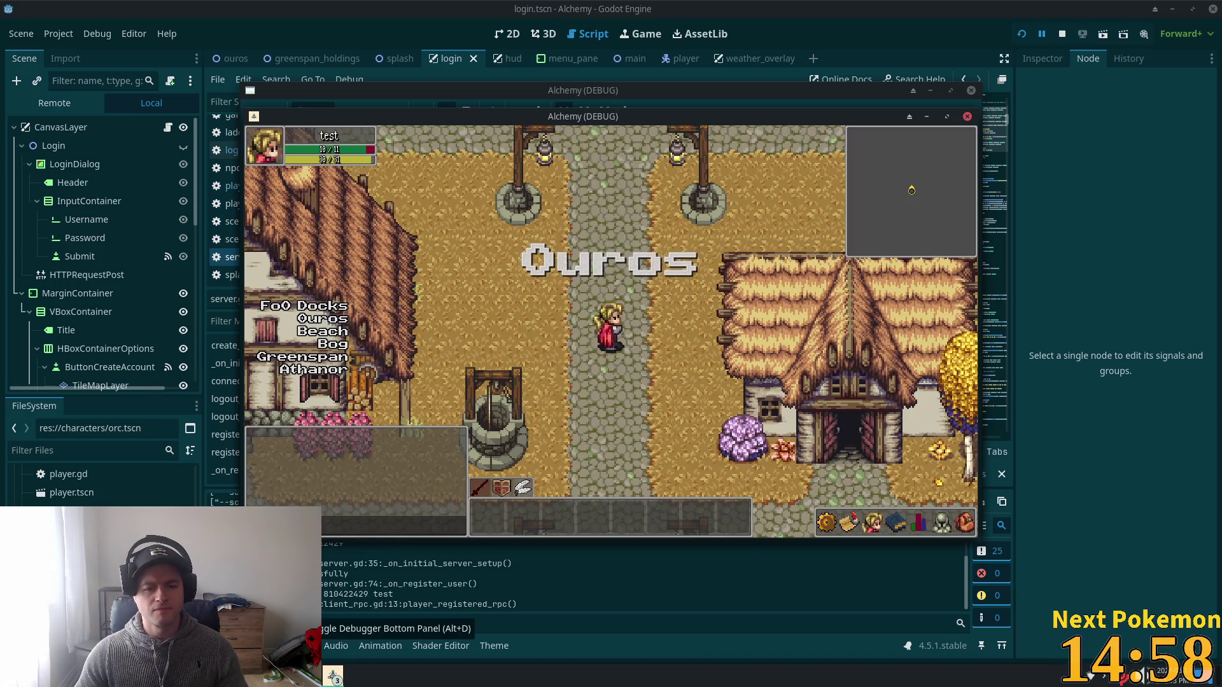
# Walk the character up and left through Ouros, then toggle the in-game menu.
pyautogui.press('Up')
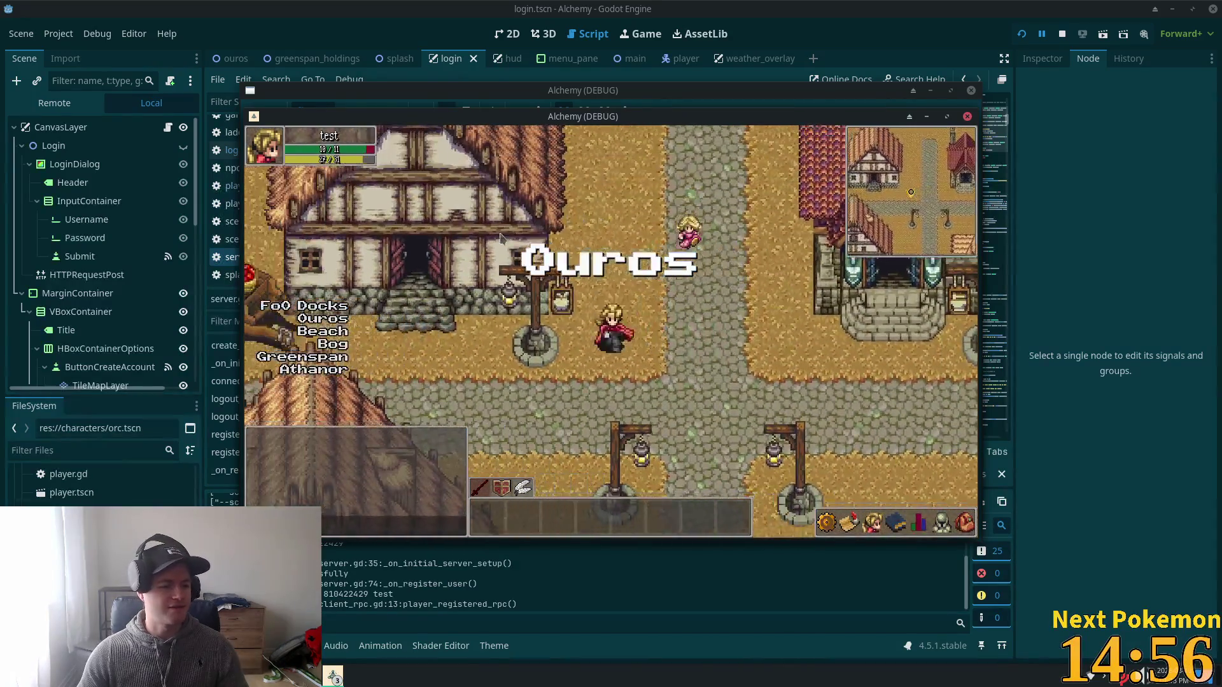
pyautogui.press('Left')
pyautogui.press('Left')
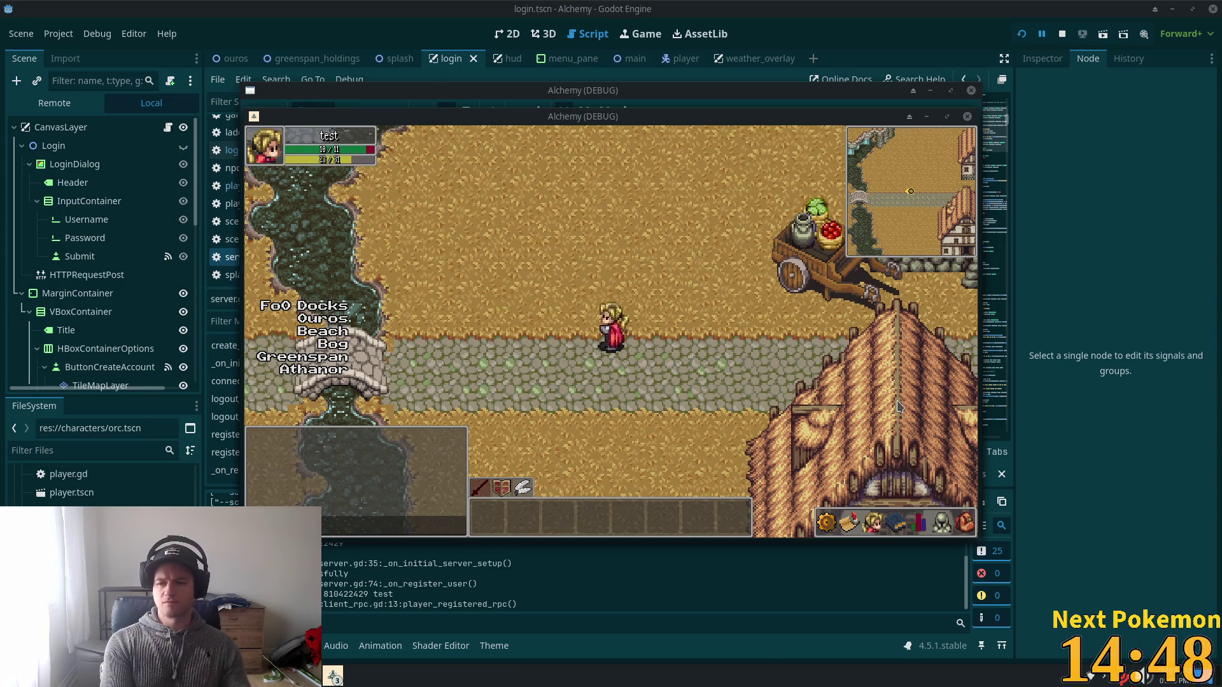
pyautogui.press('Escape')
pyautogui.press('Escape')
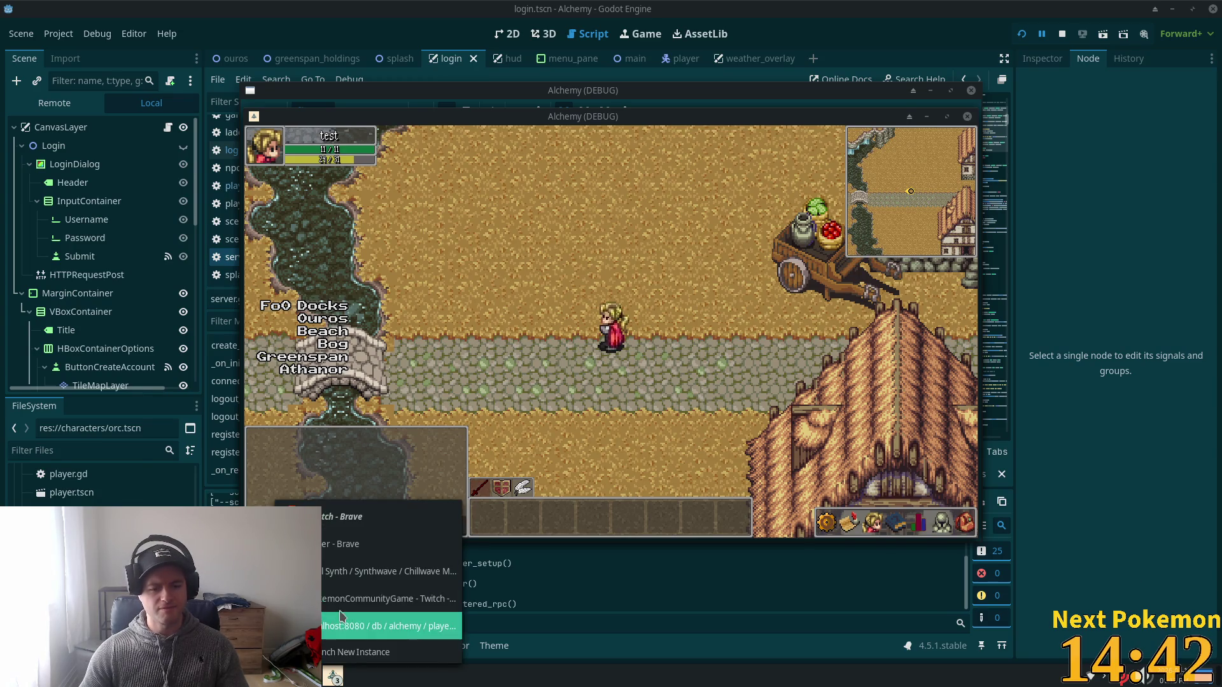
# In PokemonCommunityGame, search the owned Pokémon for 'flamigo', then clear the search.
pyautogui.click(388, 599)
pyautogui.click(374, 148)
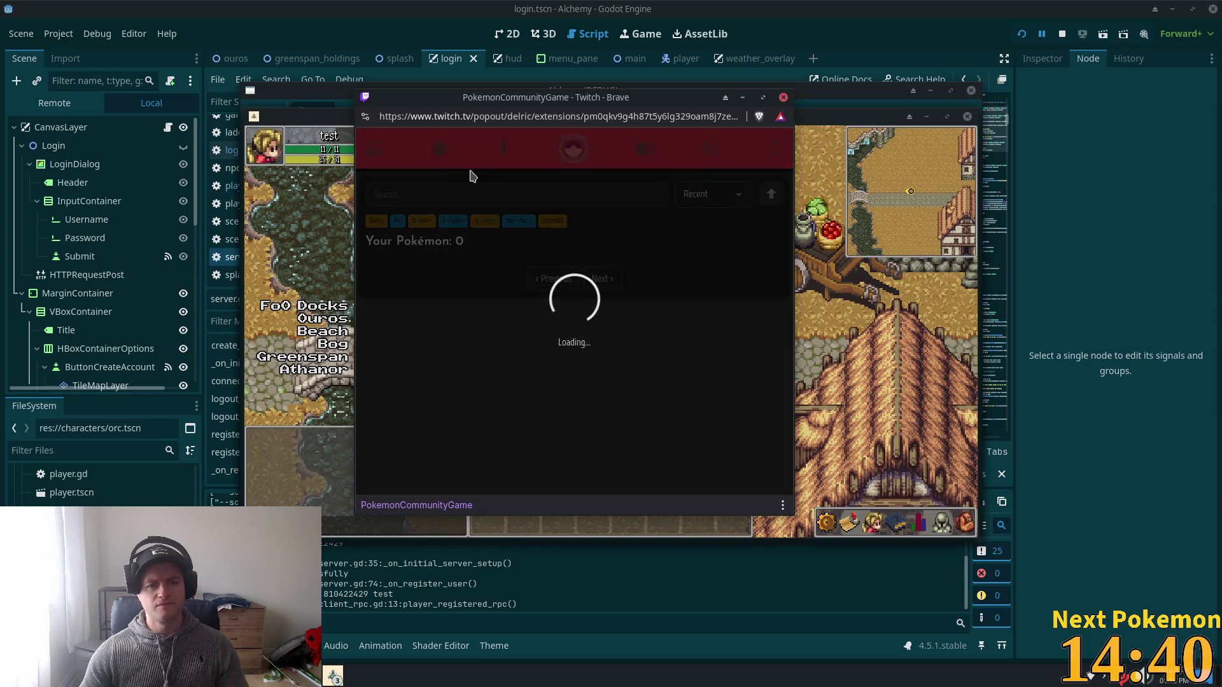
pyautogui.write('flami')
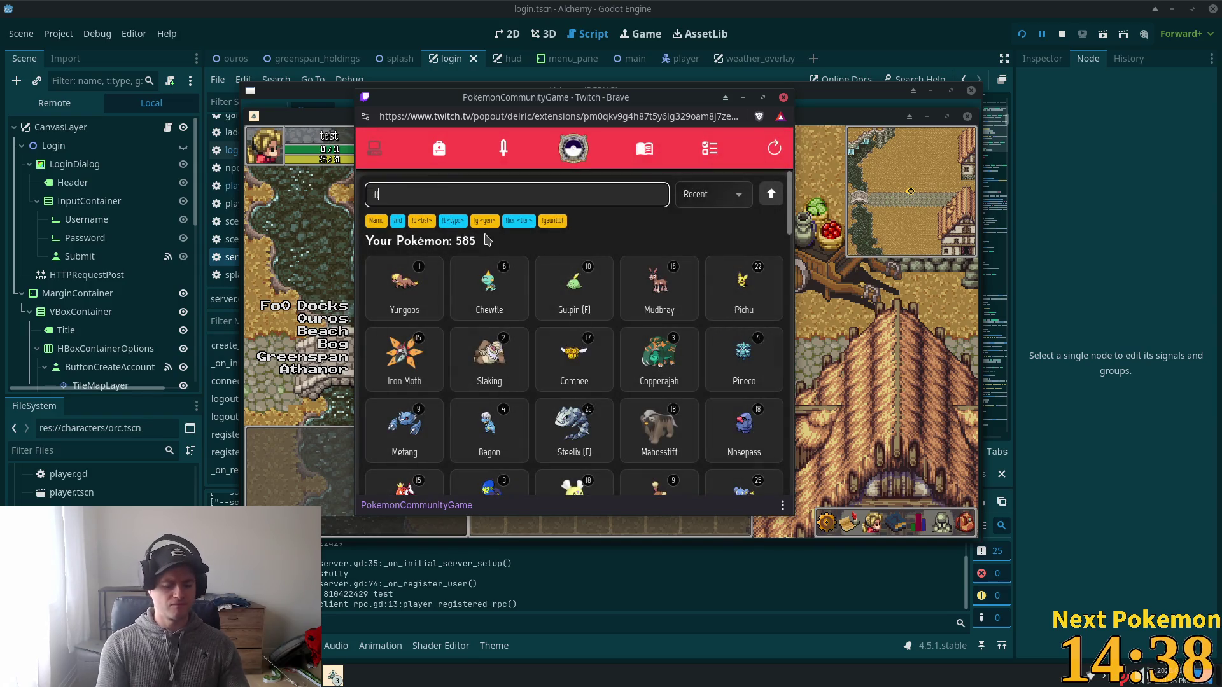
pyautogui.write('go')
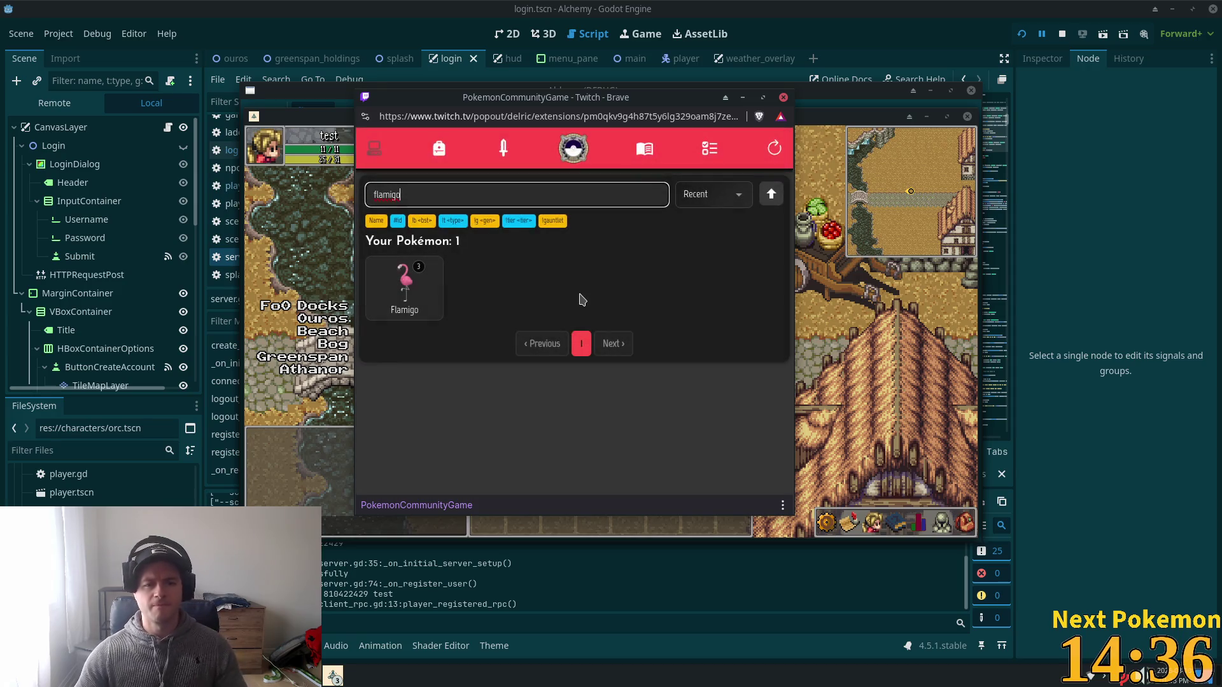
pyautogui.hotkey('ctrl', 'a')
pyautogui.press('BackSpace')
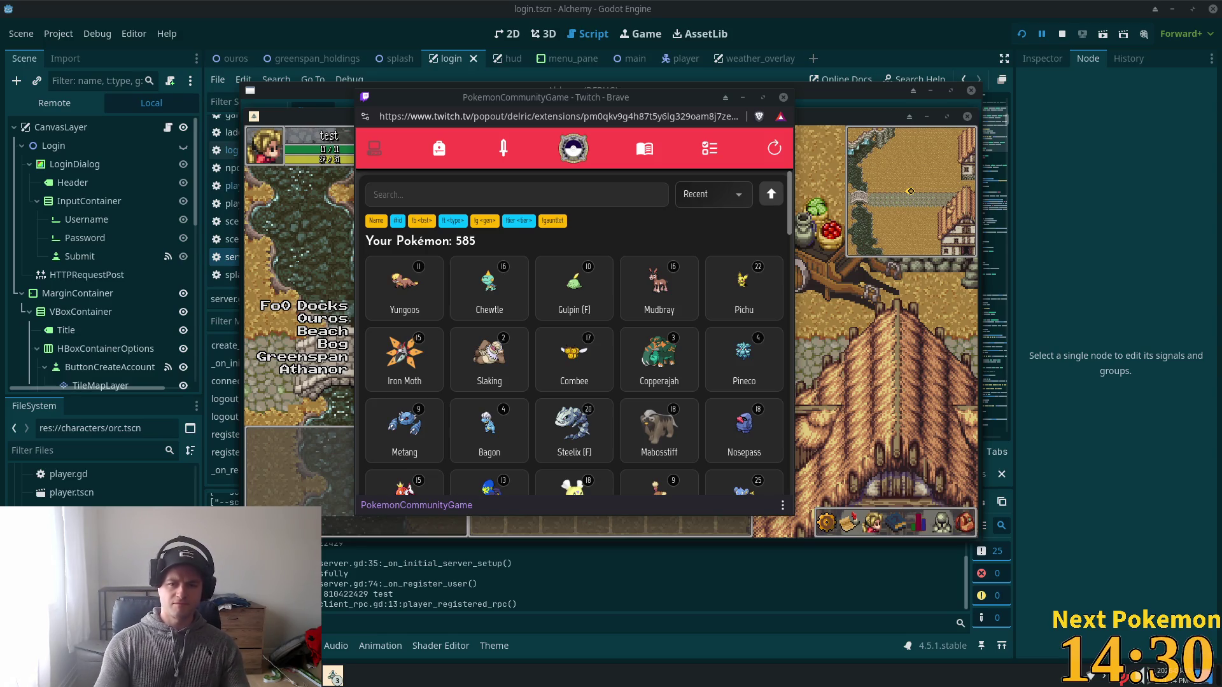
# Browse through the list of missions.
pyautogui.click(709, 148)
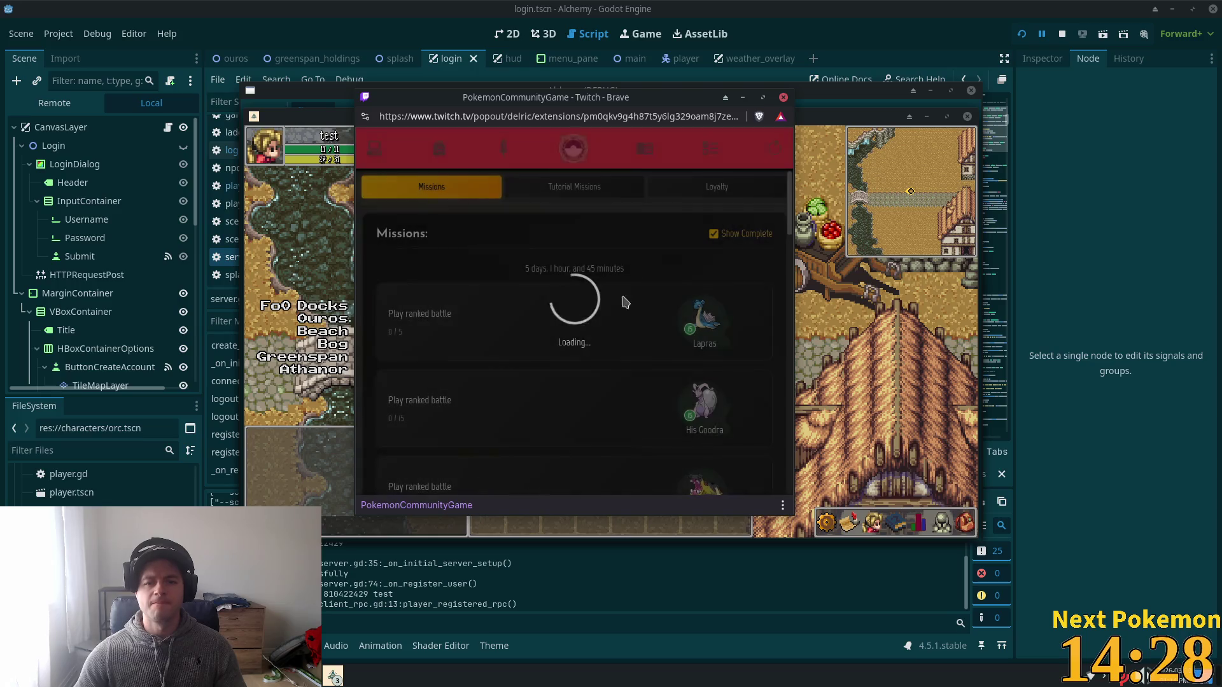
pyautogui.scroll(-8, 569, 337)
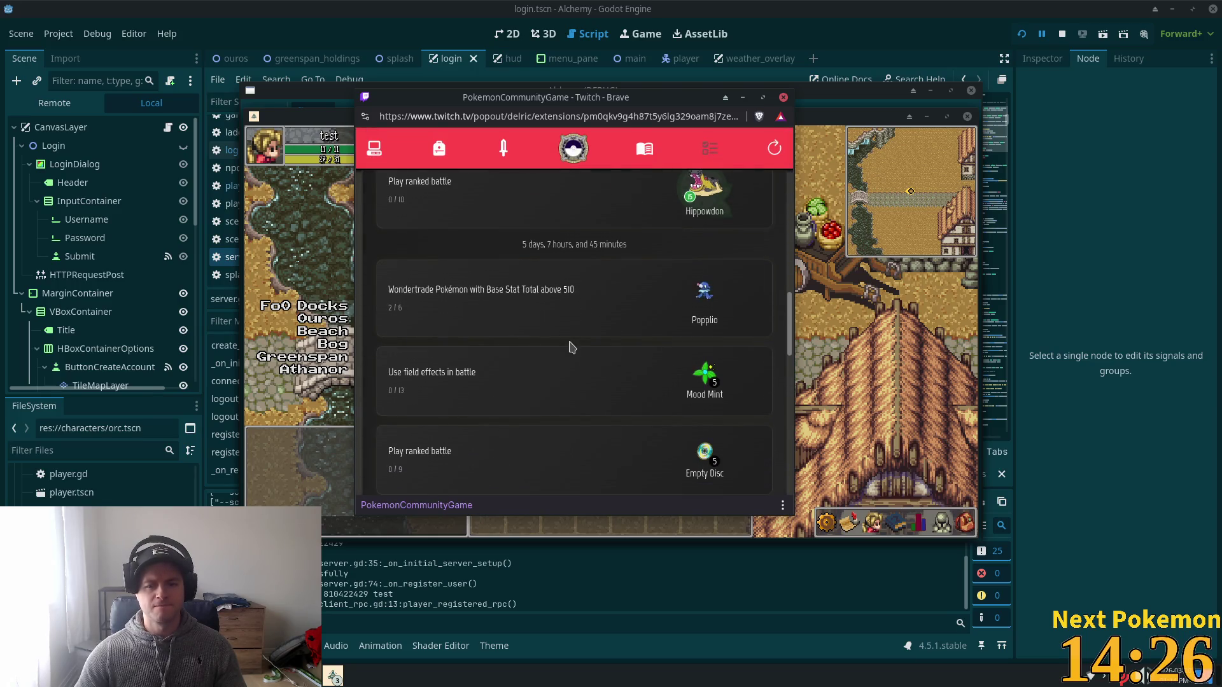
pyautogui.scroll(-2, 467, 381)
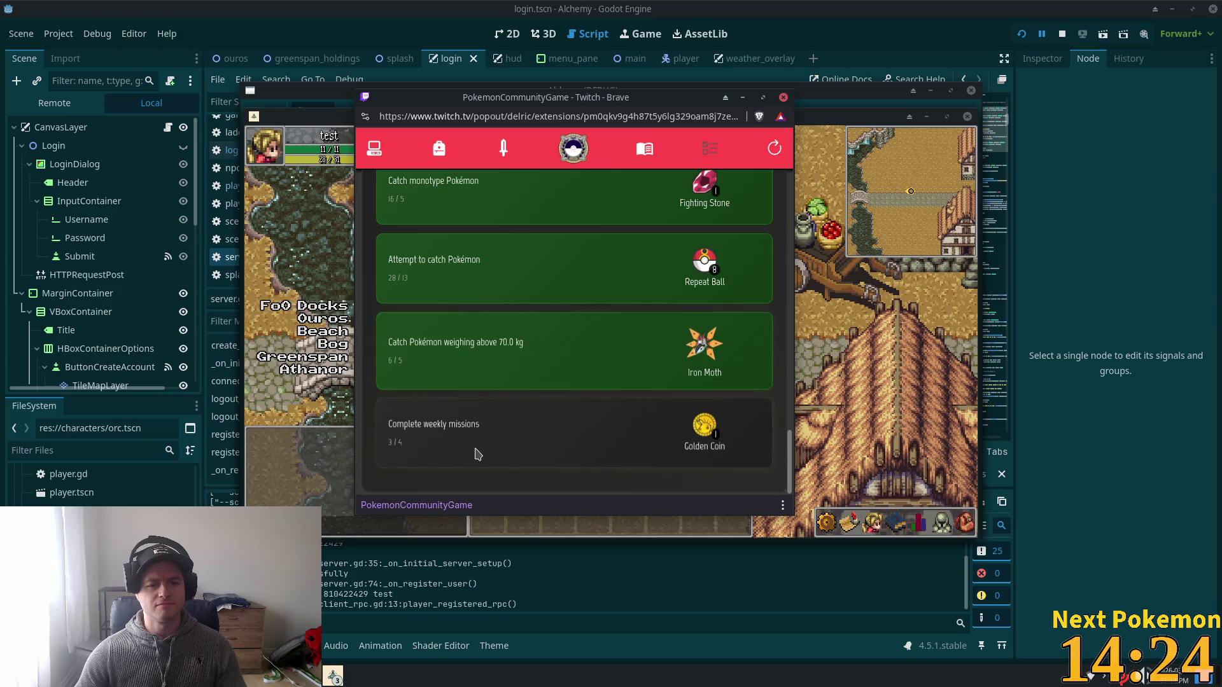
pyautogui.scroll(4, 413, 267)
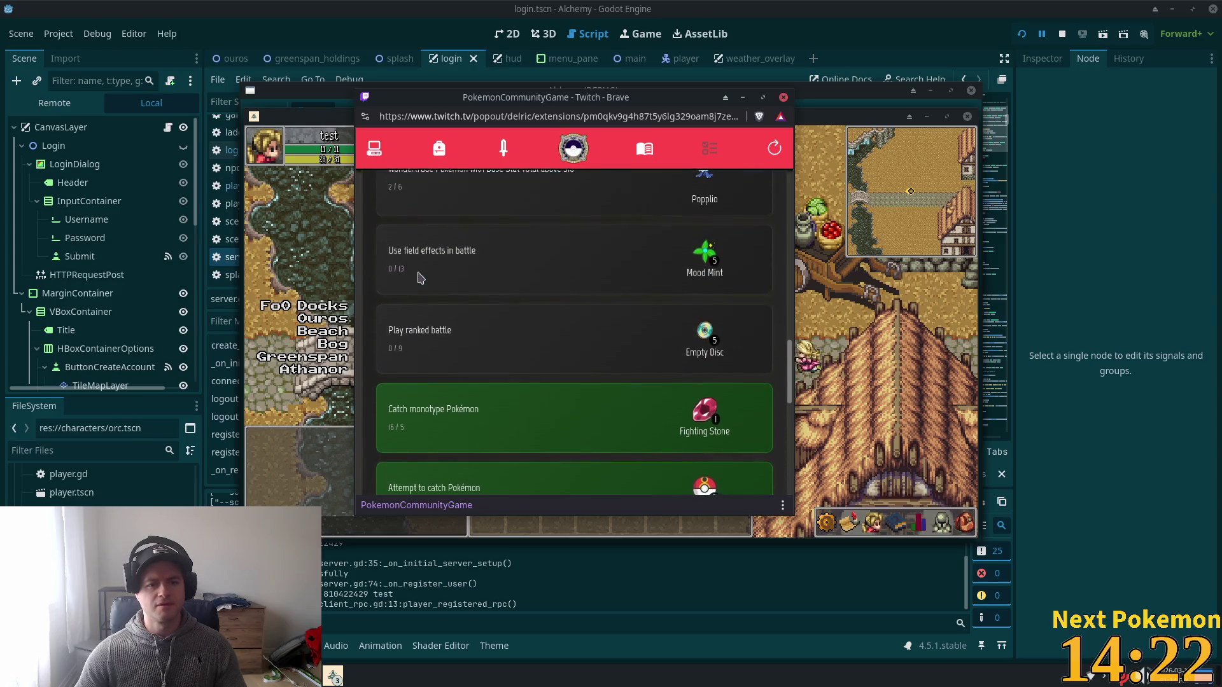
pyautogui.scroll(3, 436, 322)
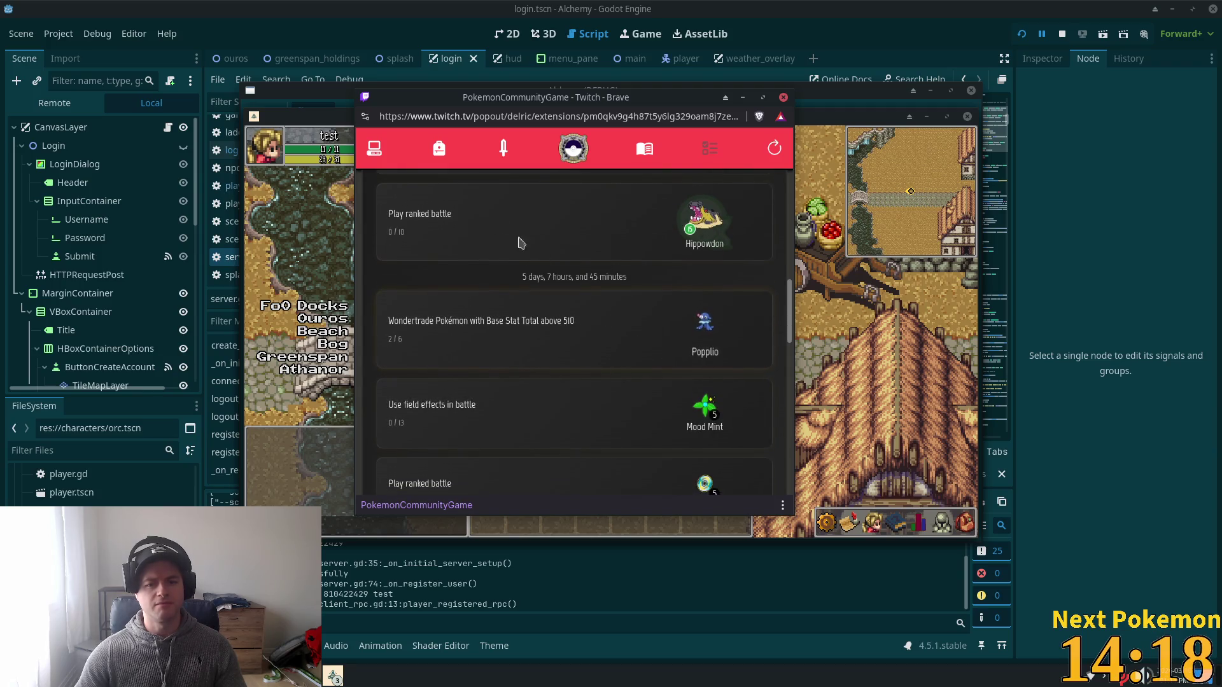
# Return to the Pokémon collection and sort it by Base stats.
pyautogui.click(375, 146)
pyautogui.click(707, 194)
pyautogui.scroll(-3, 701, 273)
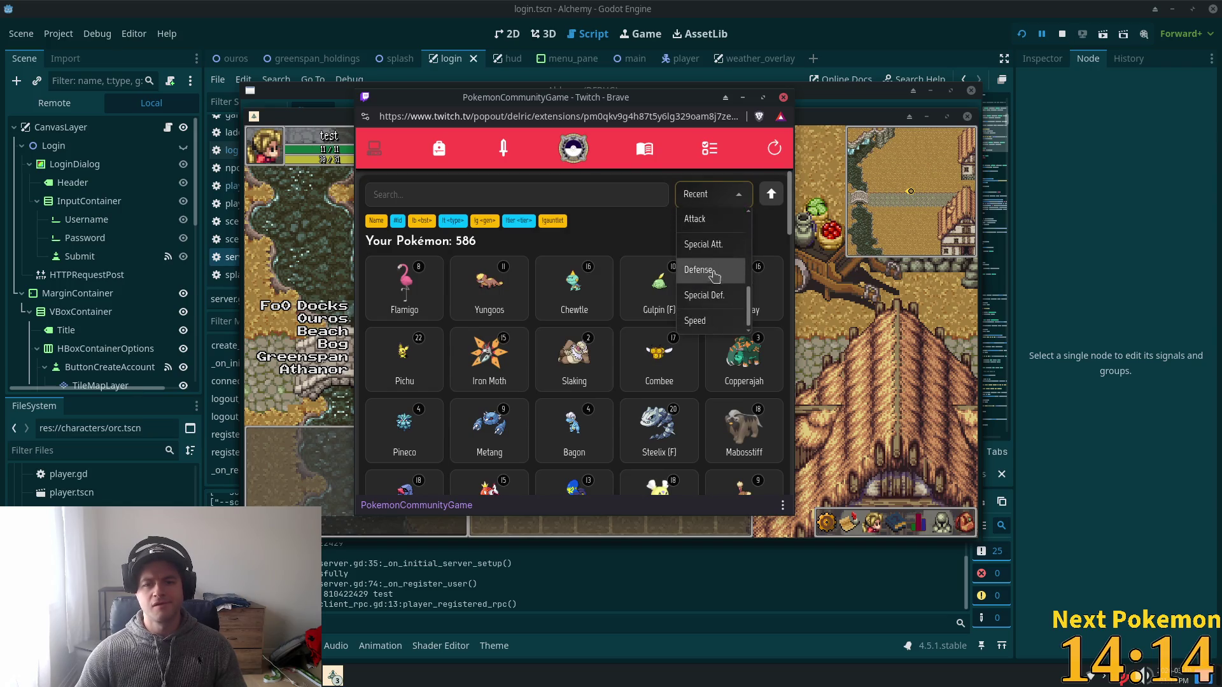
pyautogui.scroll(3, 710, 286)
pyautogui.click(702, 244)
pyautogui.scroll(-5, 638, 381)
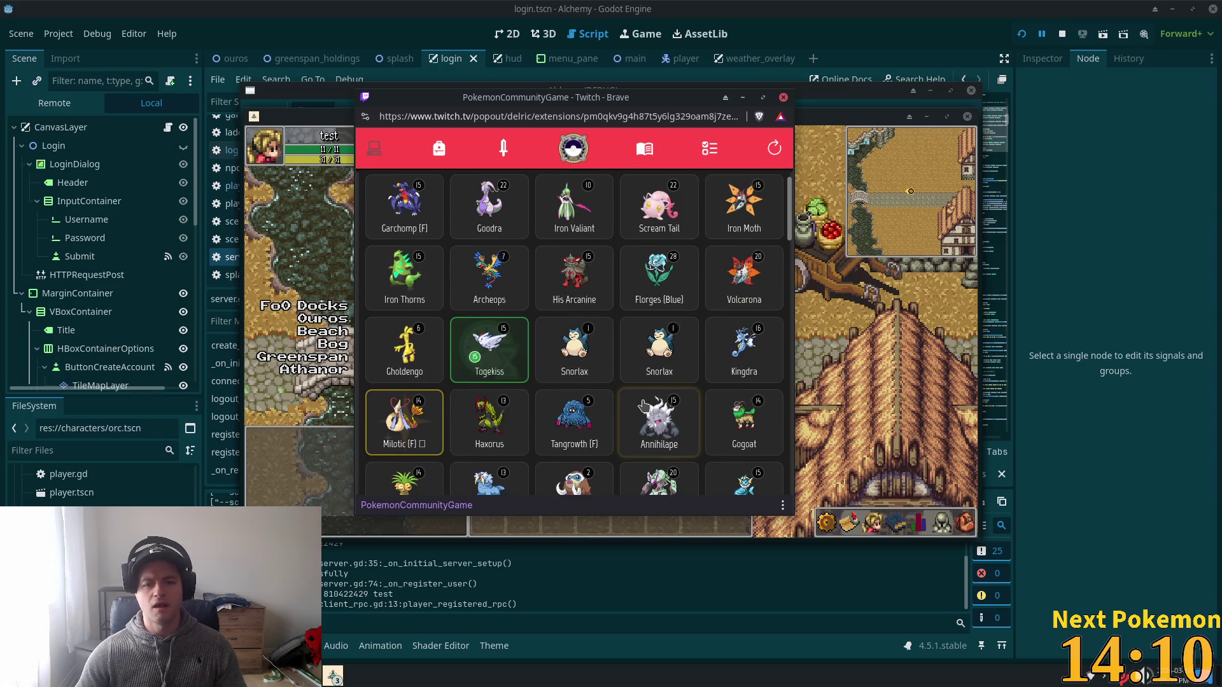
# Compare the two Snorlax and reopen the one with 234 HP.
pyautogui.click(662, 365)
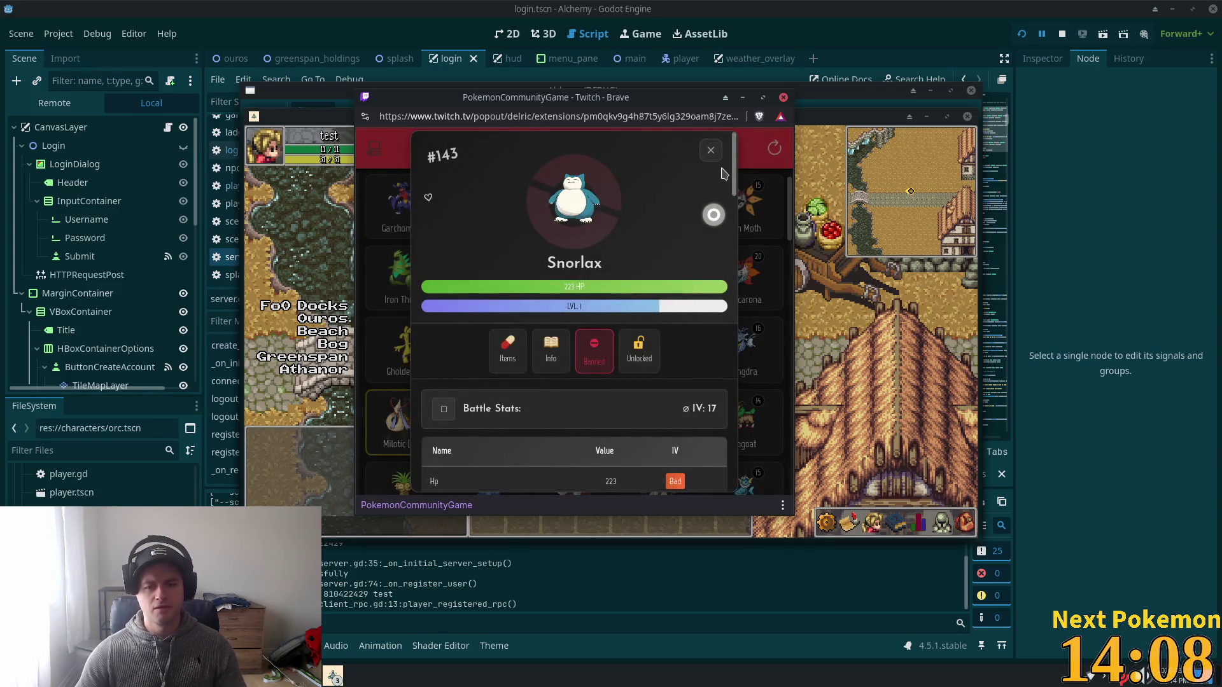
pyautogui.click(709, 152)
pyautogui.click(572, 368)
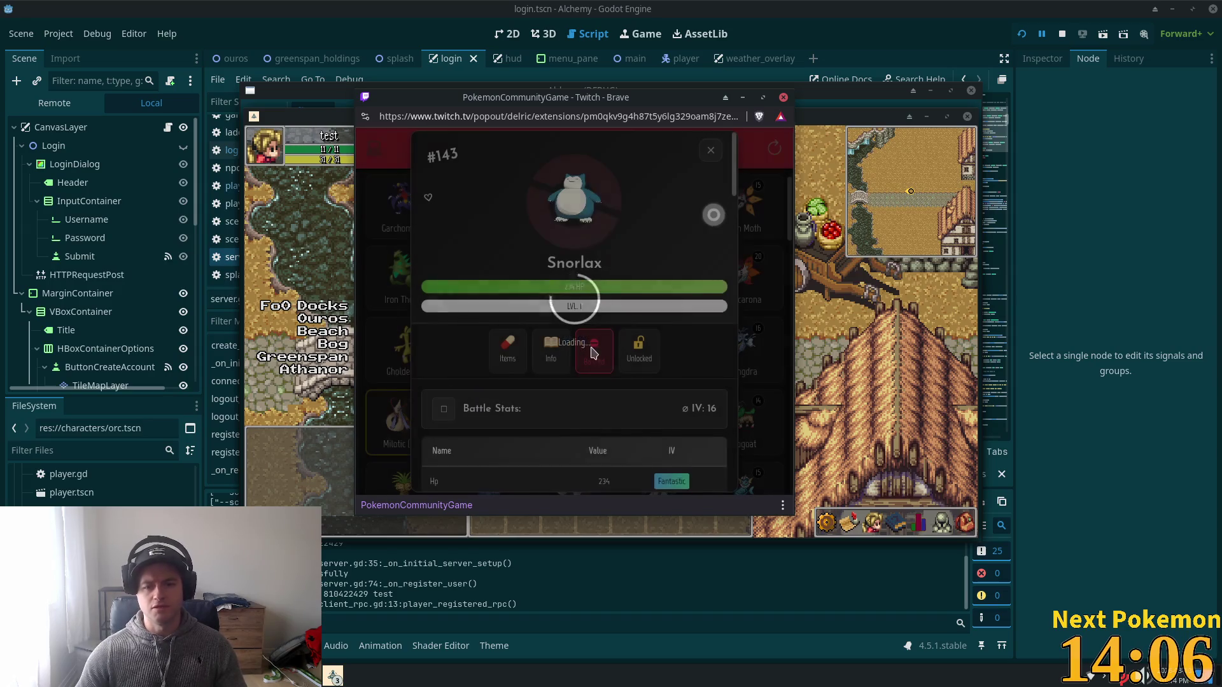
pyautogui.click(711, 151)
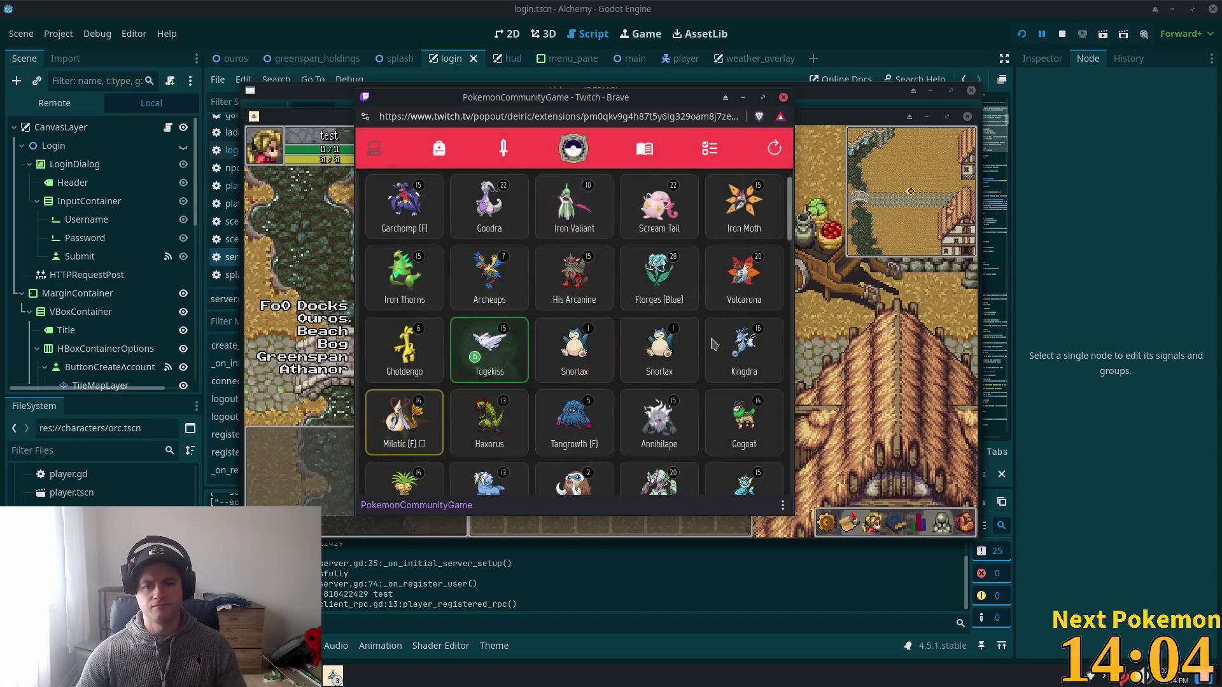
pyautogui.click(603, 360)
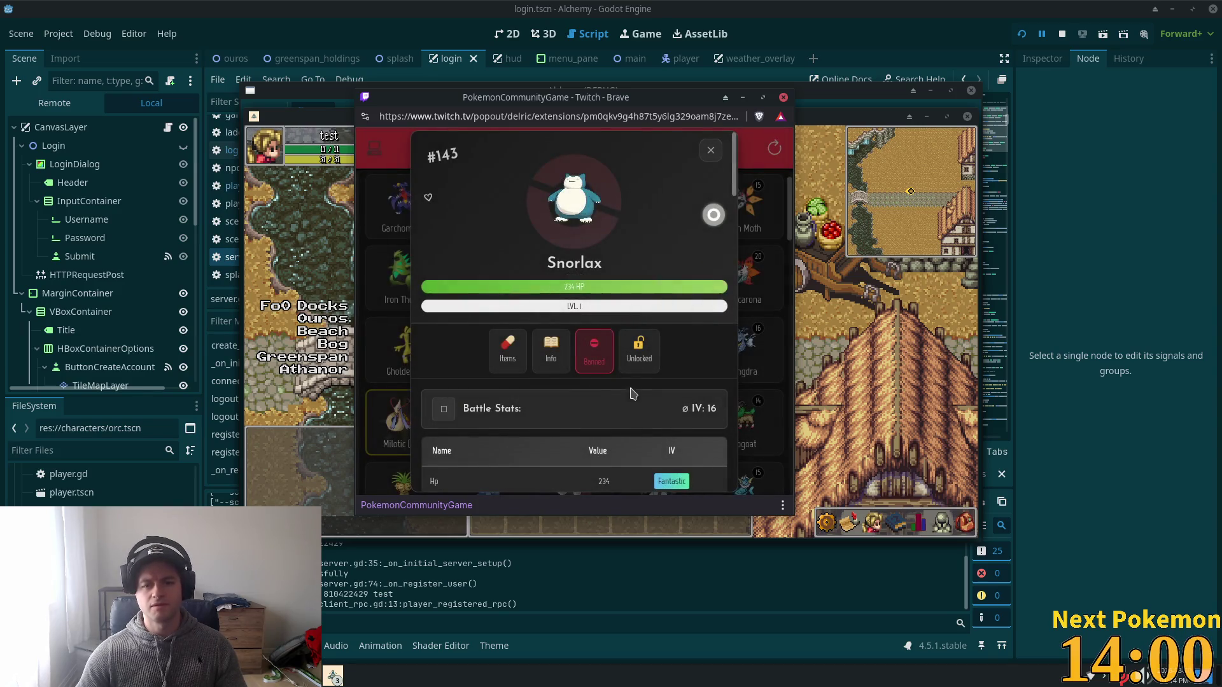
pyautogui.scroll(-5, 540, 434)
pyautogui.scroll(-3, 445, 437)
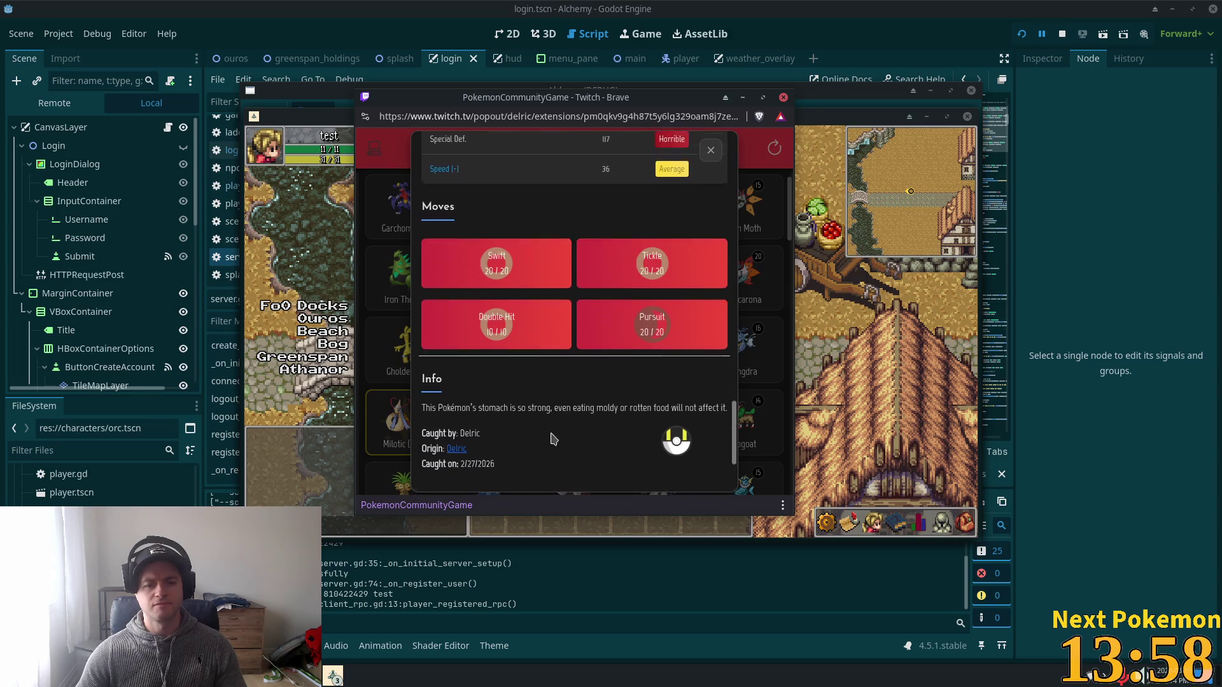
# Wondertrade the 234 HP Snorlax and dismiss the new dex entry notice.
pyautogui.click(583, 469)
pyautogui.click(579, 342)
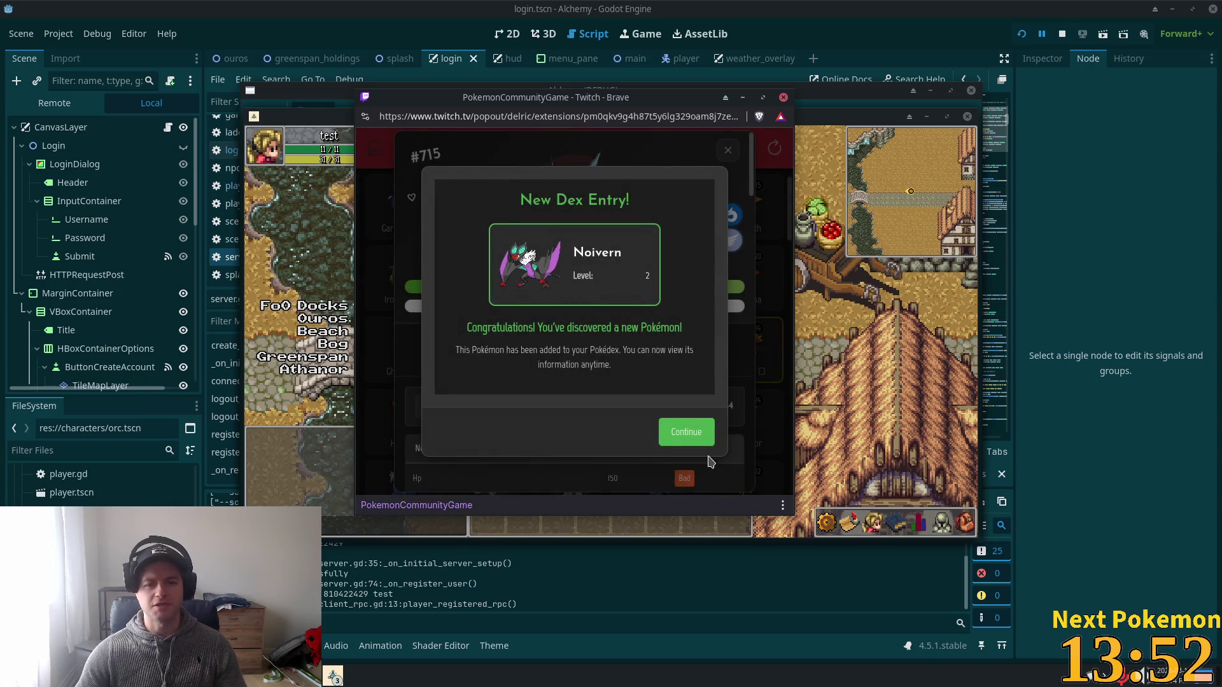
pyautogui.click(686, 431)
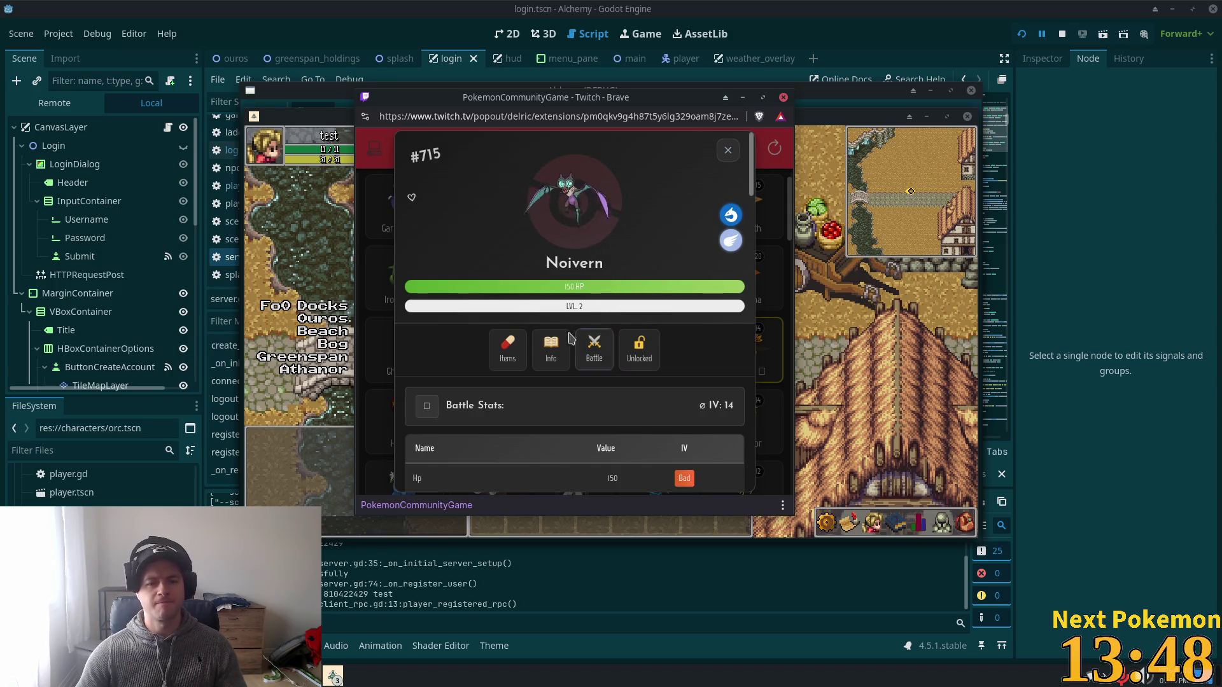
# Review the received Noivern's species info and base stats, close it, and return to Godot.
pyautogui.click(551, 349)
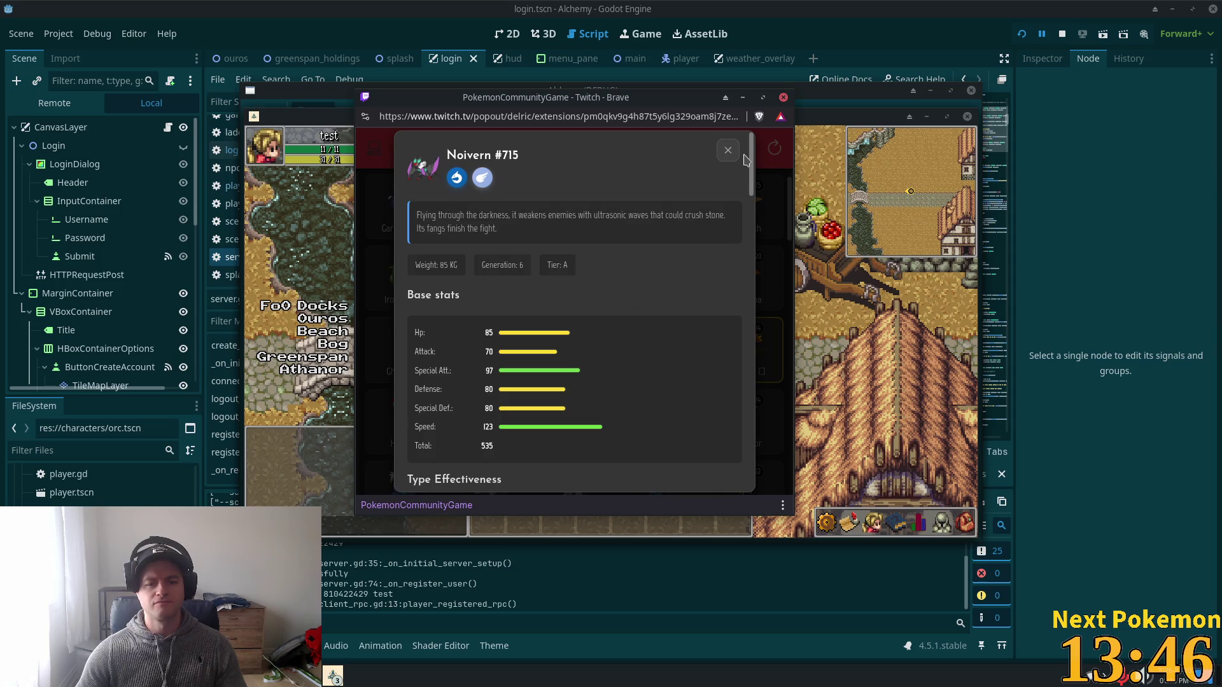
pyautogui.click(727, 150)
pyautogui.scroll(-5, 649, 289)
pyautogui.scroll(-3, 647, 297)
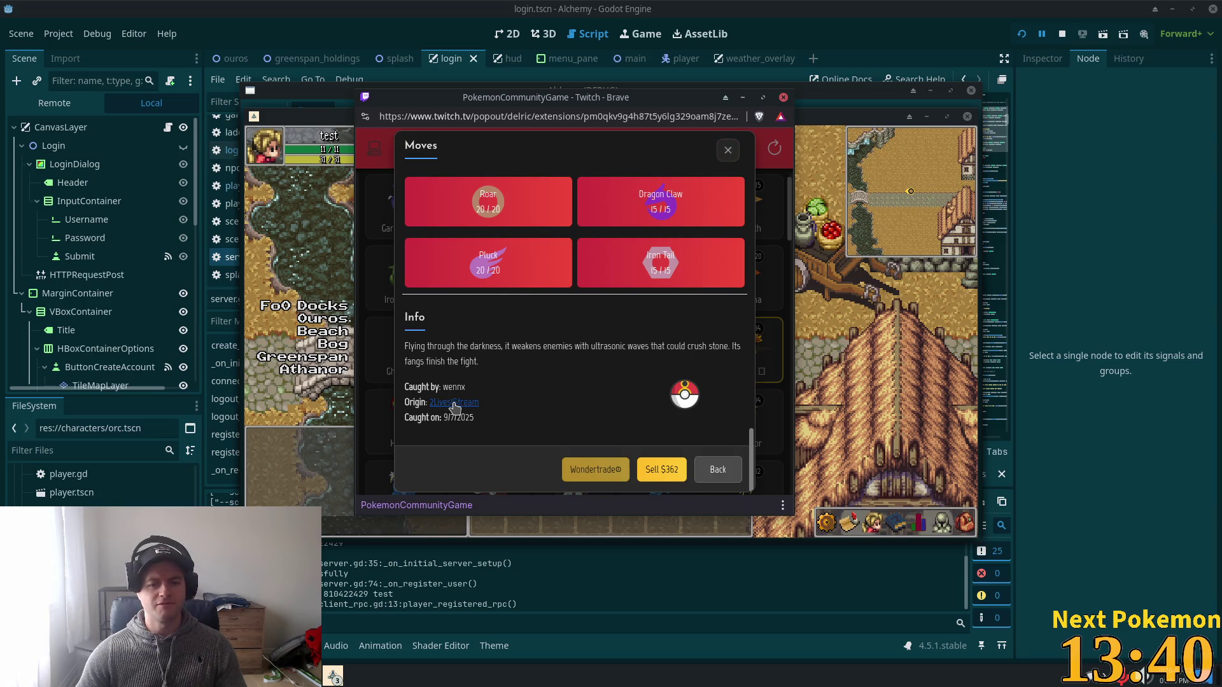
pyautogui.click(727, 150)
pyautogui.click(926, 7)
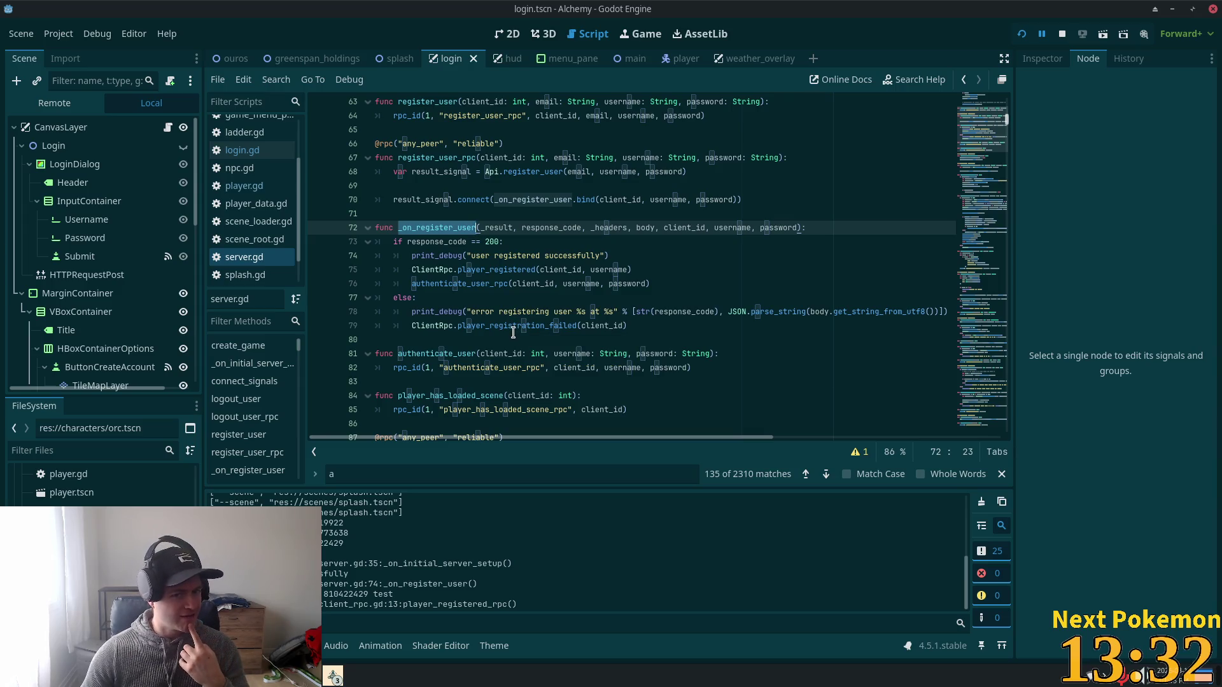
# Delete the success and error print_debug lines in server.gd and save the script.
pyautogui.click(602, 236)
pyautogui.keyDown('shift'); pyautogui.click(618, 255); pyautogui.keyUp('shift')
pyautogui.press('BackSpace')
pyautogui.moveTo(417, 283); pyautogui.dragTo(948, 297)
pyautogui.press('BackSpace')
pyautogui.hotkey('ctrl', 's')
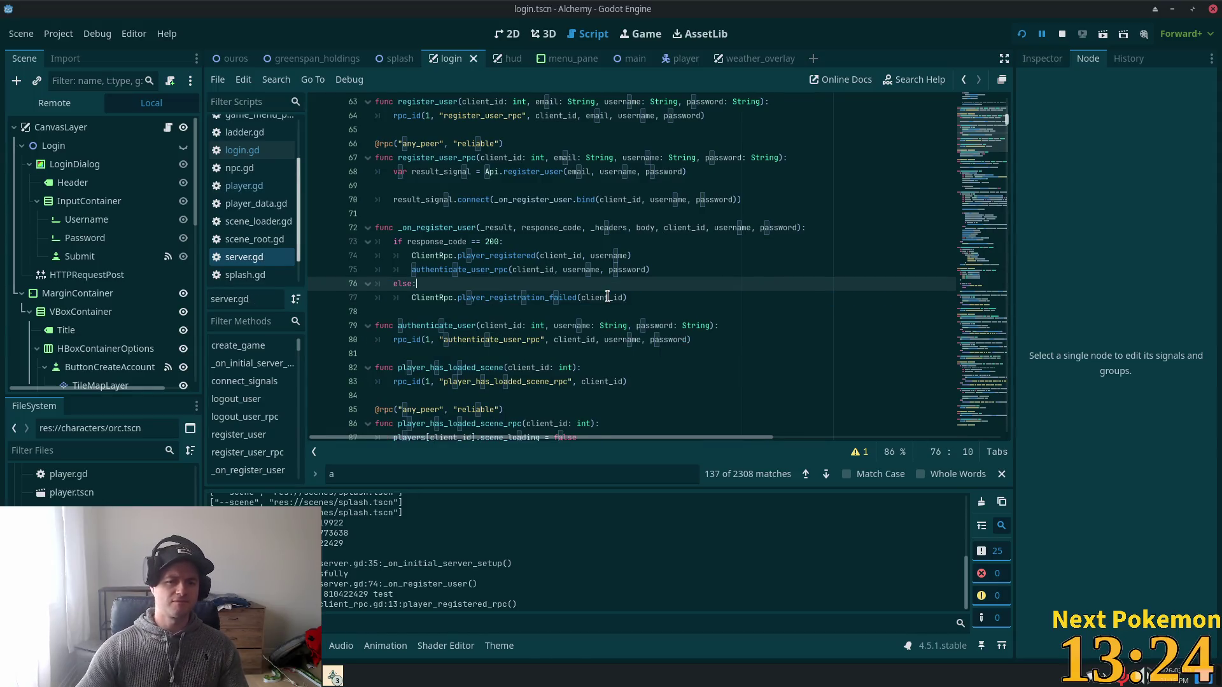
# Inspect the ClientRpc.player_registered call and its username argument on line 74.
pyautogui.click(611, 258)
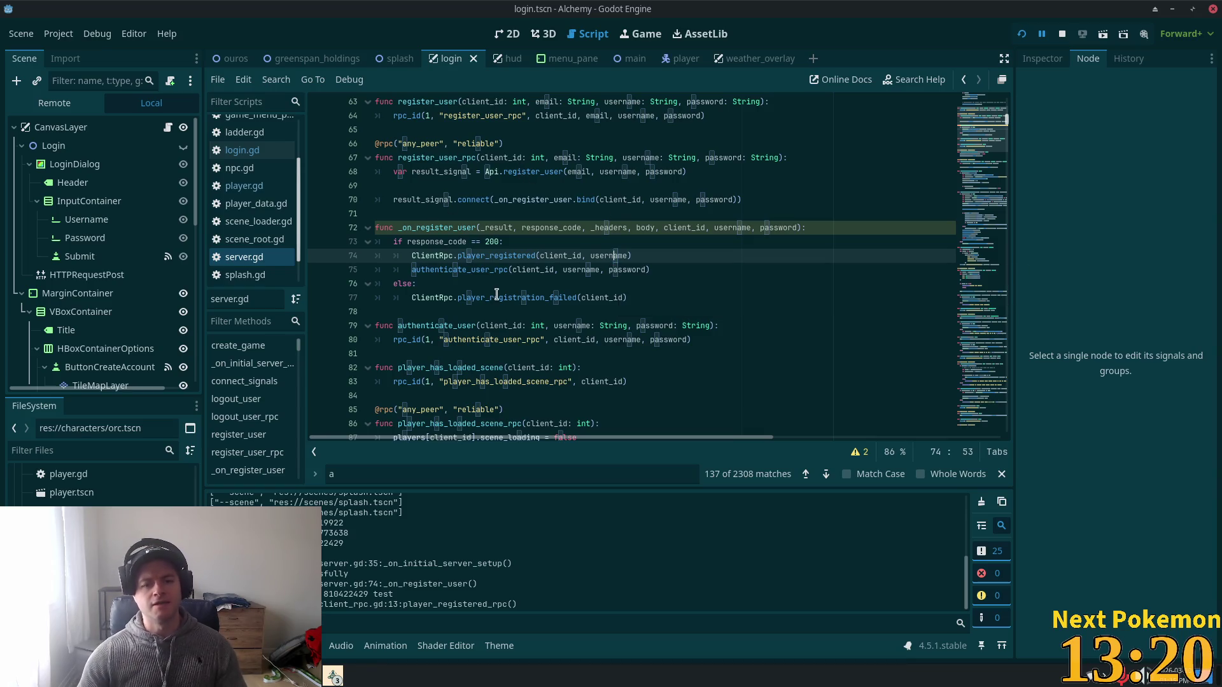
pyautogui.click(386, 217)
pyautogui.doubleClick(436, 256)
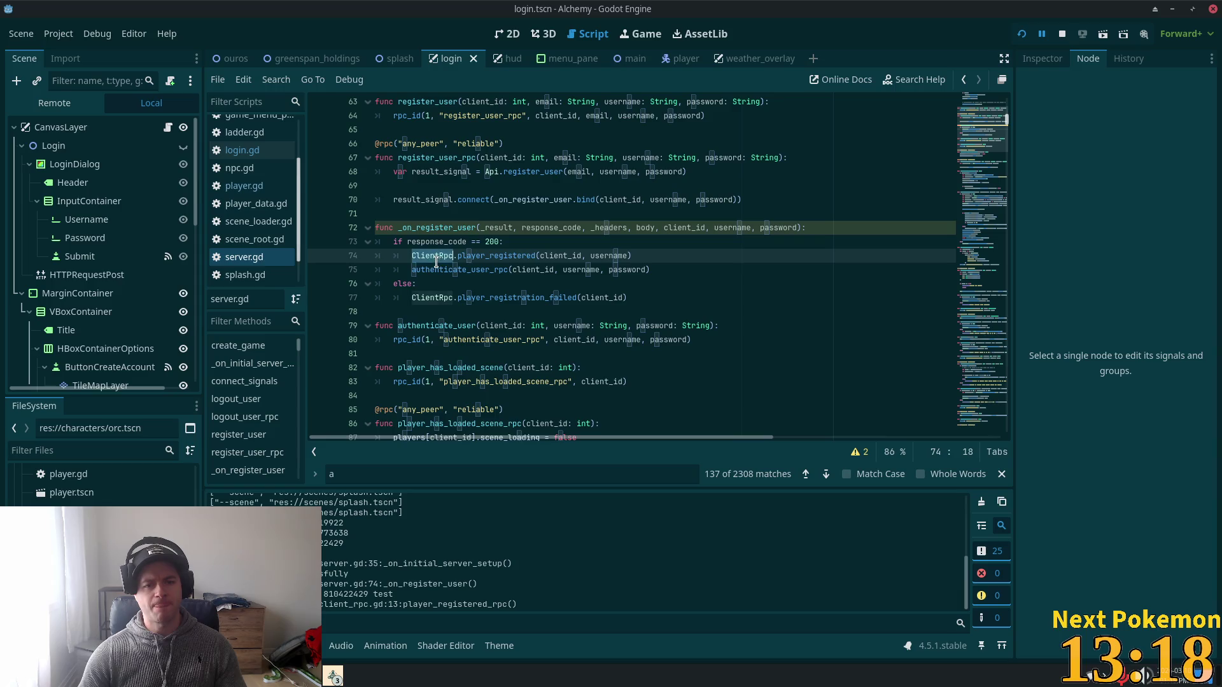
pyautogui.doubleClick(504, 257)
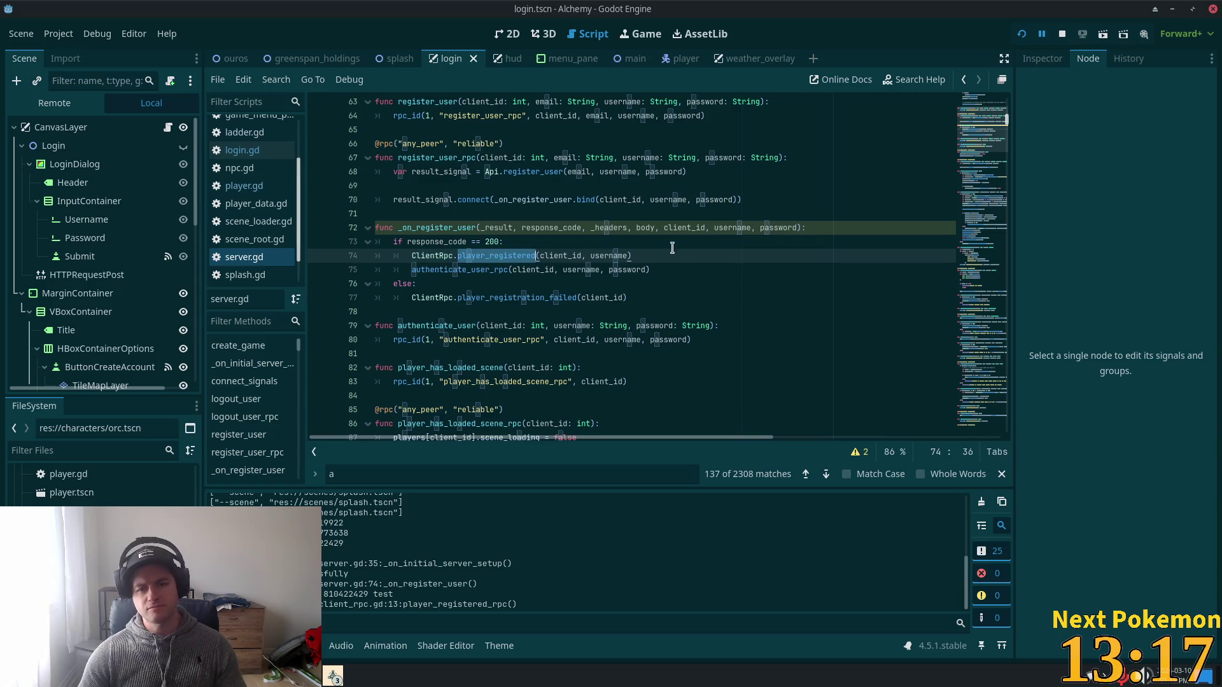
pyautogui.click(630, 256)
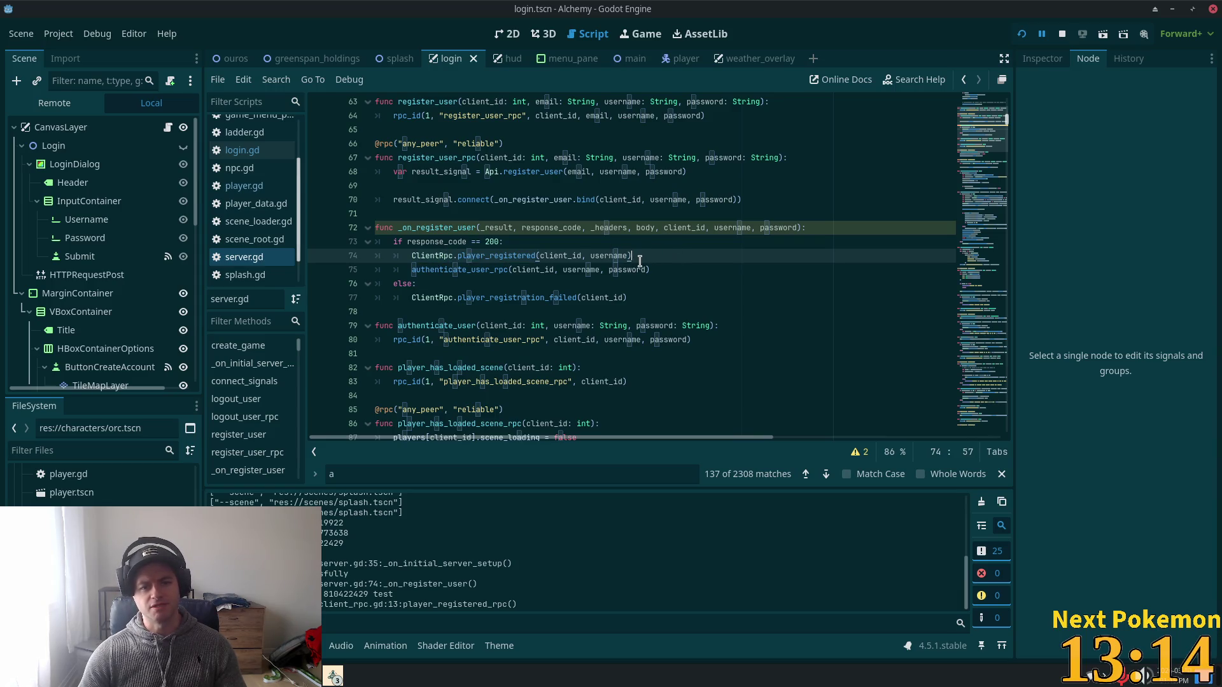
pyautogui.doubleClick(500, 256)
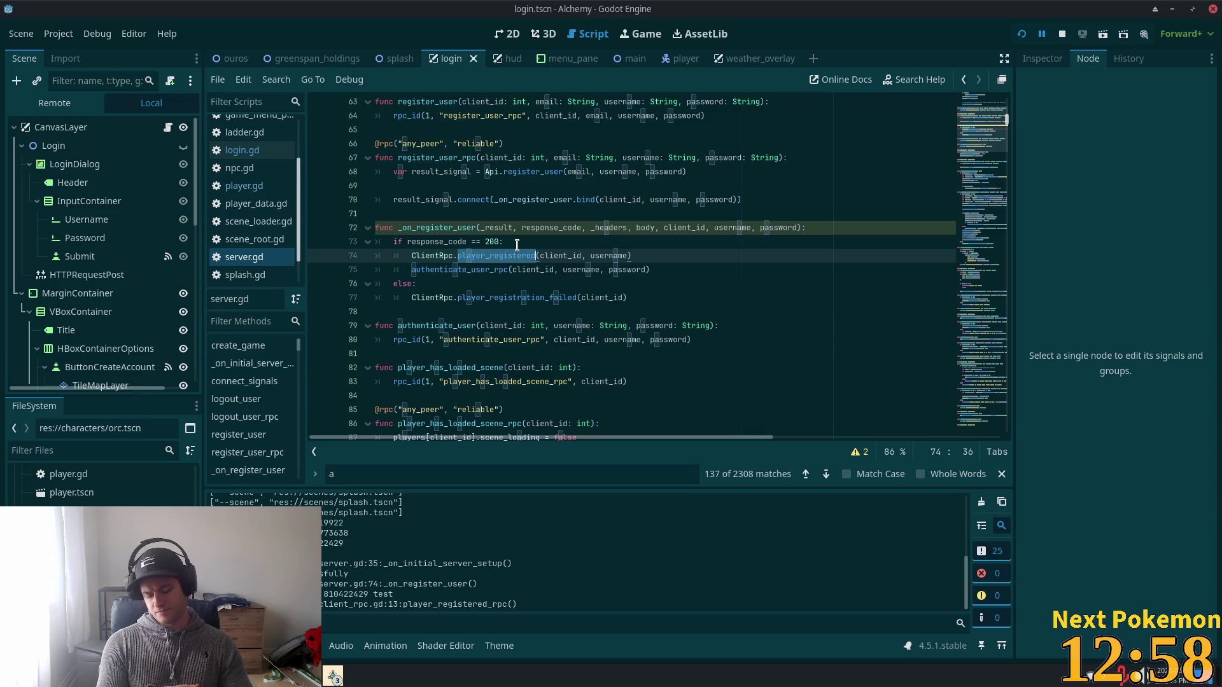
pyautogui.click(519, 241)
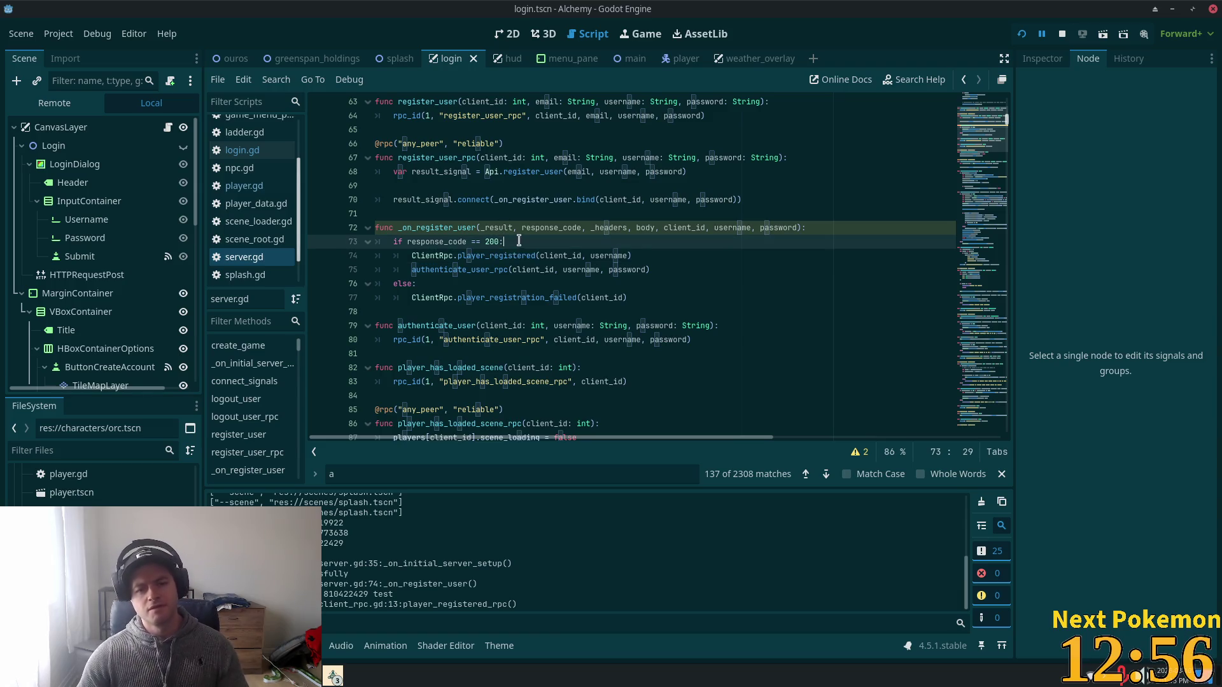
pyautogui.tripleClick(493, 255)
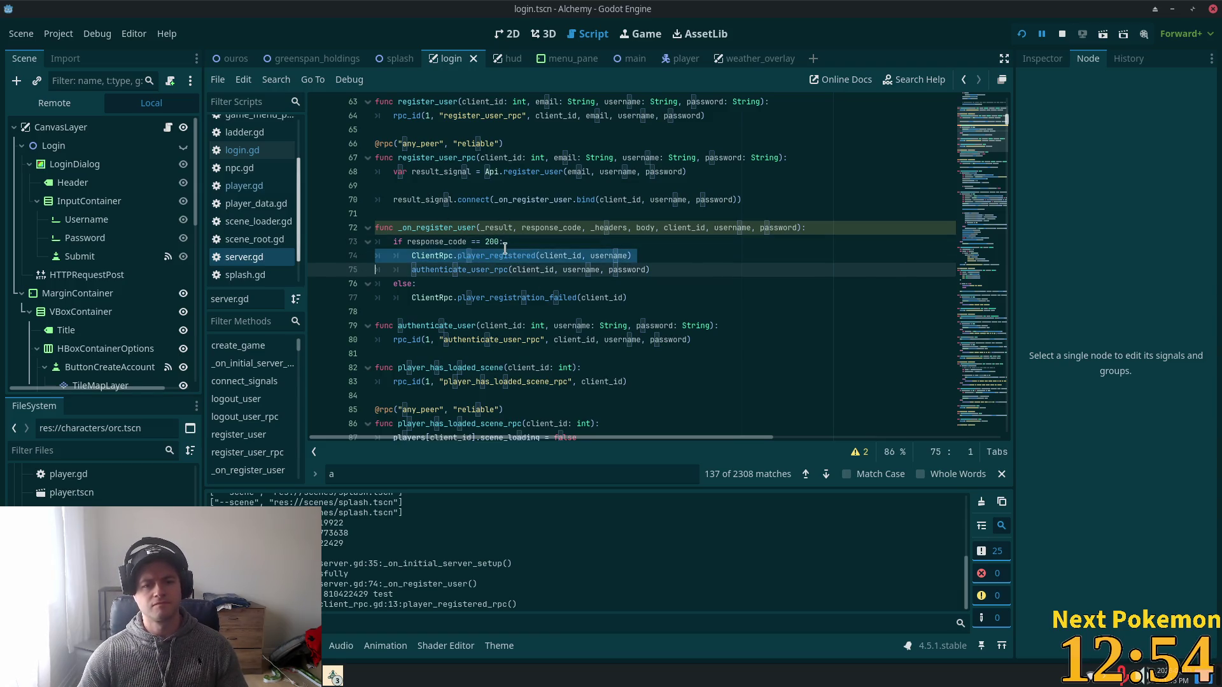
pyautogui.doubleClick(492, 255)
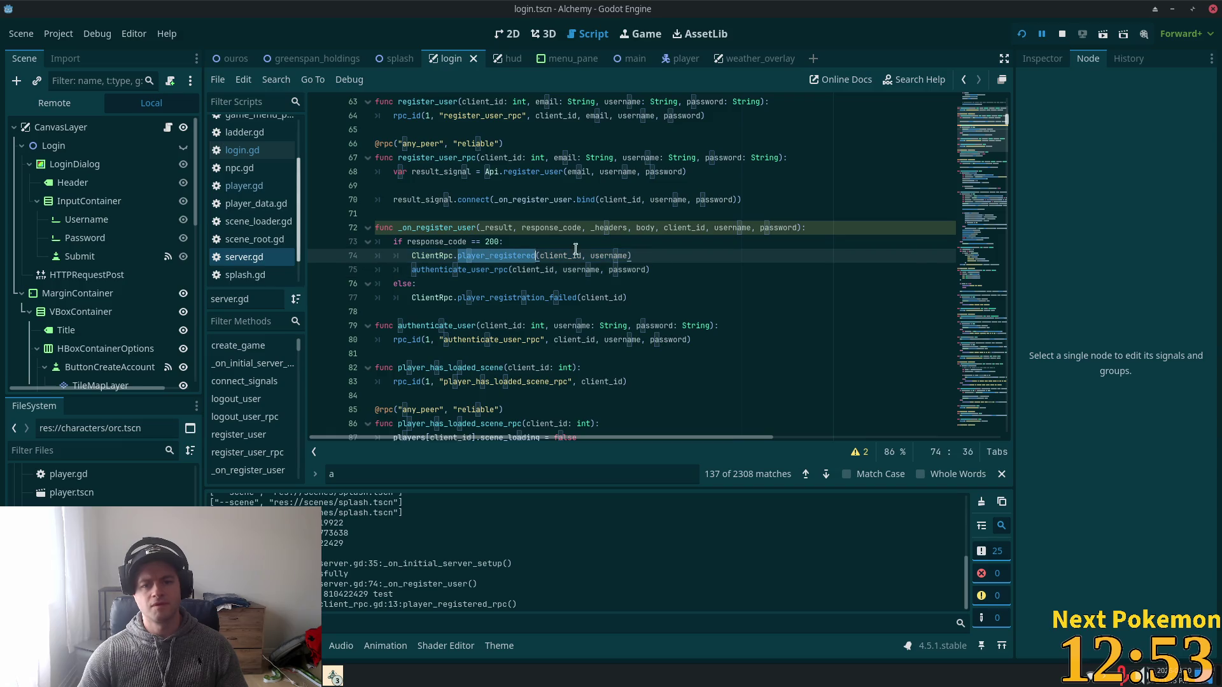
# Follow player_registered through client_rpc.gd to _registration_success in player_data.gd.
pyautogui.keyDown('ctrl'); pyautogui.click(466, 255); pyautogui.keyUp('ctrl')
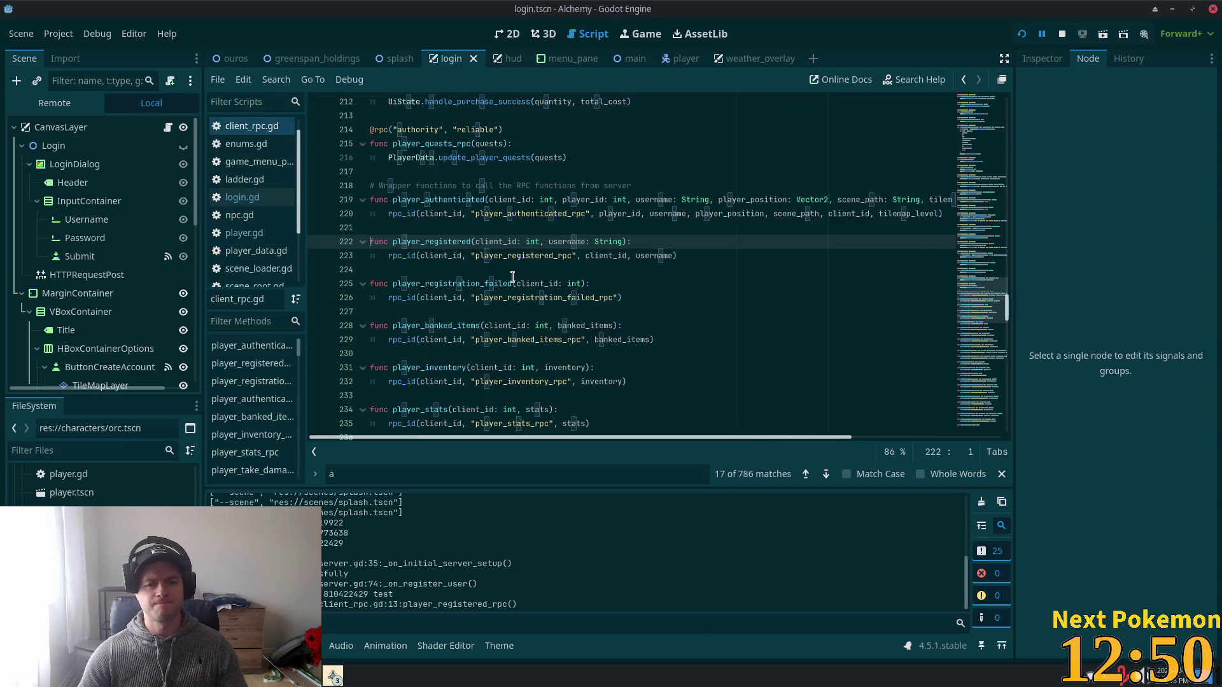
pyautogui.click(486, 254)
pyautogui.keyDown('ctrl'); pyautogui.click(500, 256); pyautogui.keyUp('ctrl')
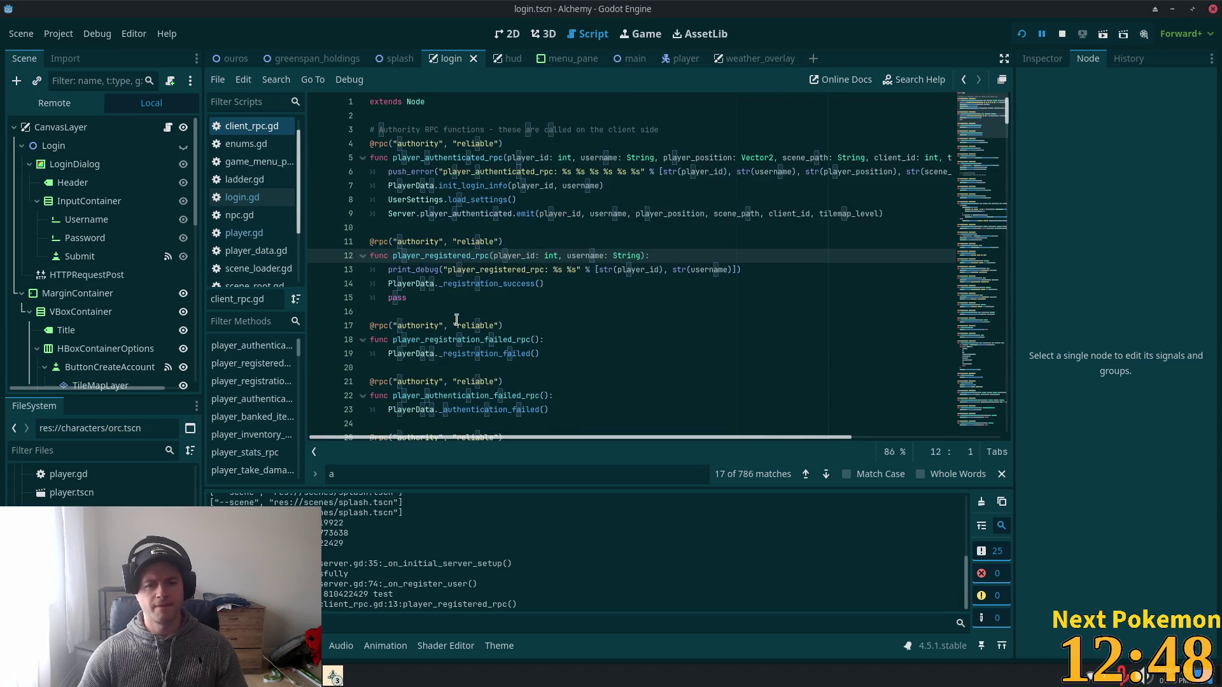
pyautogui.click(451, 284)
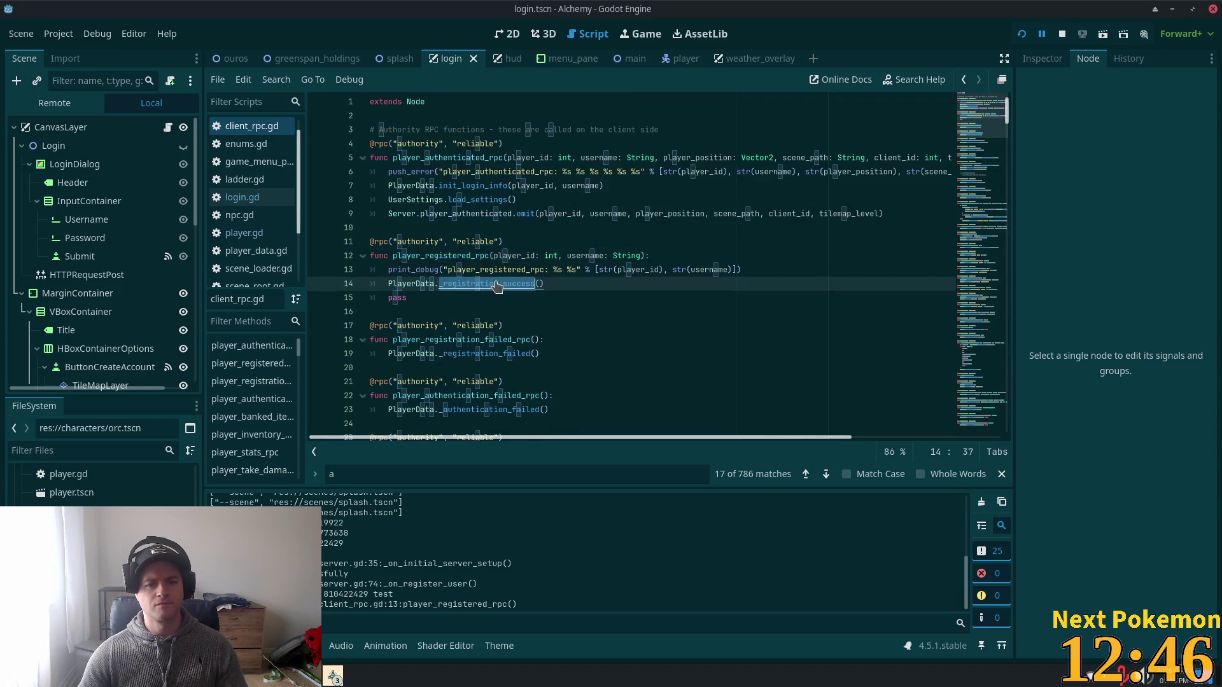
pyautogui.keyDown('ctrl'); pyautogui.click(474, 284); pyautogui.keyUp('ctrl')
# Jump to the registration_success signal declaration, select its name, and switch to Cursor.
pyautogui.click(465, 257)
pyautogui.click(444, 268)
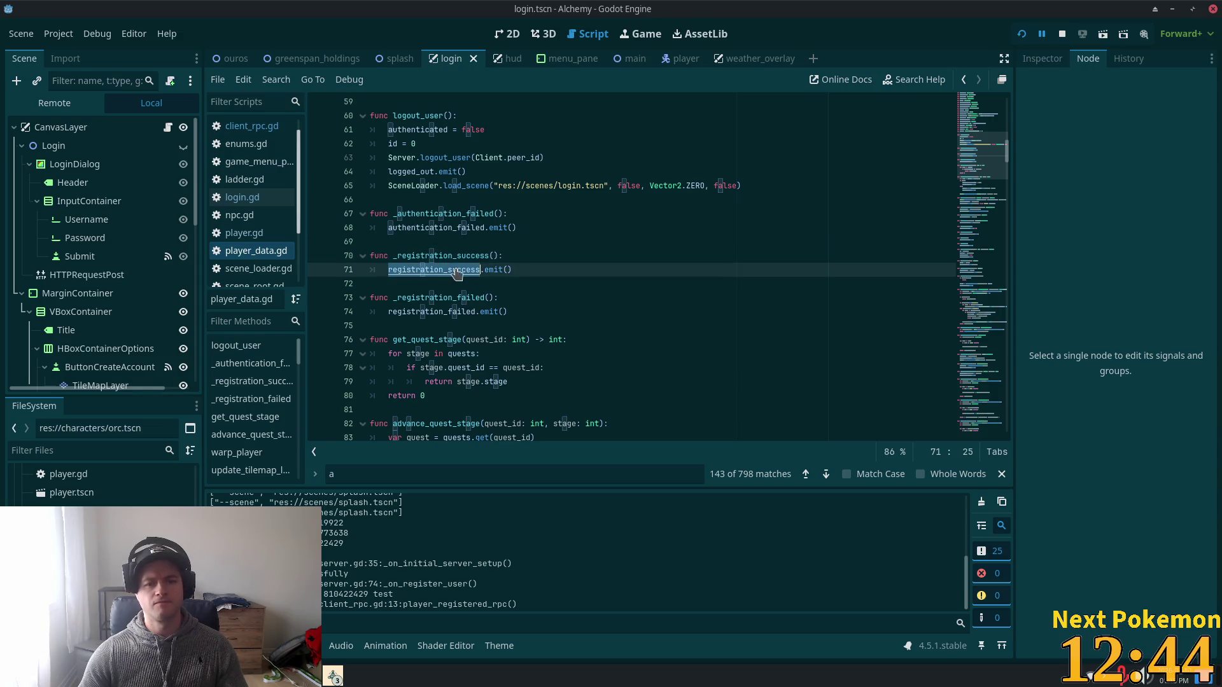
pyautogui.keyDown('ctrl'); pyautogui.click(446, 269); pyautogui.keyUp('ctrl')
pyautogui.doubleClick(456, 269)
pyautogui.hotkey('ctrl', 'c')
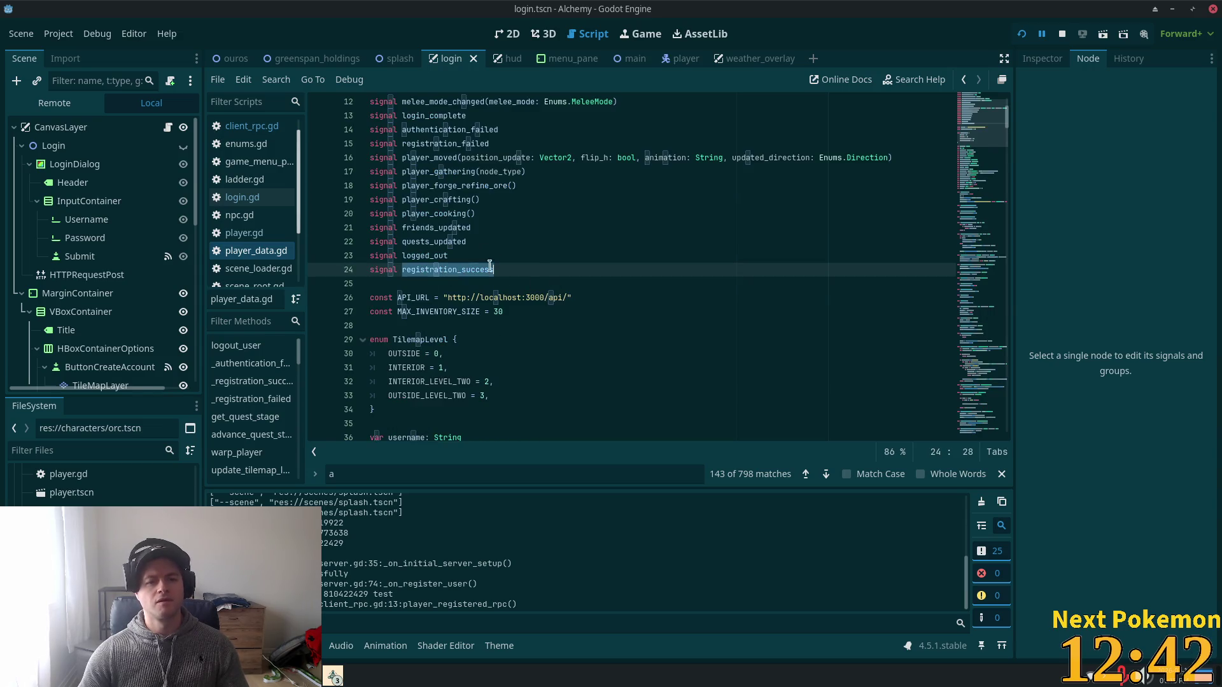
pyautogui.press('Escape')
pyautogui.hotkey('alt', 'Tab')
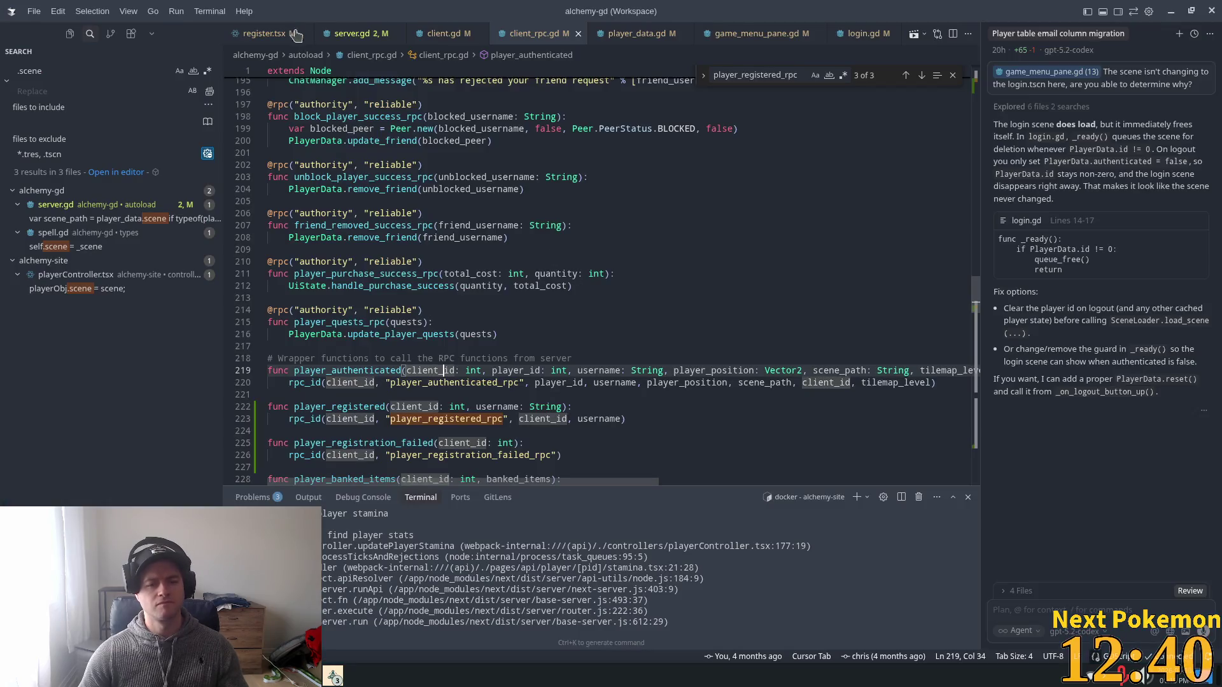
# Search the project for the registration_success .connect call and check the signal definition.
pyautogui.click(123, 70)
pyautogui.hotkey('ctrl', 'v')
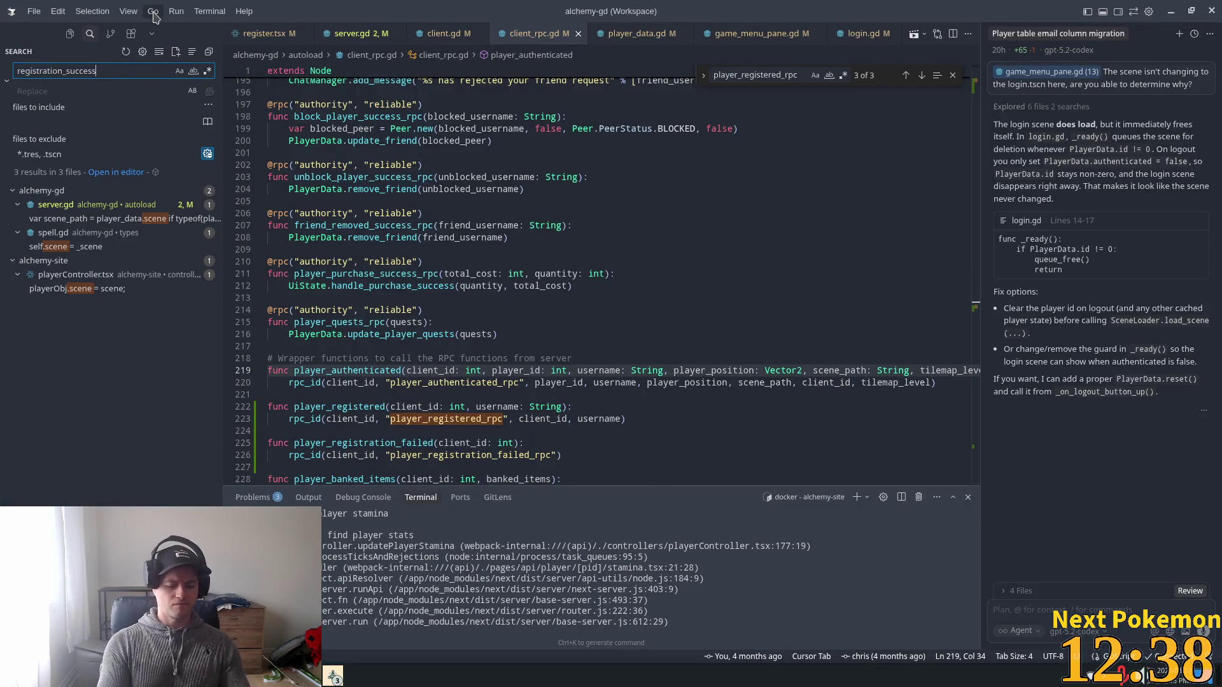
pyautogui.write('.con')
pyautogui.click(96, 205)
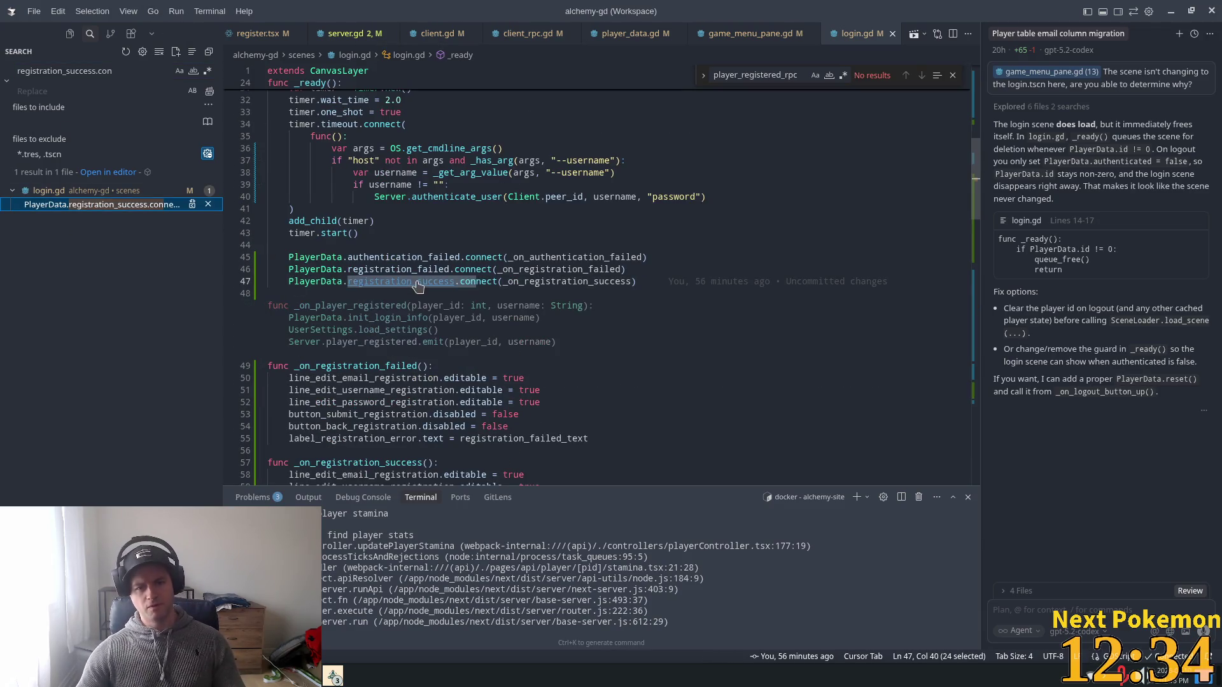
pyautogui.keyDown('ctrl'); pyautogui.click(382, 282); pyautogui.keyUp('ctrl')
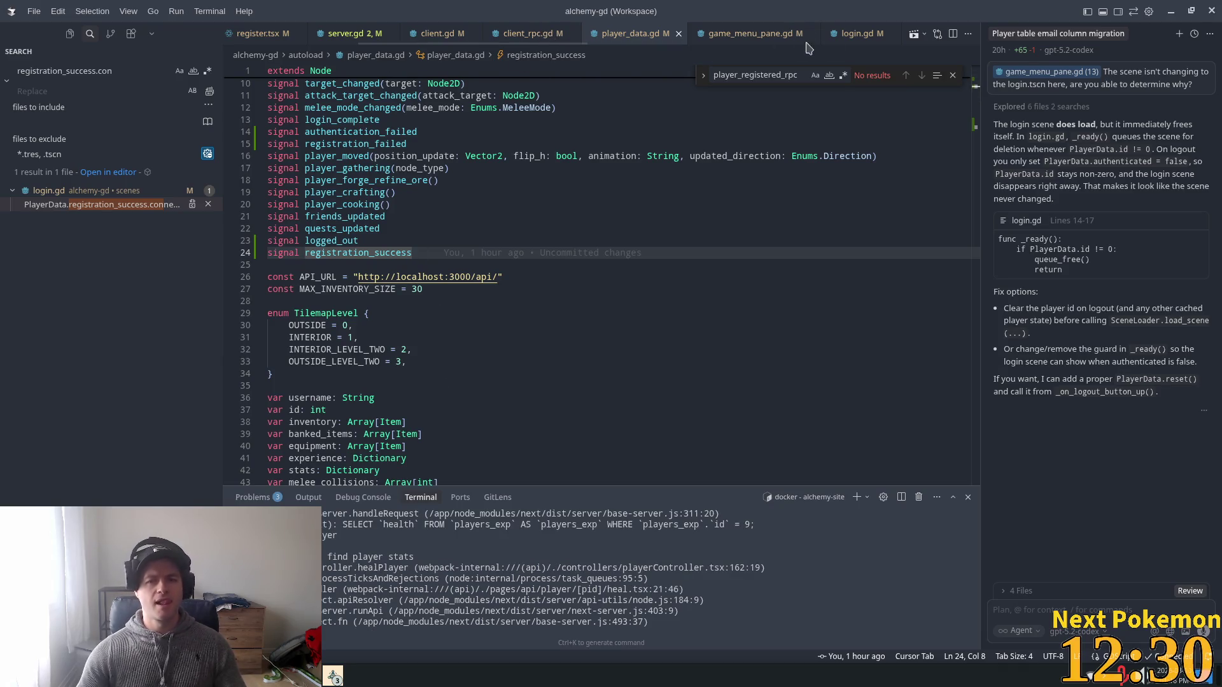
# In login.gd, inspect _on_registration_success, which re-enables fields and clears the error text.
pyautogui.click(855, 34)
pyautogui.keyDown('ctrl'); pyautogui.click(572, 280); pyautogui.keyUp('ctrl')
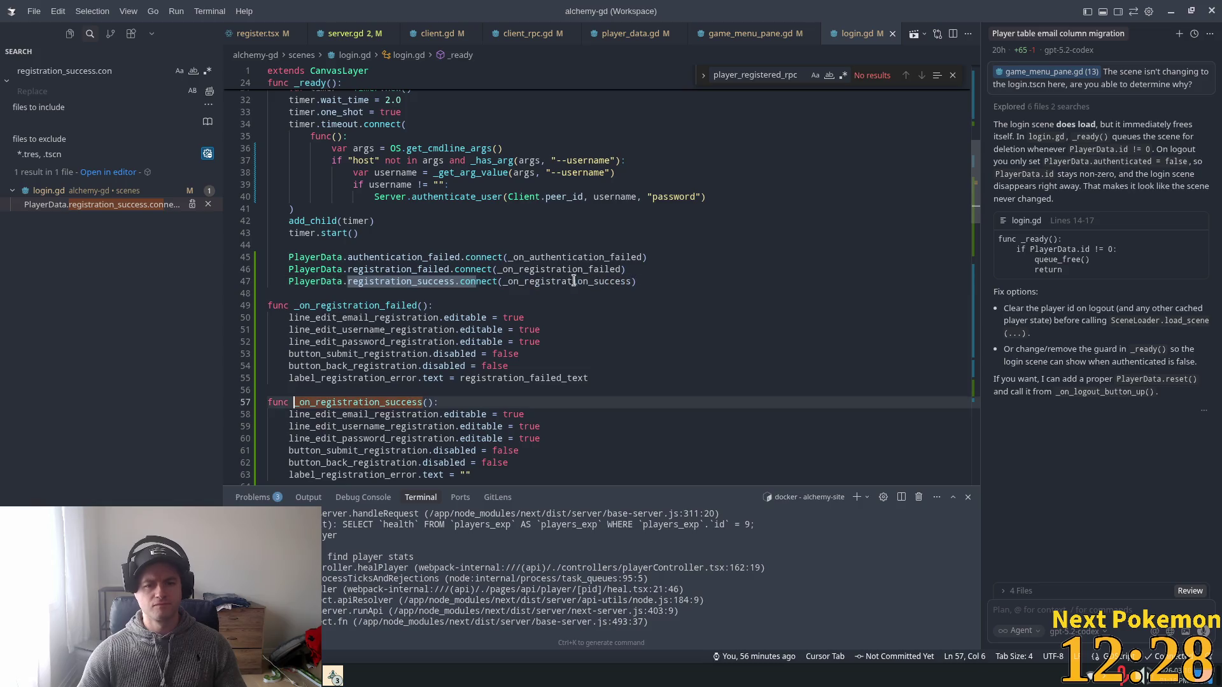
pyautogui.scroll(-4, 544, 356)
pyautogui.click(471, 316)
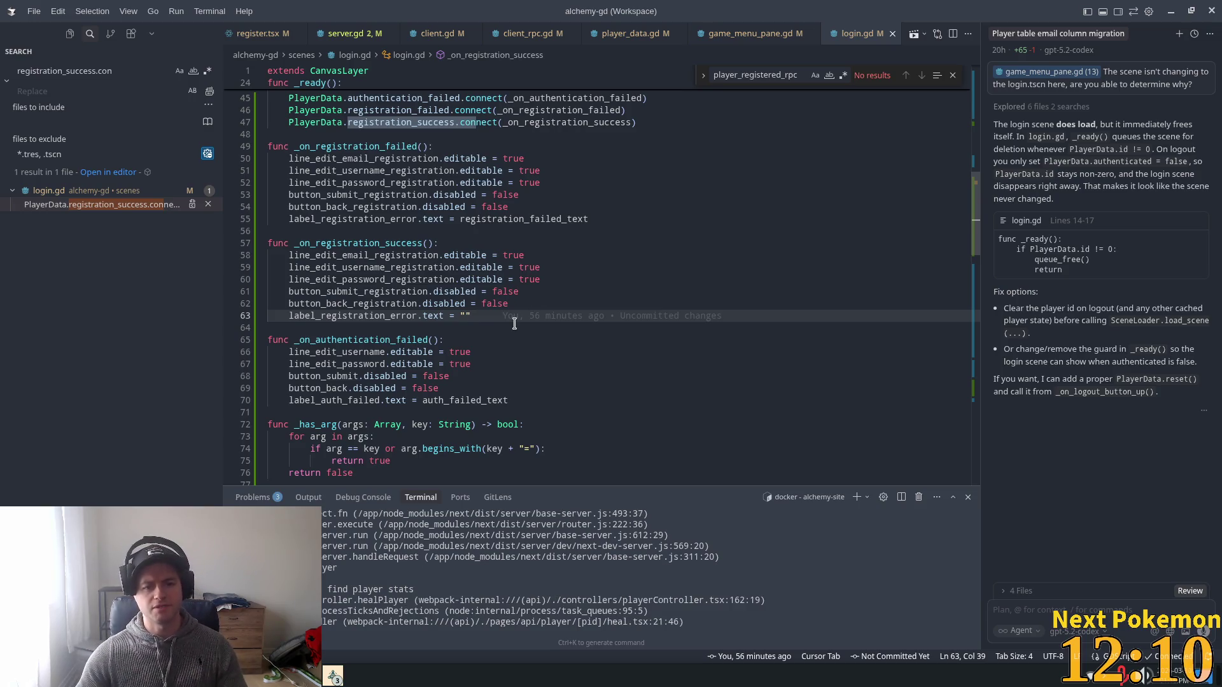
pyautogui.hotkey('alt', 'Tab')
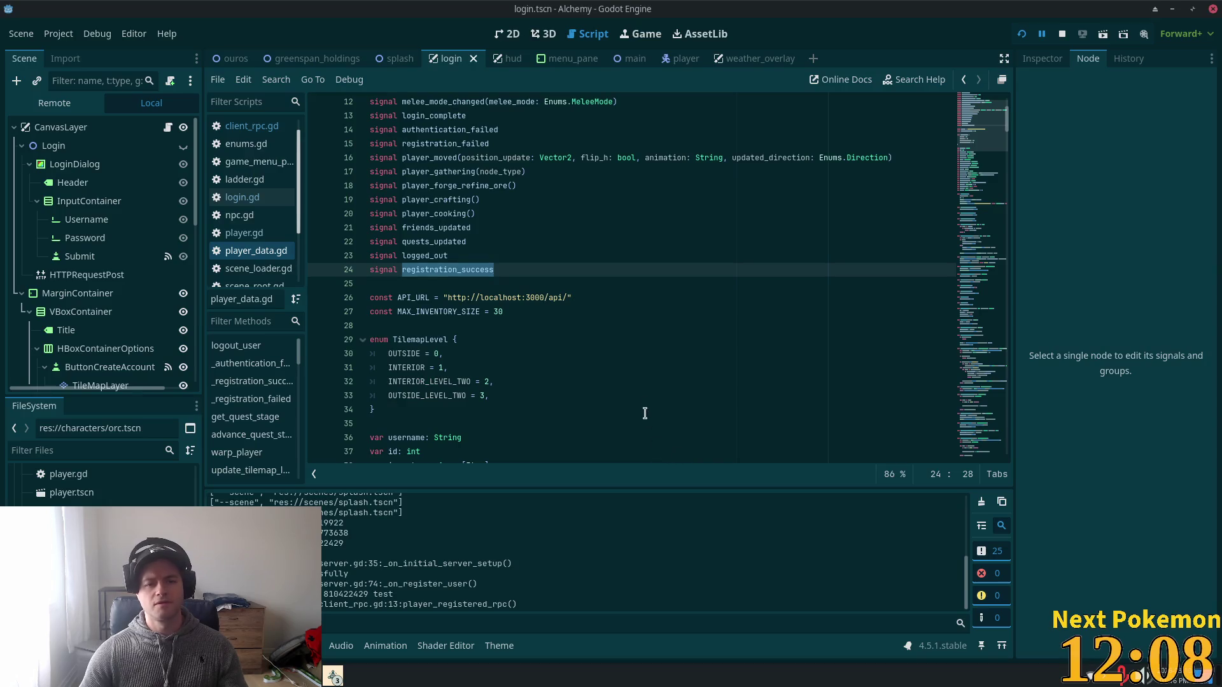
# Delete the Login node and its children so MarginContainer sits directly under CanvasLayer.
pyautogui.click(508, 33)
pyautogui.scroll(6, 681, 284)
pyautogui.scroll(-5, 684, 285)
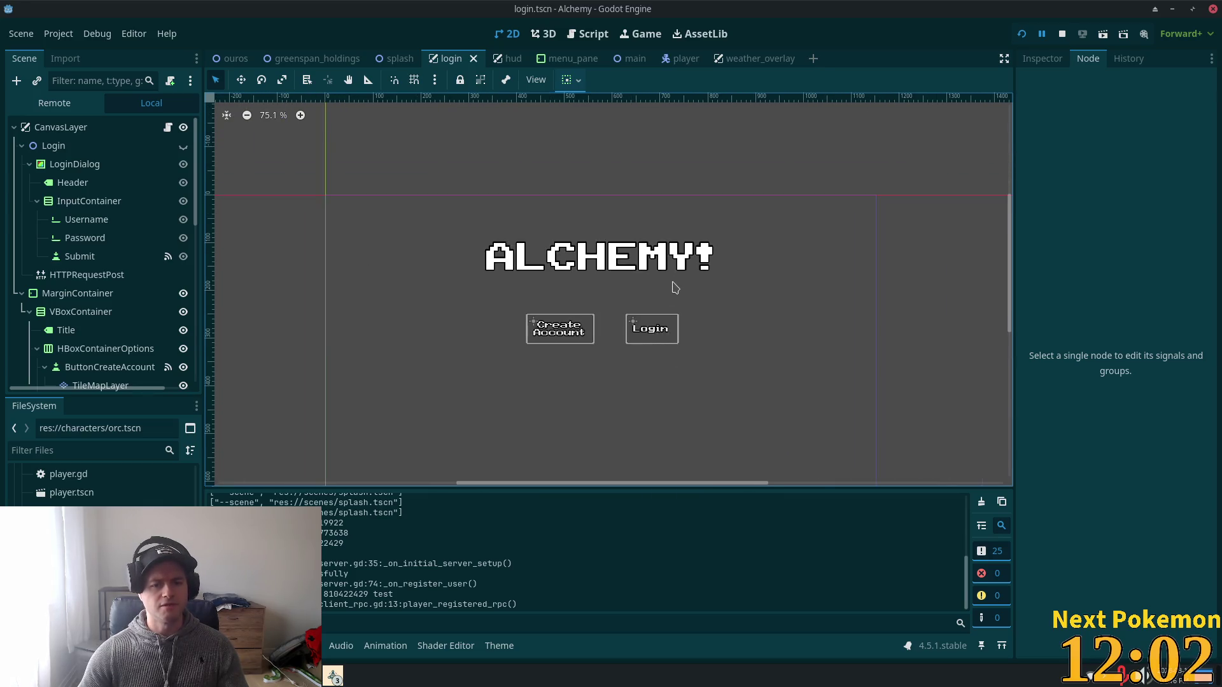
pyautogui.scroll(5, 668, 391)
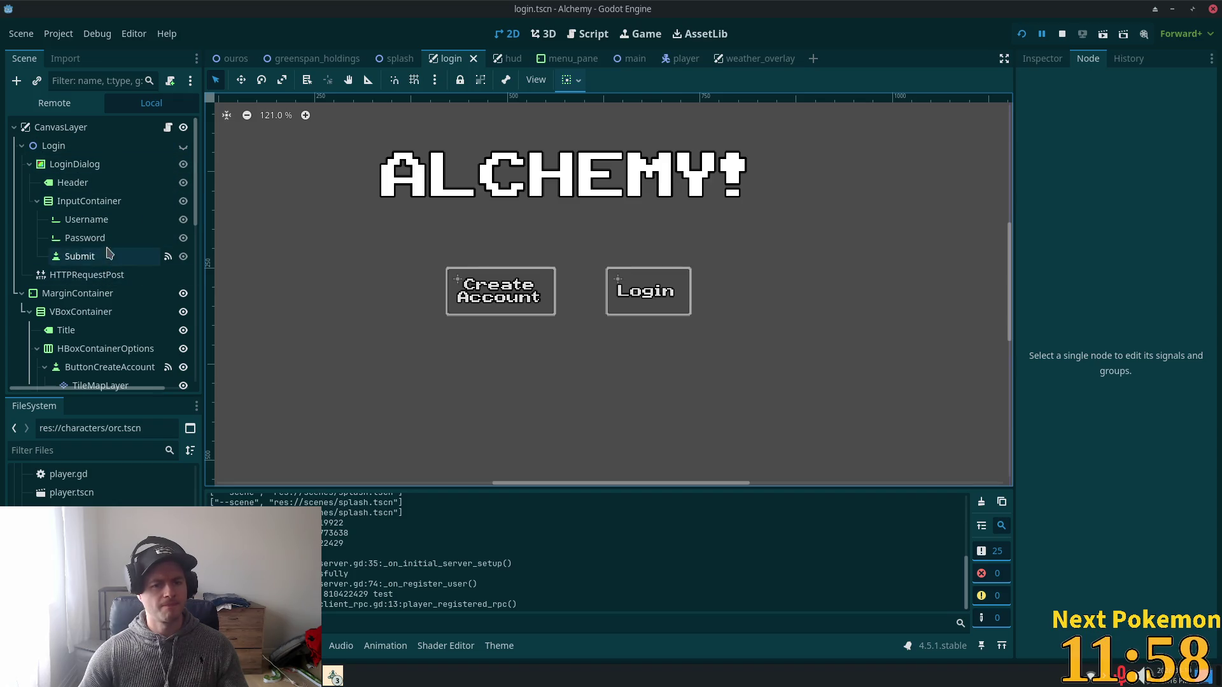
pyautogui.click(93, 134)
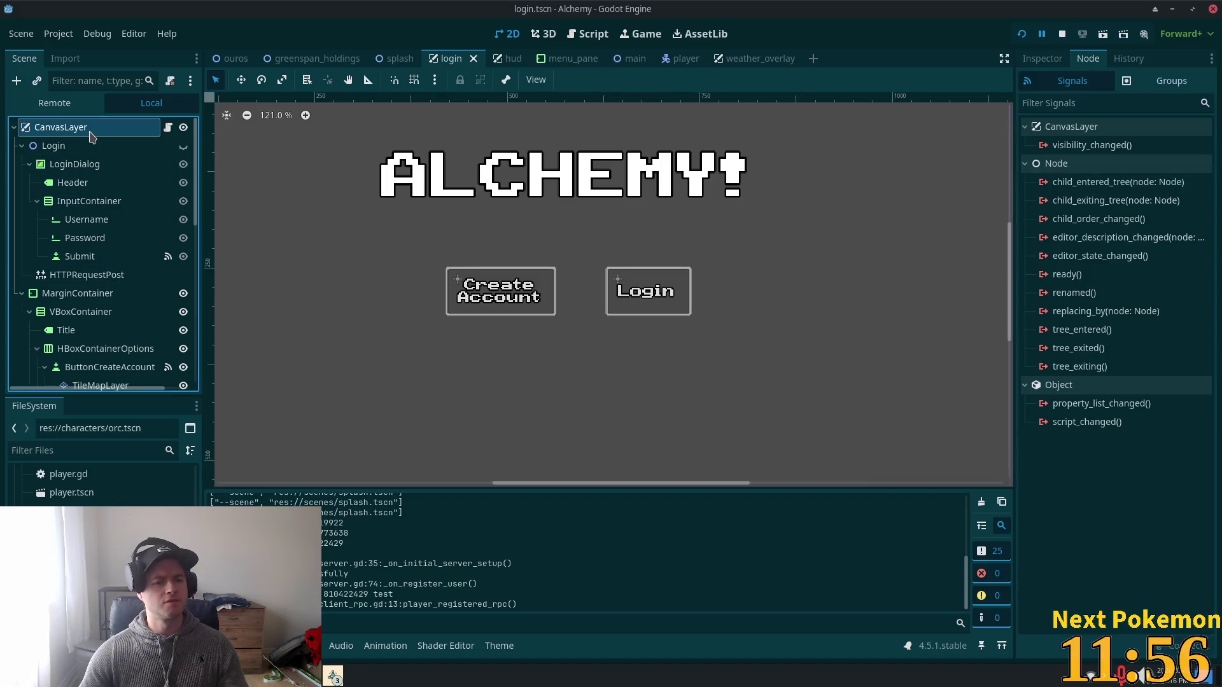
pyautogui.rightClick(60, 151)
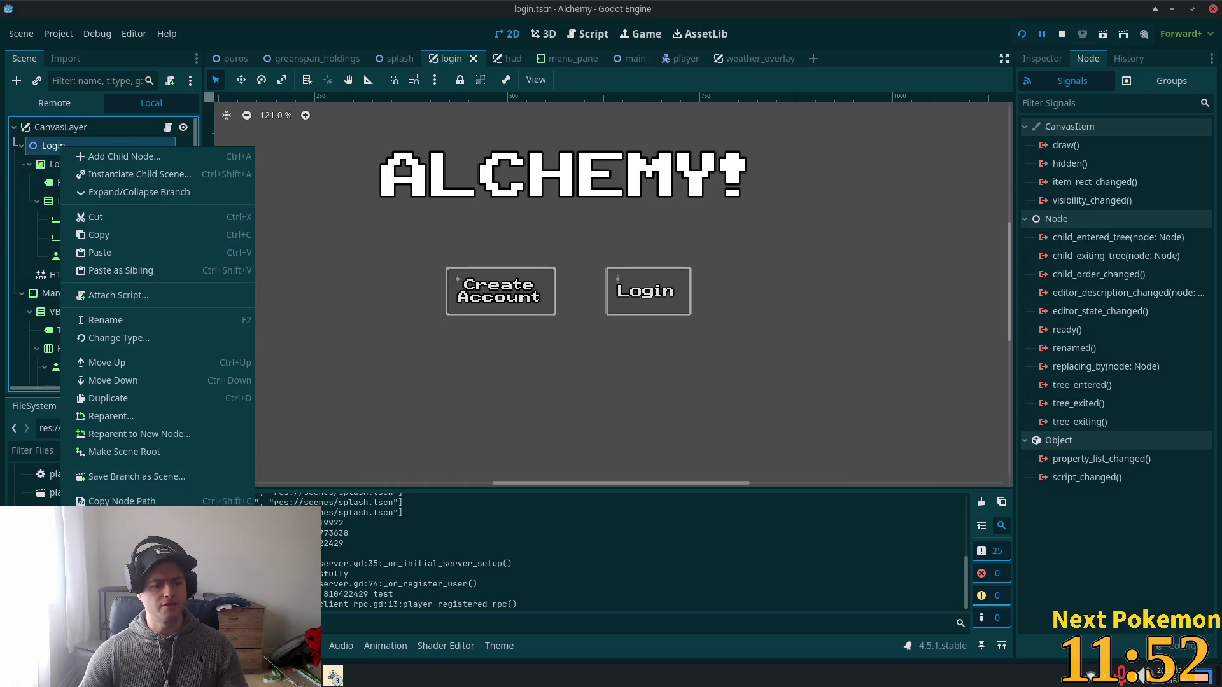
pyautogui.click(101, 499)
pyautogui.click(629, 360)
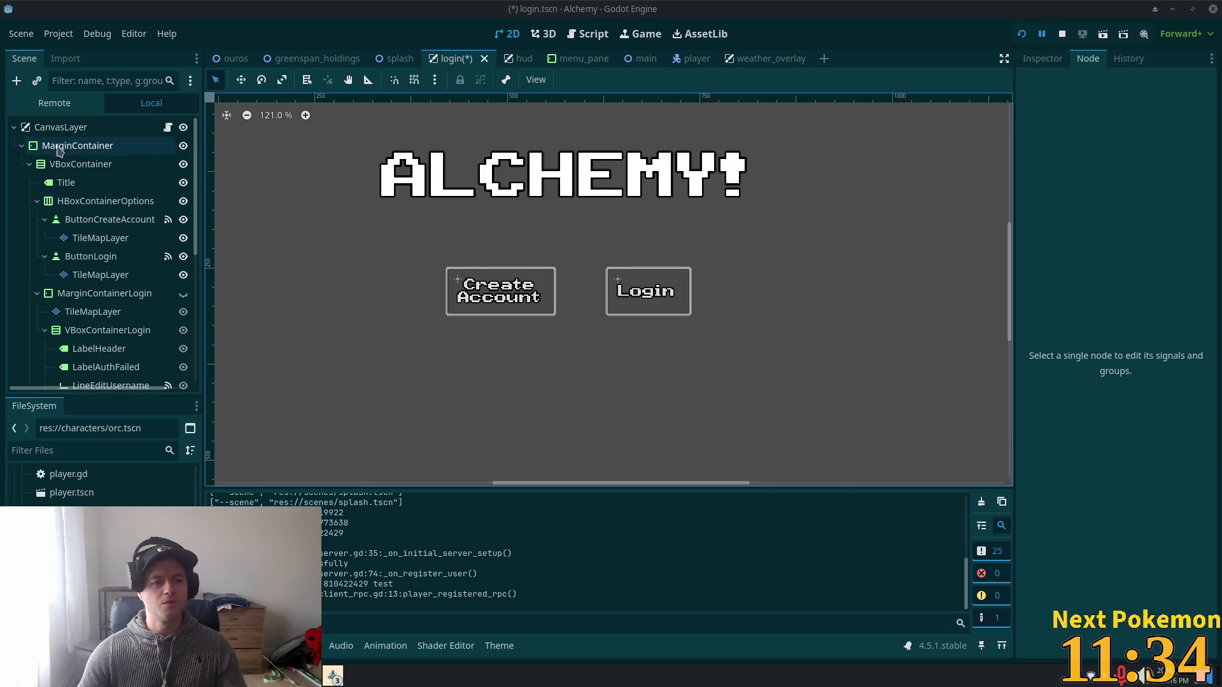
pyautogui.click(22, 147)
# Collapse HBoxContainerOptions, MarginContainerLogin and the create-account container, and zoom out on the layout.
pyautogui.click(43, 147)
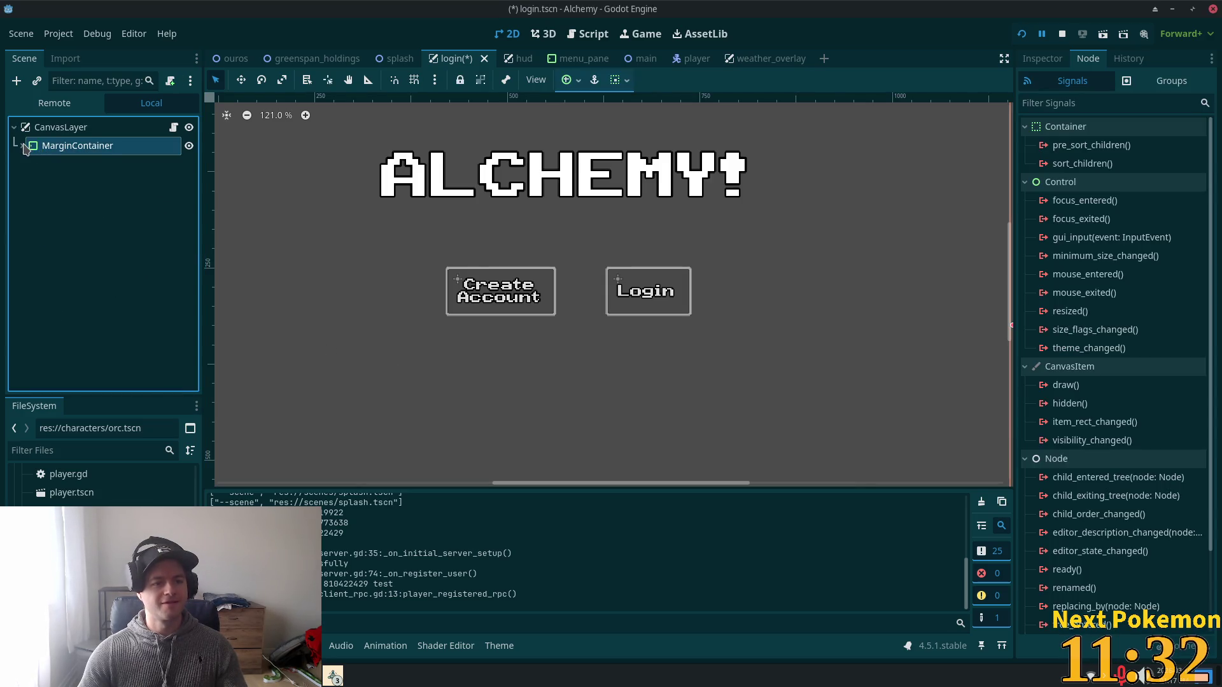
pyautogui.doubleClick(44, 150)
pyautogui.click(70, 164)
pyautogui.click(31, 165)
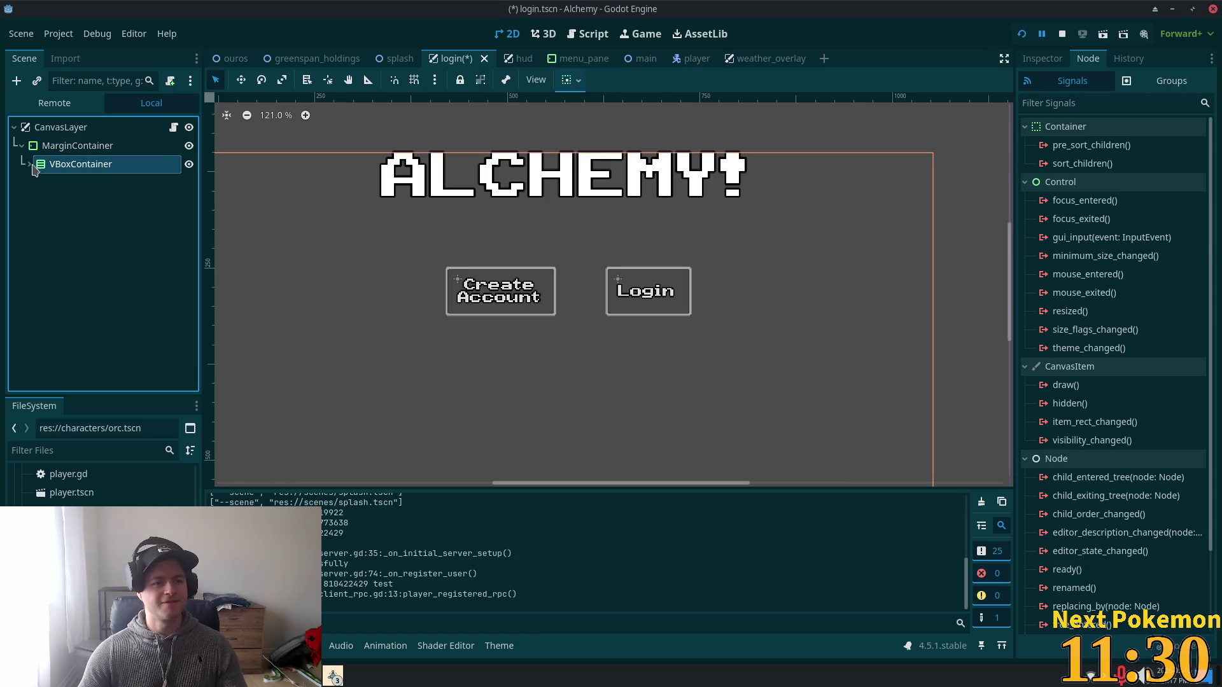
pyautogui.doubleClick(62, 165)
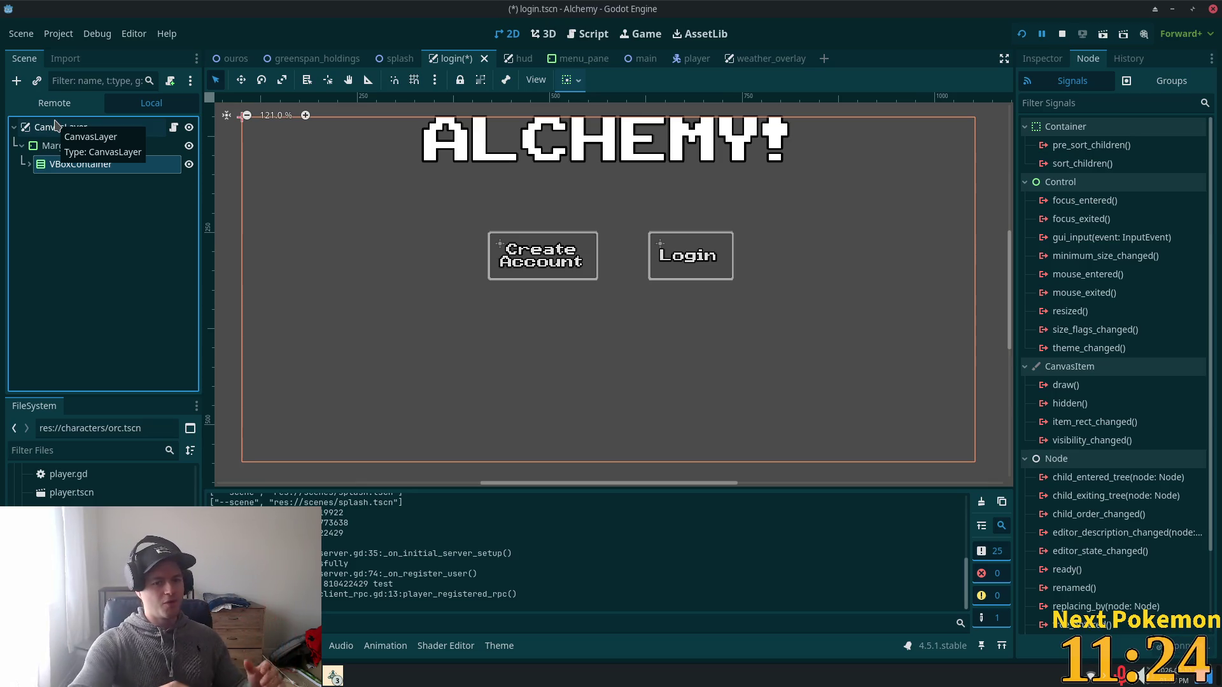
pyautogui.click(28, 164)
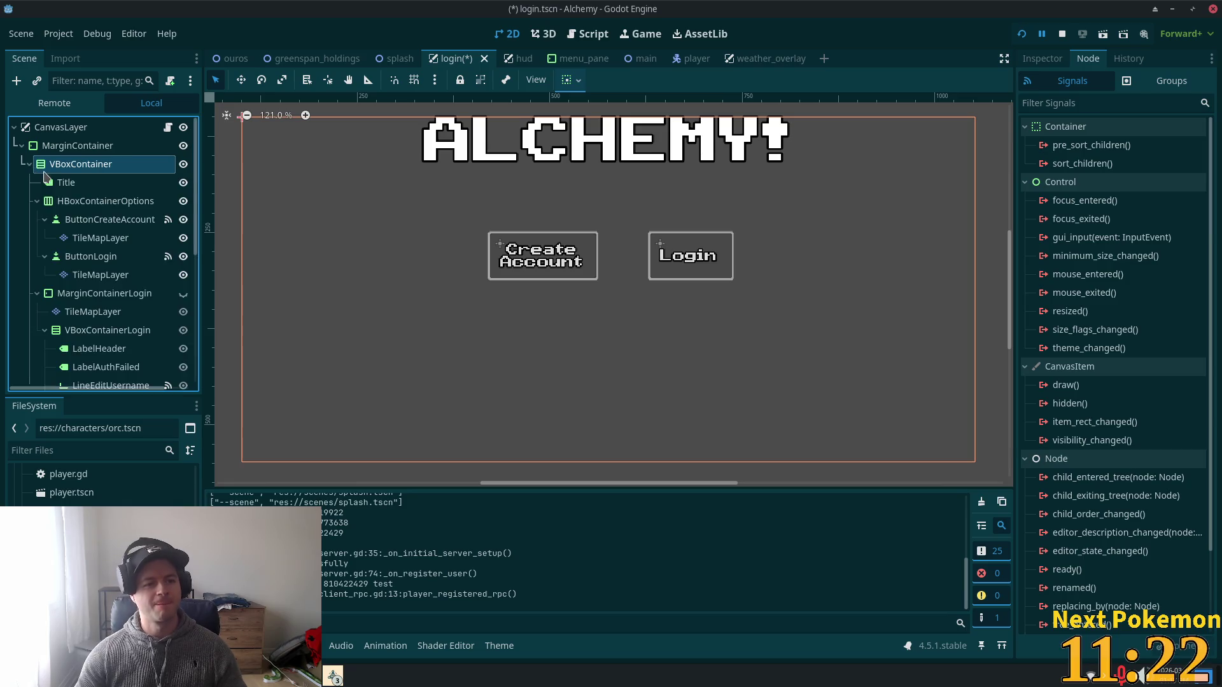
pyautogui.click(37, 201)
pyautogui.click(37, 220)
pyautogui.click(37, 238)
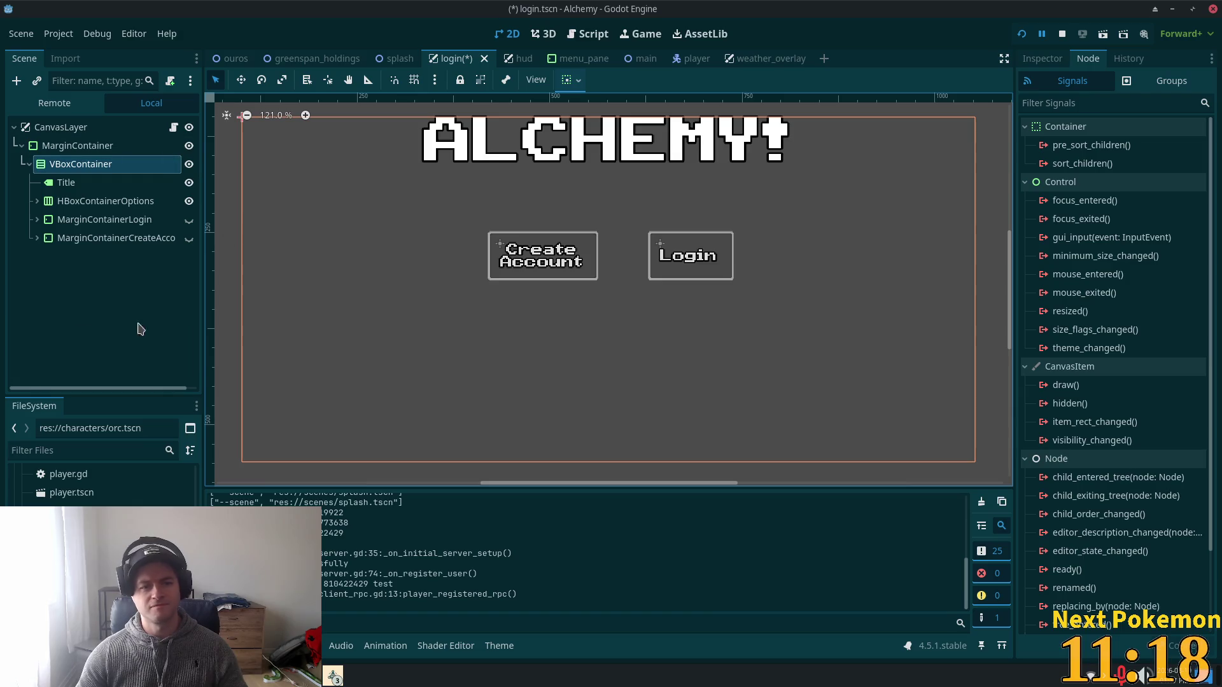
pyautogui.scroll(-3, 532, 319)
pyautogui.scroll(-2, 407, 343)
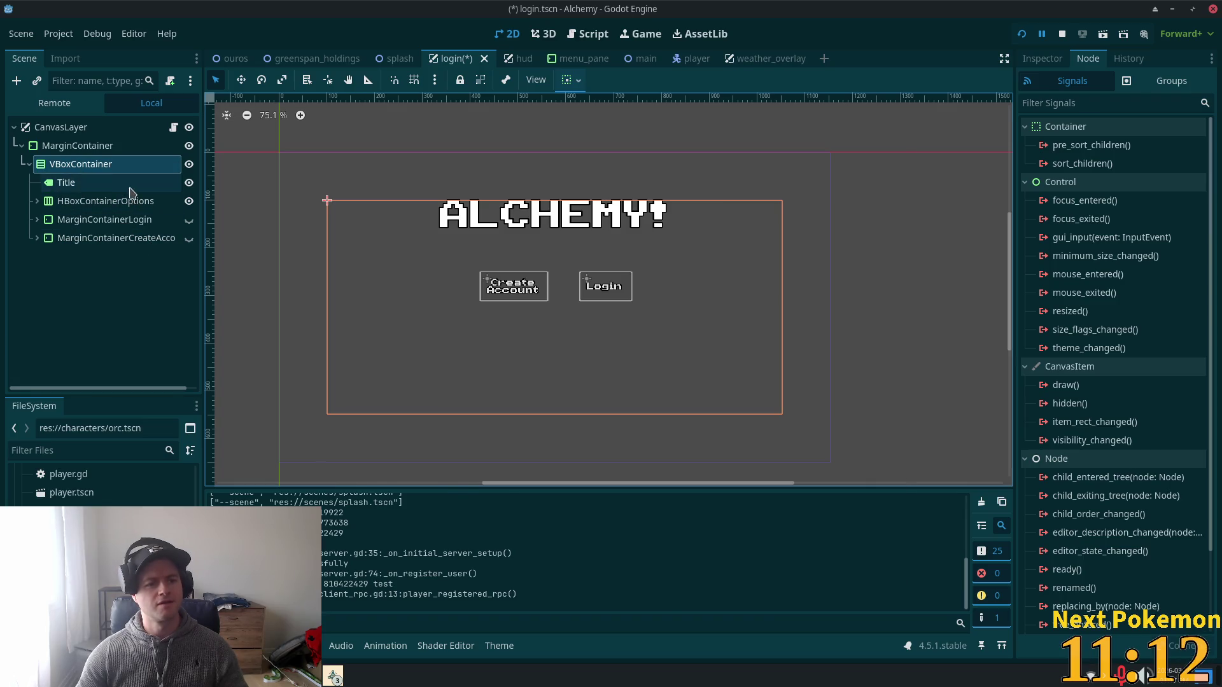
# Add a new Label child node under VBoxContainer.
pyautogui.hotkey('ctrl', 'a')
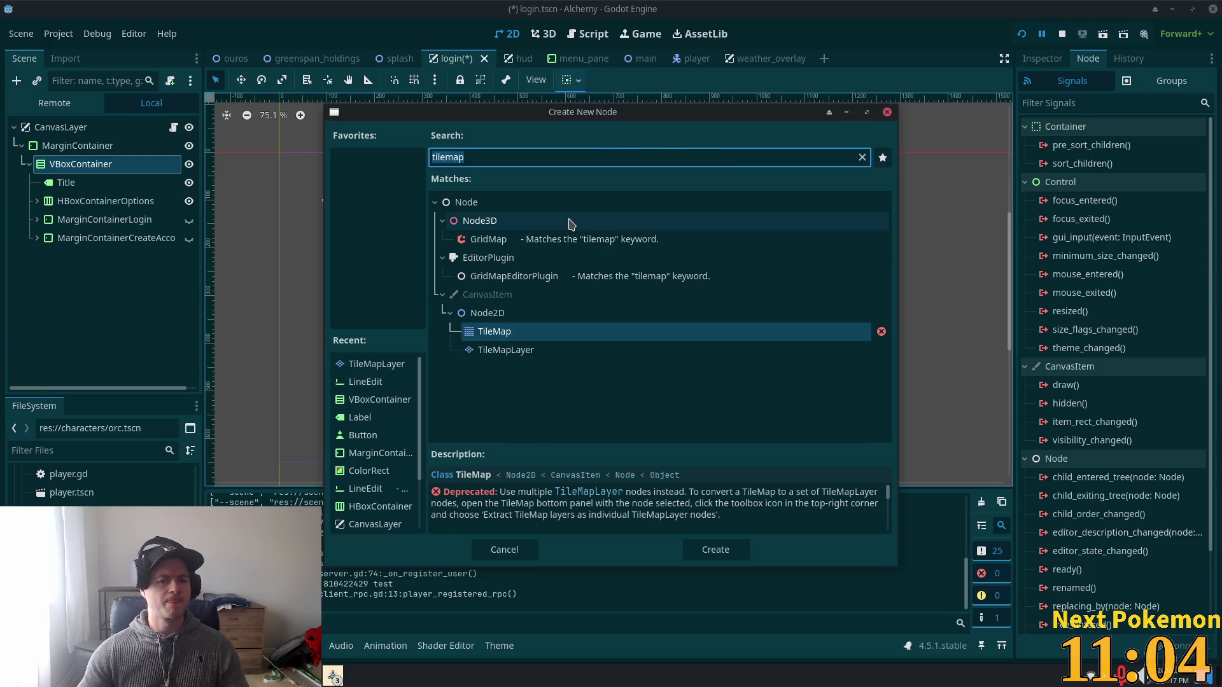
pyautogui.write('label')
pyautogui.press('Return')
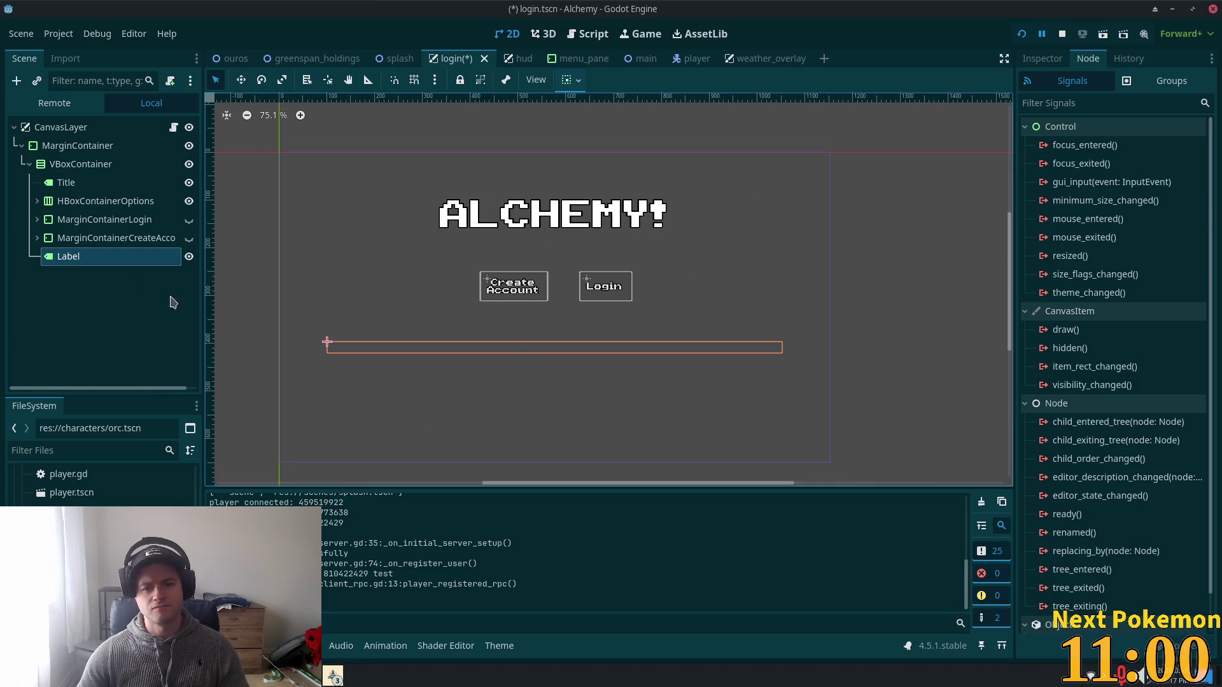
# Rename the new Label node to LabelRegistrationSuccess.
pyautogui.click(92, 259)
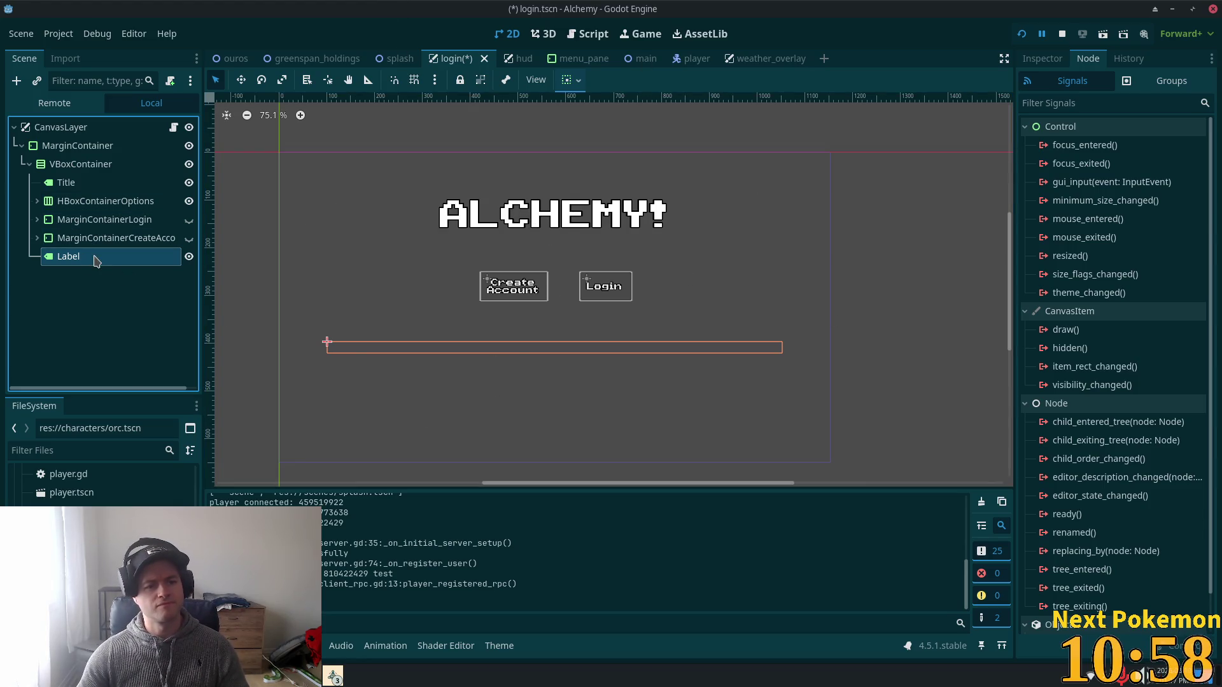
pyautogui.press('F2')
pyautogui.write('Regis')
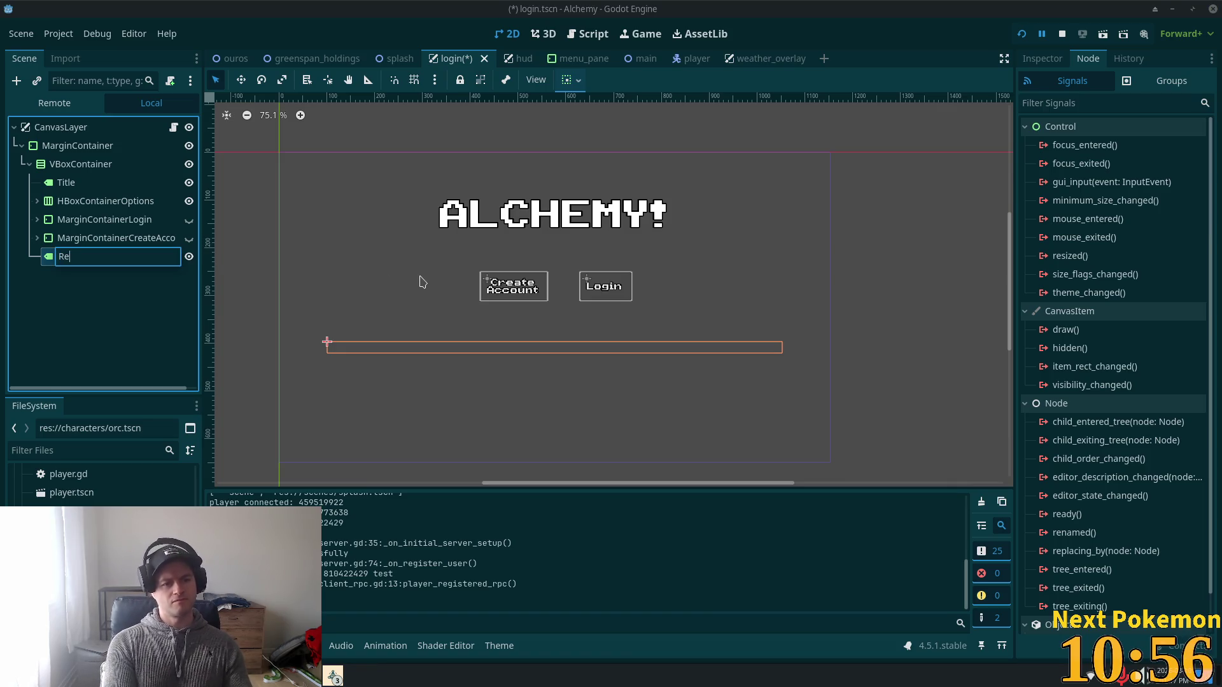
pyautogui.write('trationS')
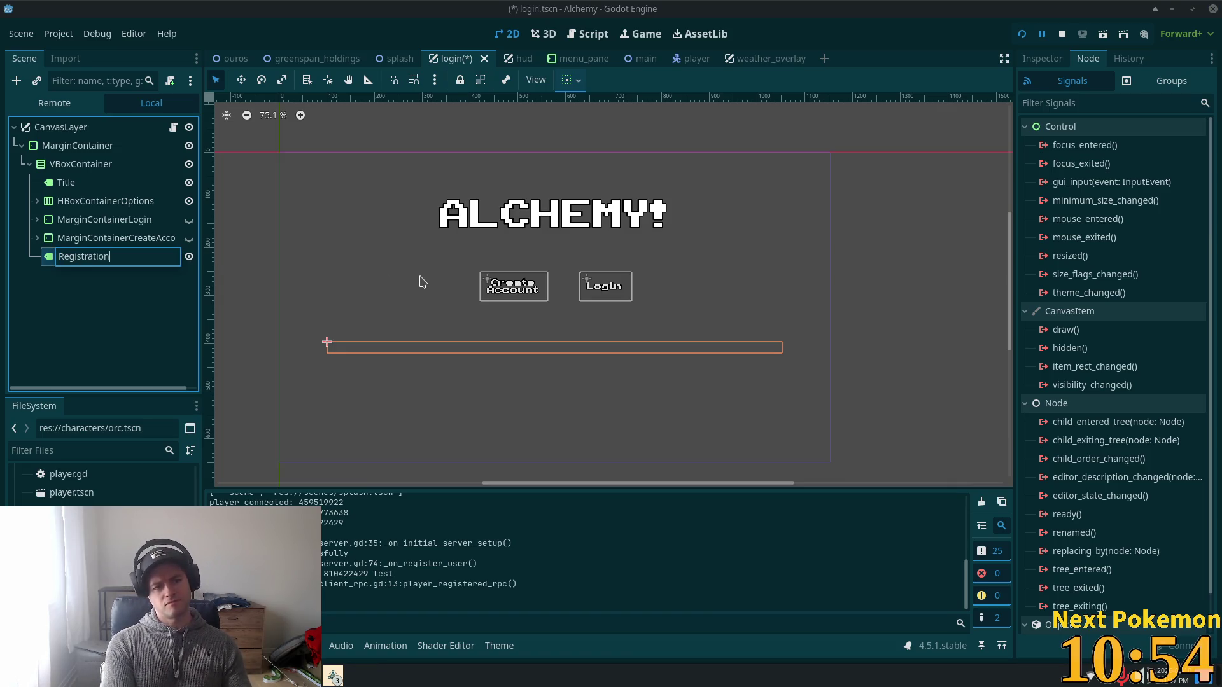
pyautogui.write('uccess')
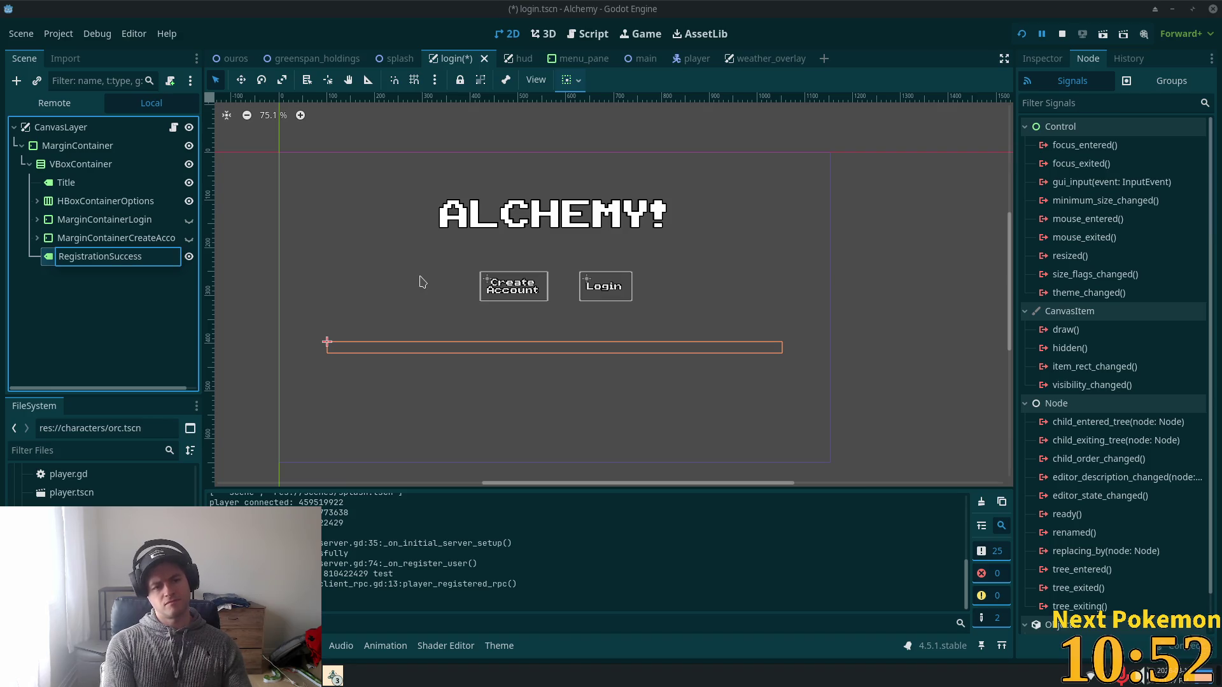
pyautogui.click(1061, 56)
pyautogui.click(76, 256)
pyautogui.press('F2')
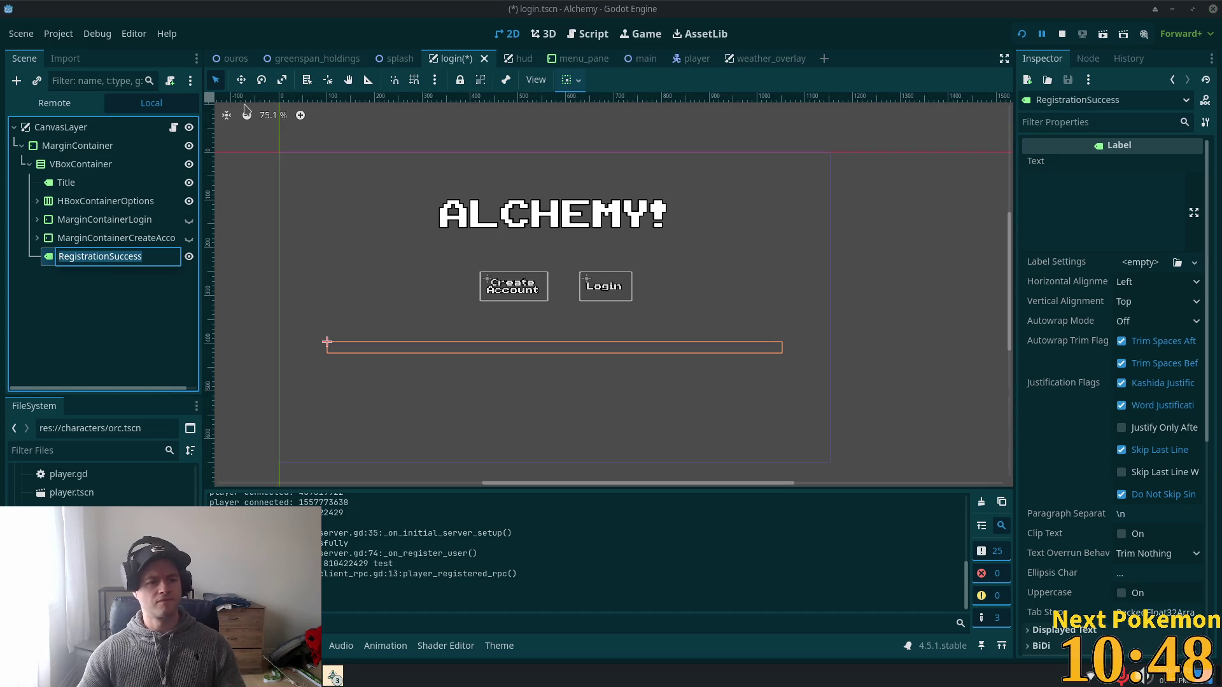
pyautogui.write('Lab')
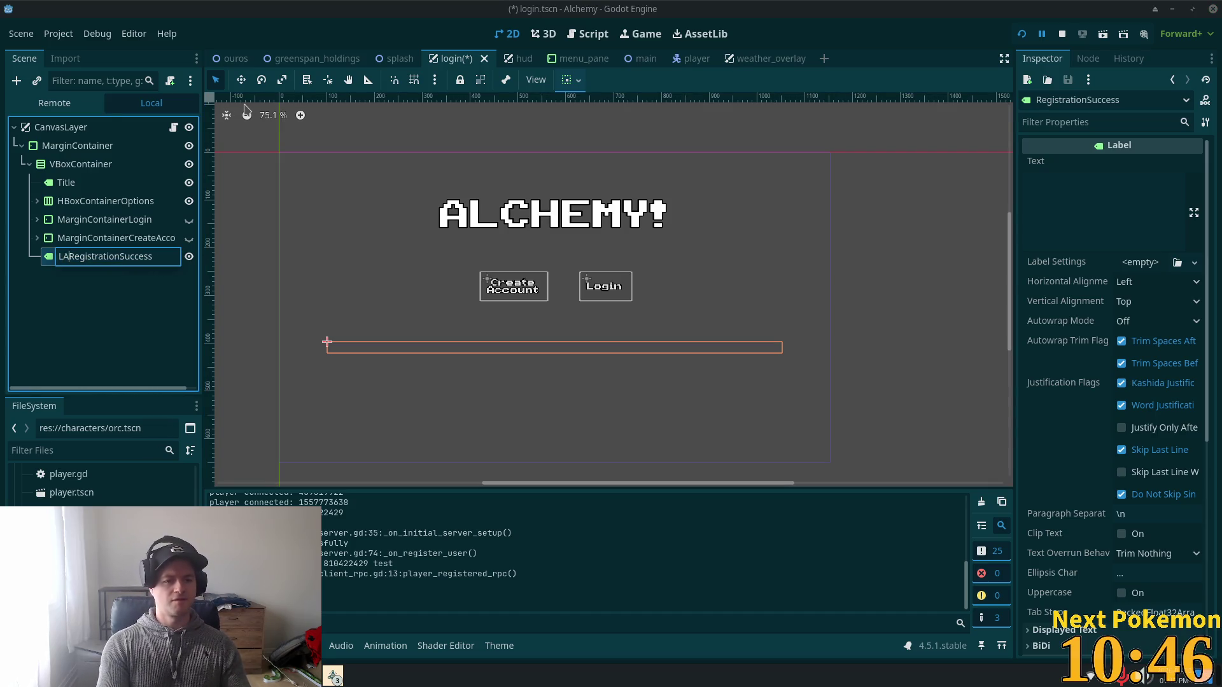
pyautogui.write('el')
pyautogui.press('Return')
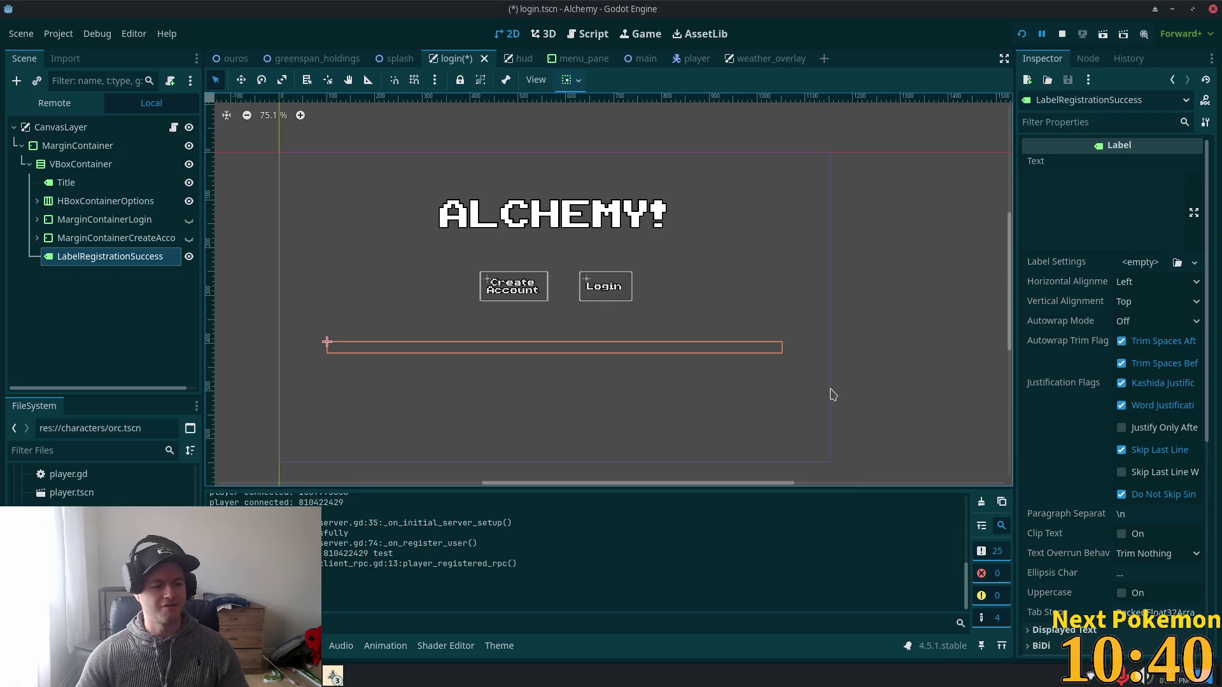
pyautogui.click(1098, 204)
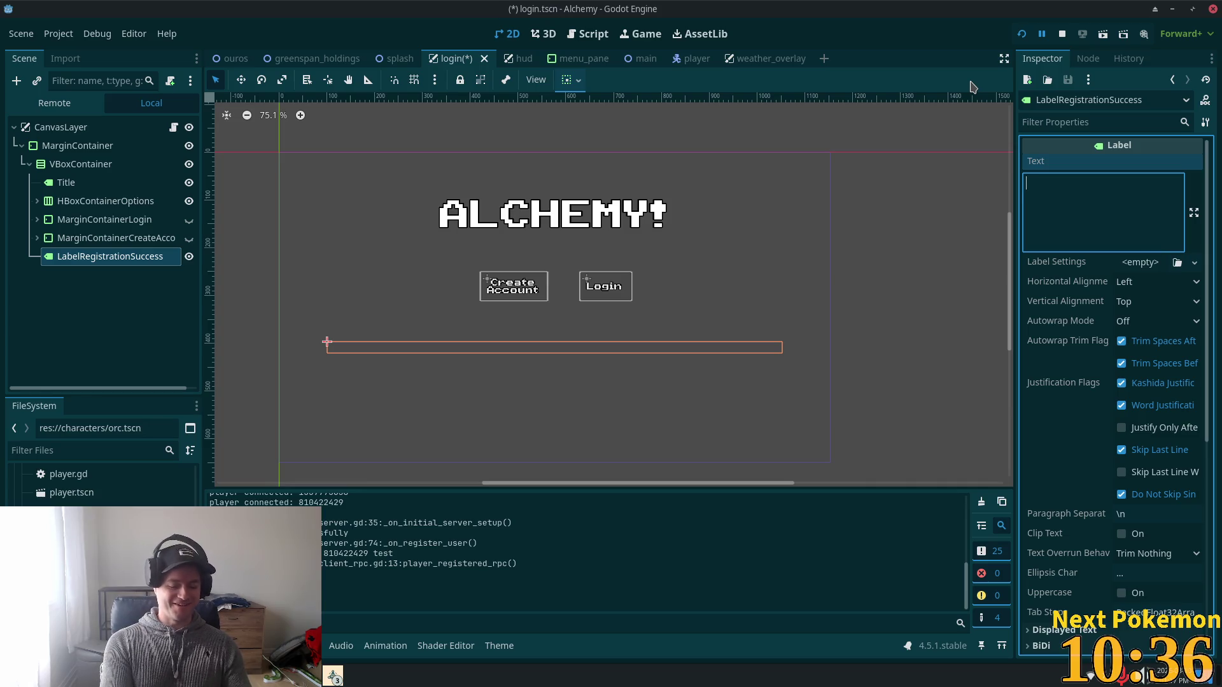
# Set the label text to the registration-successful, 'Logging In...' message.
pyautogui.write('Regi')
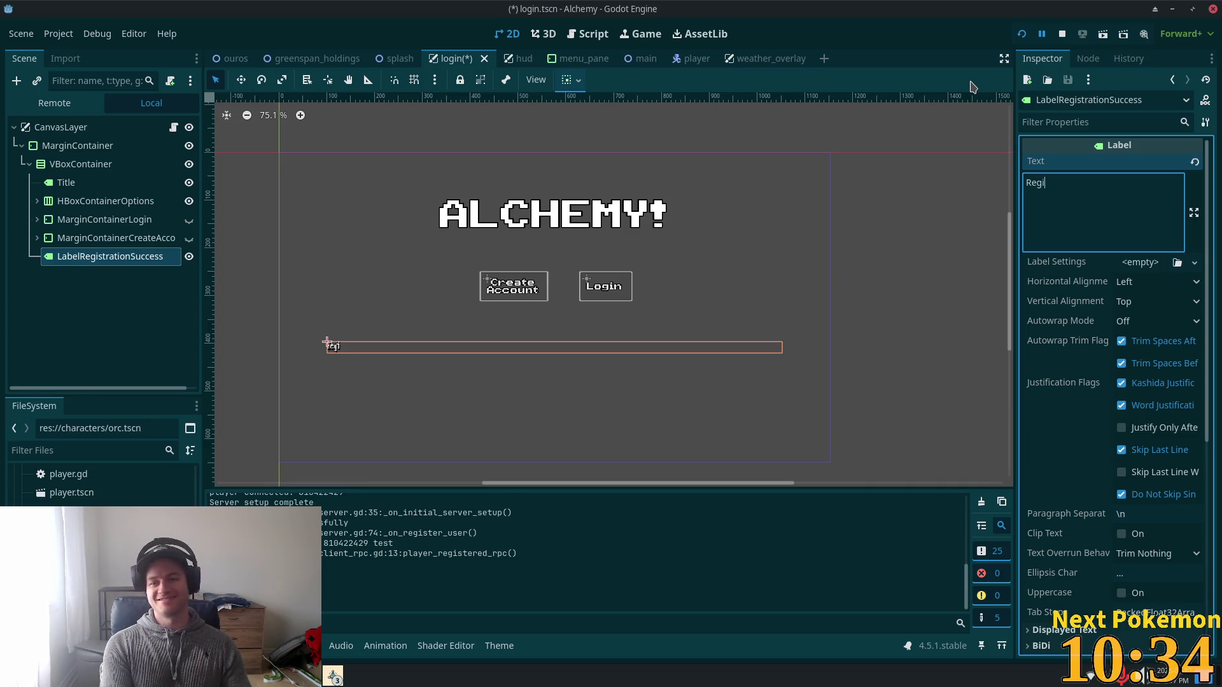
pyautogui.write('stration Successfu')
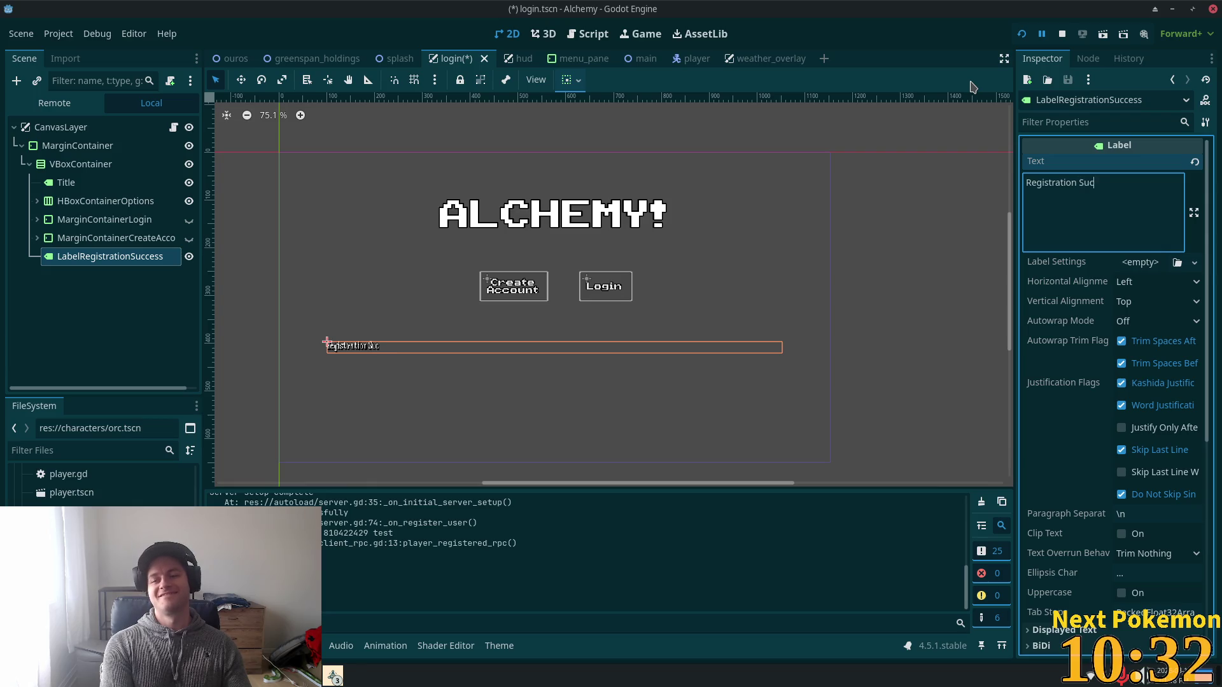
pyautogui.write('ll')
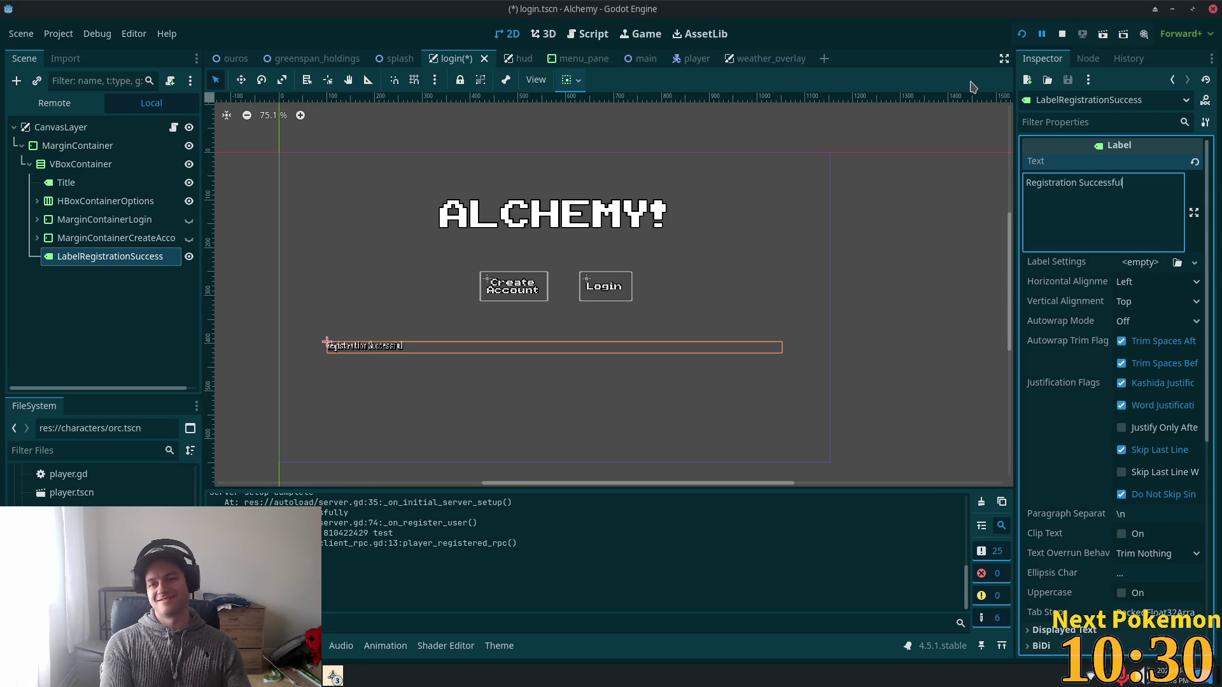
pyautogui.press('BackSpace')
pyautogui.write('! Lo')
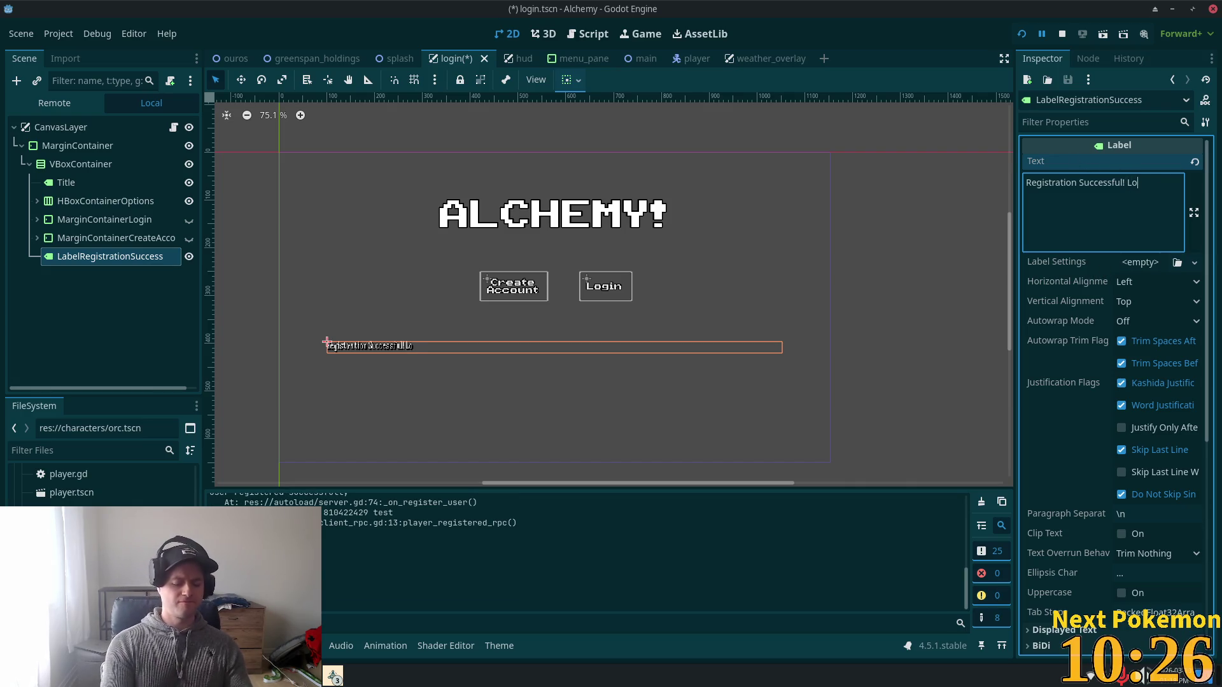
pyautogui.write('gging ')
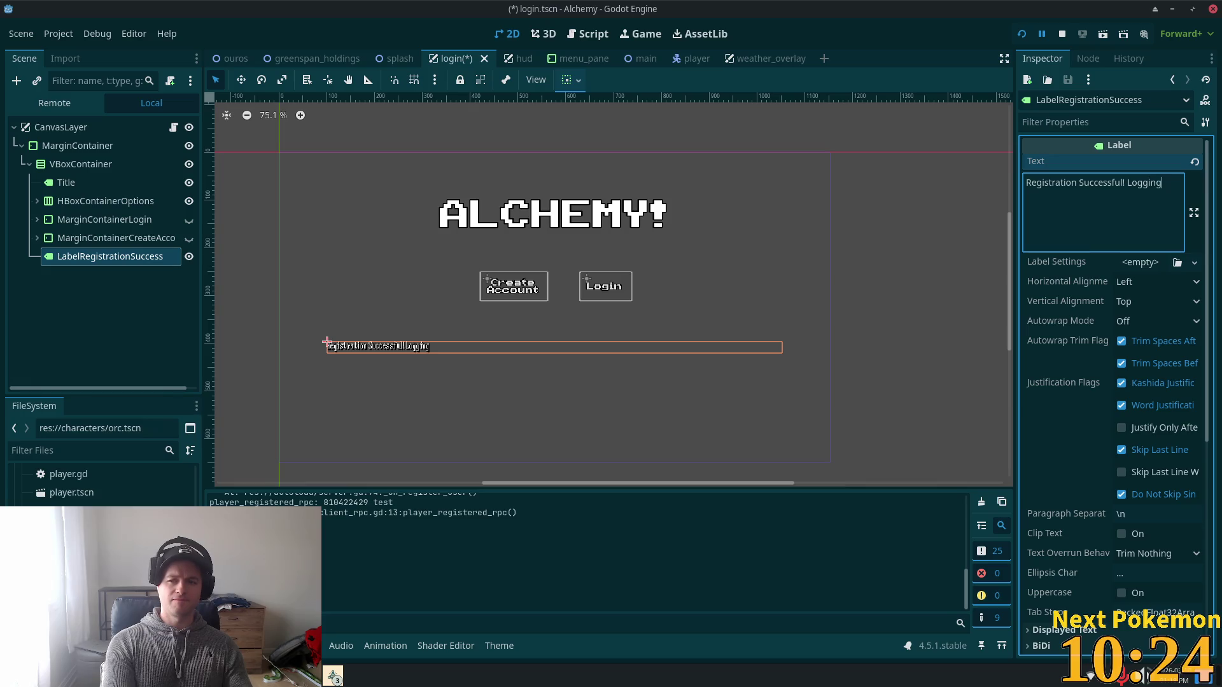
pyautogui.write('In')
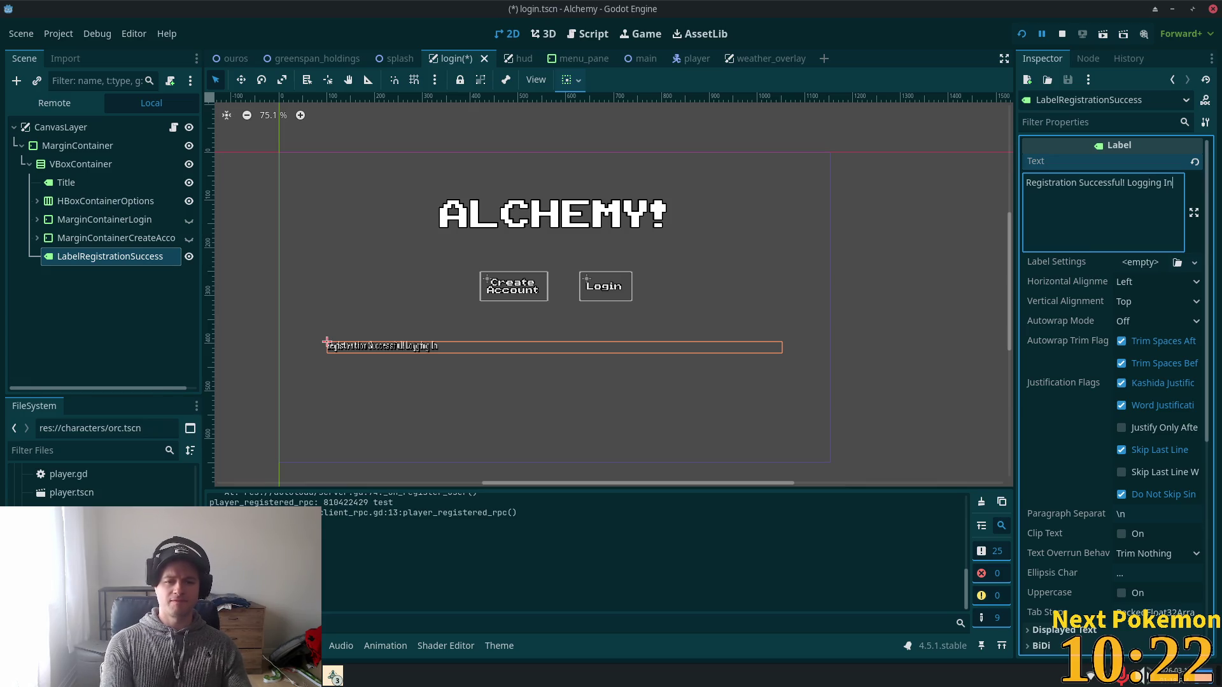
pyautogui.write('...')
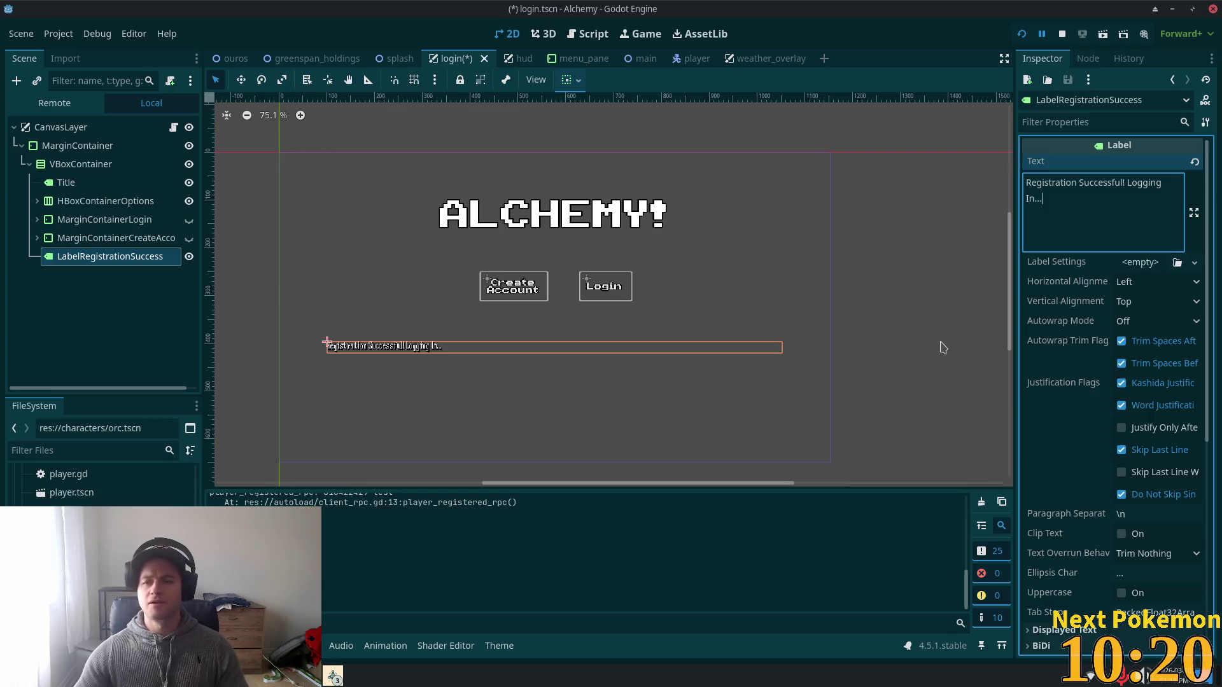
# Give the label new LabelSettings with font size 48 and Center horizontal alignment.
pyautogui.click(1139, 262)
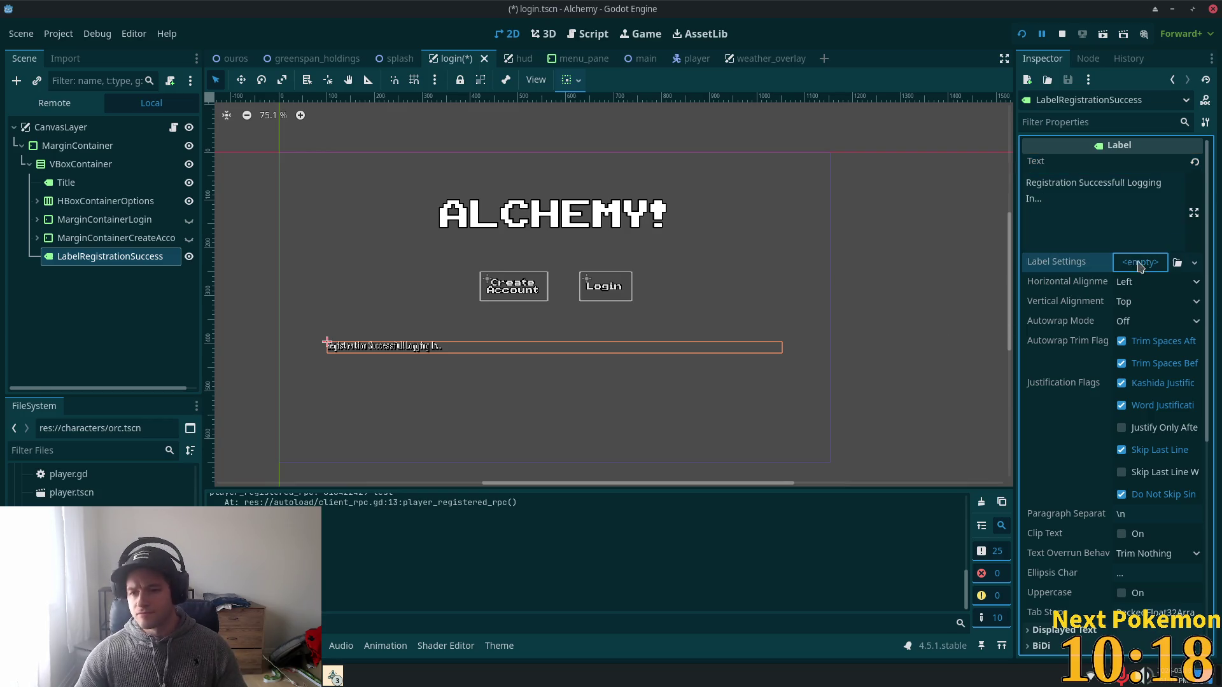
pyautogui.click(1139, 300)
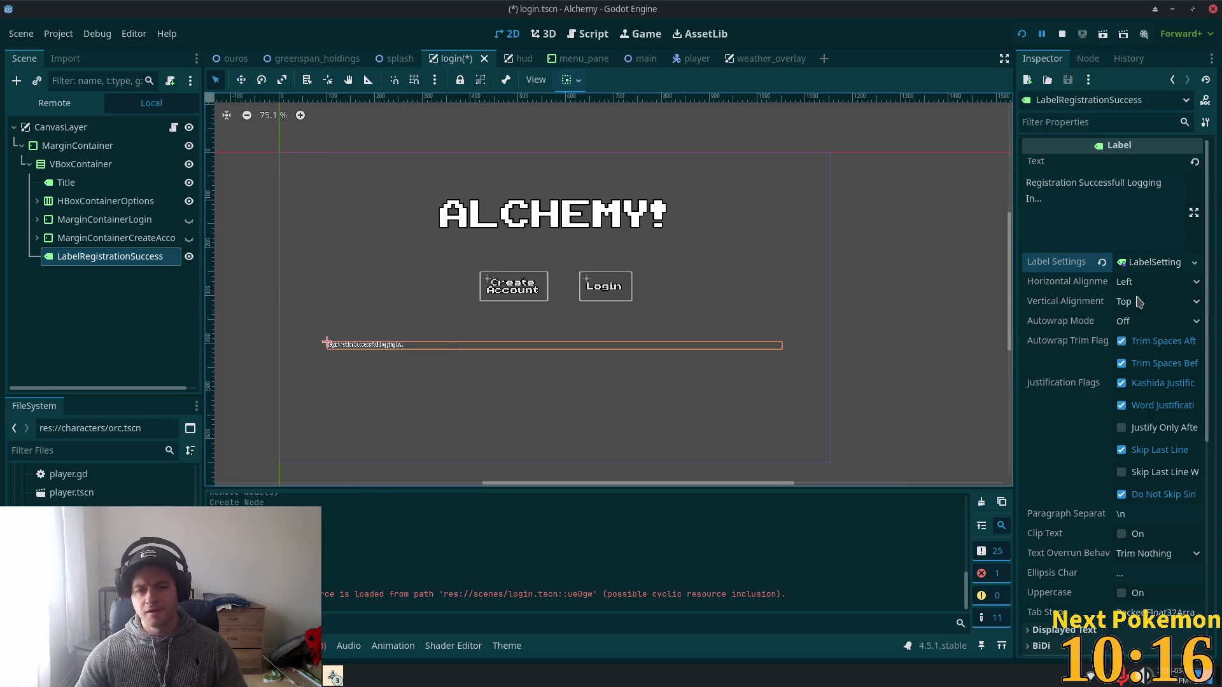
pyautogui.click(1150, 266)
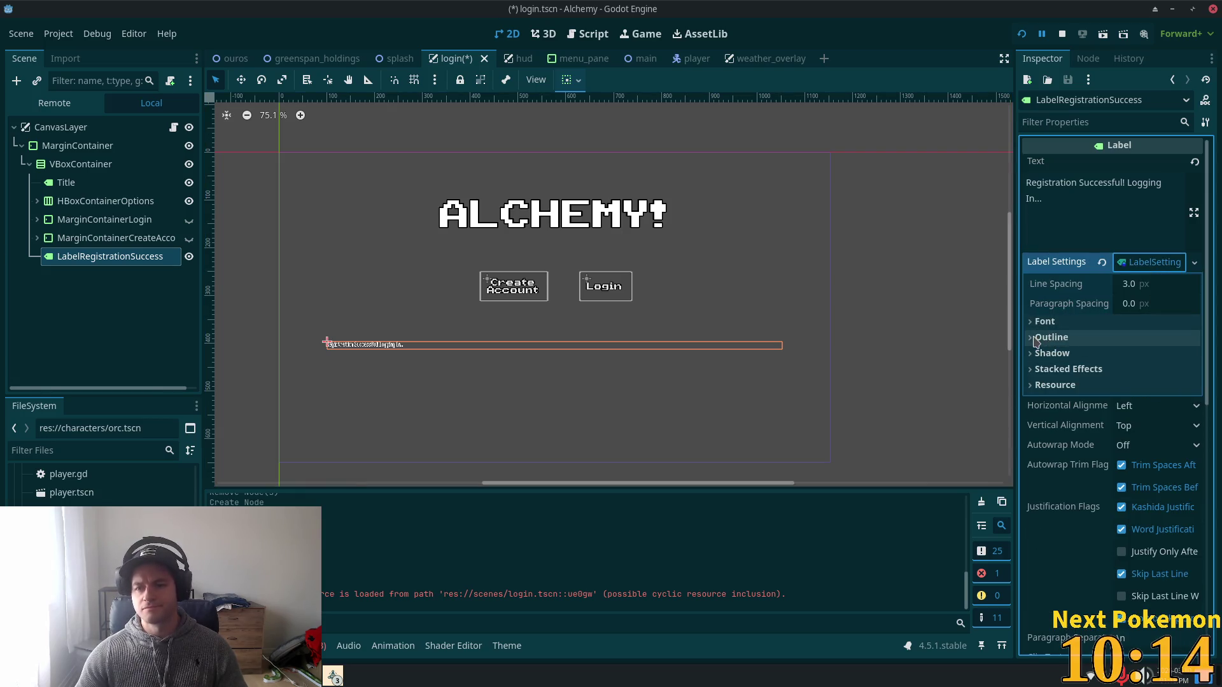
pyautogui.click(1044, 321)
pyautogui.click(1129, 362)
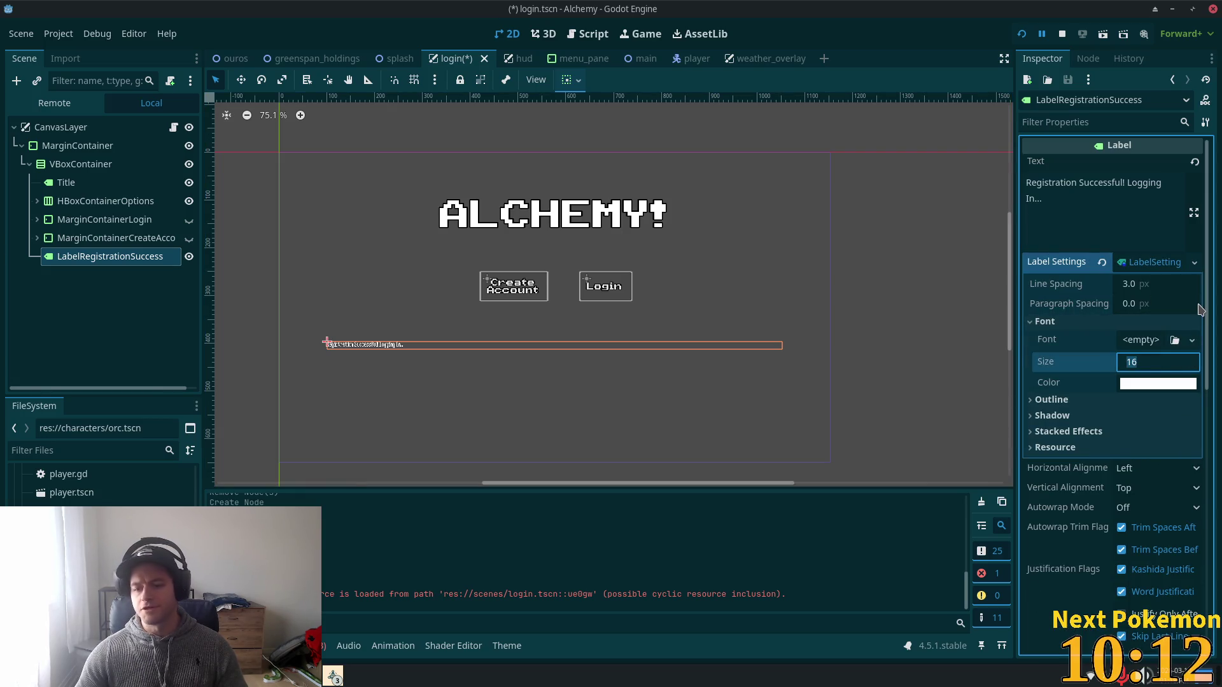
pyautogui.write('48')
pyautogui.press('Return')
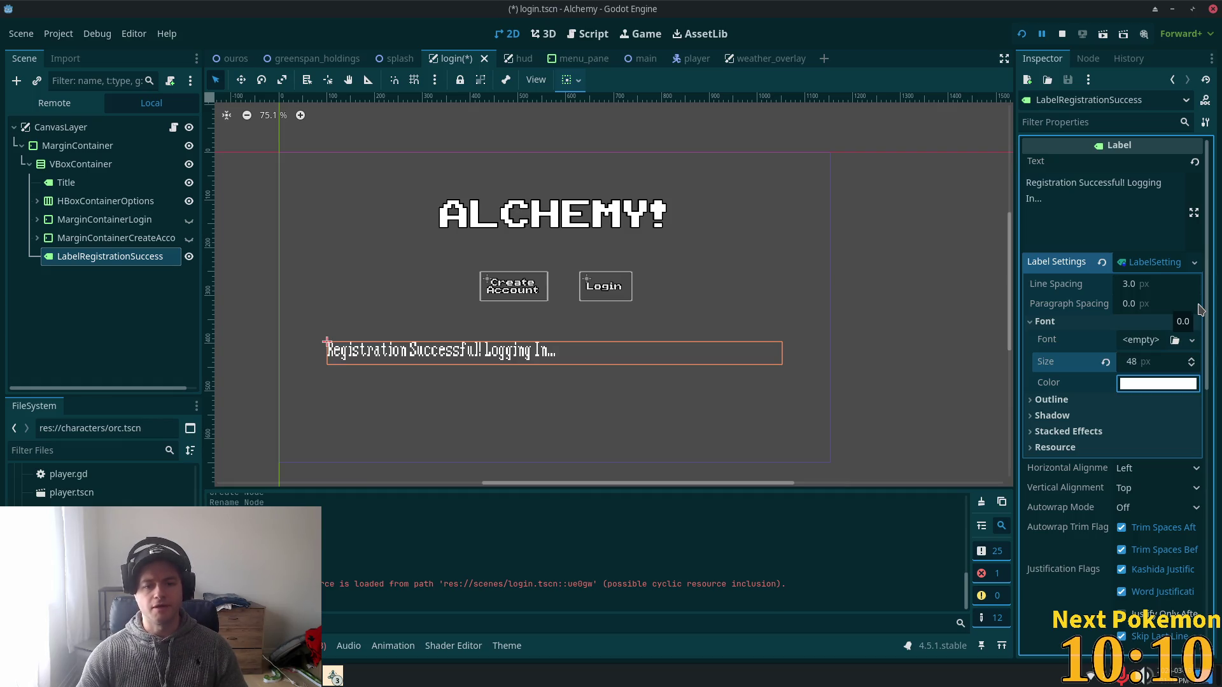
pyautogui.click(1151, 471)
pyautogui.click(1165, 503)
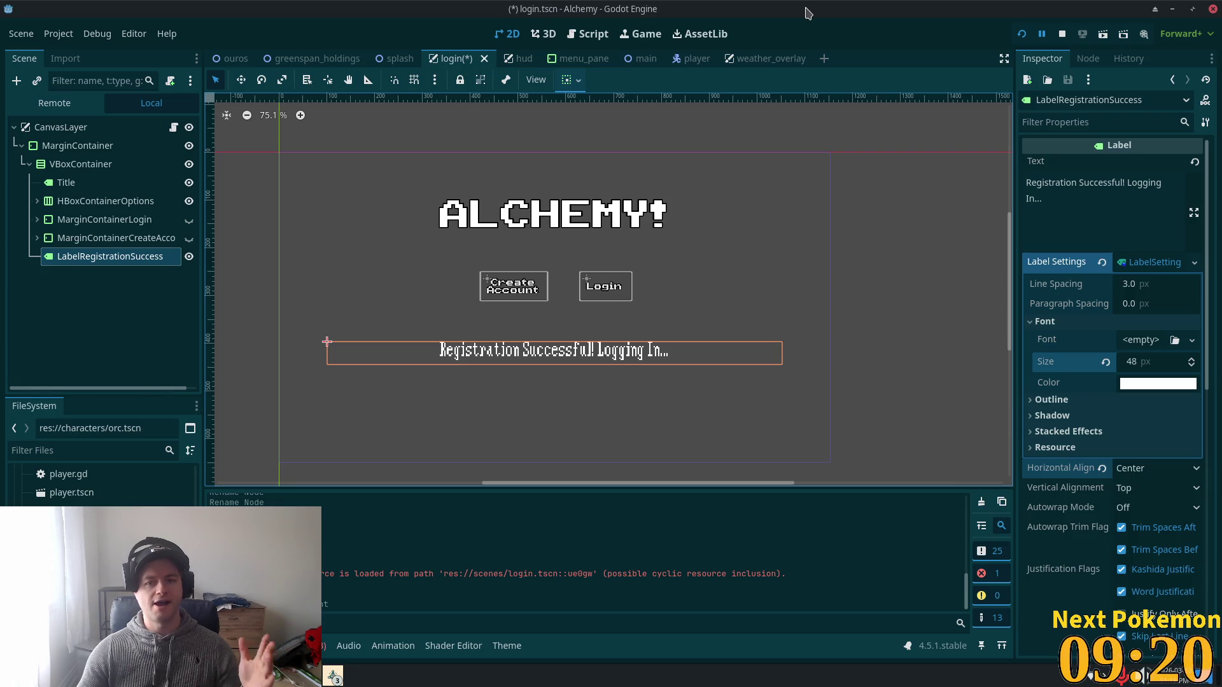
# Quick-open friends_list.tscn by searching for 'frien'.
pyautogui.hotkey('shift', 'alt', 'o')
pyautogui.write('fi')
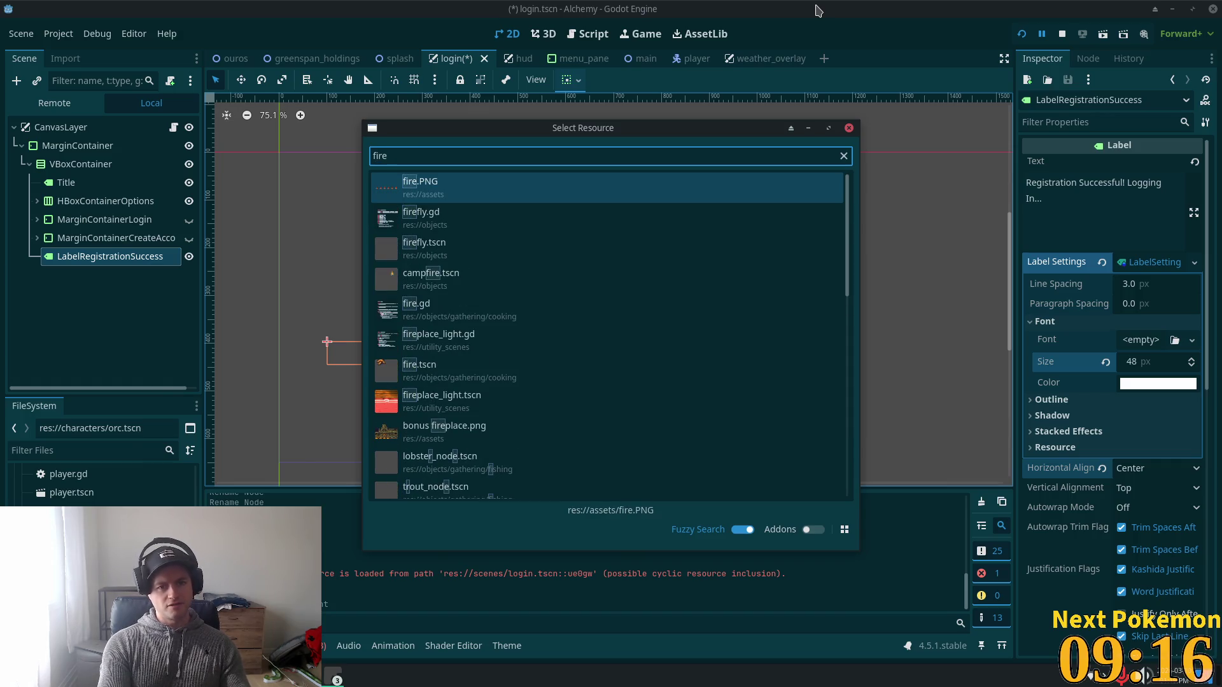
pyautogui.press('BackSpace')
pyautogui.write('rien')
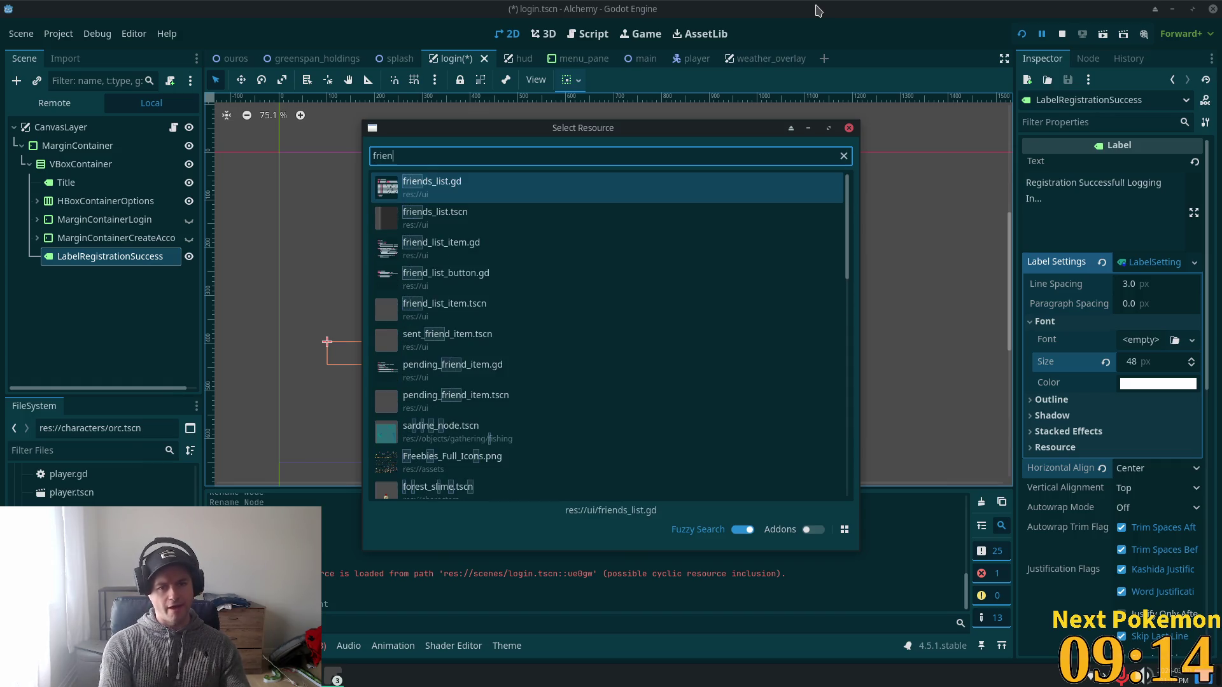
pyautogui.doubleClick(535, 215)
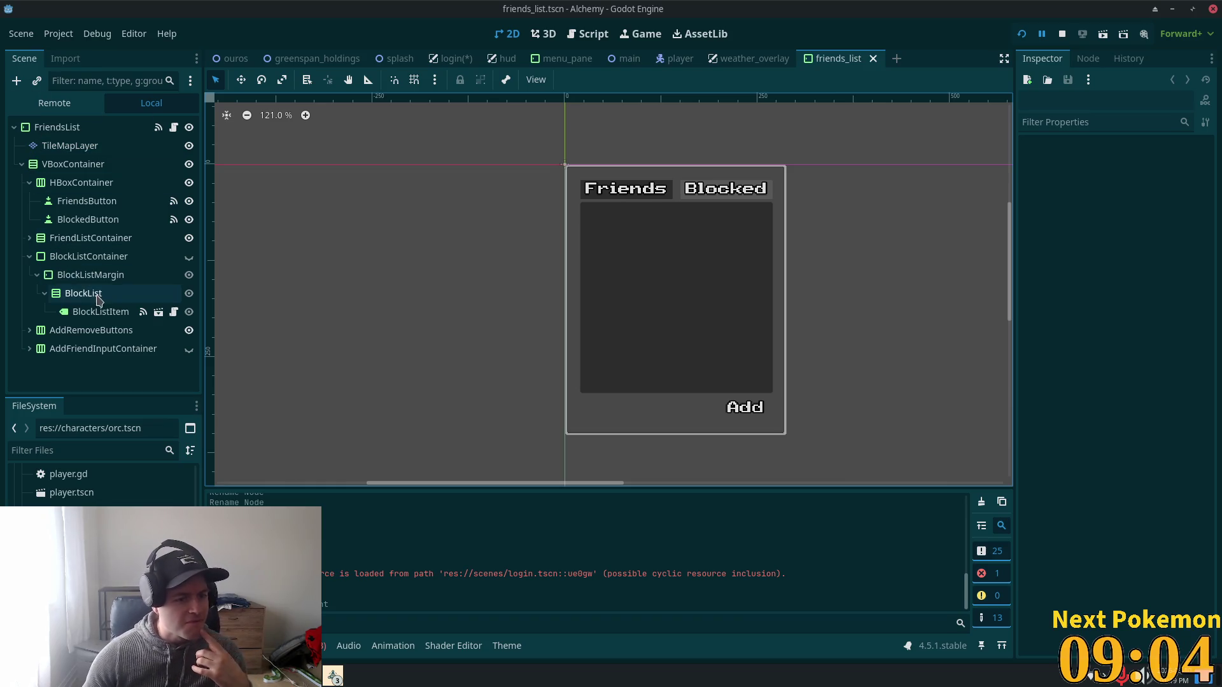
# Select FriendsButton in the friends_list scene and open the friends_list.gd script.
pyautogui.click(78, 293)
pyautogui.click(74, 186)
pyautogui.click(82, 201)
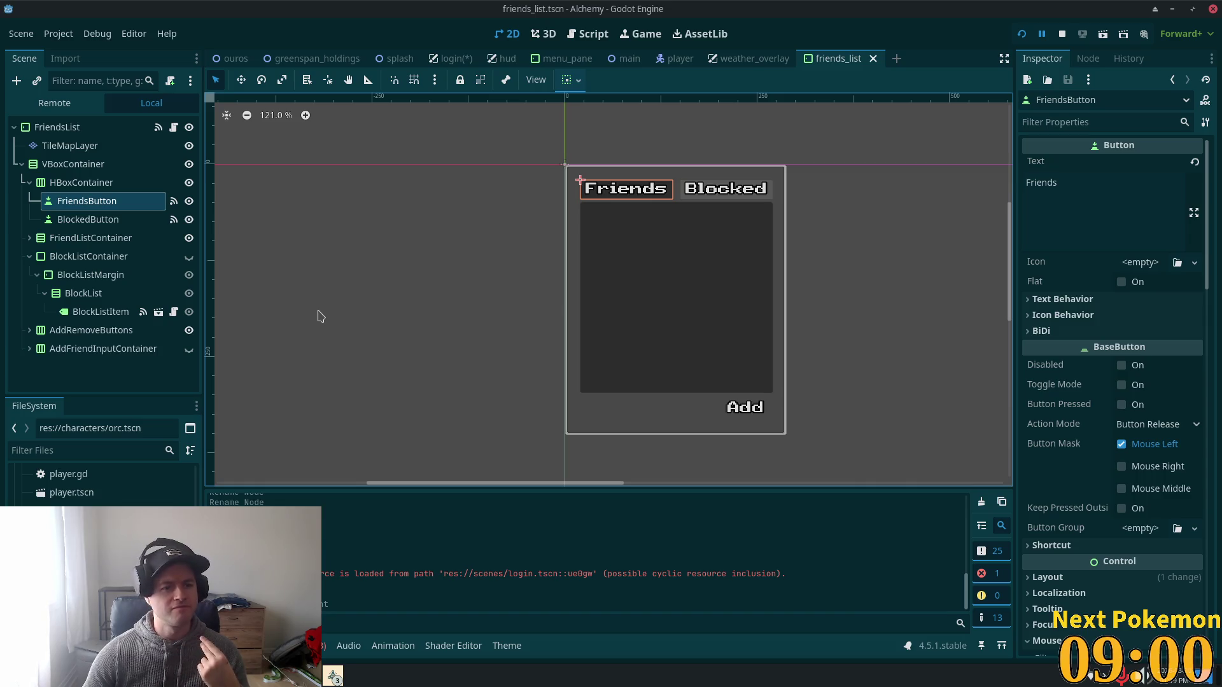
pyautogui.click(174, 127)
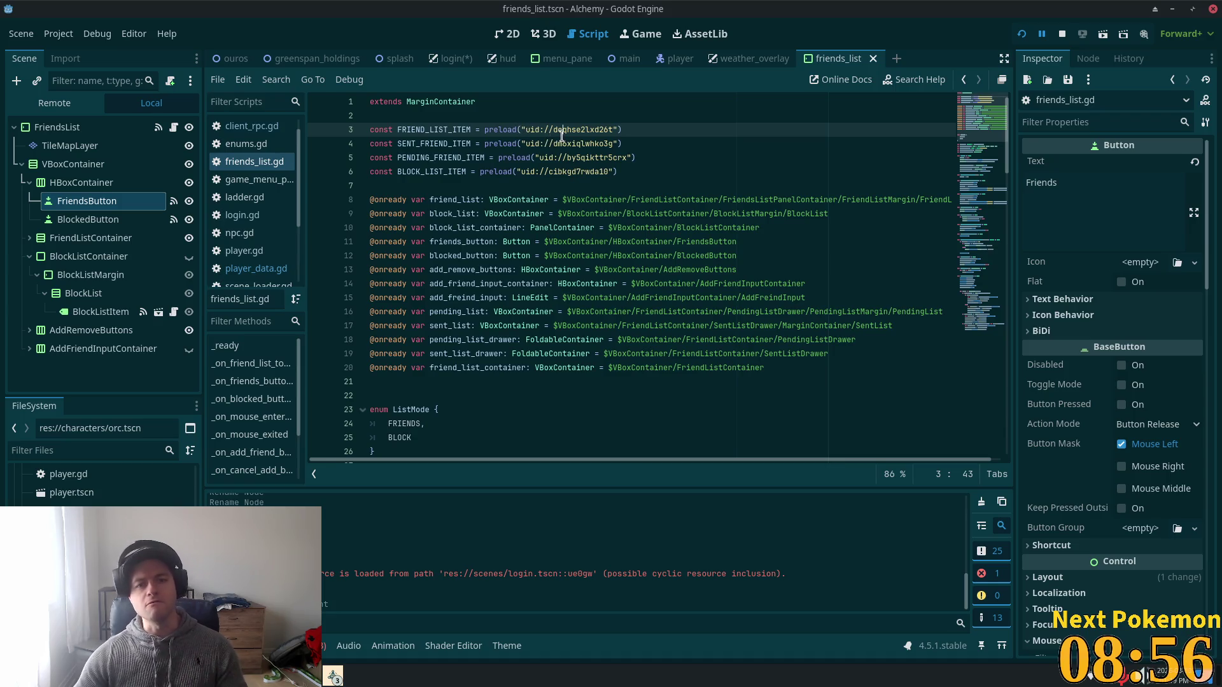
# Follow the script's reference to friend_list_item.tscn and open its friend_list_item.gd script.
pyautogui.keyDown('ctrl'); pyautogui.click(584, 133); pyautogui.keyUp('ctrl')
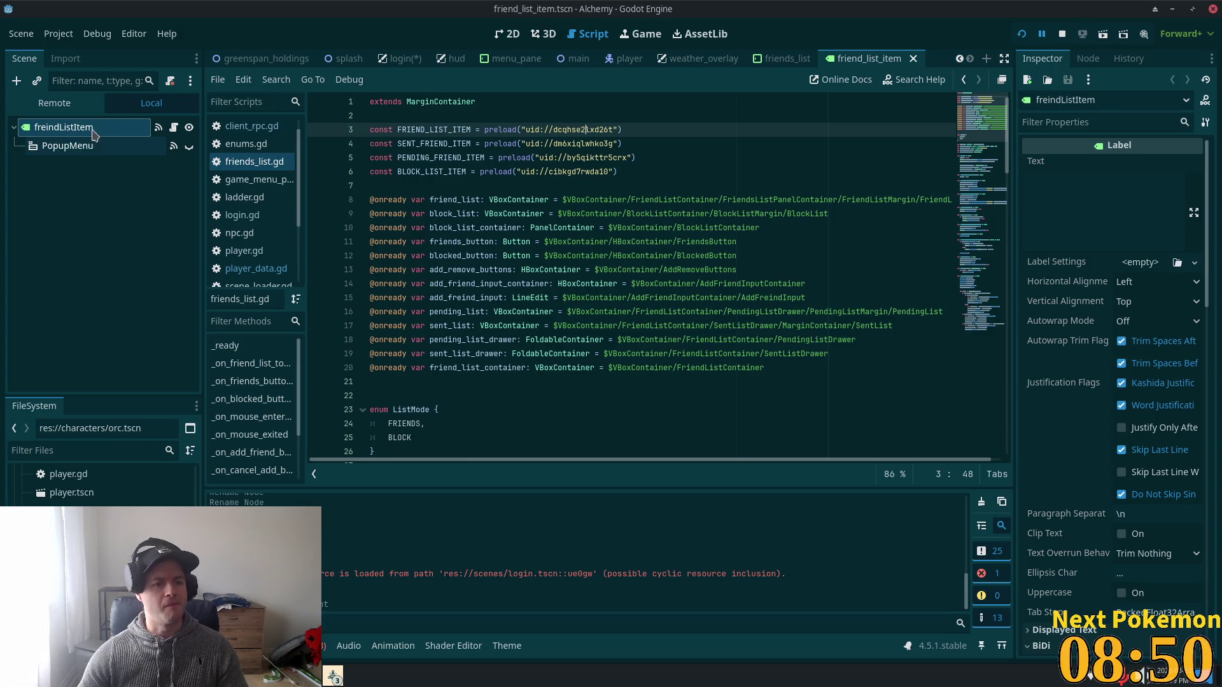
pyautogui.scroll(-10, 1200, 366)
pyautogui.scroll(-10, 1199, 415)
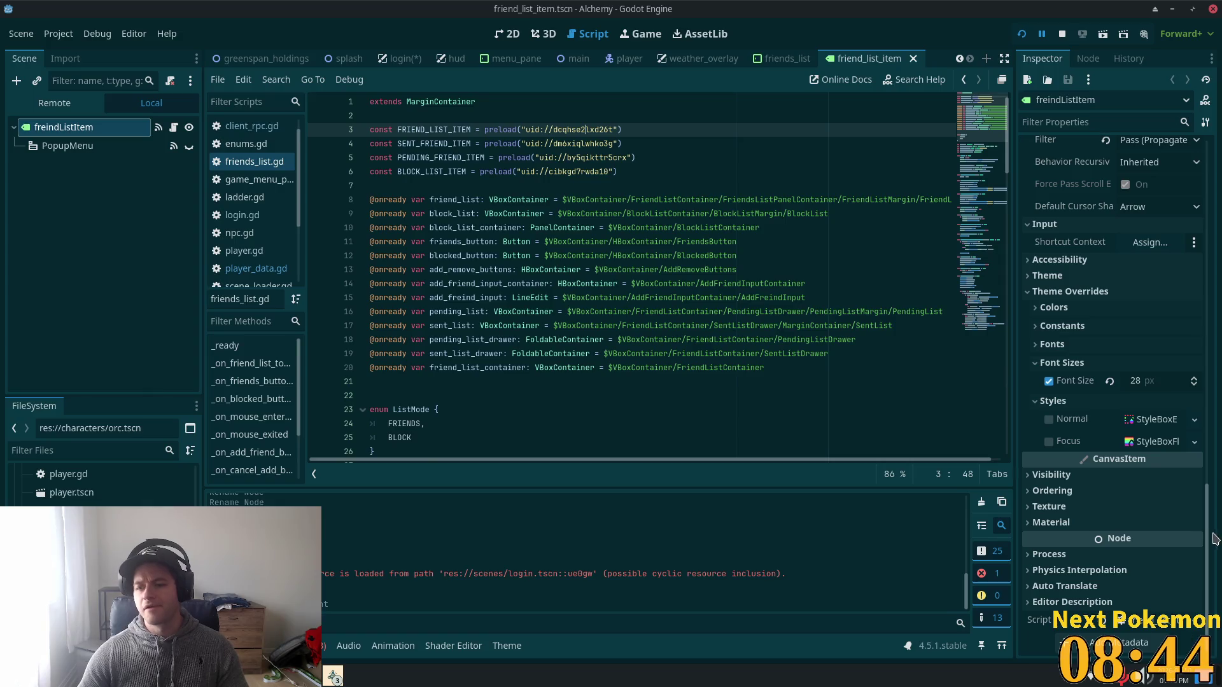
pyautogui.moveTo(1209, 540); pyautogui.dragTo(1185, 164)
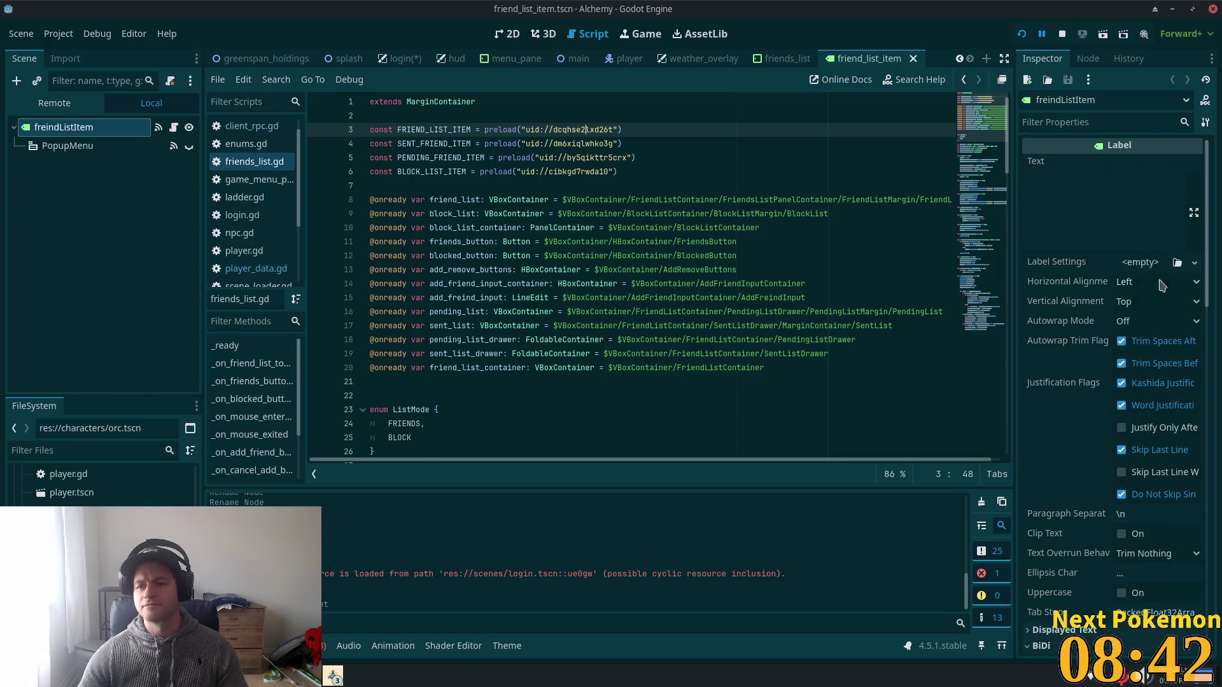
pyautogui.scroll(-5, 1132, 374)
pyautogui.scroll(-4, 1132, 374)
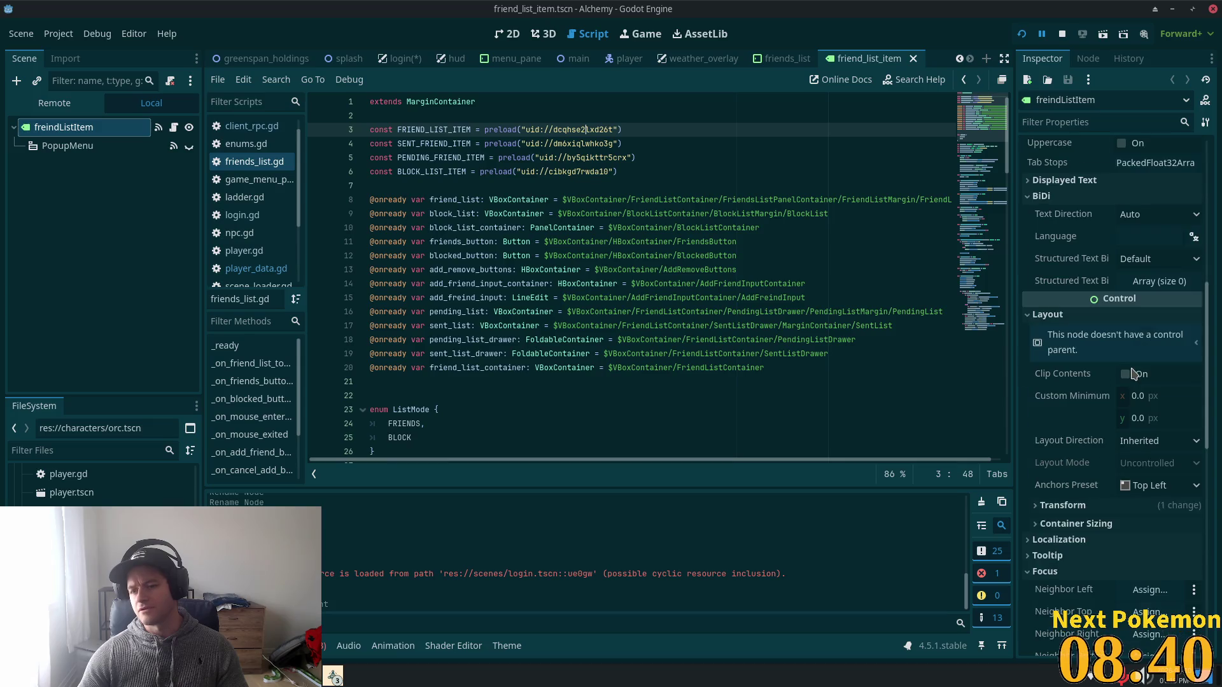
pyautogui.click(173, 128)
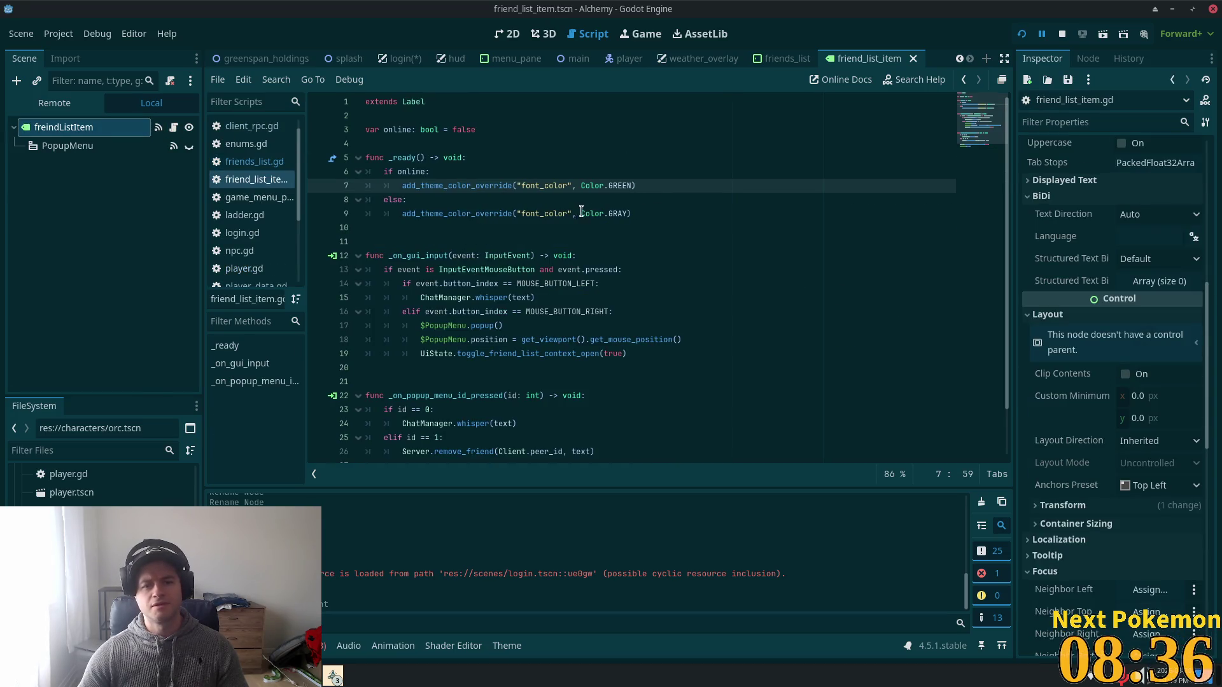
# Review the green online and GRAY offline colour lines in friend_list_item.gd, then switch to Steam.
pyautogui.tripleClick(618, 187)
pyautogui.click(508, 210)
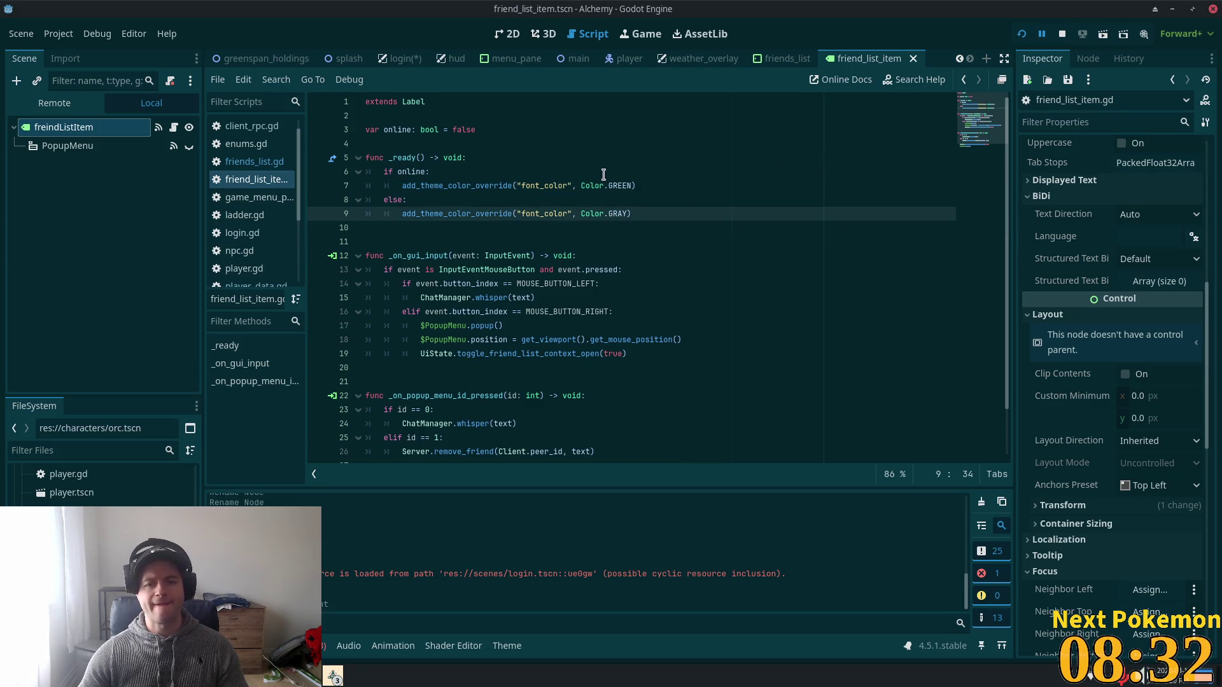
pyautogui.moveTo(618, 185)
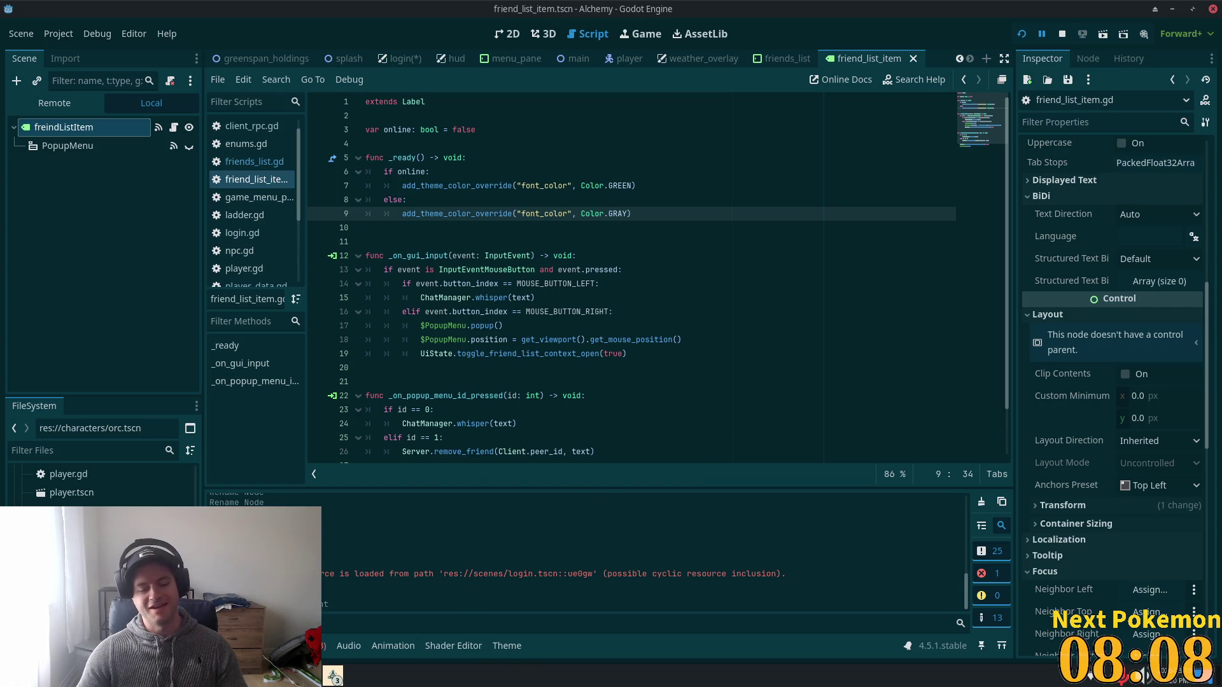
pyautogui.hotkey('alt', 'Tab')
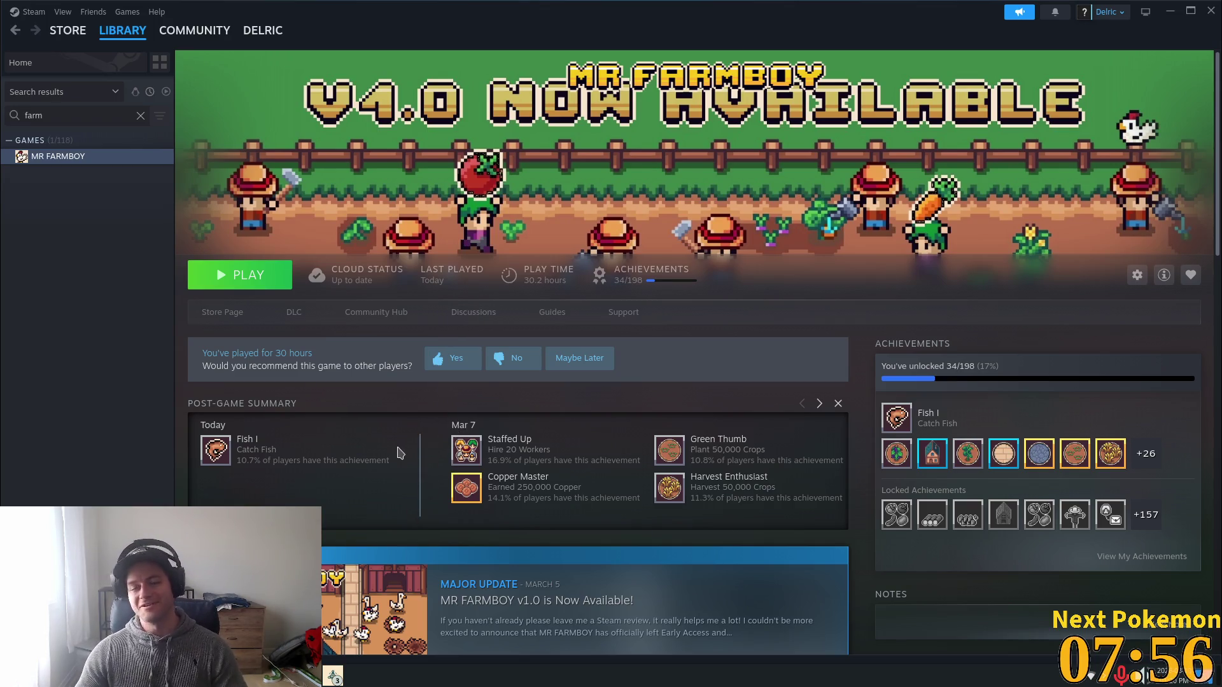
# Minimise the Steam window to return to the Godot editor.
pyautogui.click(1170, 13)
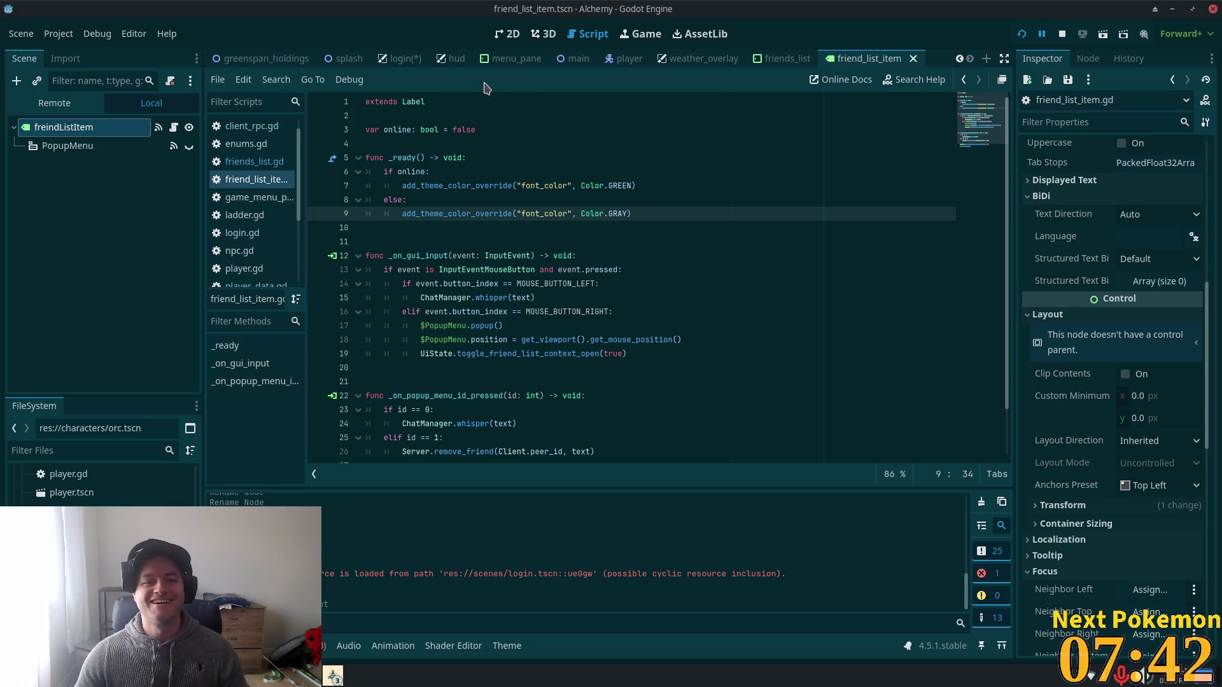
# Save the login scene and set the success label's font colour to pure green 00ff00.
pyautogui.click(405, 58)
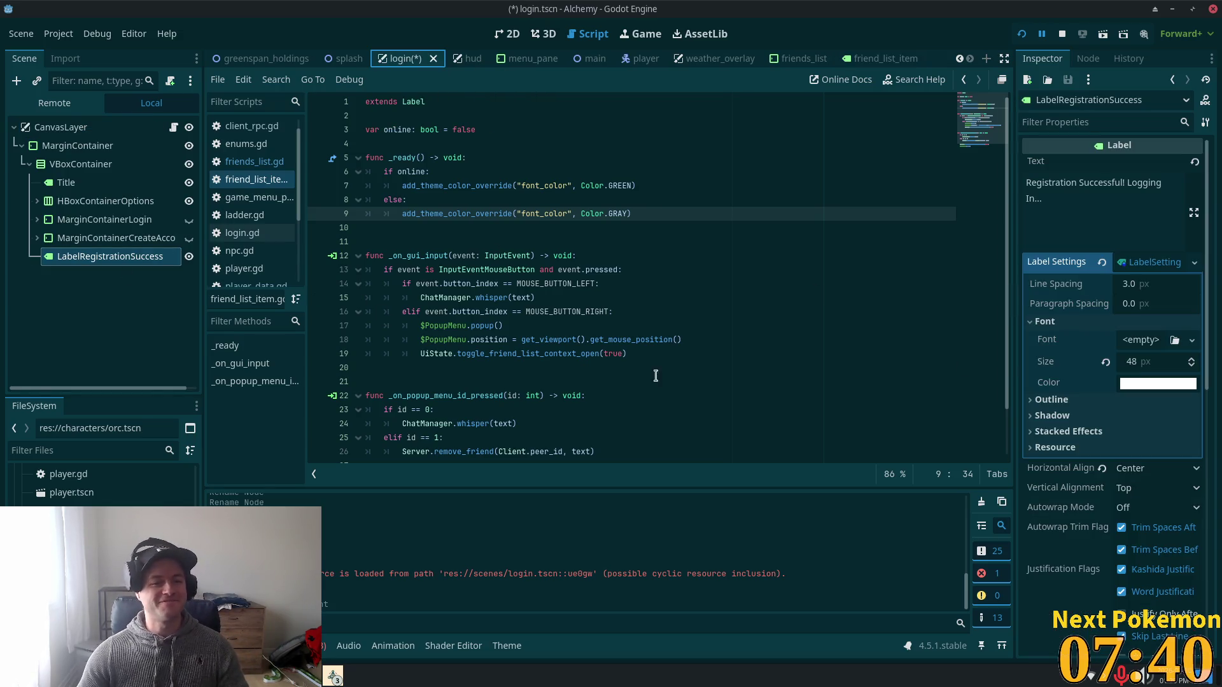
pyautogui.hotkey('ctrl', 's')
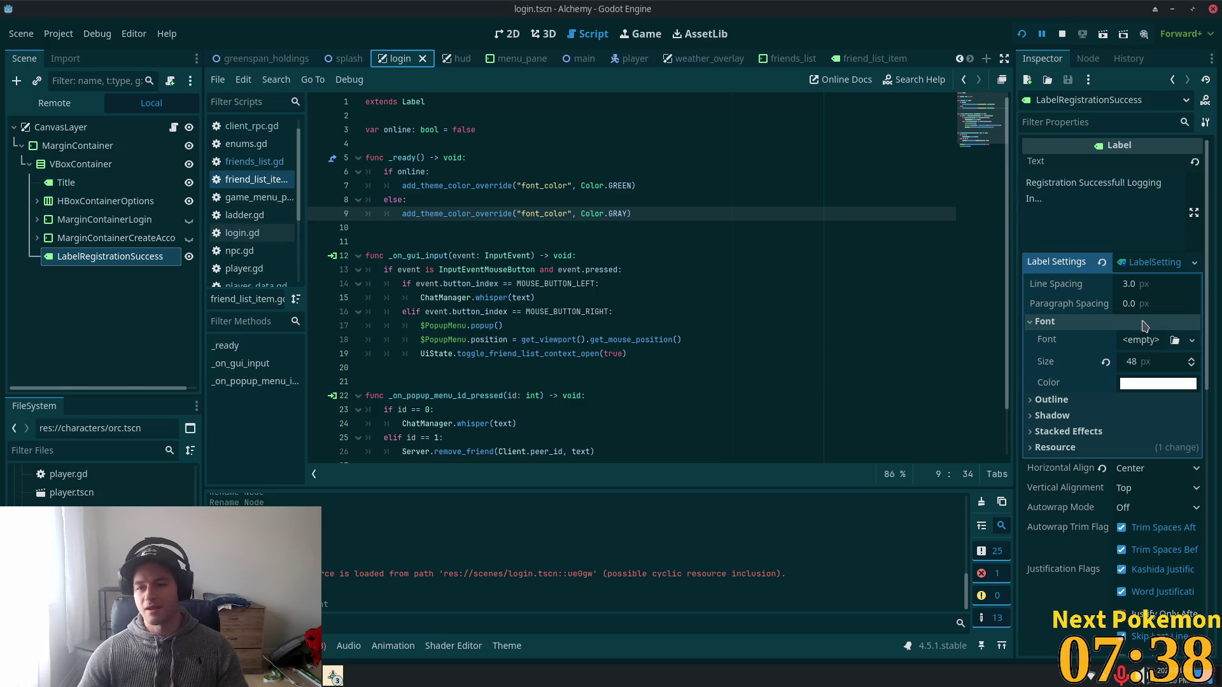
pyautogui.click(1145, 384)
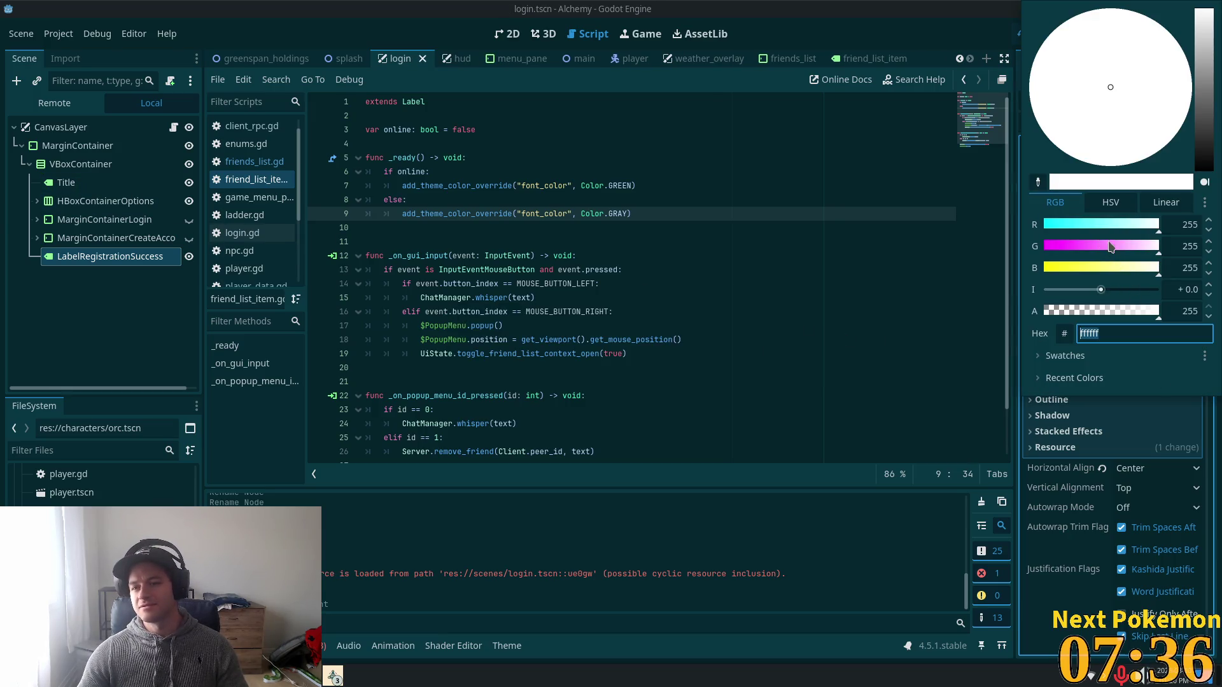
pyautogui.moveTo(1157, 225); pyautogui.dragTo(1043, 224)
pyautogui.moveTo(1158, 275); pyautogui.dragTo(1044, 274)
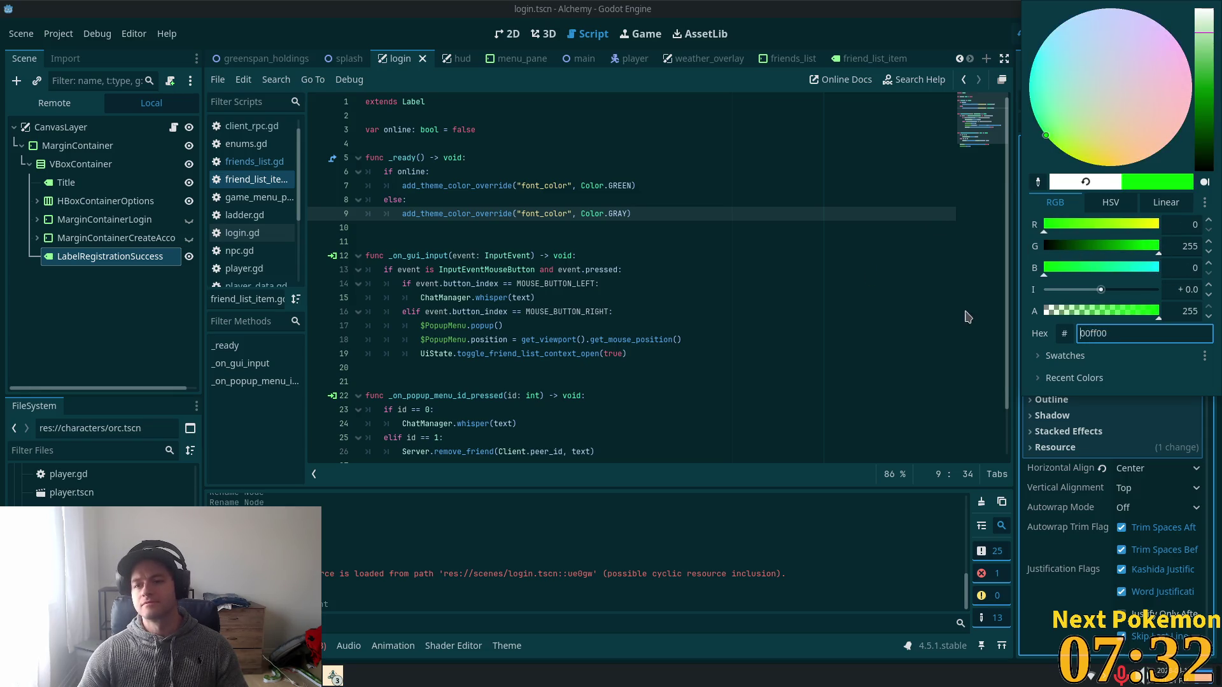
pyautogui.click(819, 532)
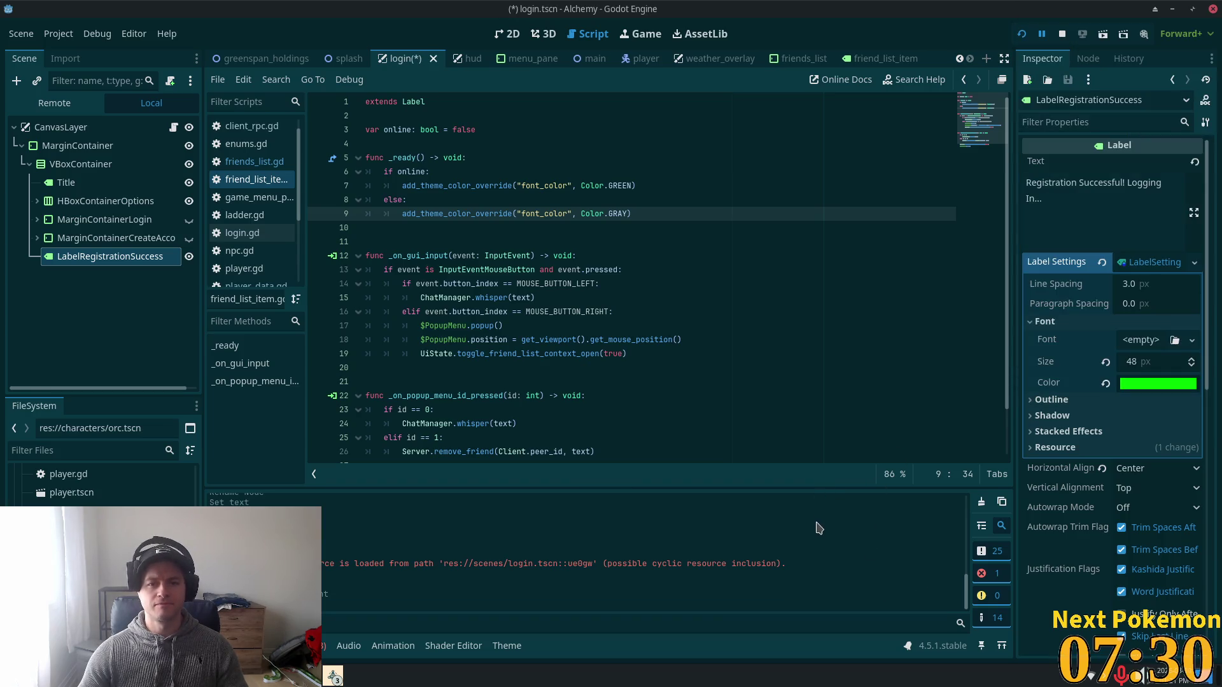
pyautogui.click(519, 34)
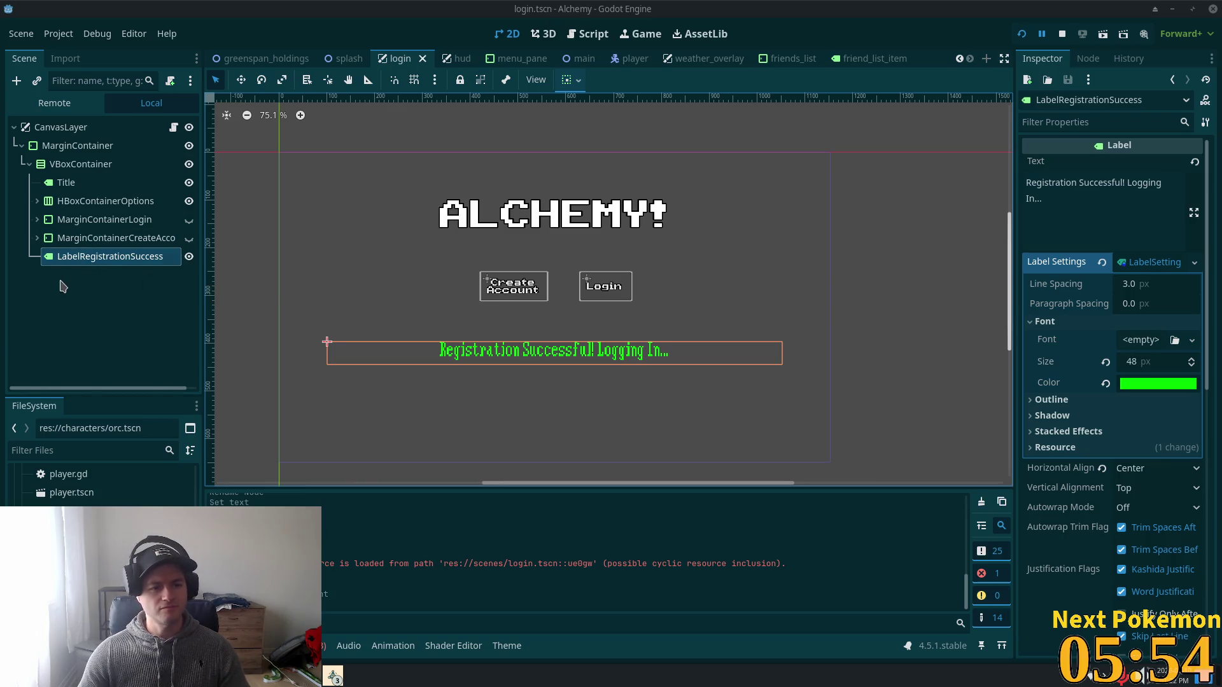
pyautogui.click(86, 219)
# Select LabelRegistrationSuccess and open login.gd at the _on_registration_success handler.
pyautogui.click(75, 258)
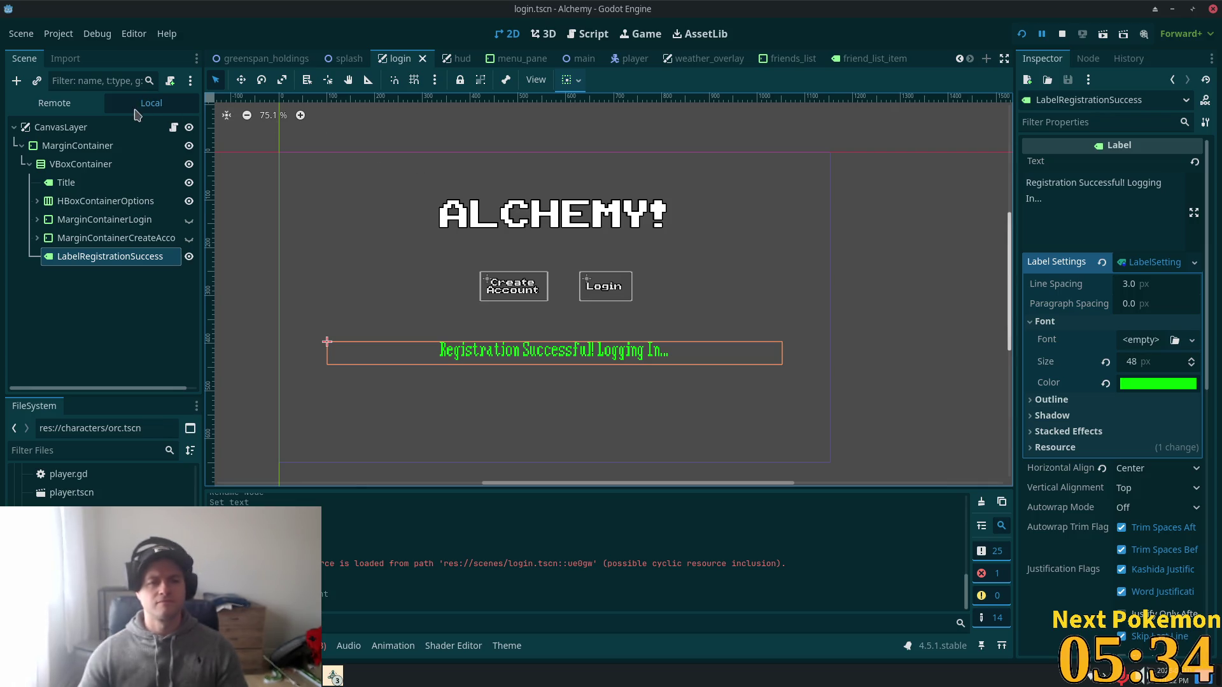
pyautogui.click(173, 127)
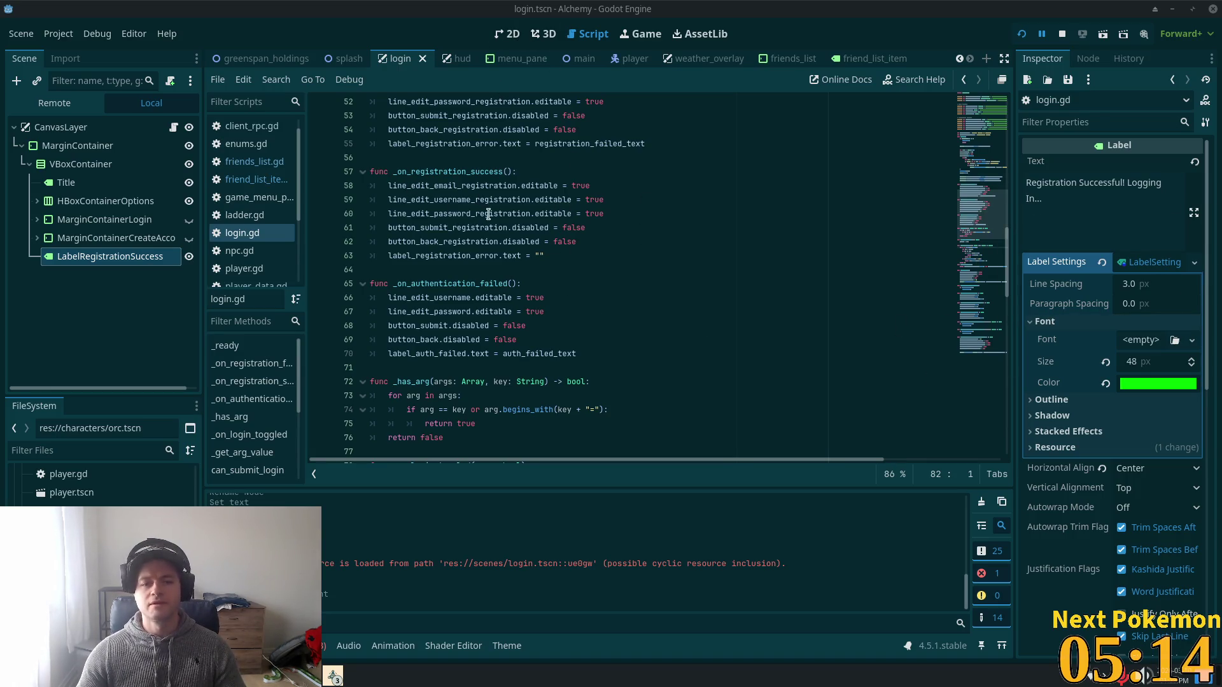
# Declare an onready reference to LabelRegistrationSuccess in login.gd and move it up to line 6.
pyautogui.scroll(-5, 537, 299)
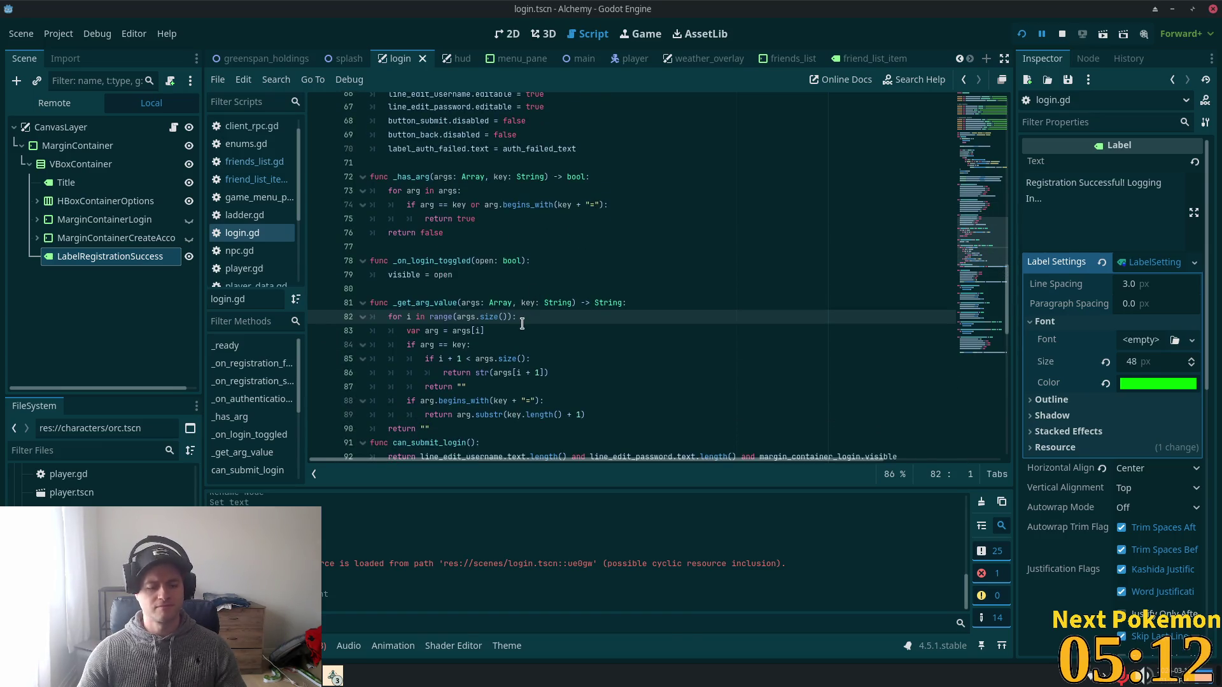
pyautogui.hotkey('alt', 'Tab')
pyautogui.scroll(-2, 529, 357)
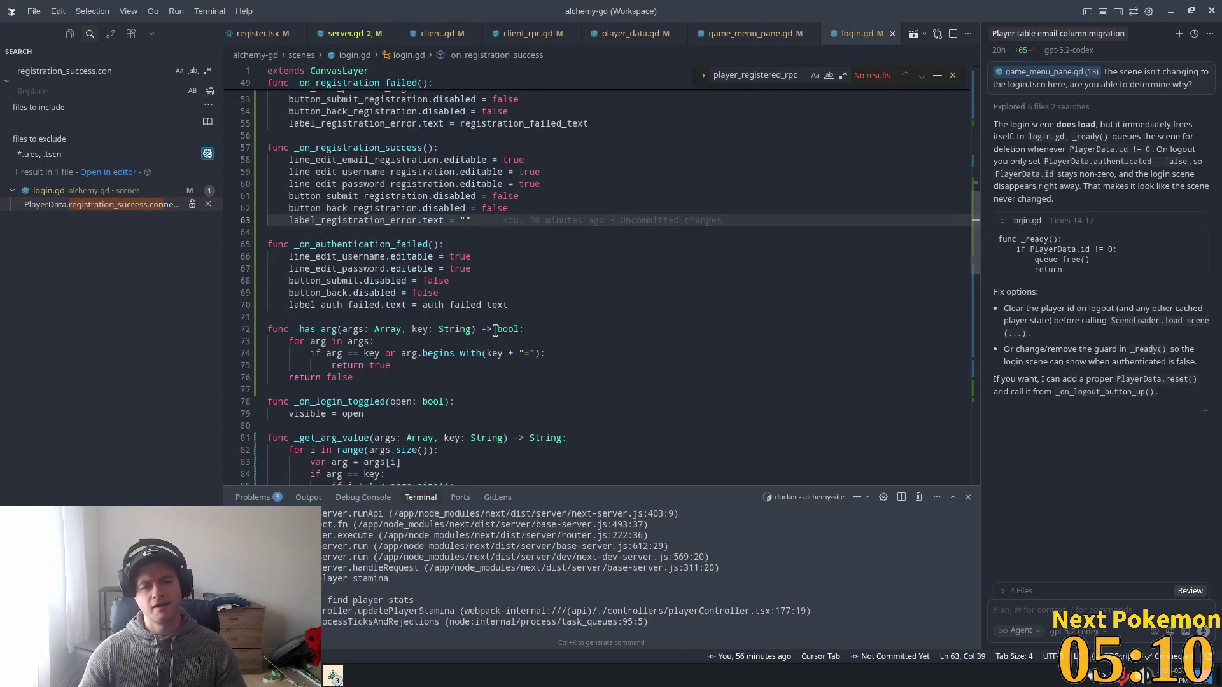
pyautogui.hotkey('alt', 'Tab')
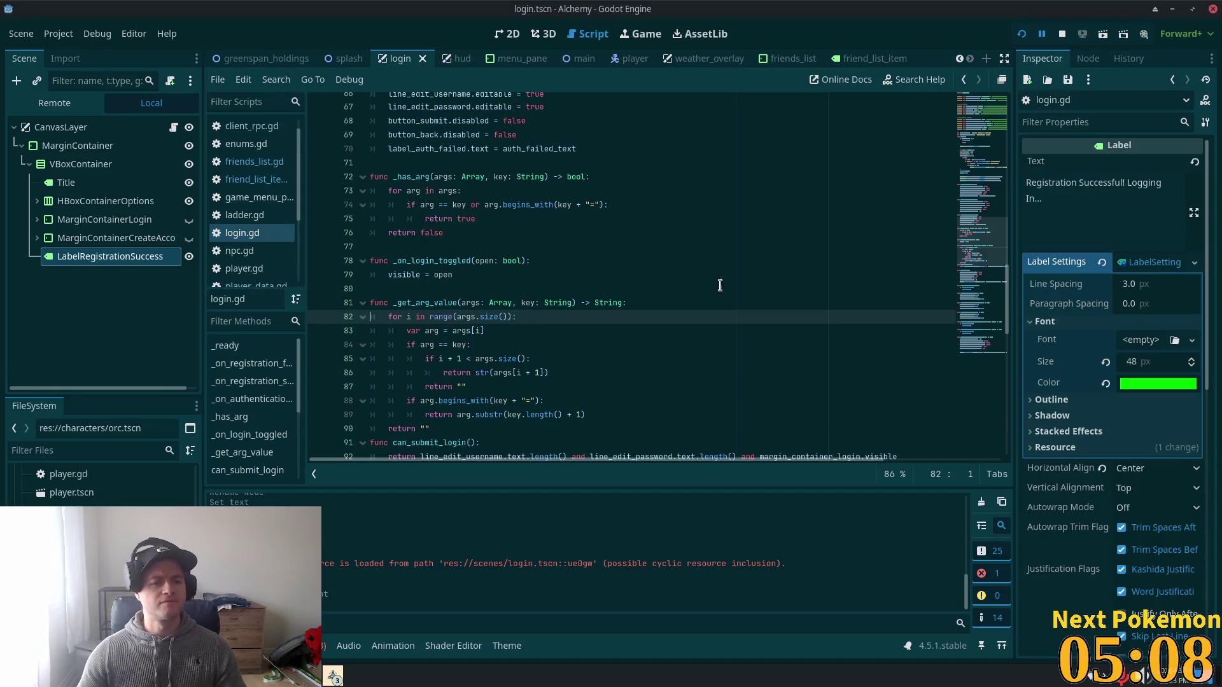
pyautogui.moveTo(983, 251); pyautogui.dragTo(967, 108)
pyautogui.click(480, 276)
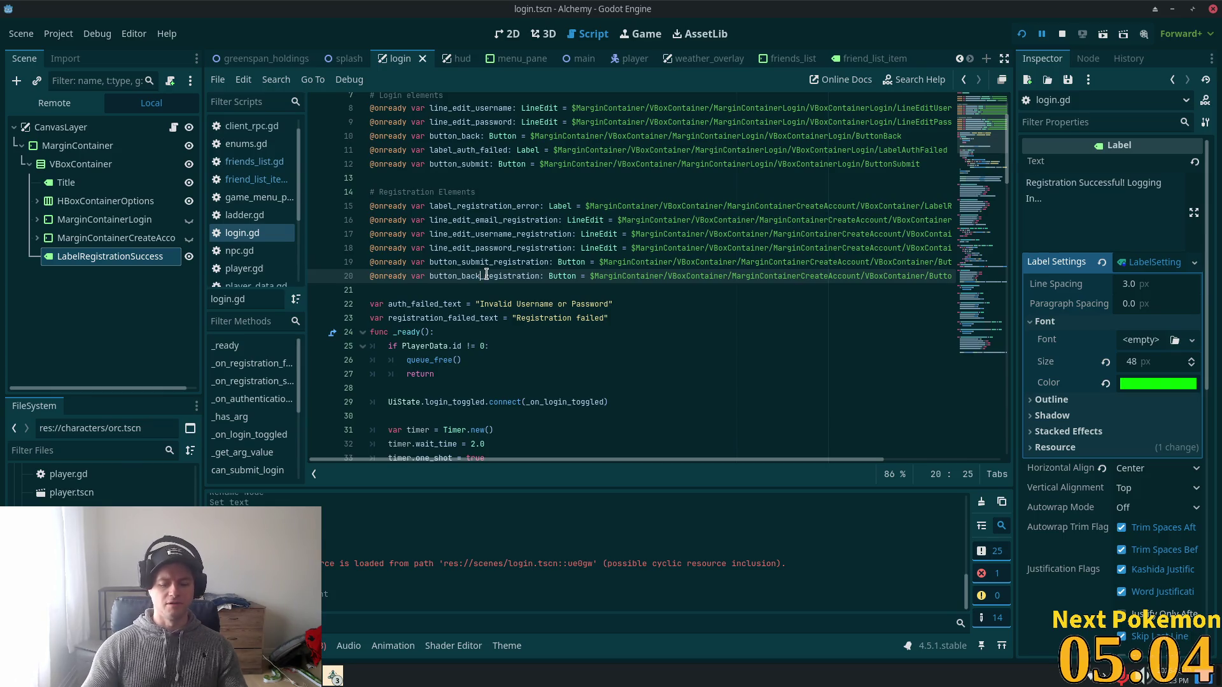
pyautogui.press('End')
pyautogui.press('Return')
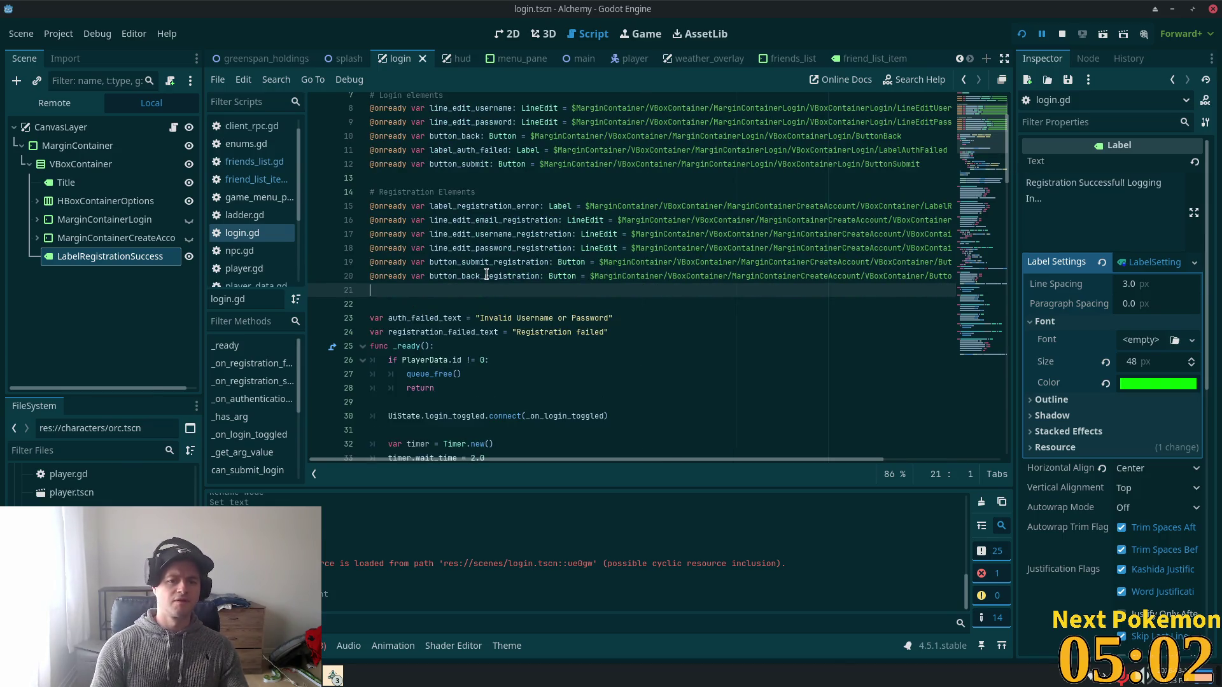
pyautogui.moveTo(102, 256); pyautogui.dragTo(407, 291)
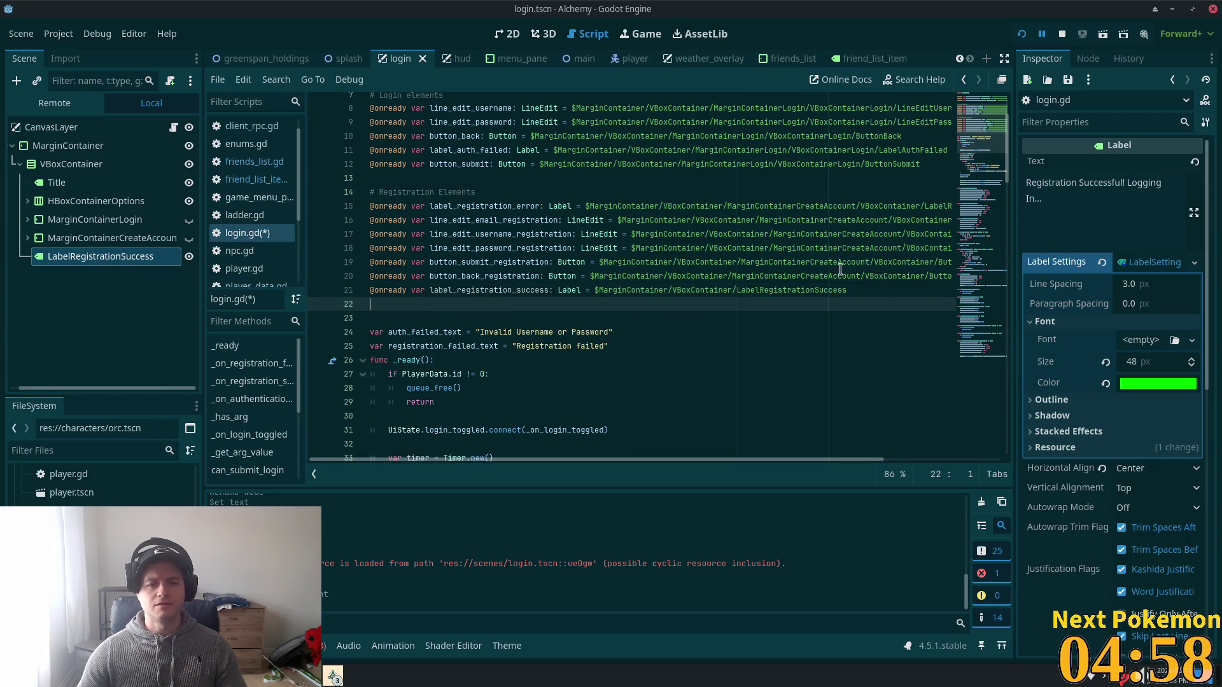
pyautogui.scroll(2, 636, 238)
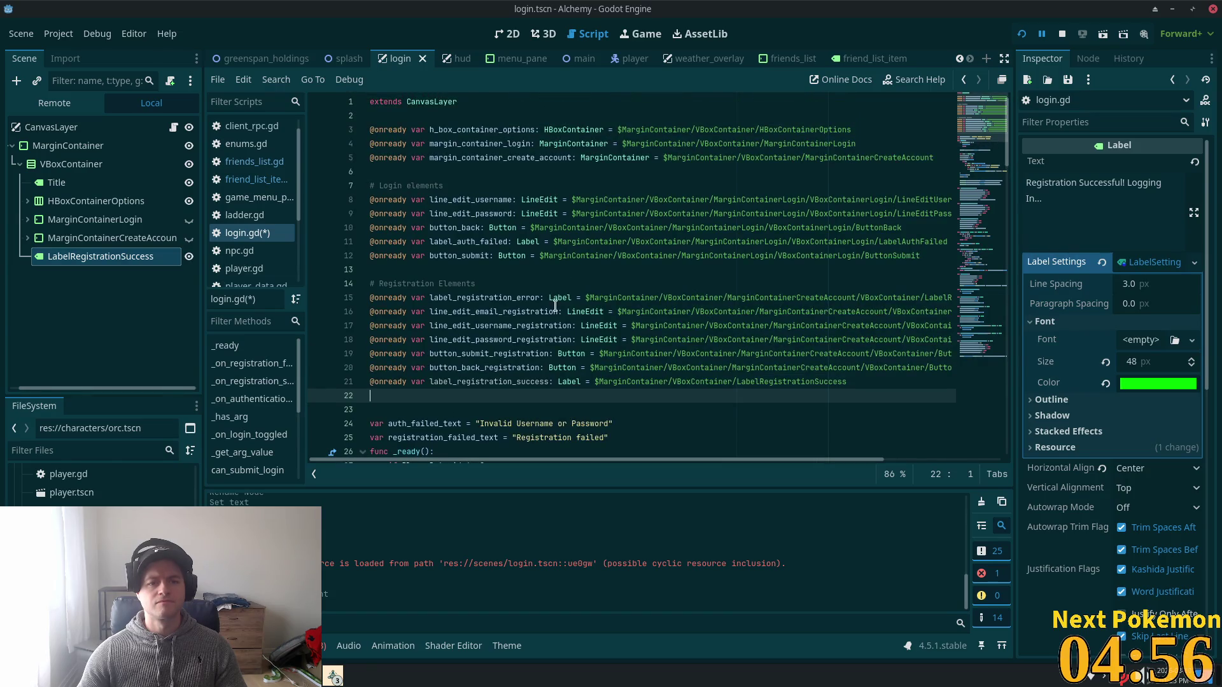
pyautogui.click(378, 382)
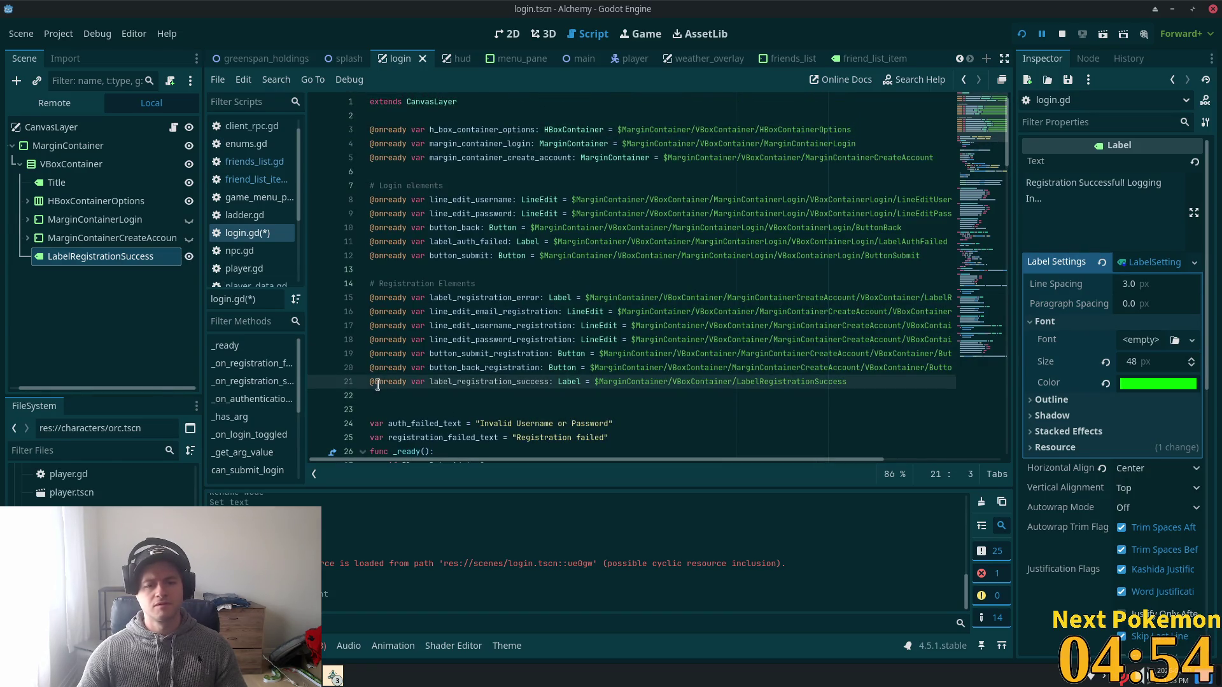
pyautogui.hotkey('alt', 'Up')
pyautogui.hotkey('alt', 'Up')
pyautogui.hotkey('alt', 'Up')
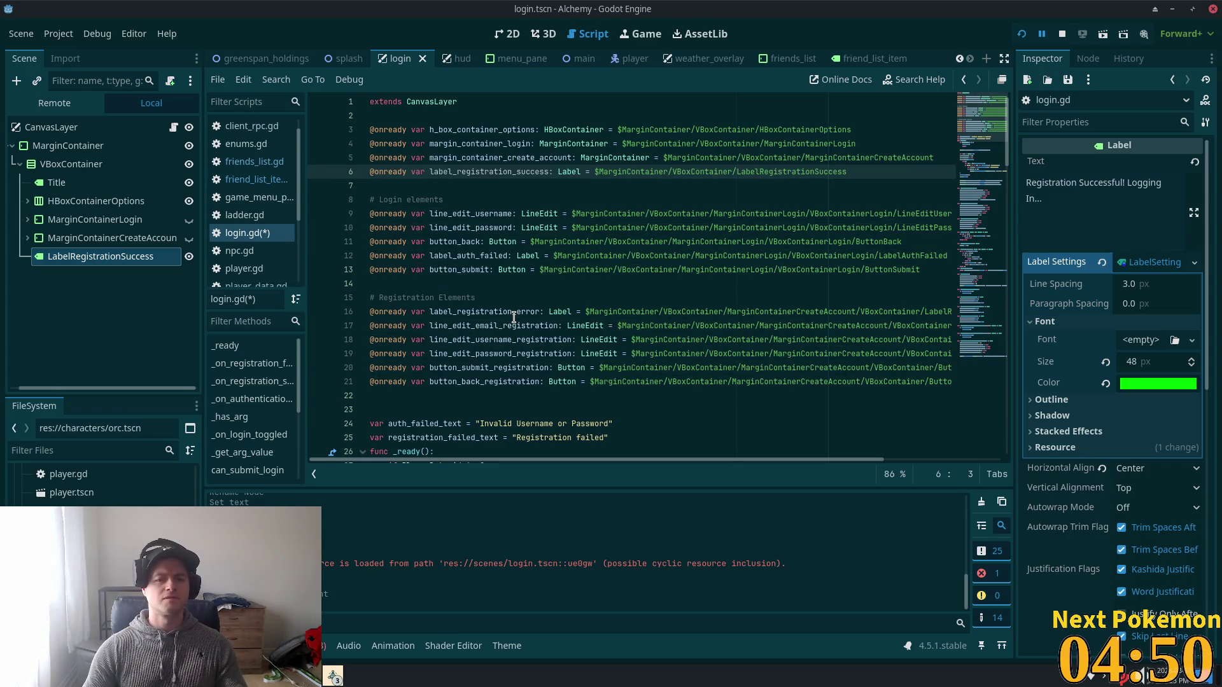
# Make _on_registration_success hide margin_container_create_account and show label_registration_success, save, and relaunch the game.
pyautogui.doubleClick(464, 171)
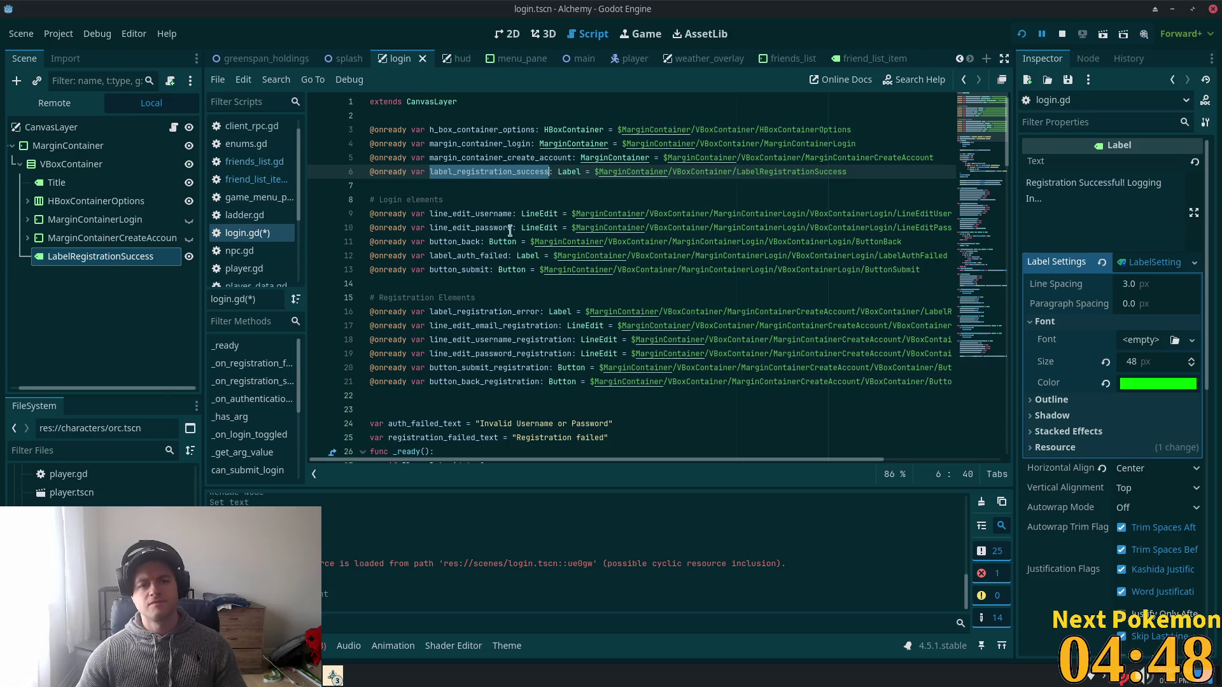
pyautogui.scroll(-5, 966, 186)
pyautogui.scroll(-8, 966, 186)
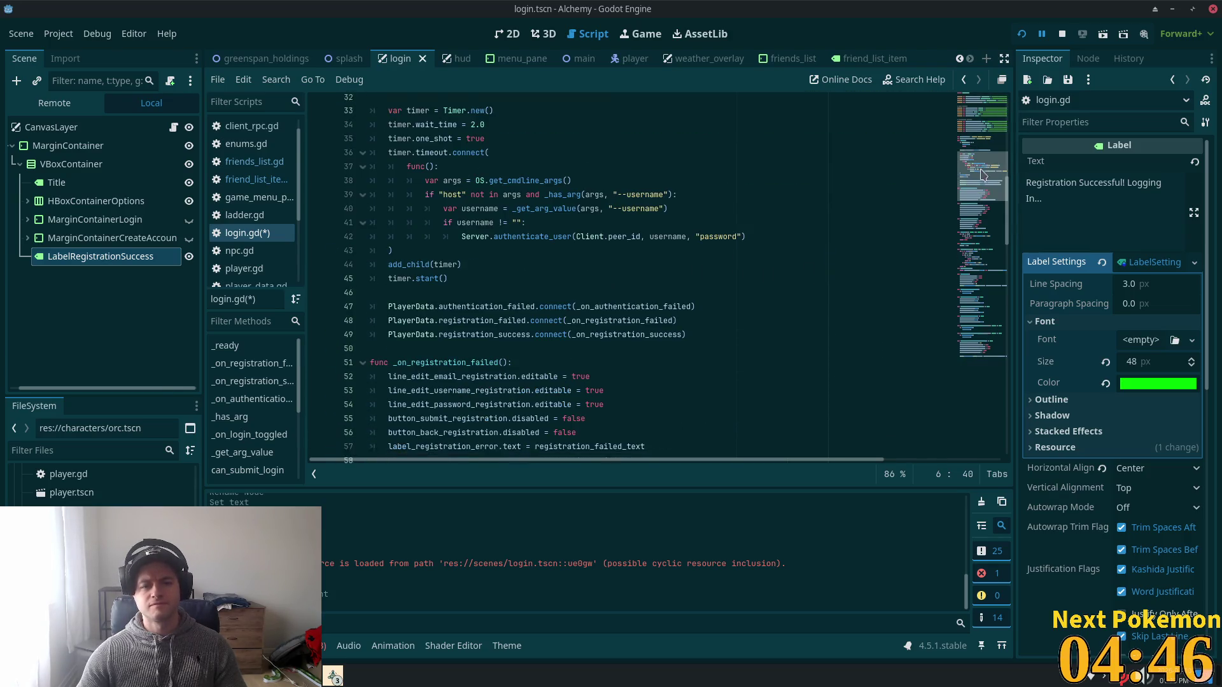
pyautogui.click(610, 294)
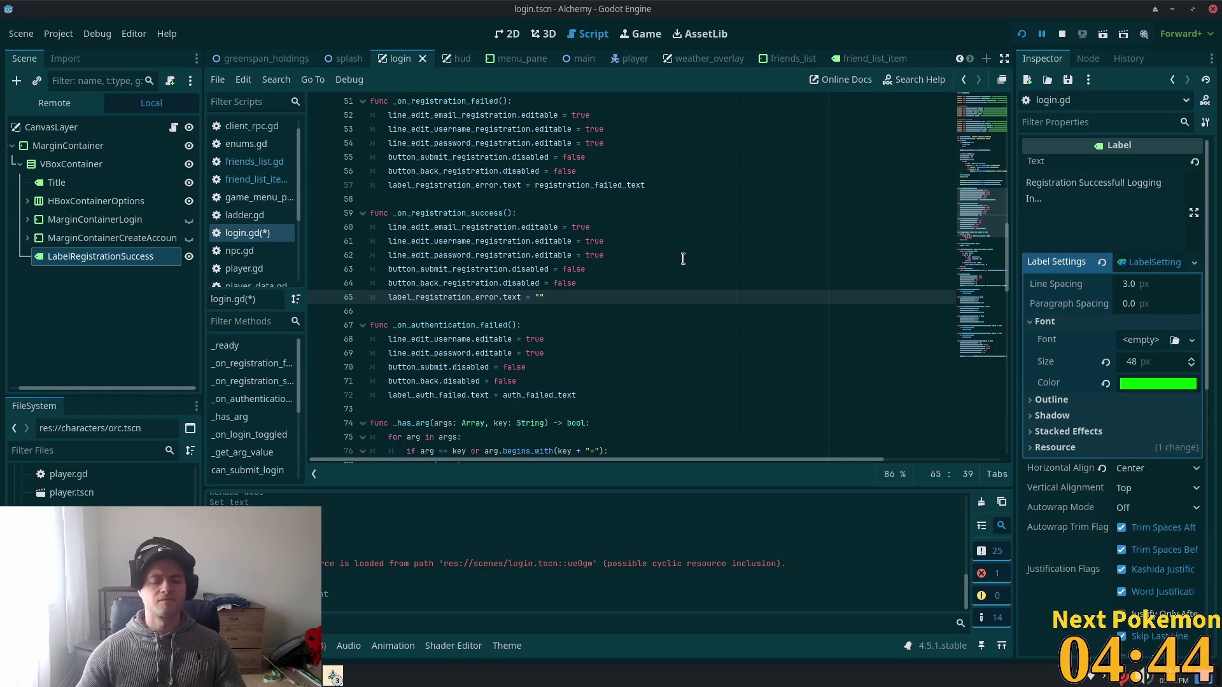
pyautogui.press('Return')
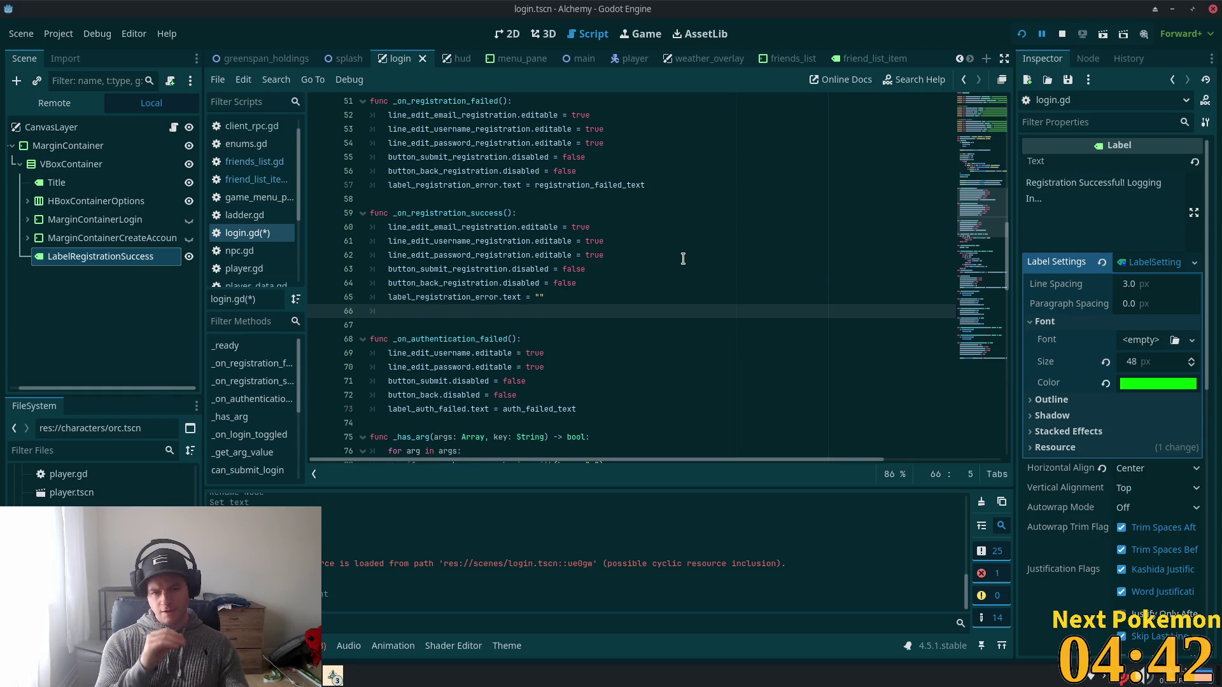
pyautogui.press('Return')
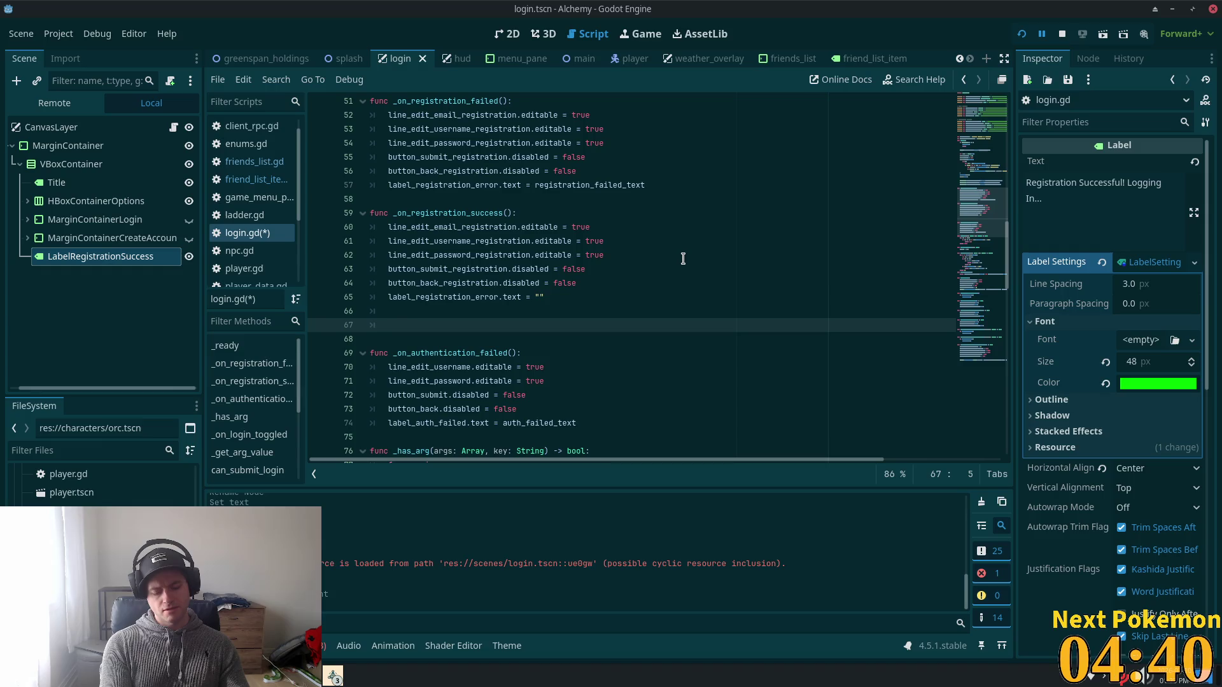
pyautogui.scroll(14, 715, 248)
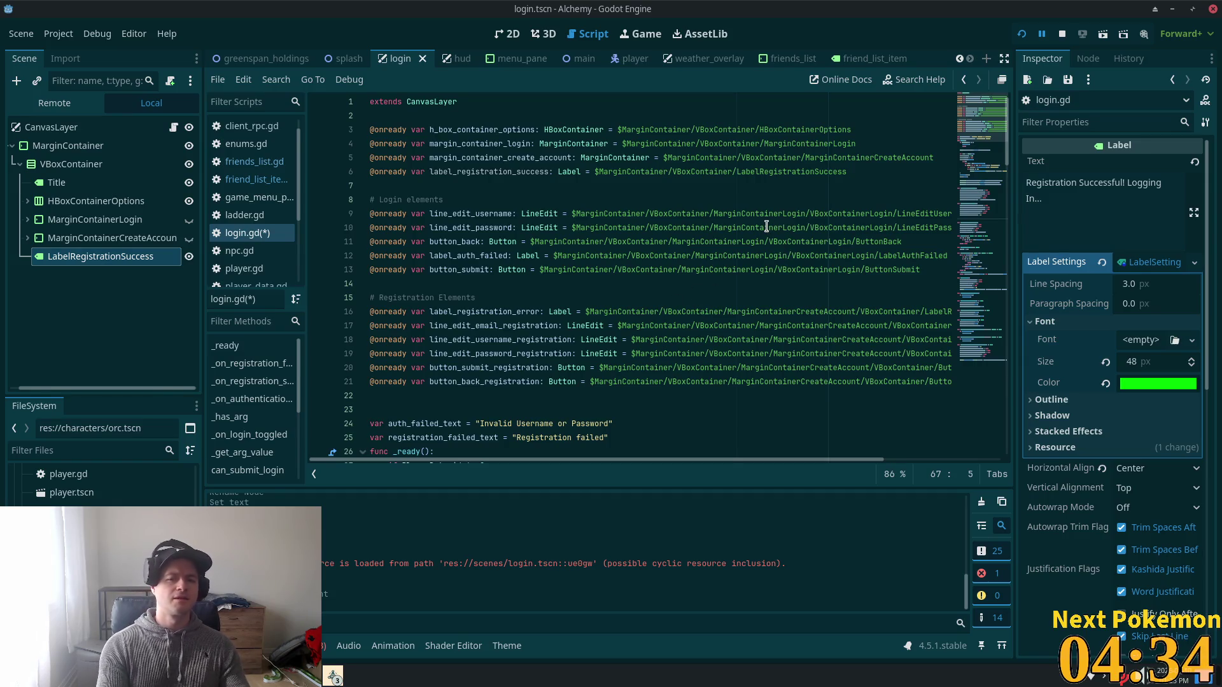
pyautogui.write('mar')
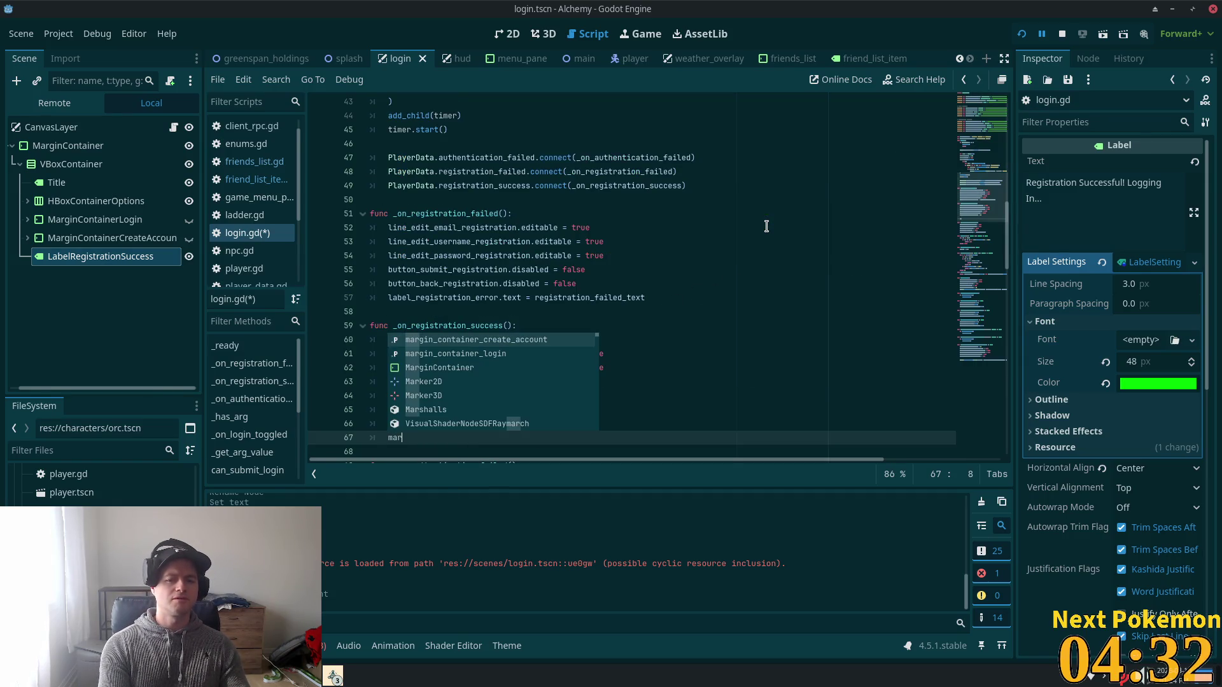
pyautogui.press('Return')
pyautogui.write('hide')
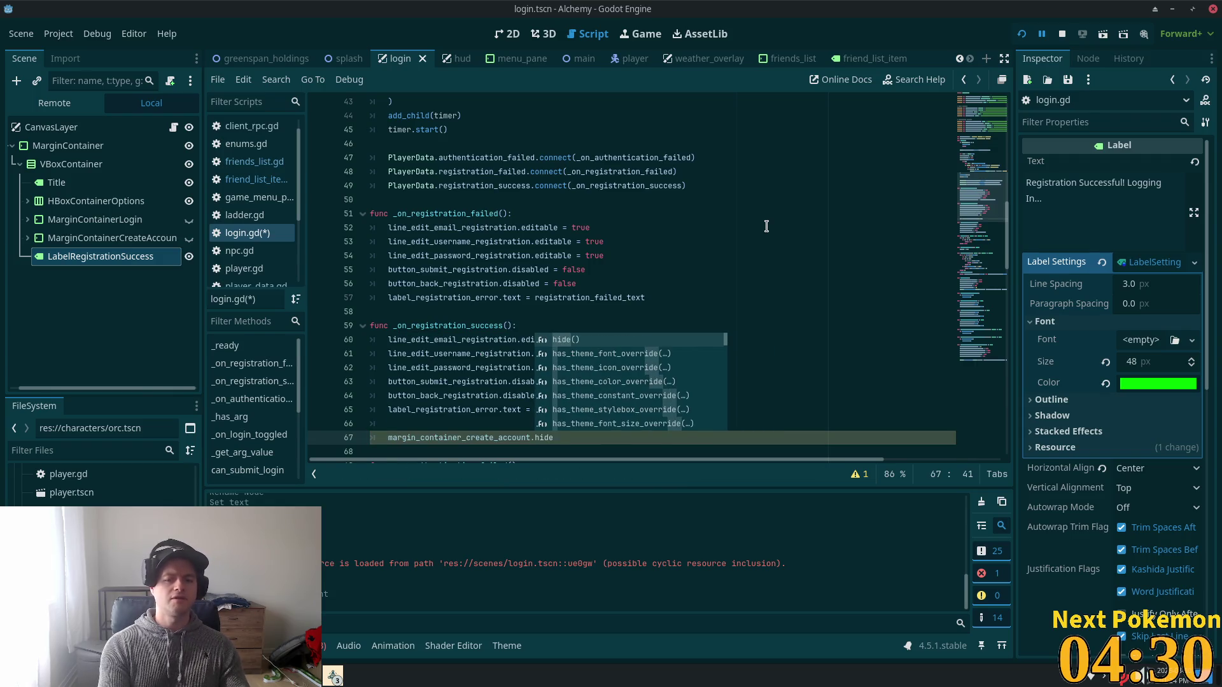
pyautogui.press('Return')
pyautogui.press('Return')
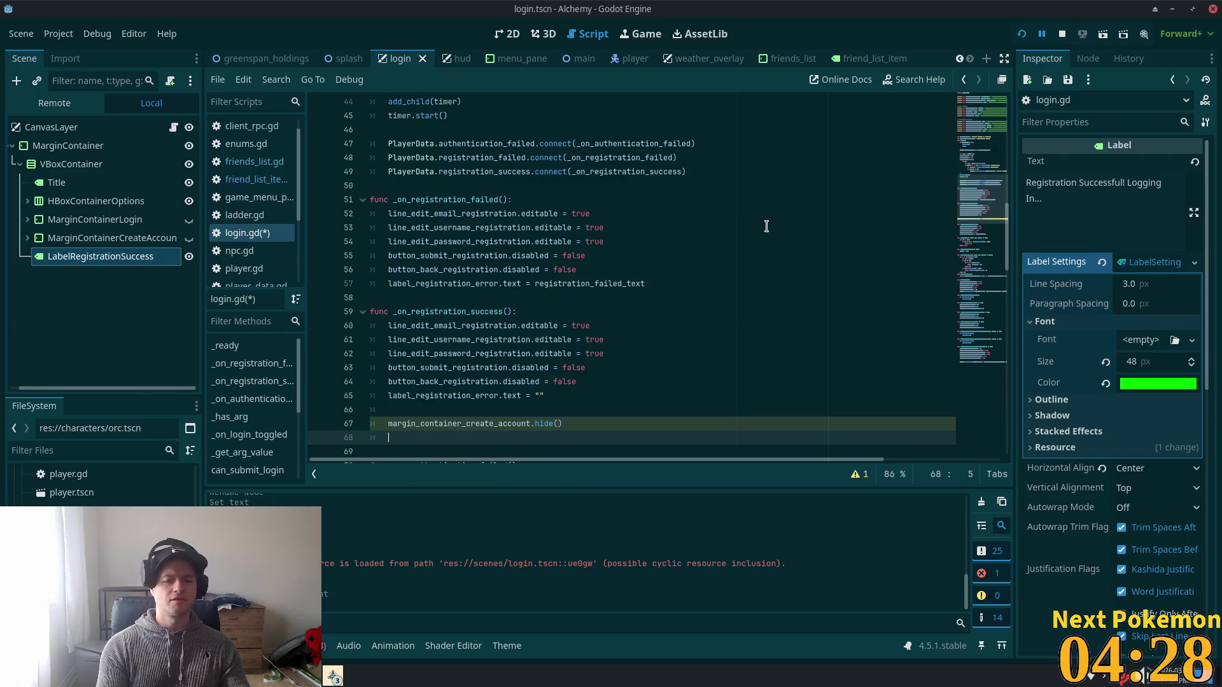
pyautogui.write('label_registration_success.show')
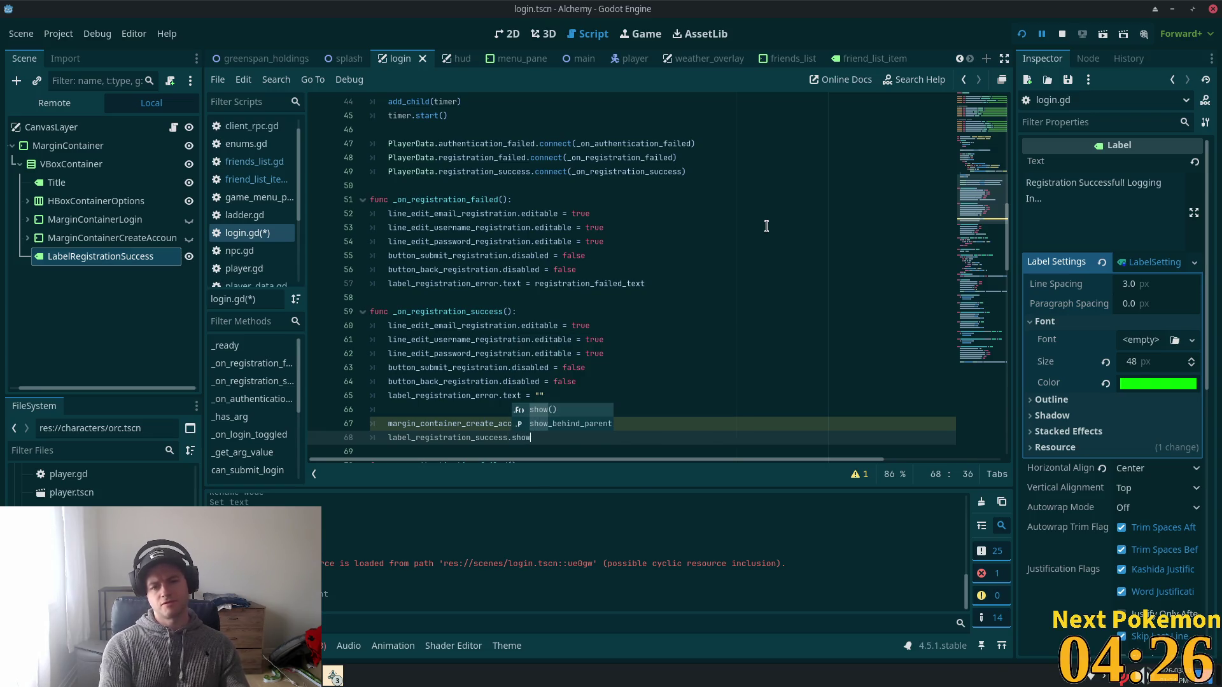
pyautogui.press('Return')
pyautogui.hotkey('ctrl', 's')
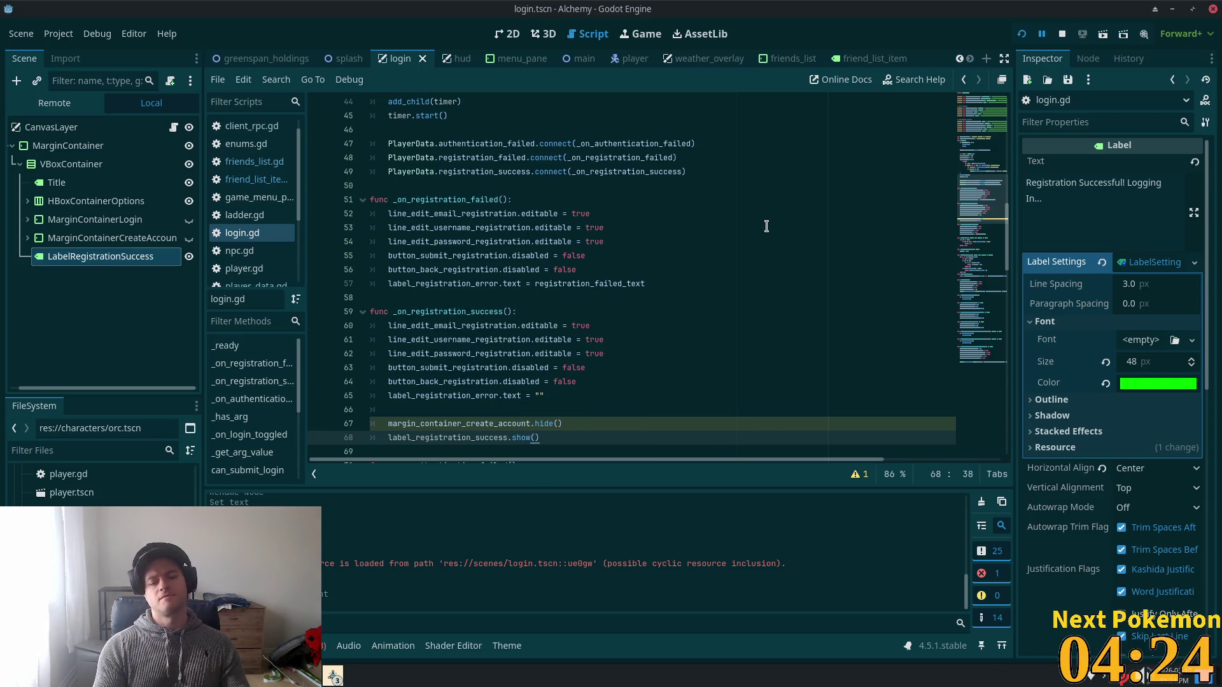
pyautogui.click(1021, 34)
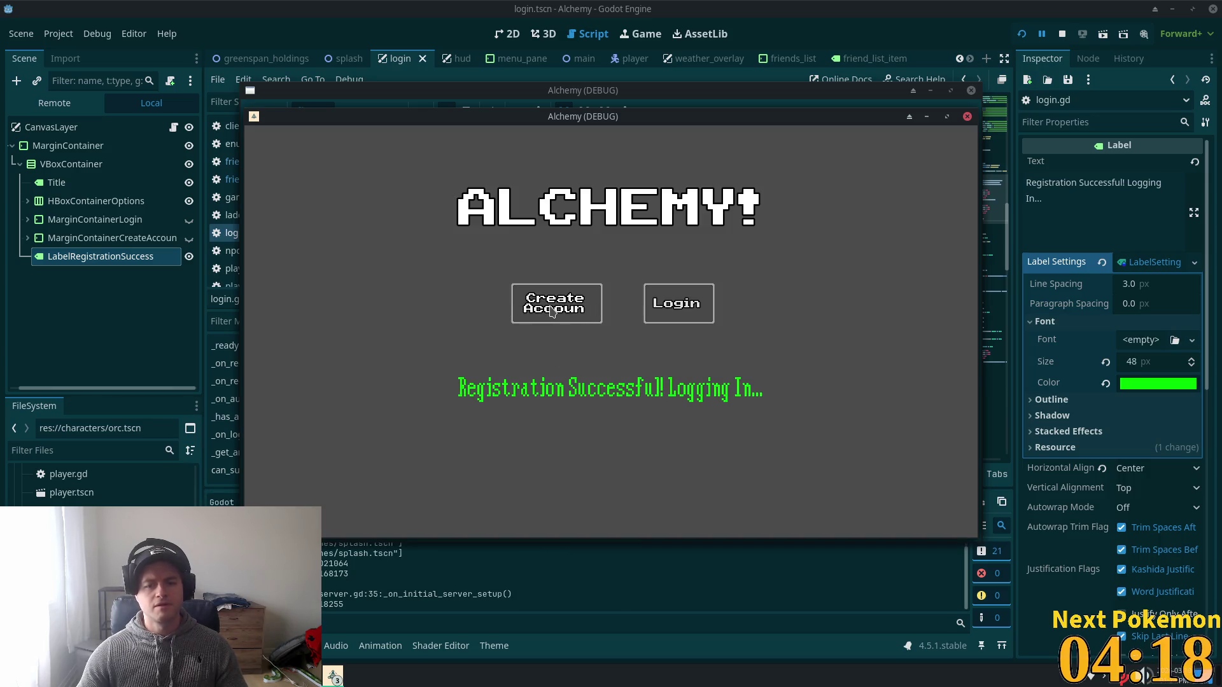
# Hide the registration success label by default, save the login scene, and rerun the game.
pyautogui.click(1062, 38)
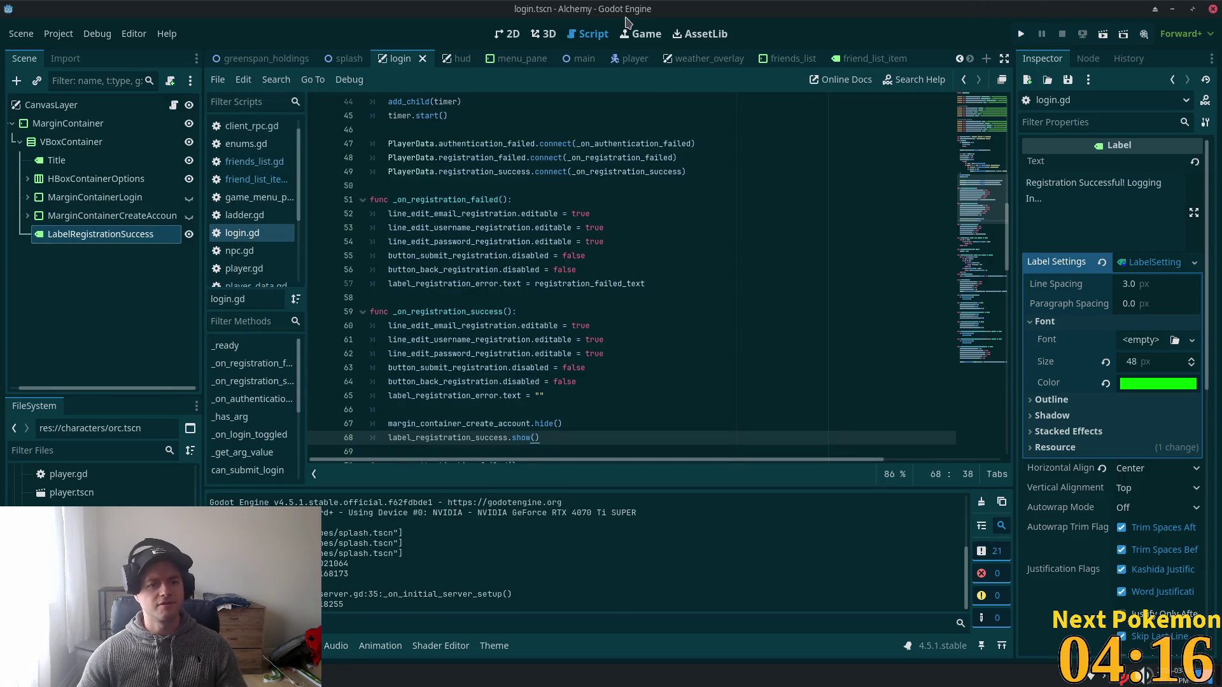
pyautogui.click(189, 234)
pyautogui.hotkey('ctrl', 's')
pyautogui.click(1021, 33)
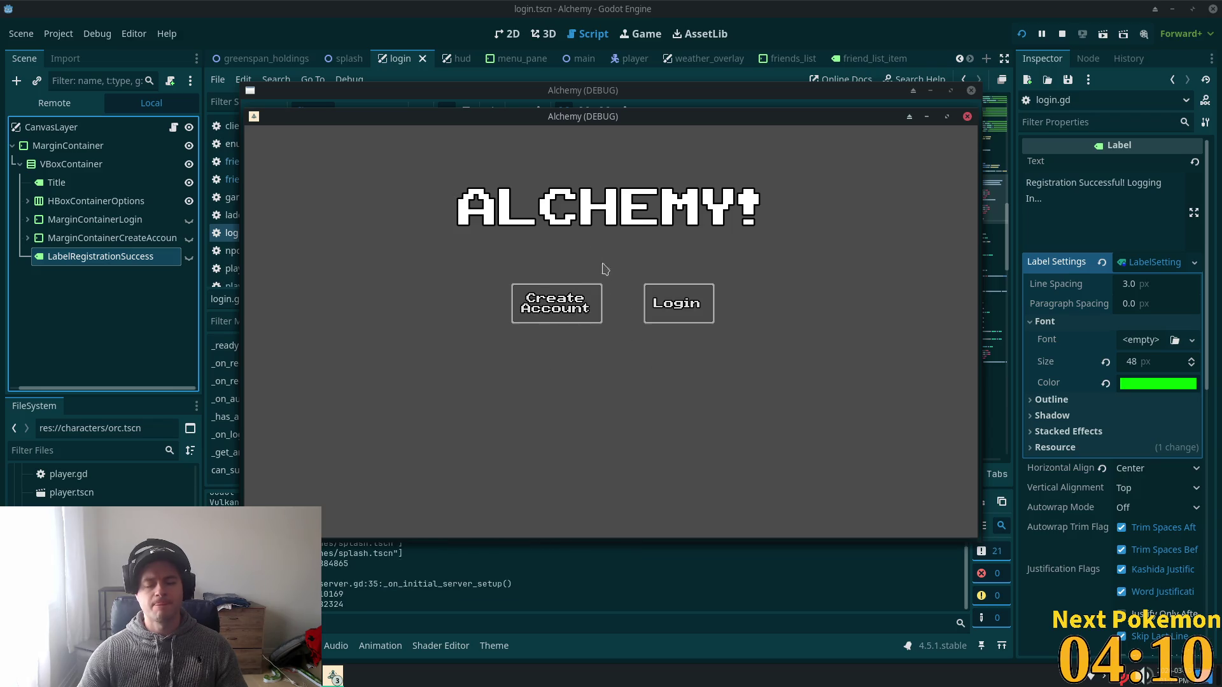
# Fill in the Create Account form's email, username and password fields, then close the game.
pyautogui.click(553, 305)
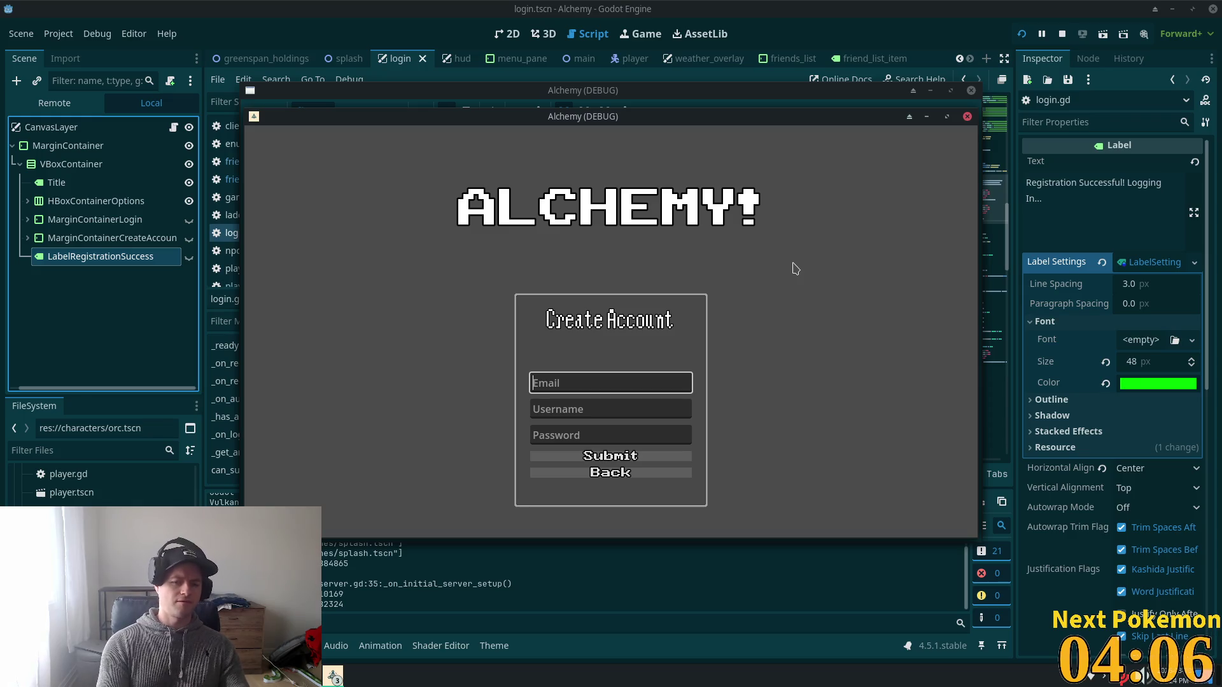
pyautogui.write('test')
pyautogui.press('Tab')
pyautogui.write('flank')
pyautogui.press('Tab')
pyautogui.write('te')
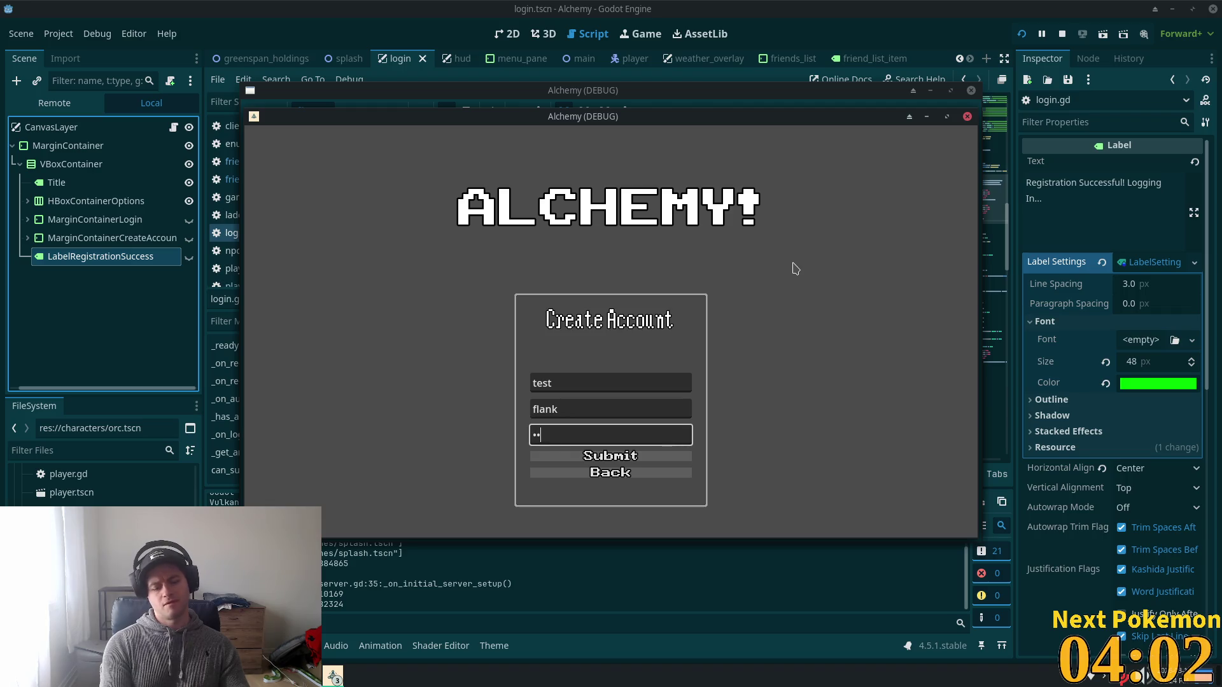
pyautogui.write('234')
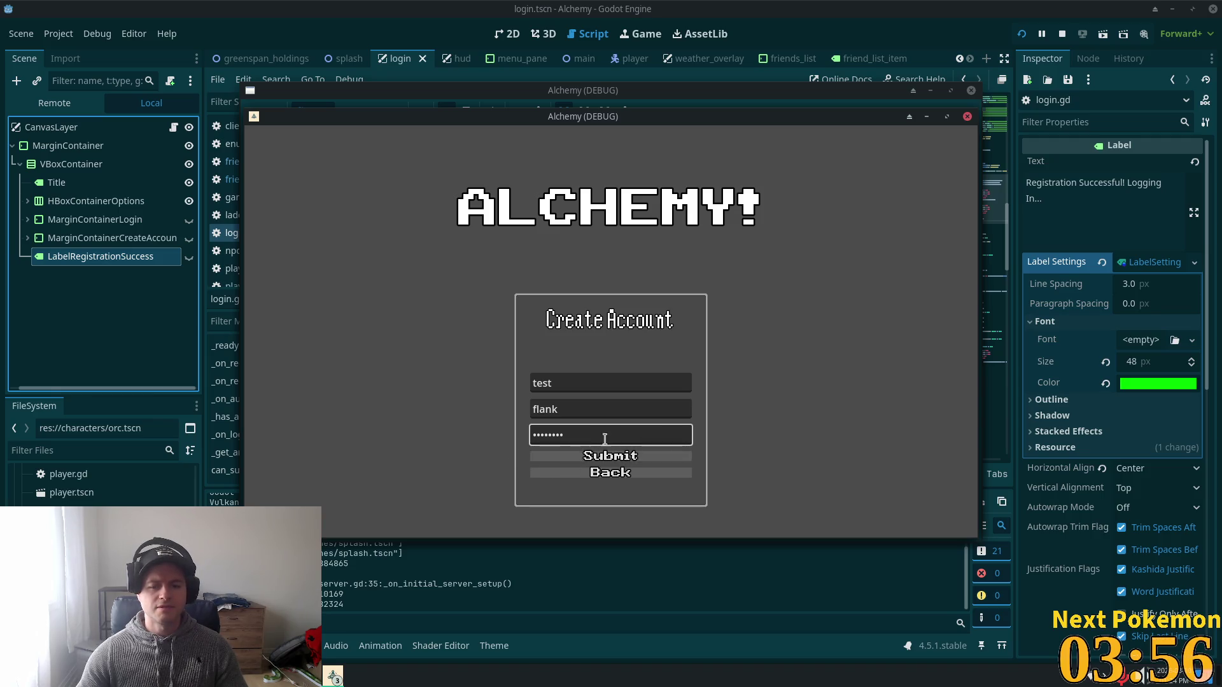
pyautogui.click(854, 30)
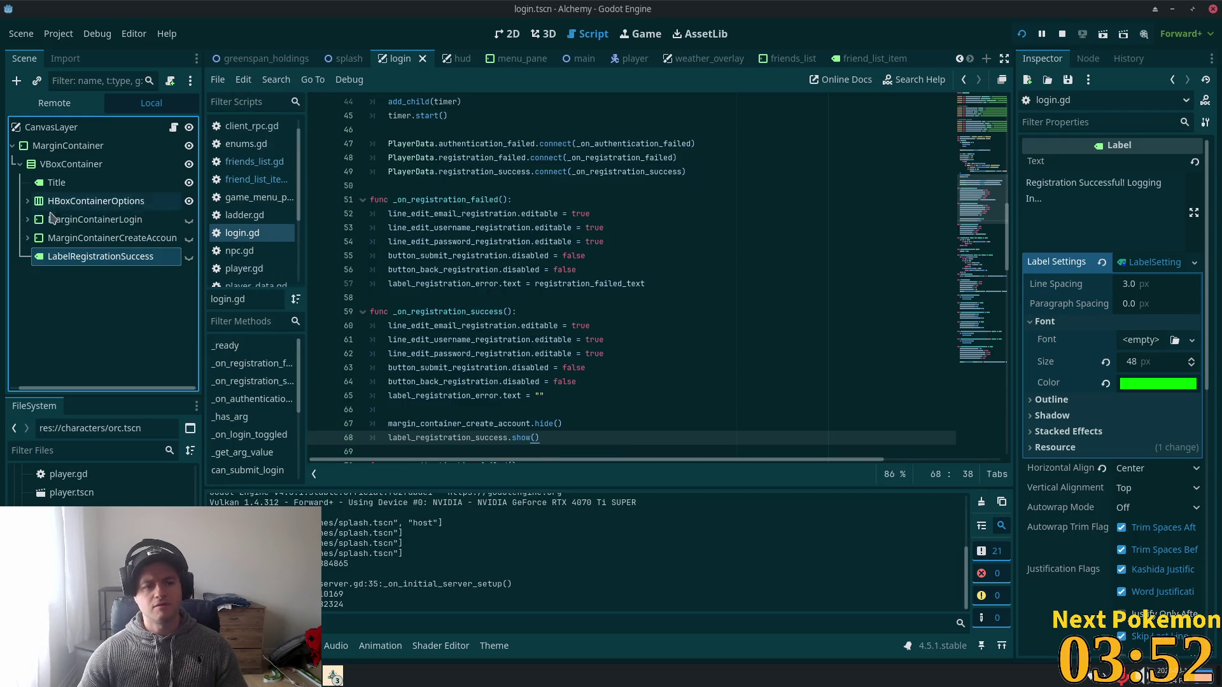
# Inspect LineEditPassword's signals and jump to its submit handler code in login.gd.
pyautogui.click(28, 220)
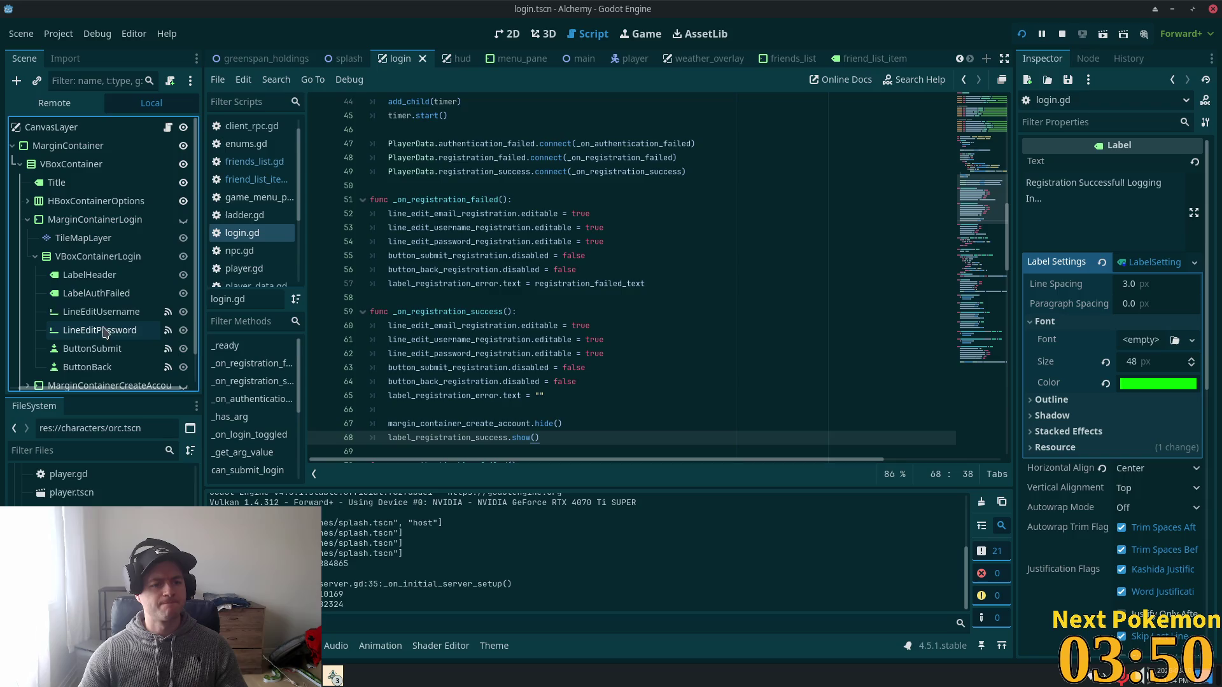
pyautogui.click(99, 330)
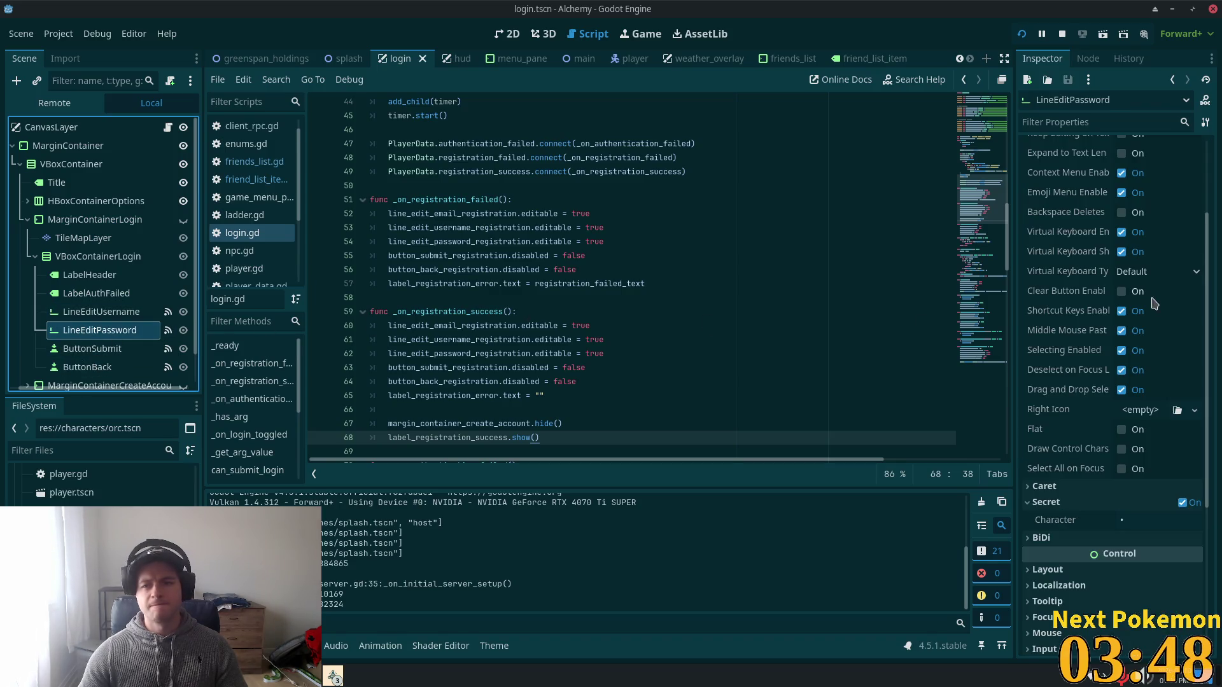
pyautogui.scroll(2, 1151, 378)
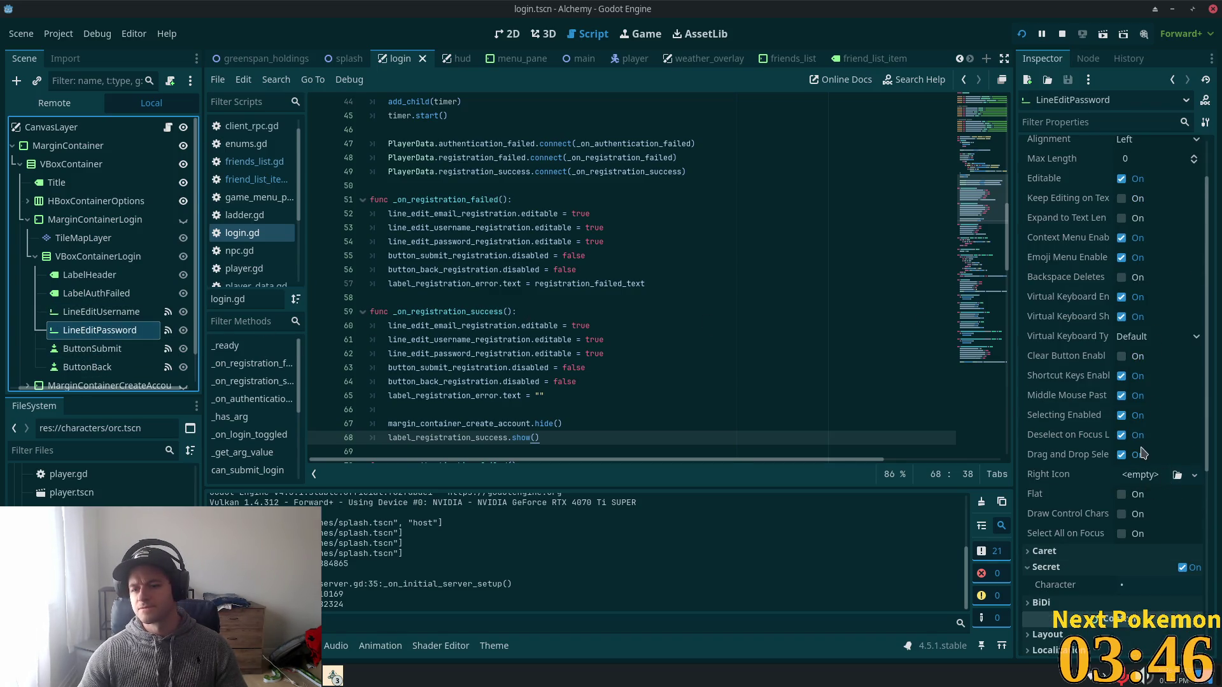
pyautogui.scroll(2, 1142, 453)
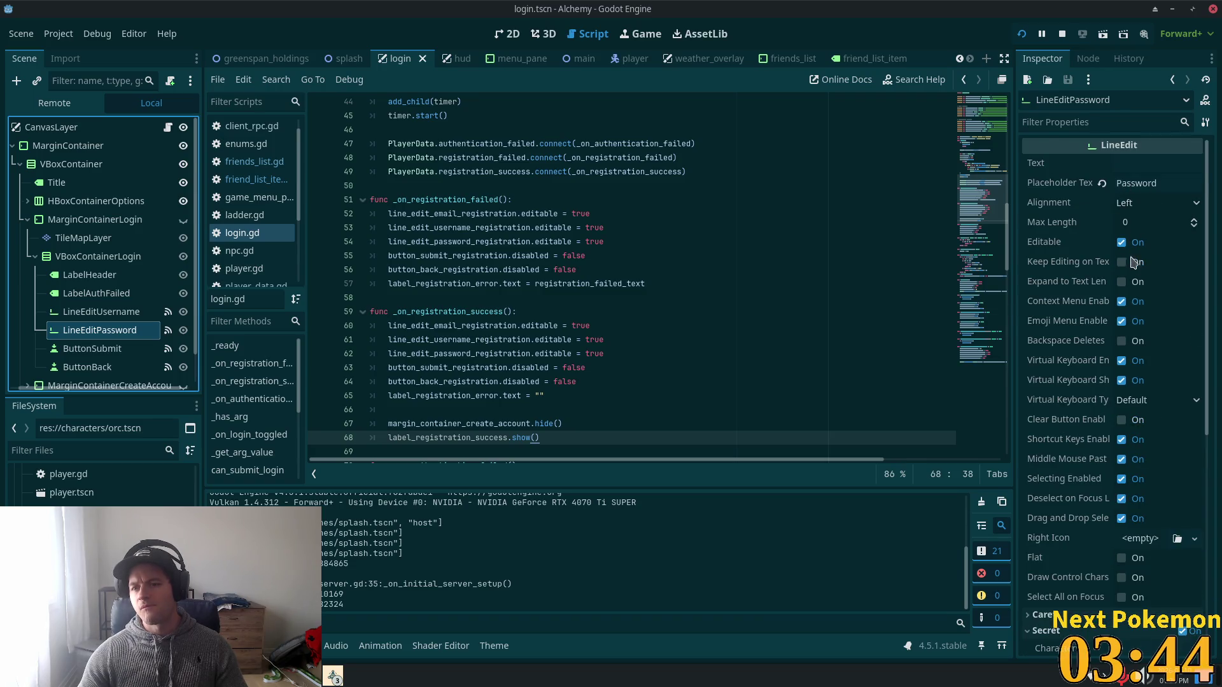
pyautogui.scroll(-5, 1136, 264)
pyautogui.click(1081, 59)
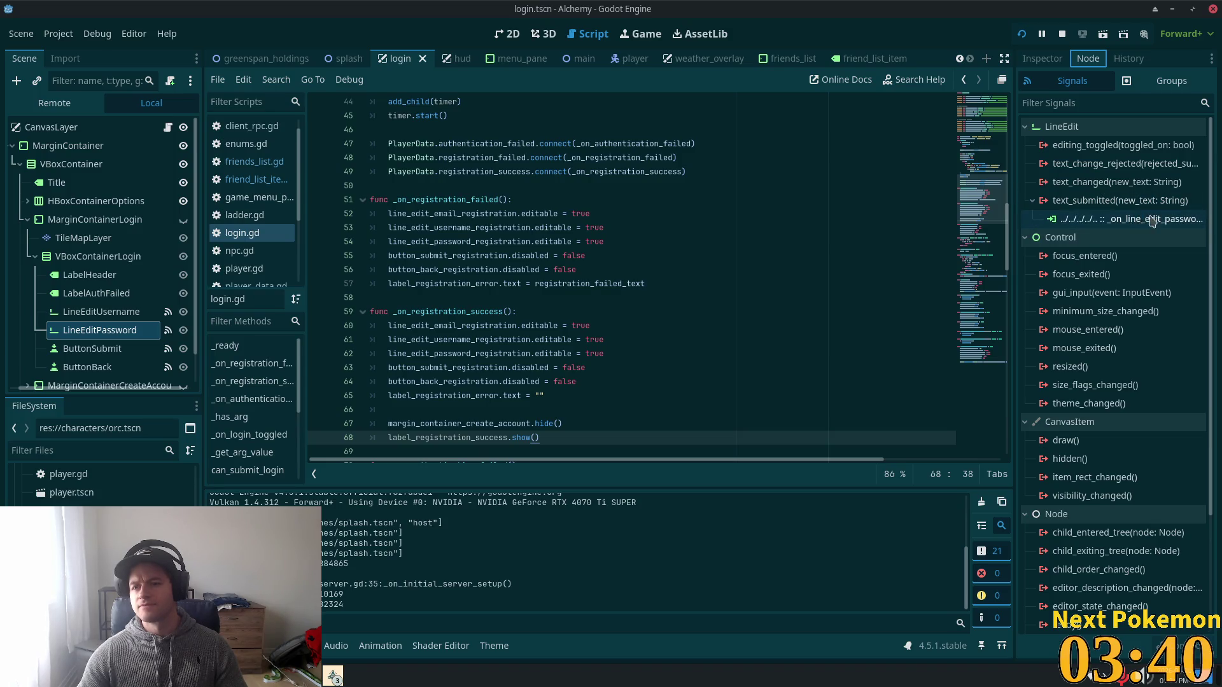
pyautogui.scroll(-2, 102, 305)
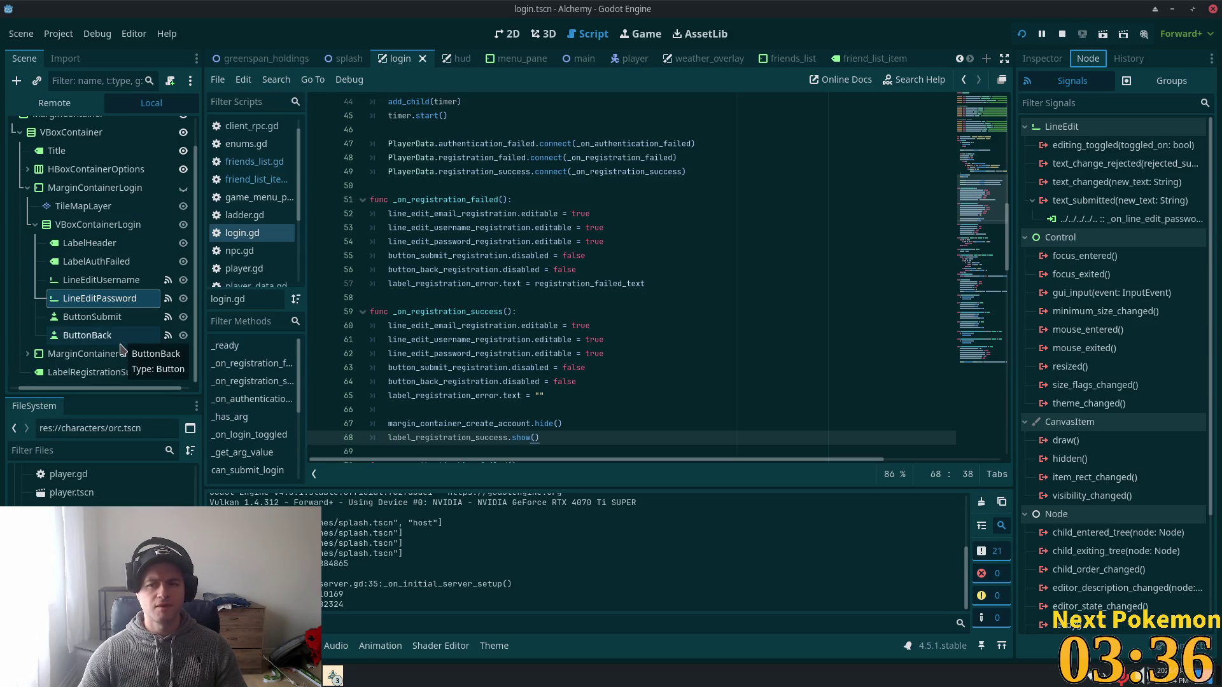
pyautogui.doubleClick(1094, 218)
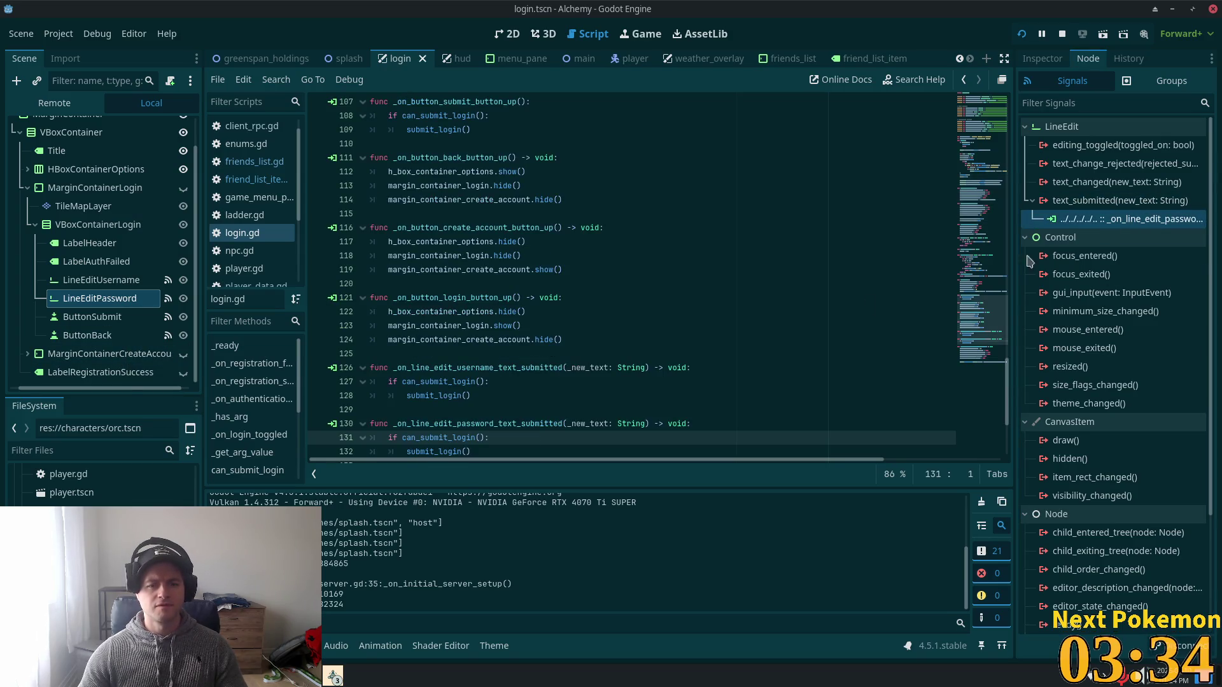
pyautogui.scroll(-4, 467, 335)
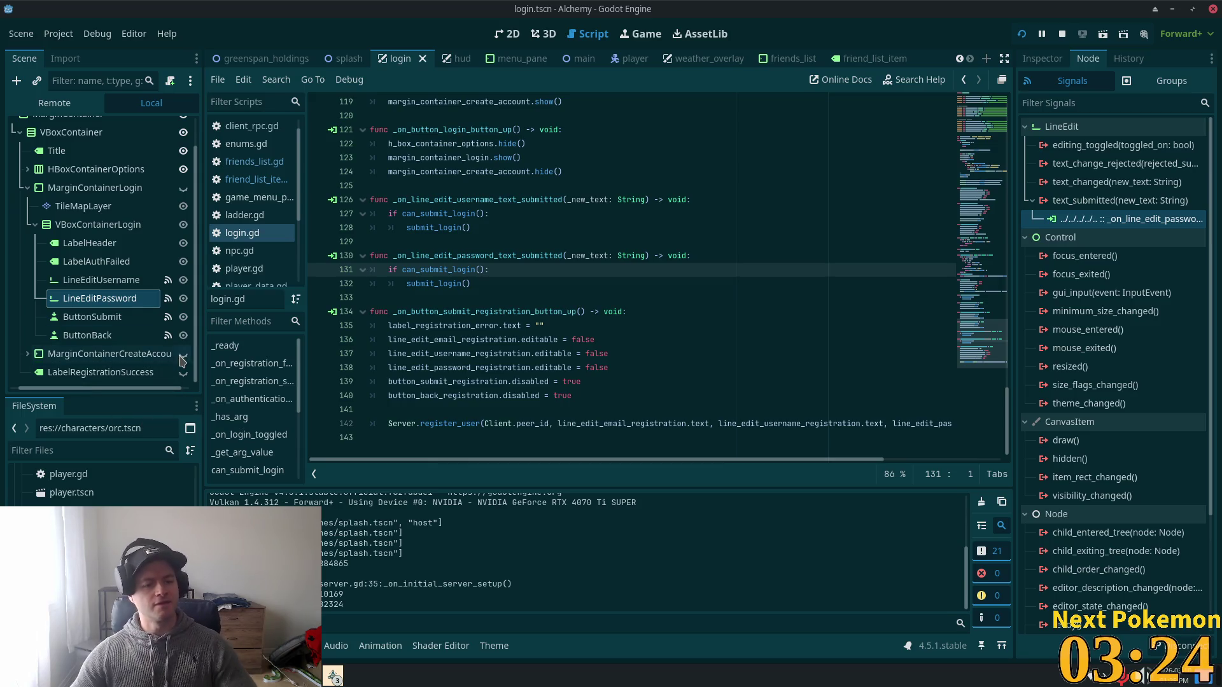
# Select LineEditPasswordRegistration under MarginContainerCreateAccount and start connecting its text_submitted signal.
pyautogui.click(70, 353)
pyautogui.click(27, 353)
pyautogui.scroll(-5, 77, 347)
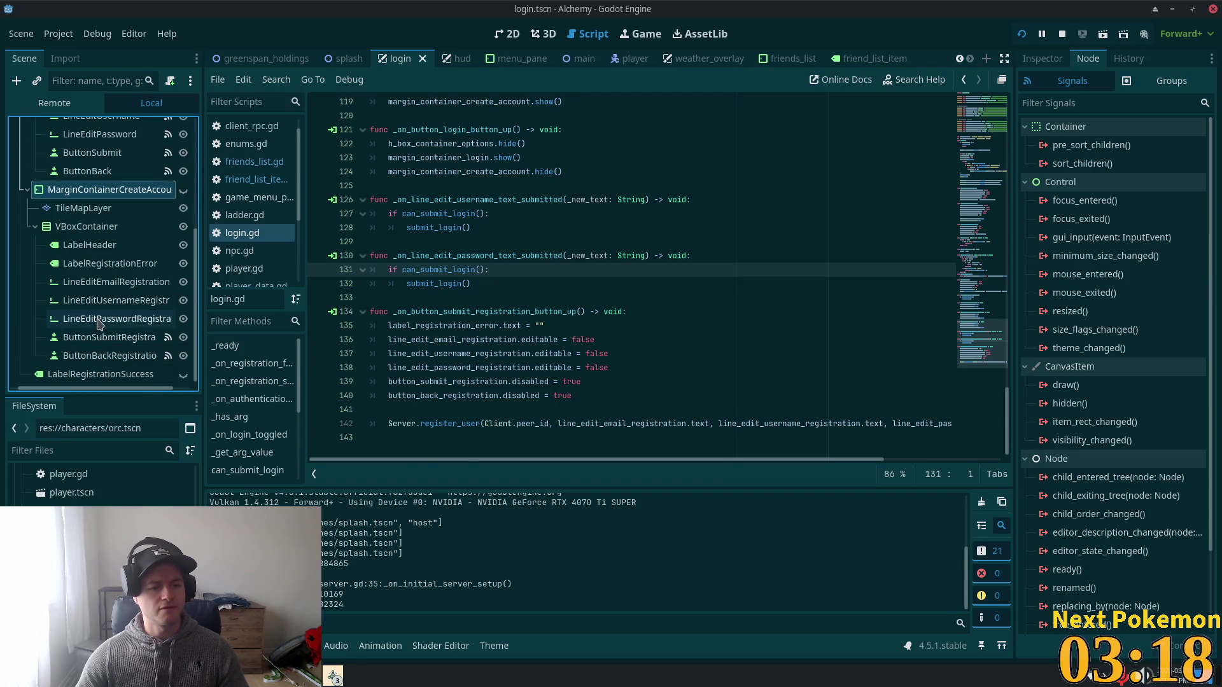
pyautogui.click(127, 318)
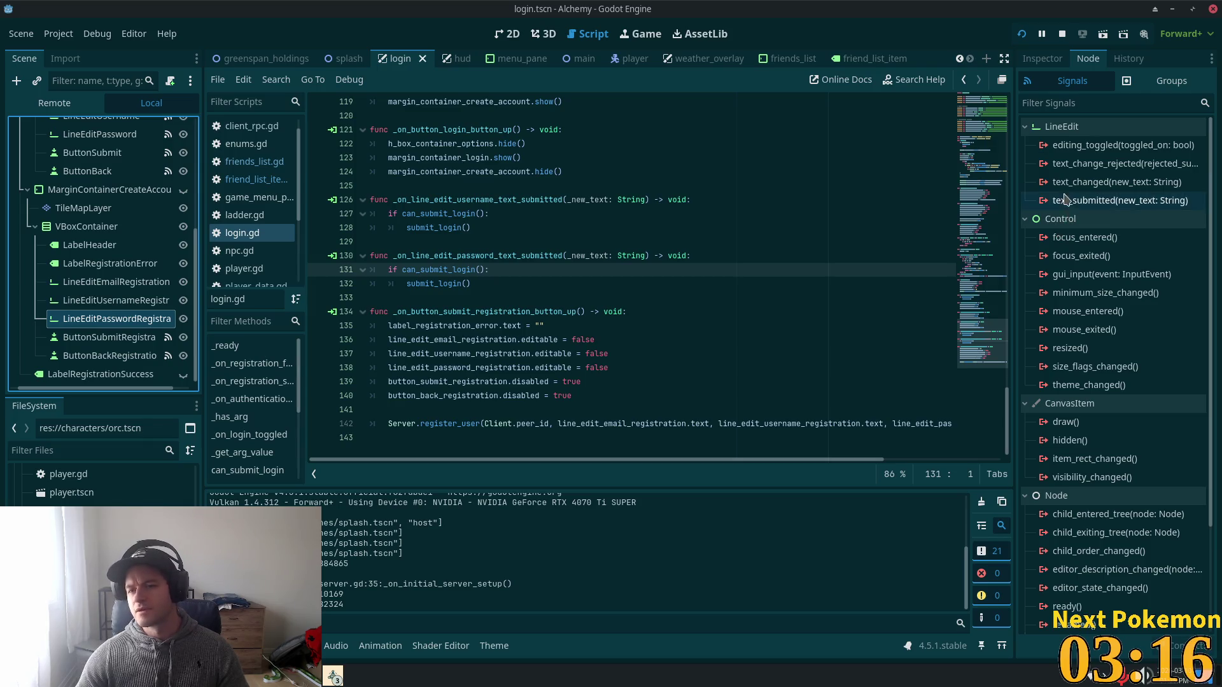
pyautogui.doubleClick(1062, 201)
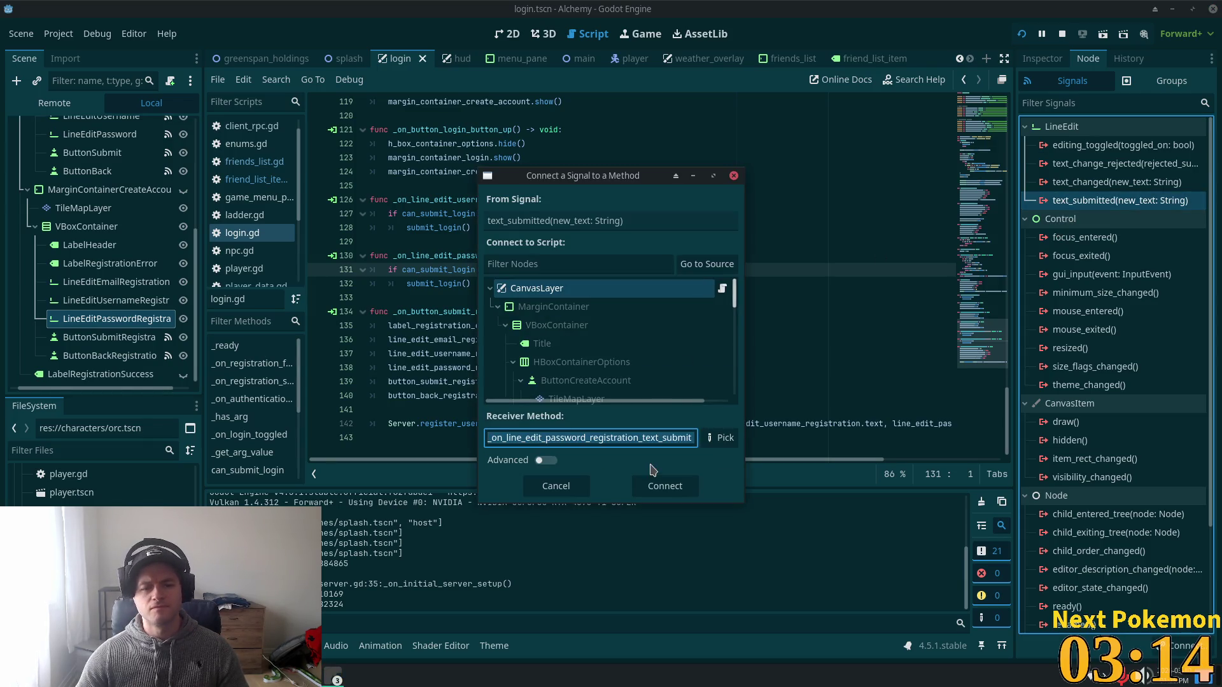
# Create the _on_line_edit_password_registration_text_submitted stub and place the caret at empty line 144.
pyautogui.click(644, 487)
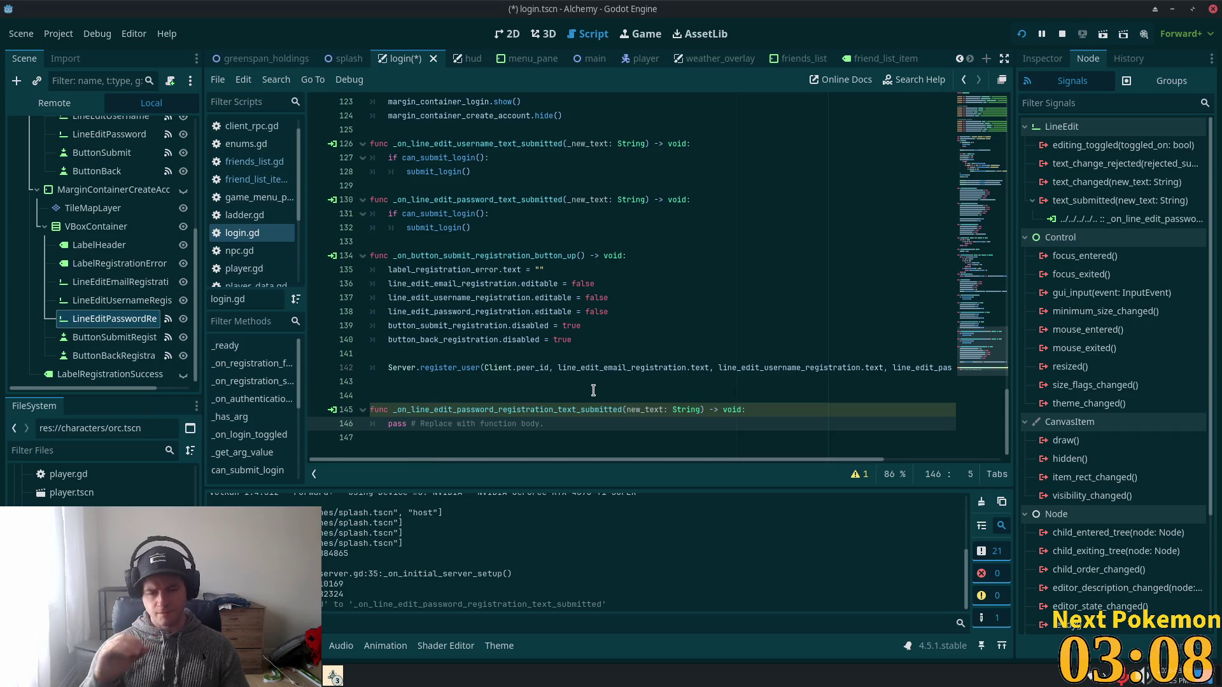
pyautogui.click(424, 228)
pyautogui.scroll(1, 456, 327)
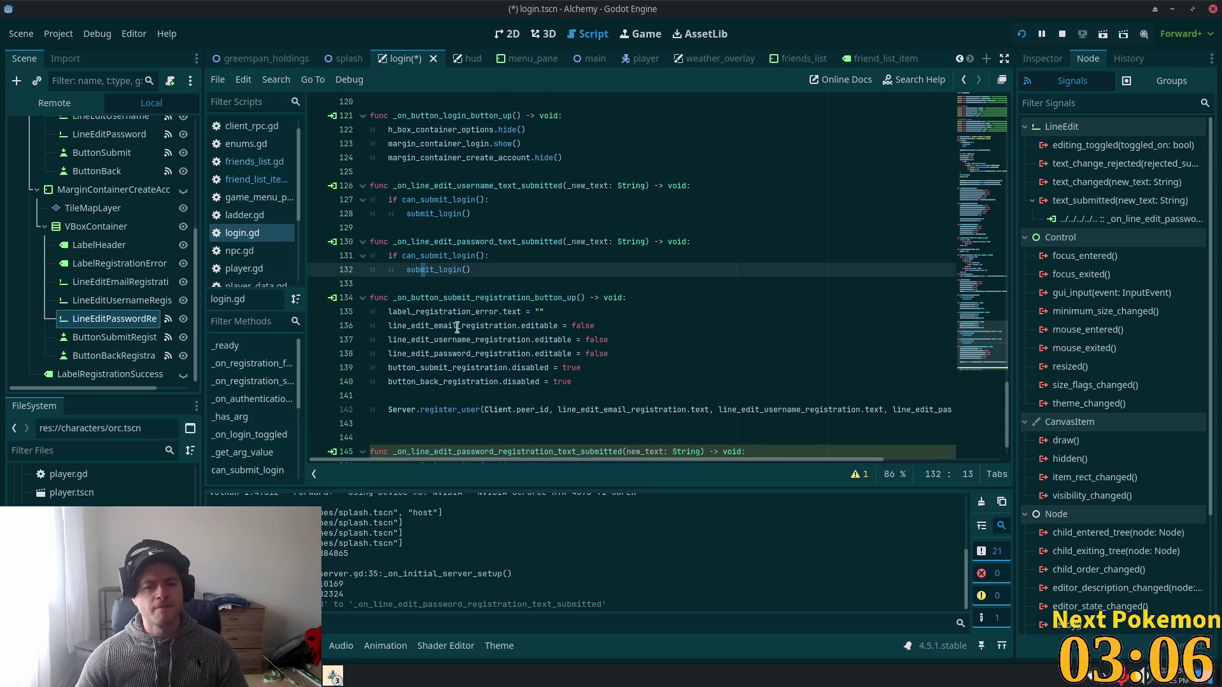
pyautogui.click(391, 437)
pyautogui.scroll(-1, 391, 437)
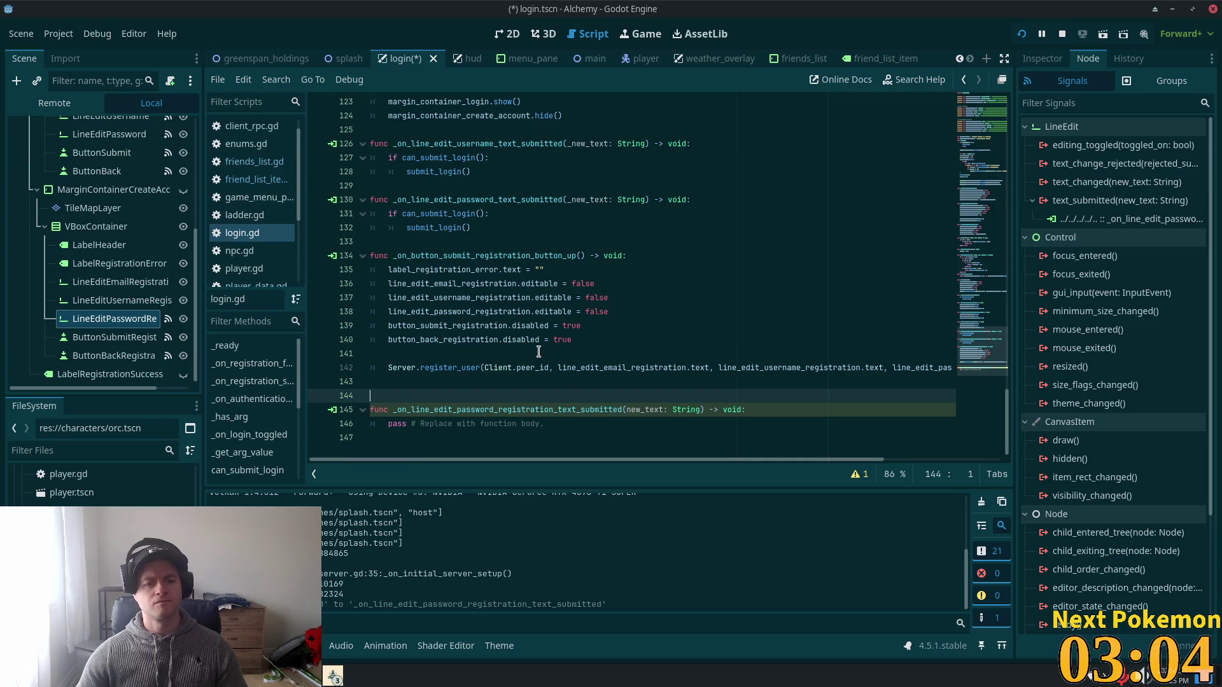
# Add a can_submit_registration() function that returns true for now.
pyautogui.press('Return')
pyautogui.press('Up')
pyautogui.write('func c')
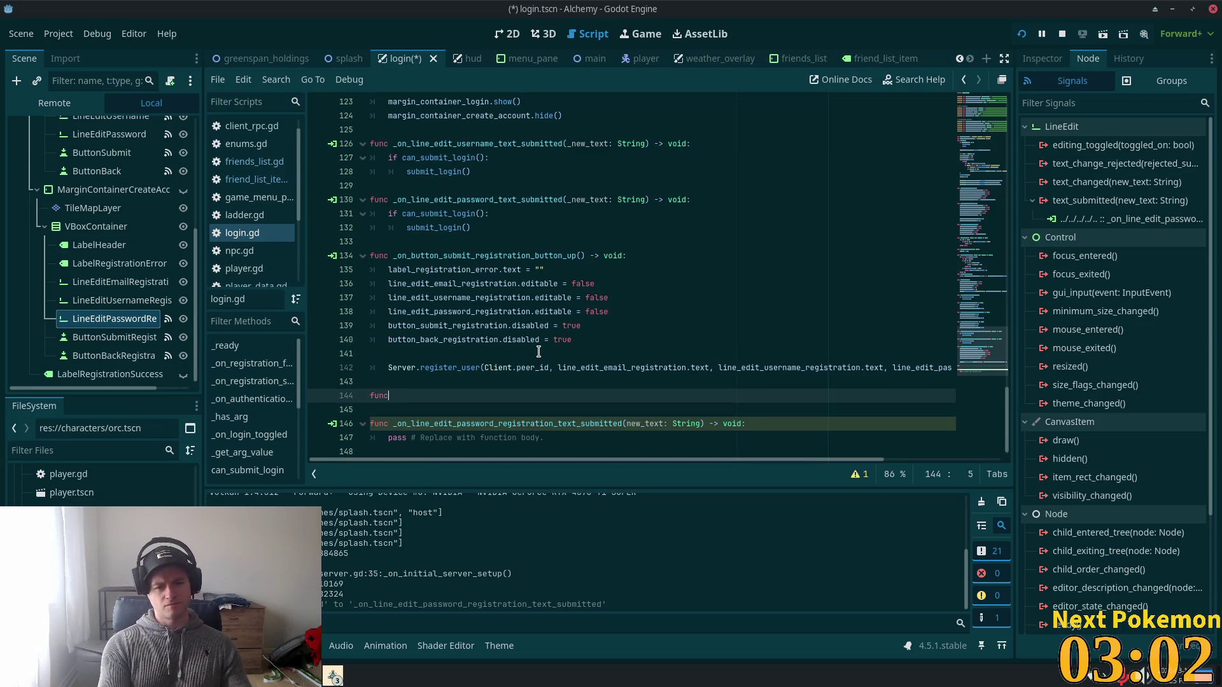
pyautogui.write('an_submi')
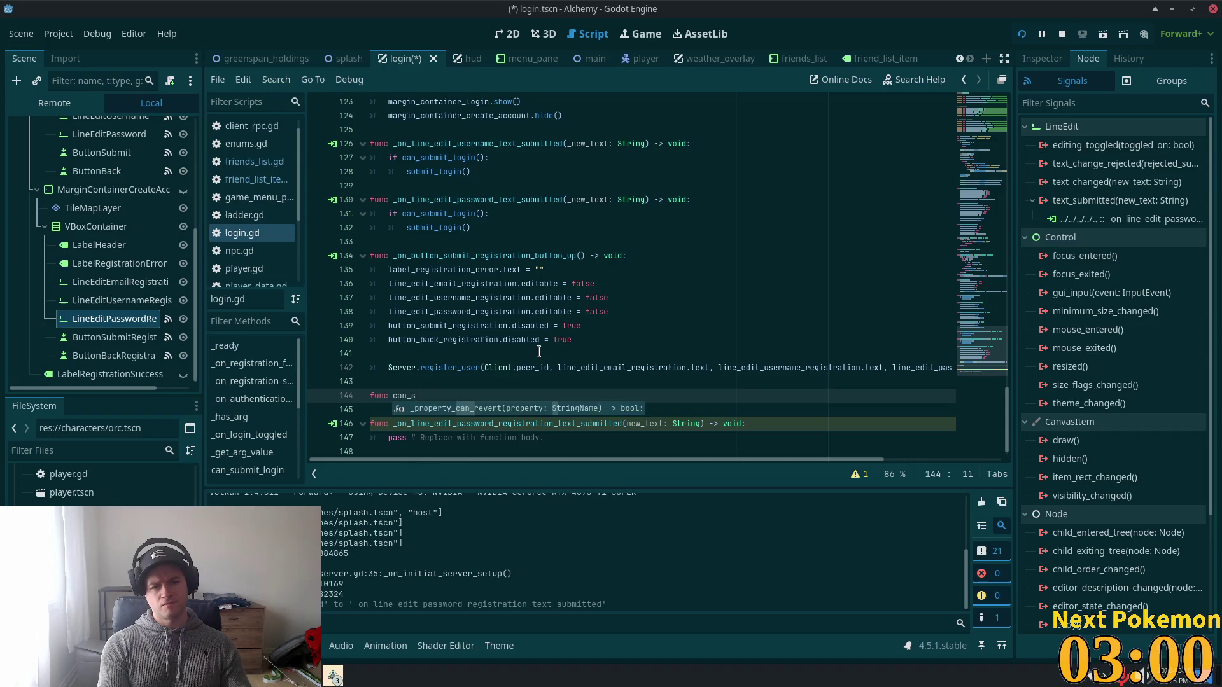
pyautogui.write('t(re')
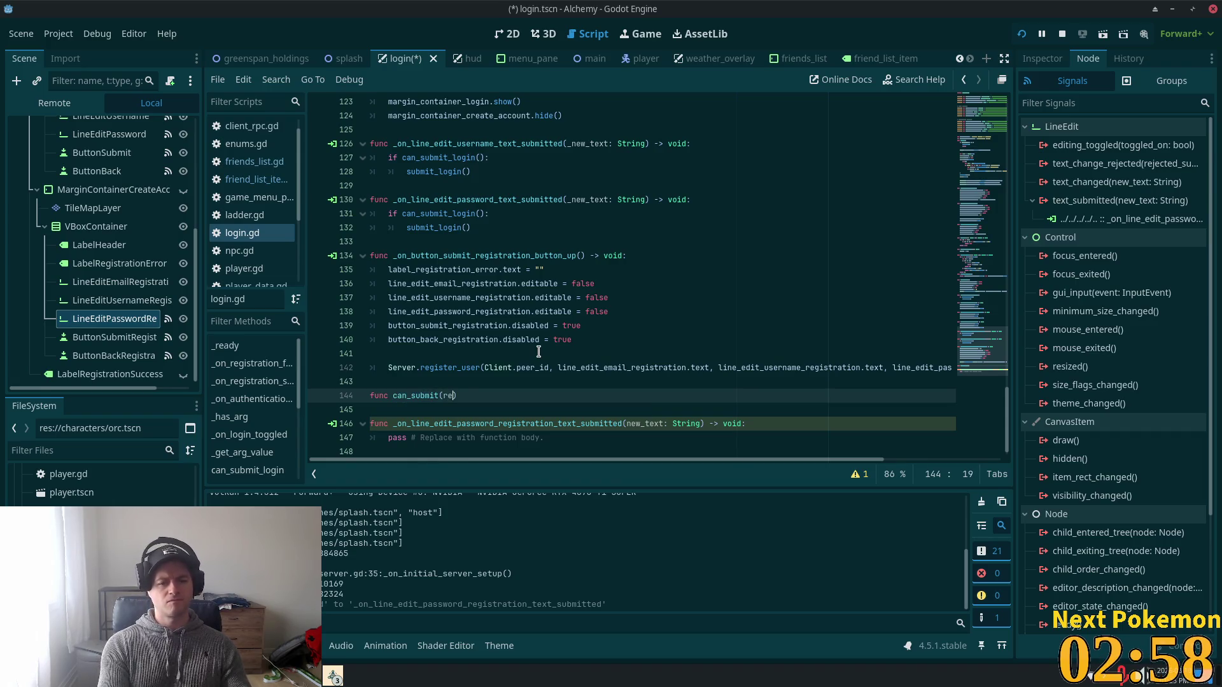
pyautogui.press('BackSpace')
pyautogui.write('re')
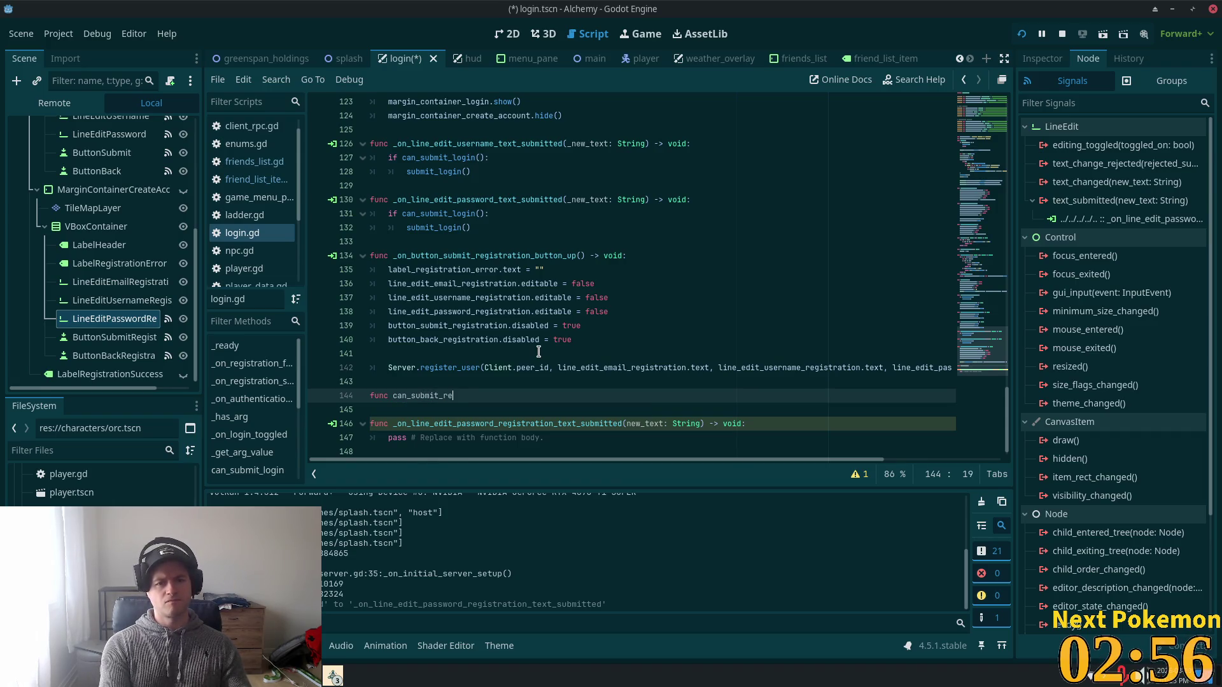
pyautogui.write('strations')
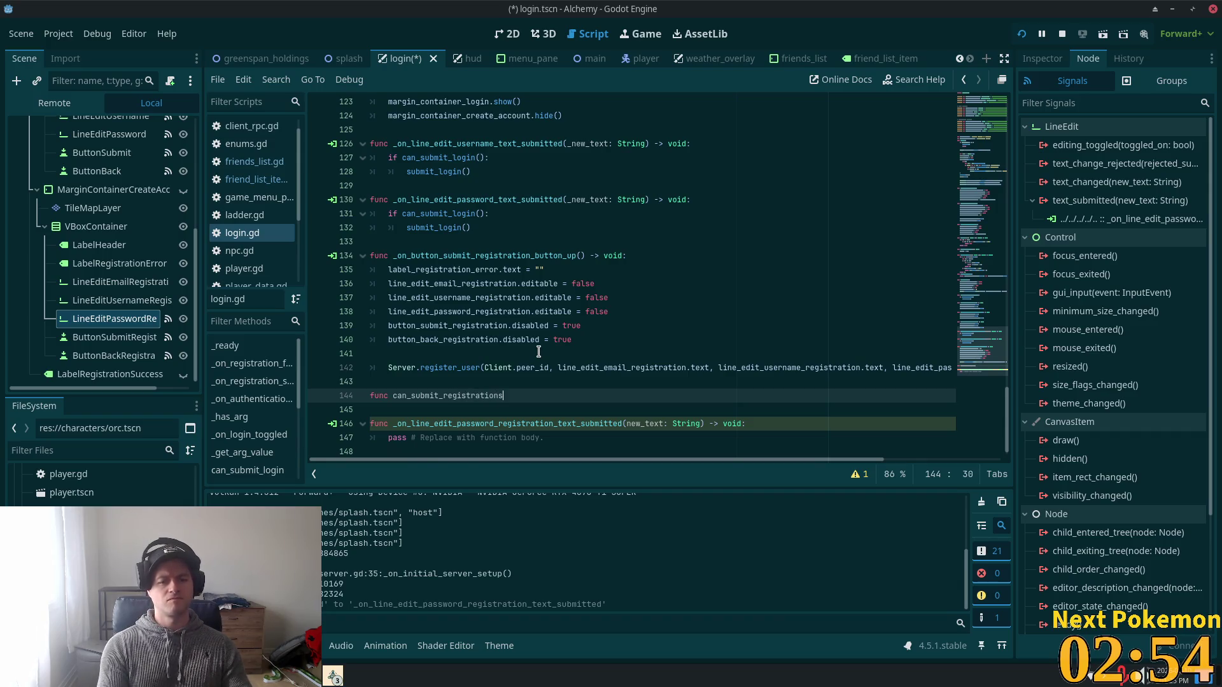
pyautogui.press('BackSpace')
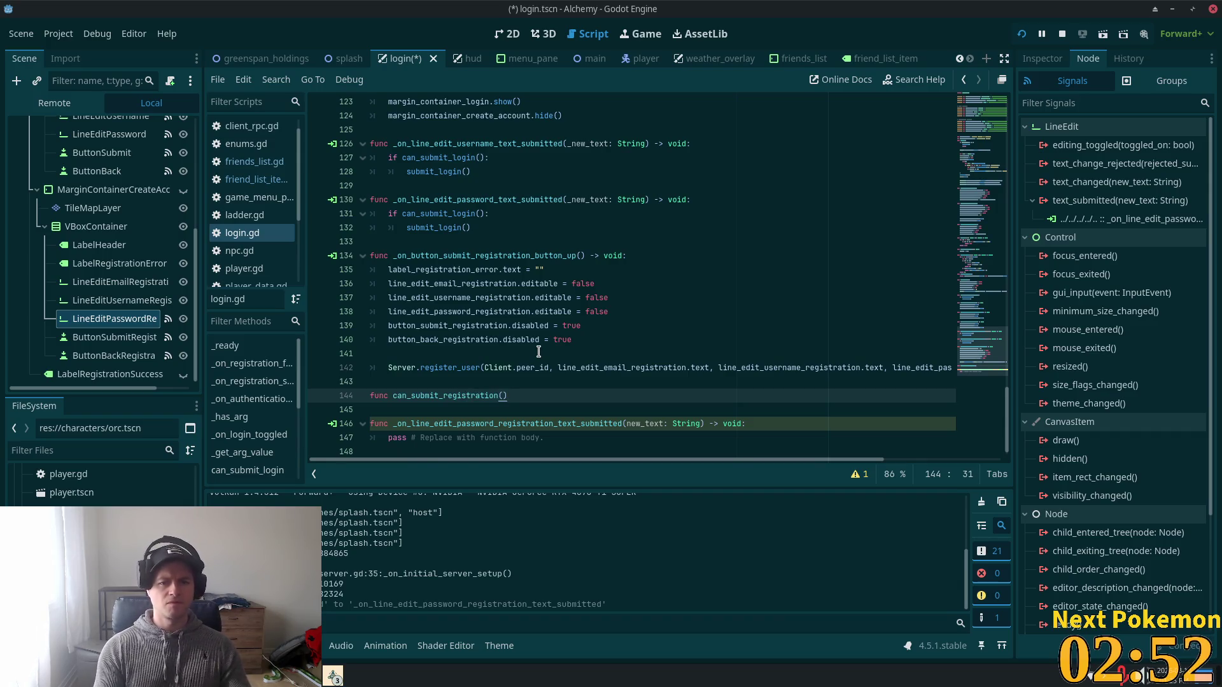
pyautogui.press('Return')
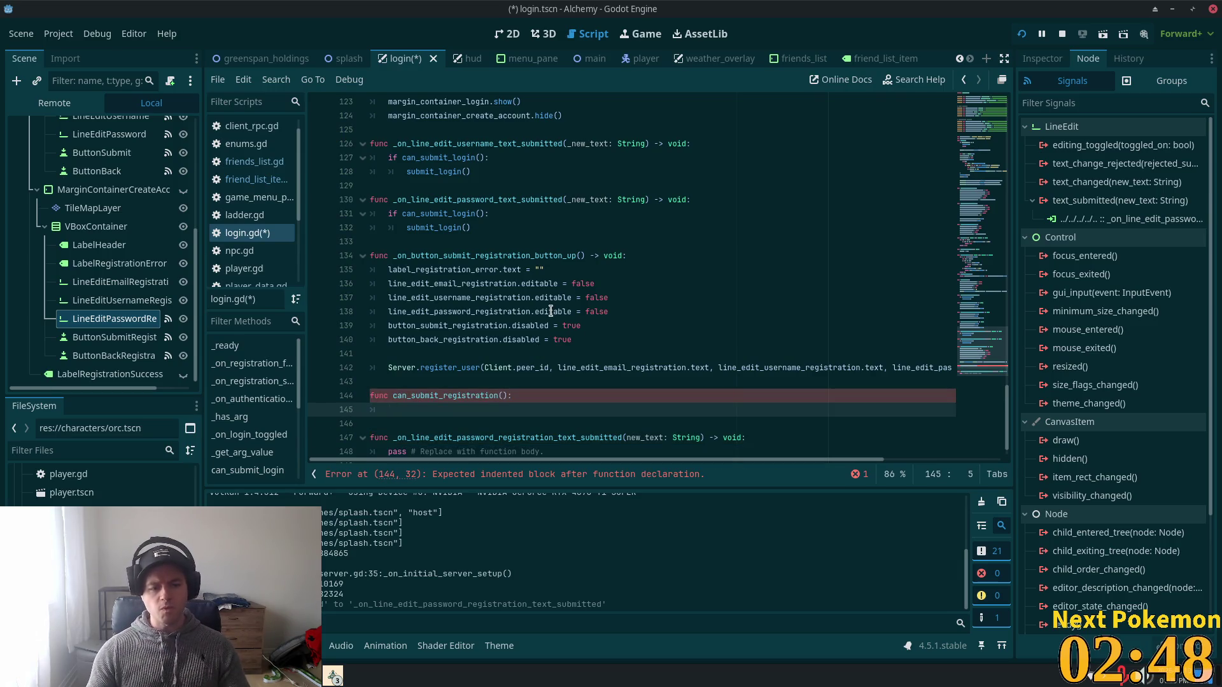
pyautogui.scroll(-1, 566, 305)
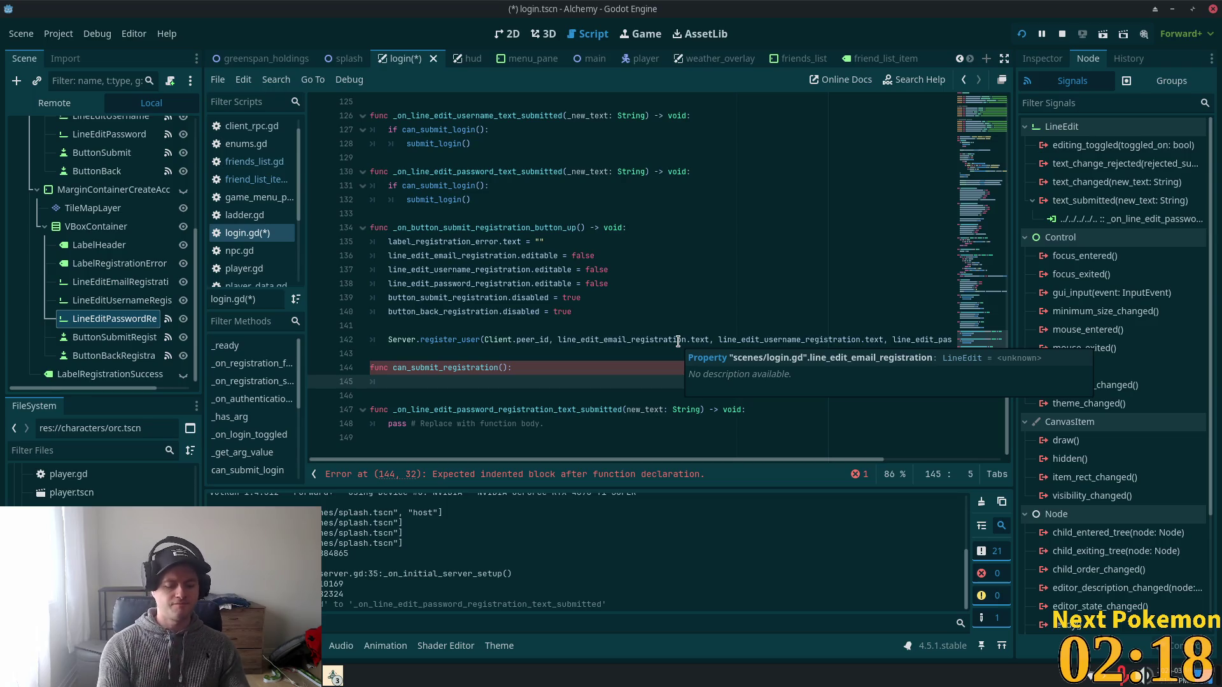
pyautogui.write('return true')
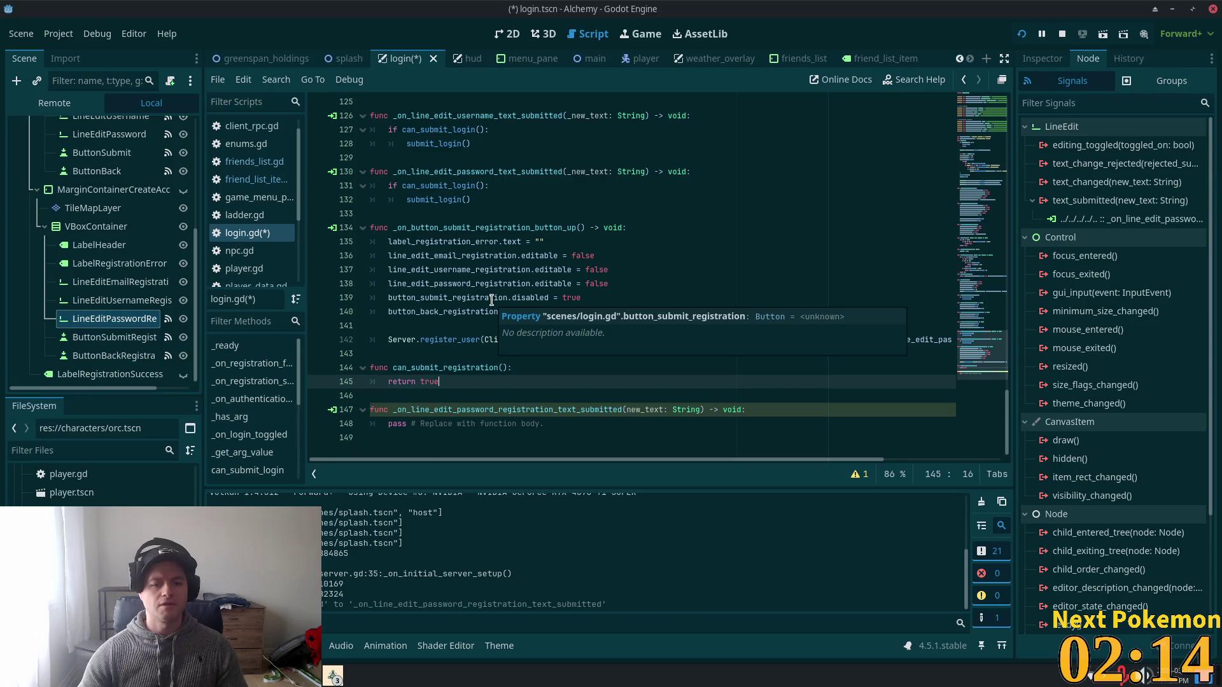
pyautogui.press('Return')
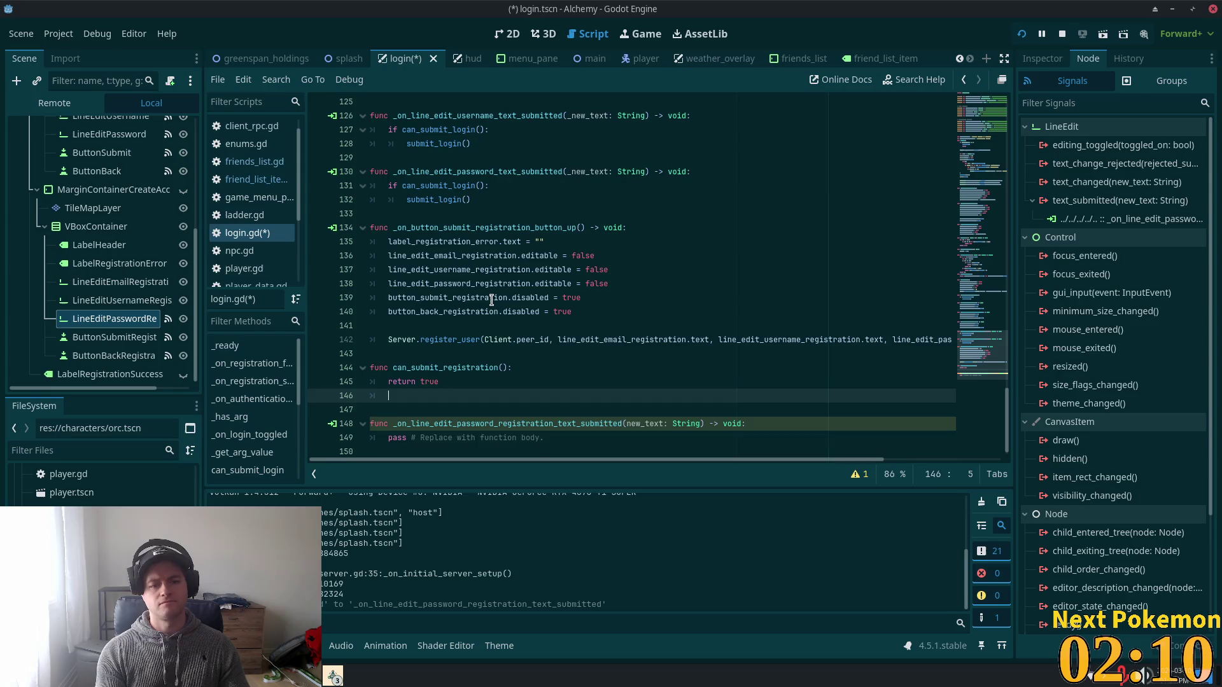
pyautogui.press('Return')
pyautogui.press('BackSpace')
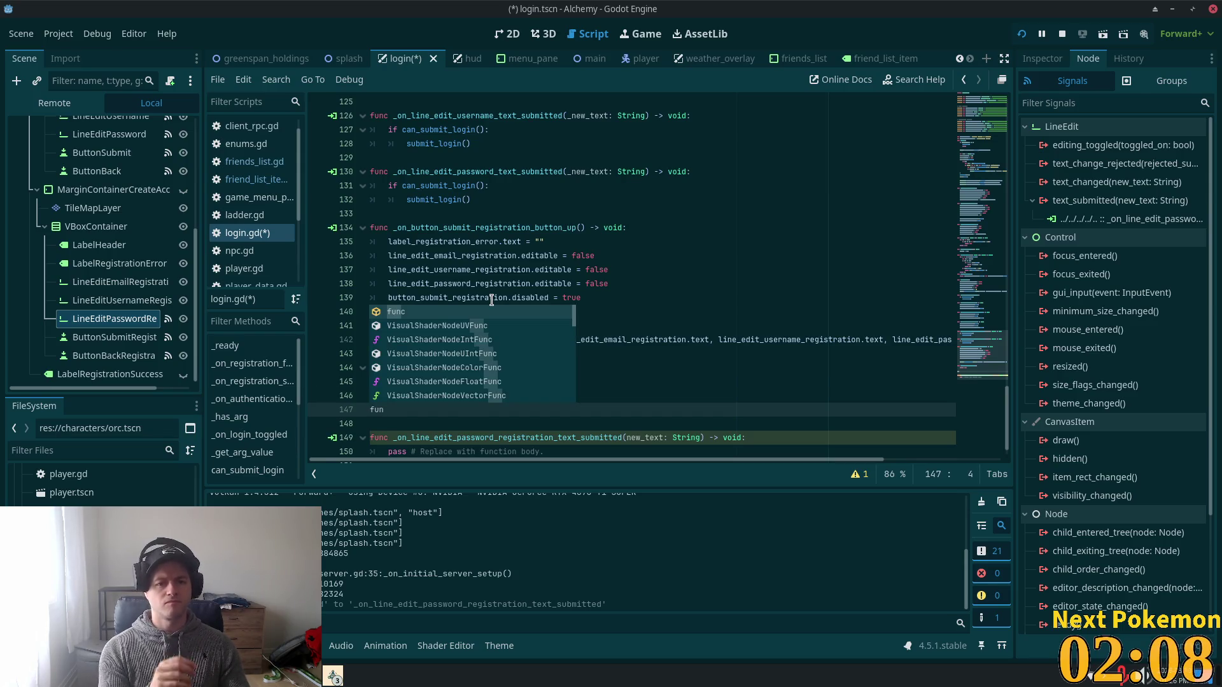
# Add an empty func submit_registration() below it.
pyautogui.write('c sub')
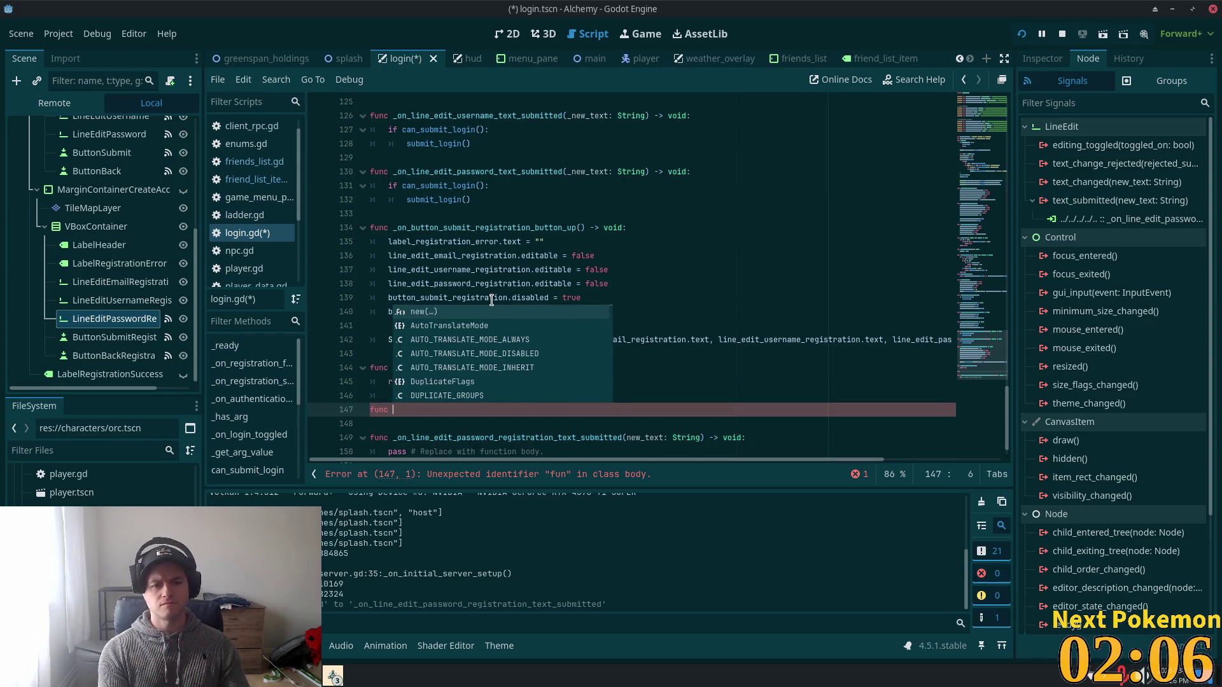
pyautogui.write('mit_')
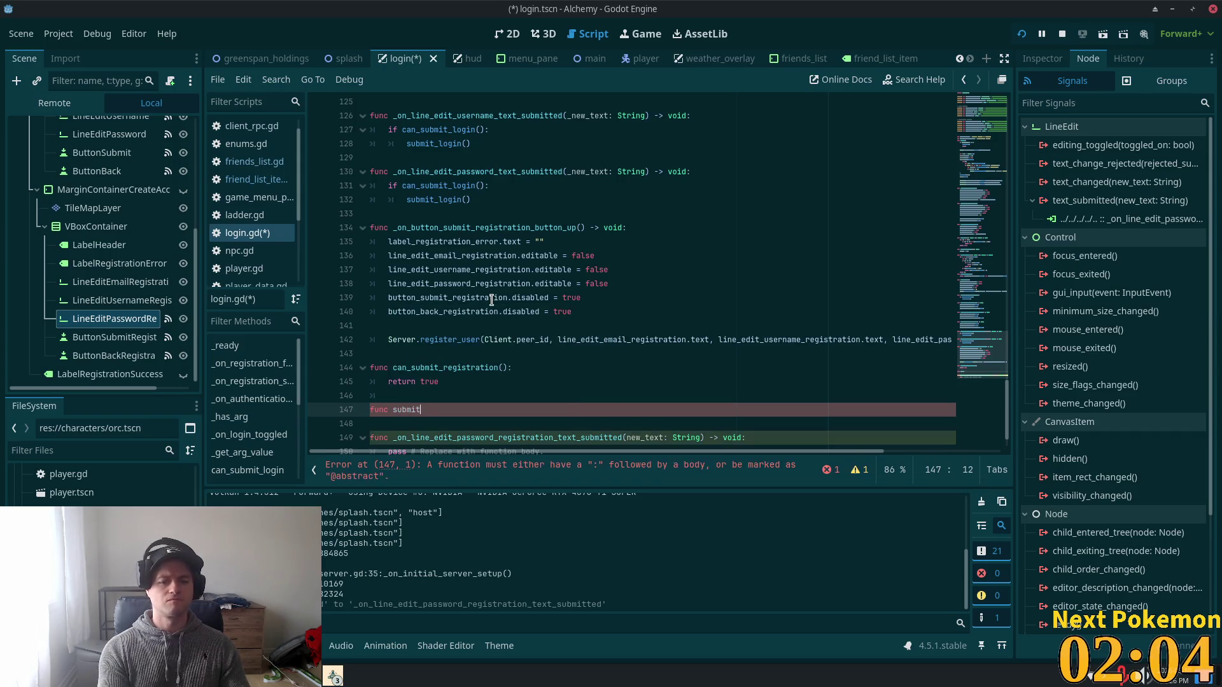
pyautogui.write('reg')
pyautogui.press('BackSpace')
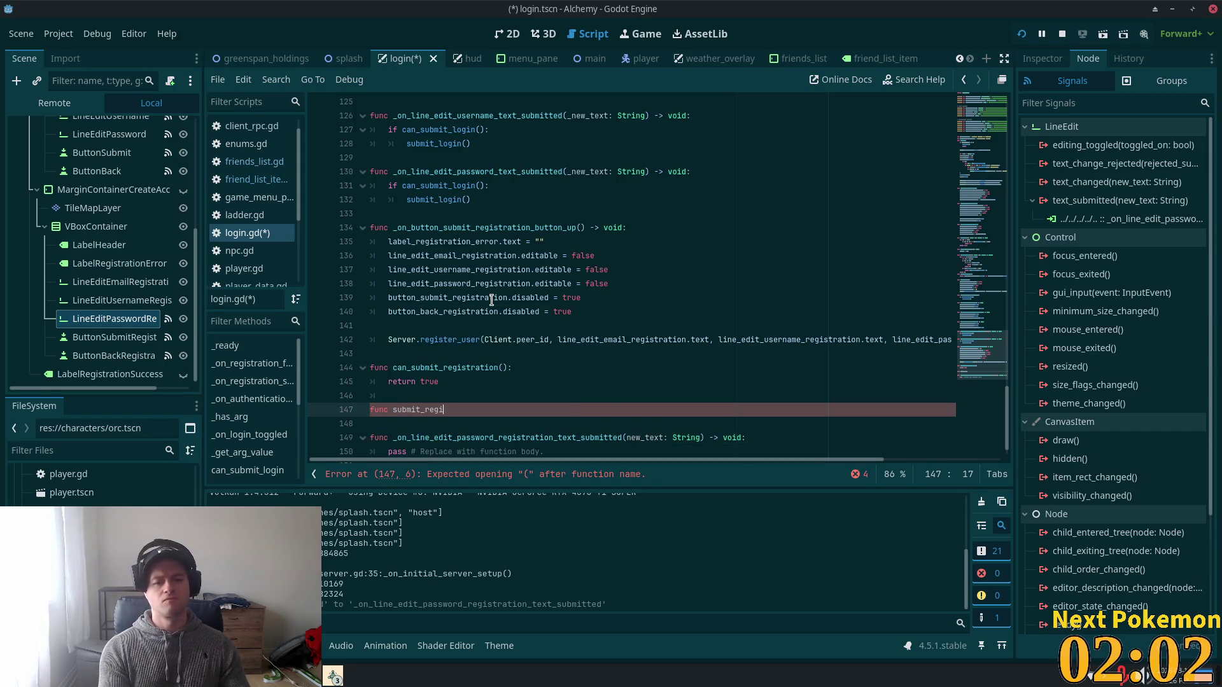
pyautogui.write('ation')
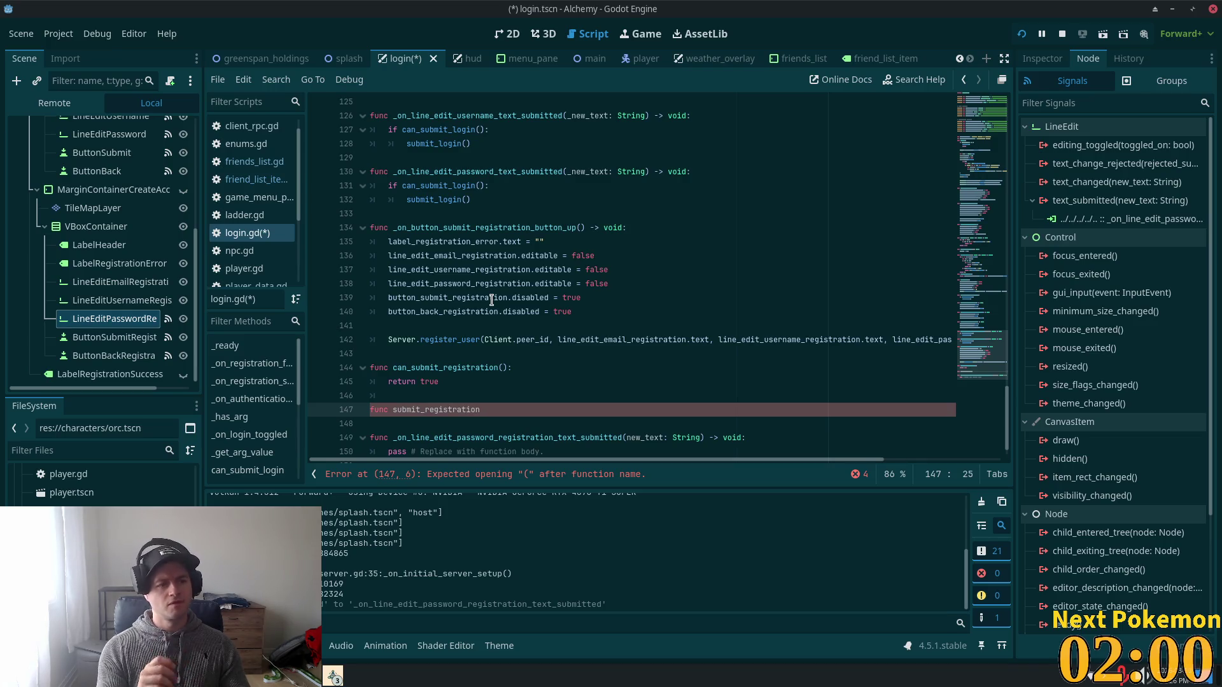
pyautogui.scroll(-1, 519, 280)
pyautogui.write('():')
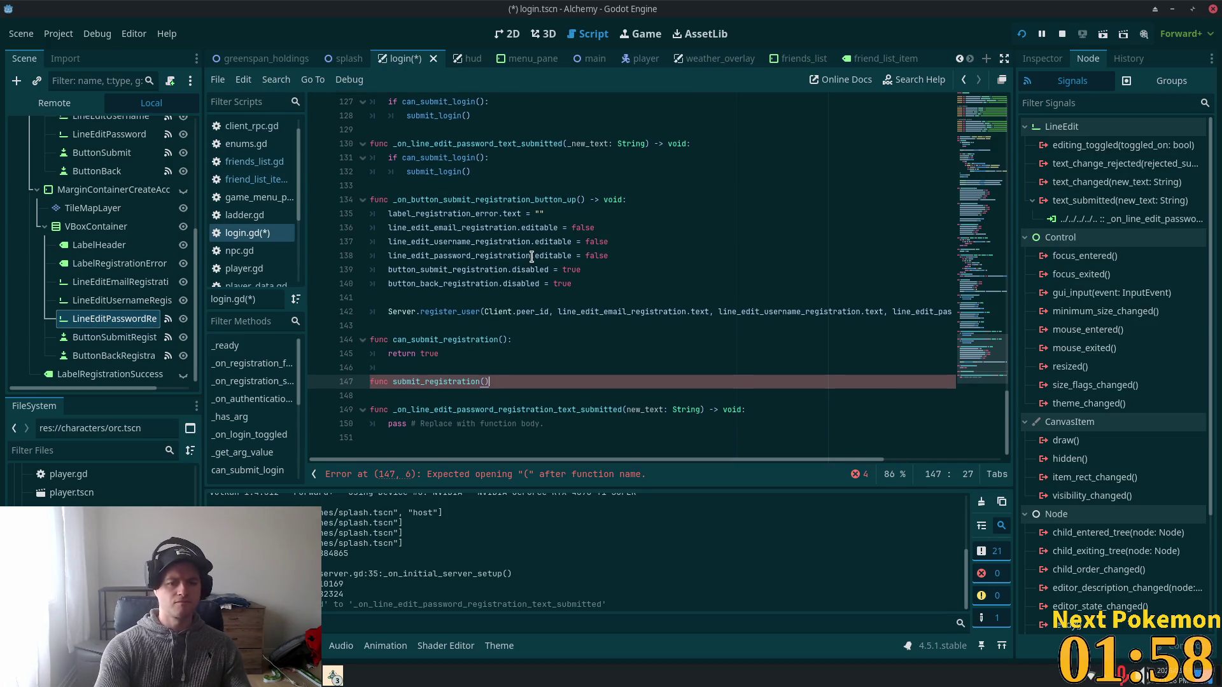
pyautogui.press('Return')
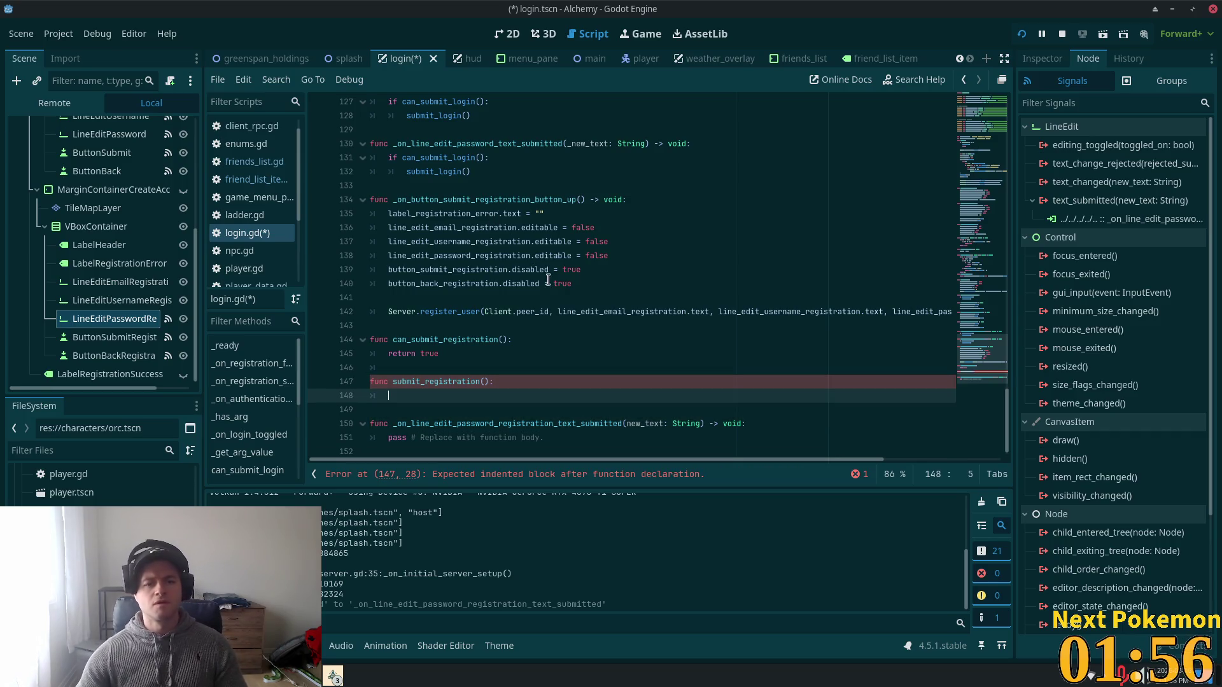
pyautogui.scroll(-1, 512, 239)
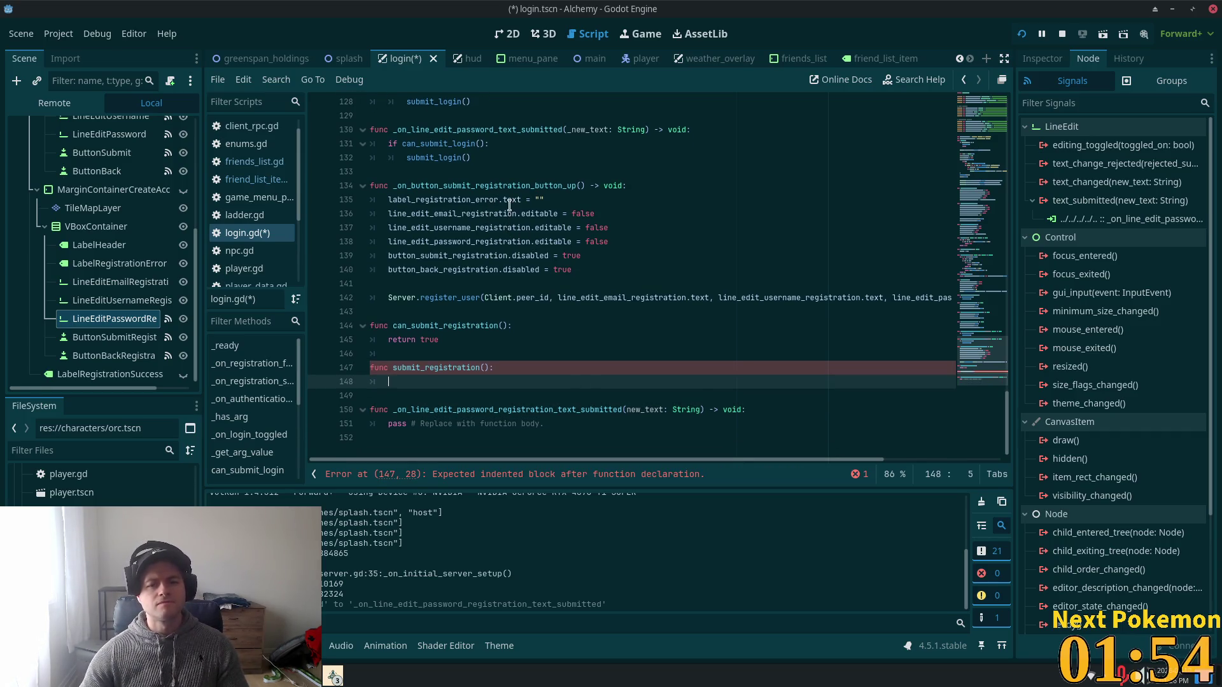
# Replace the button handler's registration code with 'if can_submit_registration(): submit_registration()'.
pyautogui.click(388, 199)
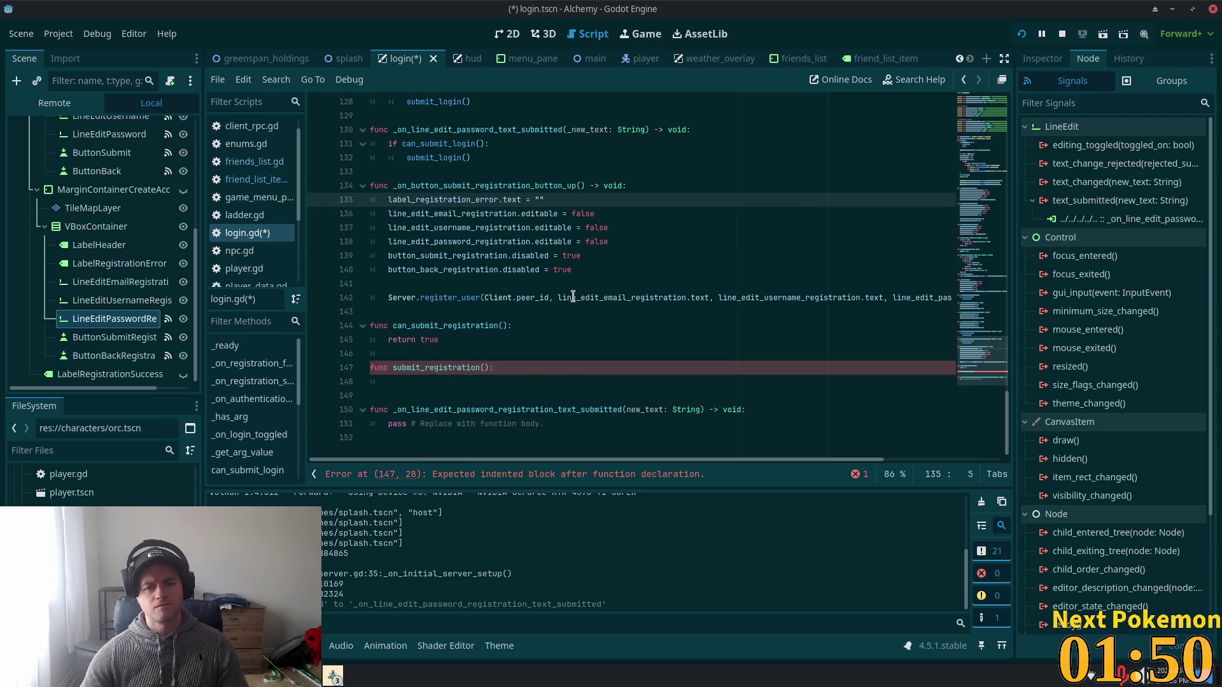
pyautogui.keyDown('shift'); pyautogui.click(457, 297); pyautogui.keyUp('shift')
pyautogui.hotkey('shift', 'End')
pyautogui.hotkey('ctrl', 'c')
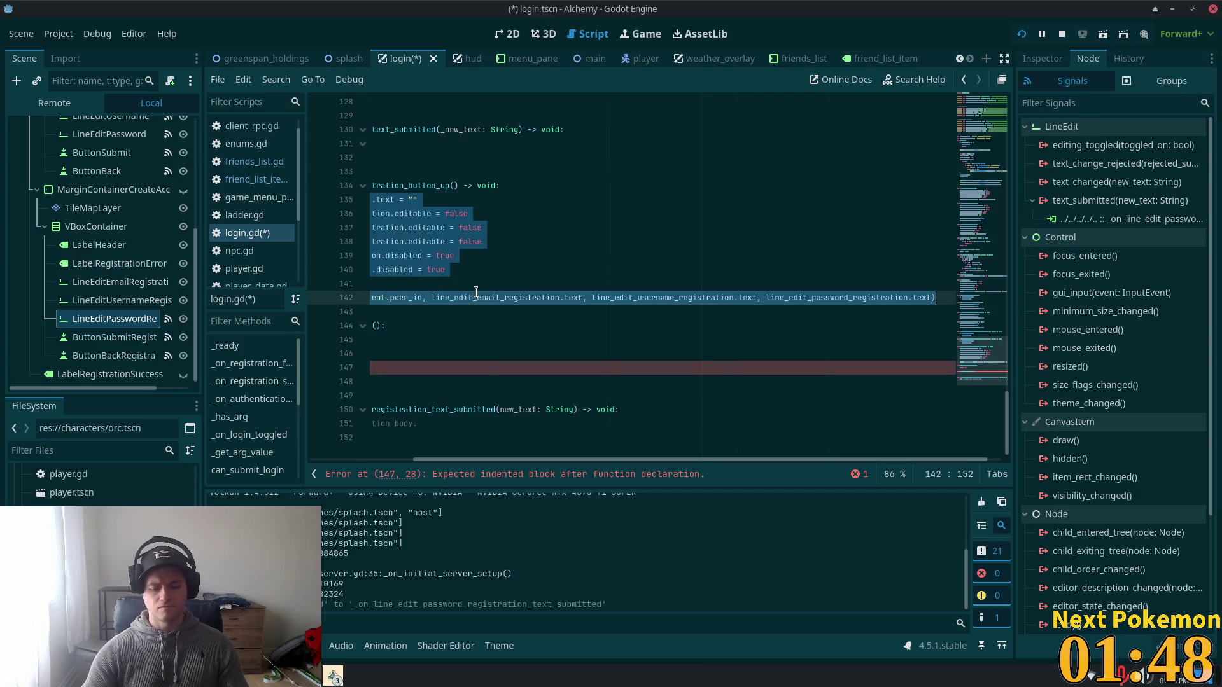
pyautogui.press('BackSpace')
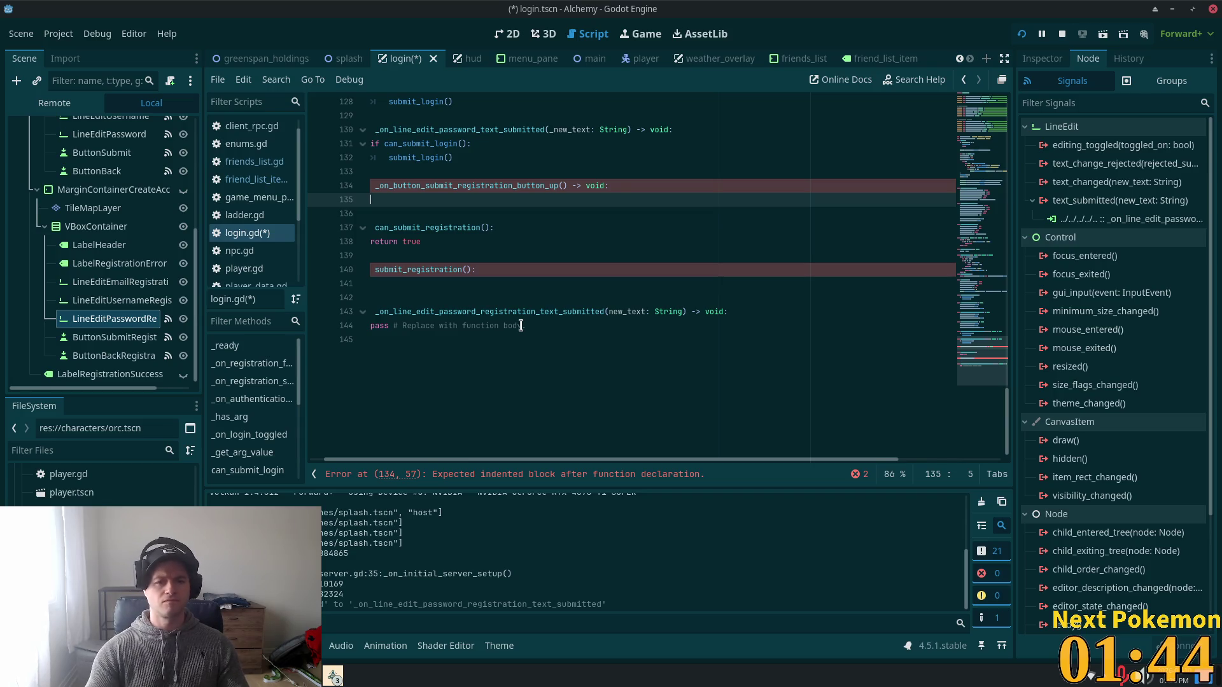
pyautogui.write('if c')
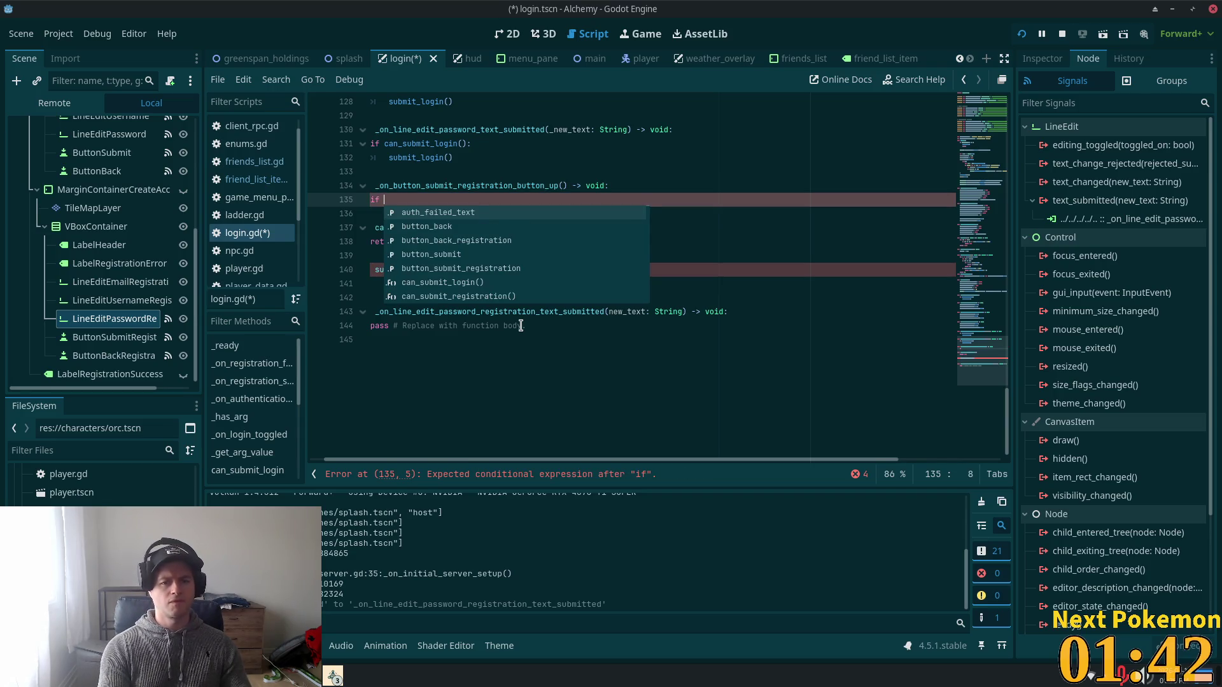
pyautogui.write('an_submit_r')
pyautogui.press('Return')
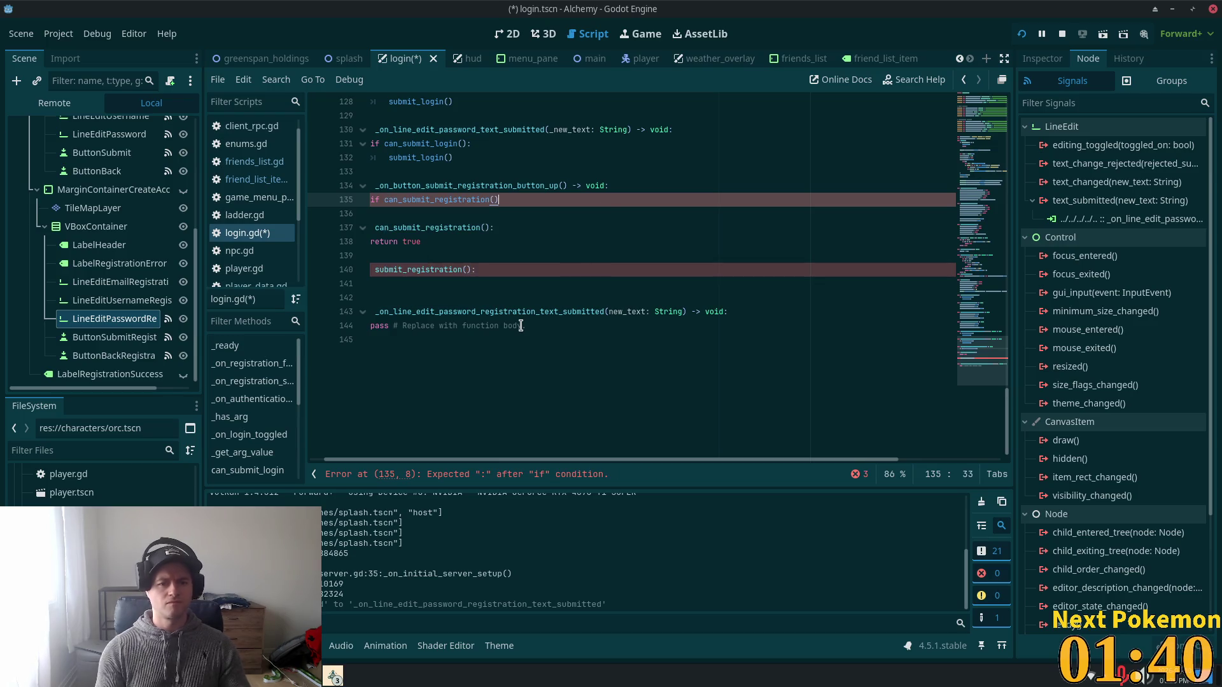
pyautogui.write(':')
pyautogui.press('Return')
pyautogui.write('s')
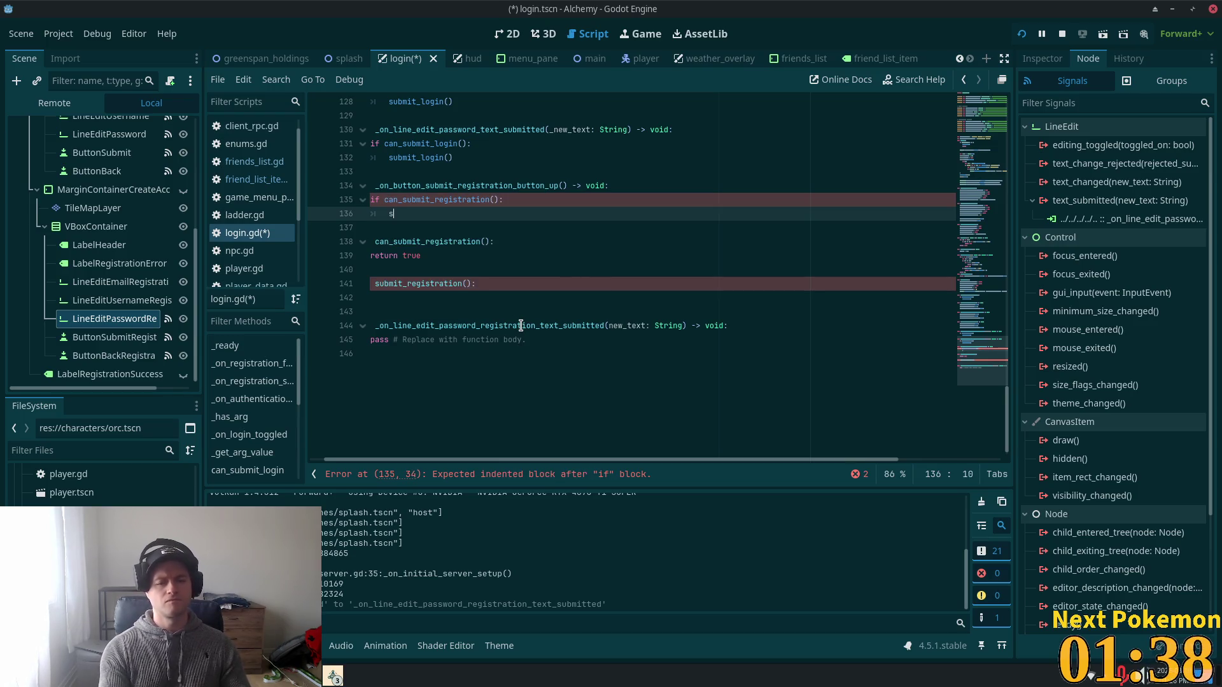
pyautogui.write('t')
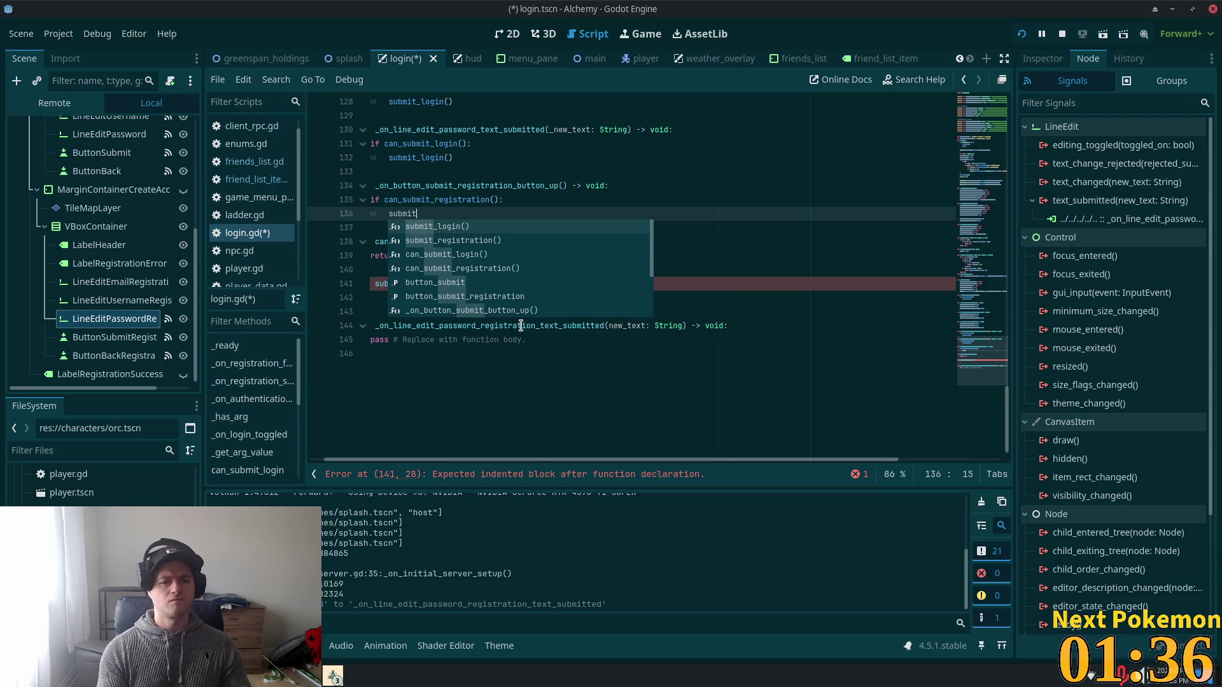
pyautogui.press('Return')
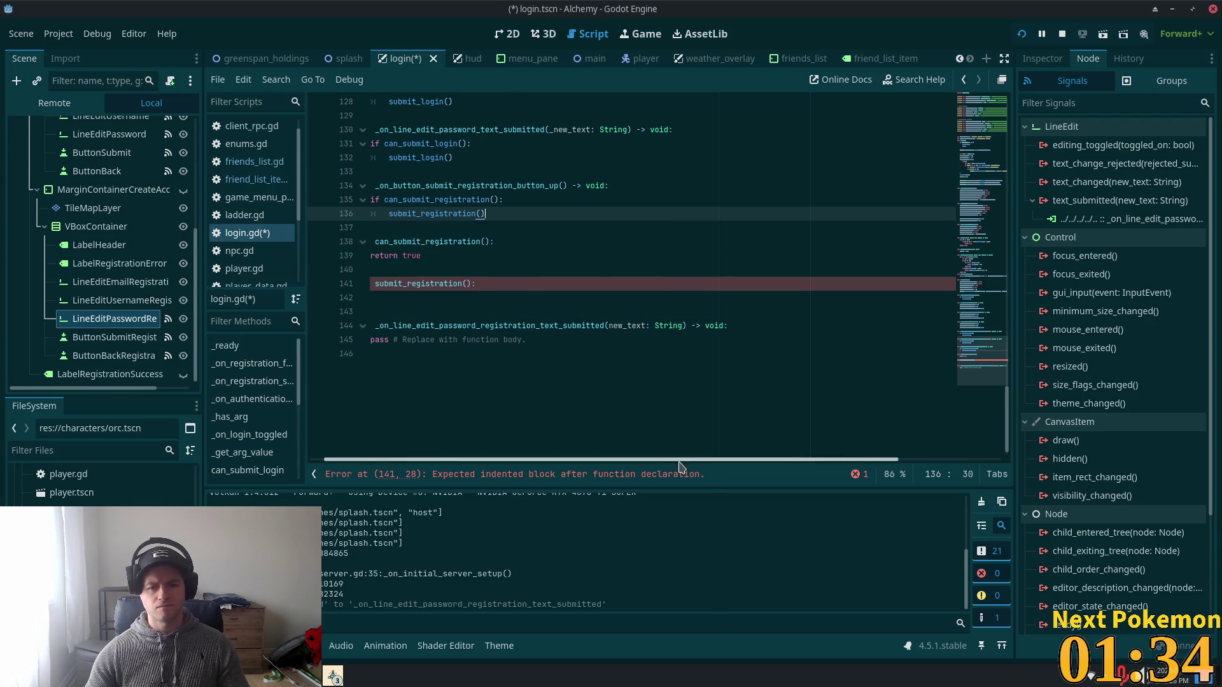
# Paste the cut registration code into the submit_registration body.
pyautogui.scroll(3, 533, 459)
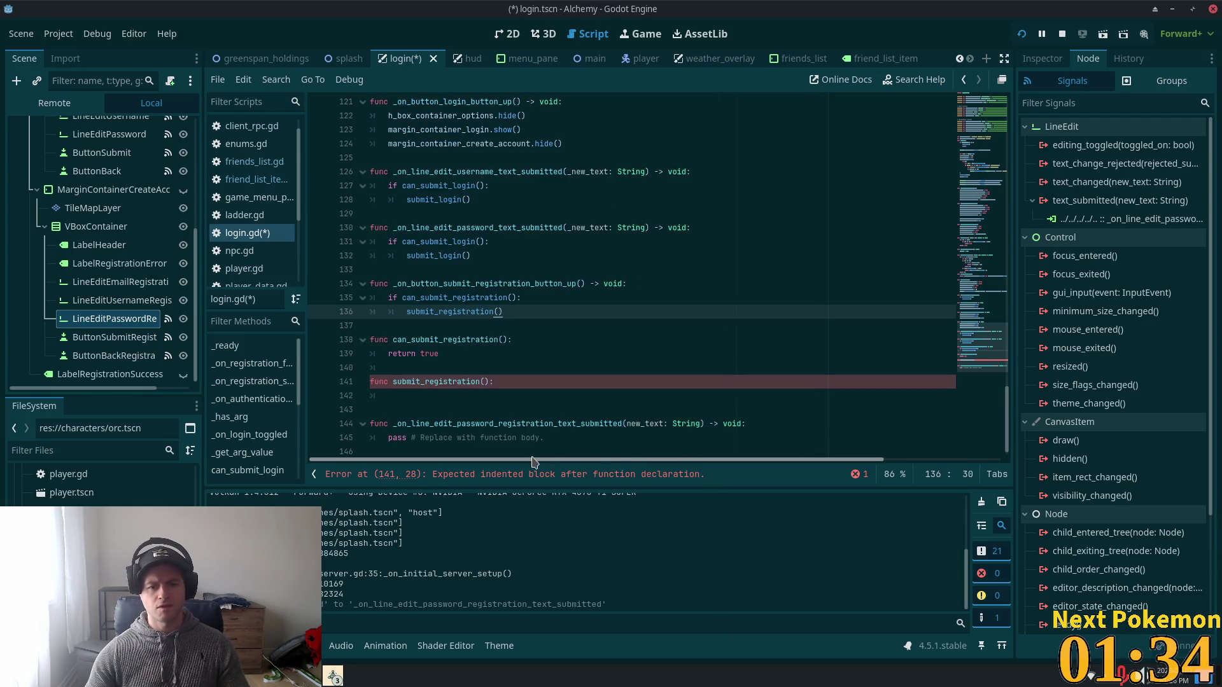
pyautogui.click(412, 381)
pyautogui.click(415, 395)
pyautogui.hotkey('ctrl', 'v')
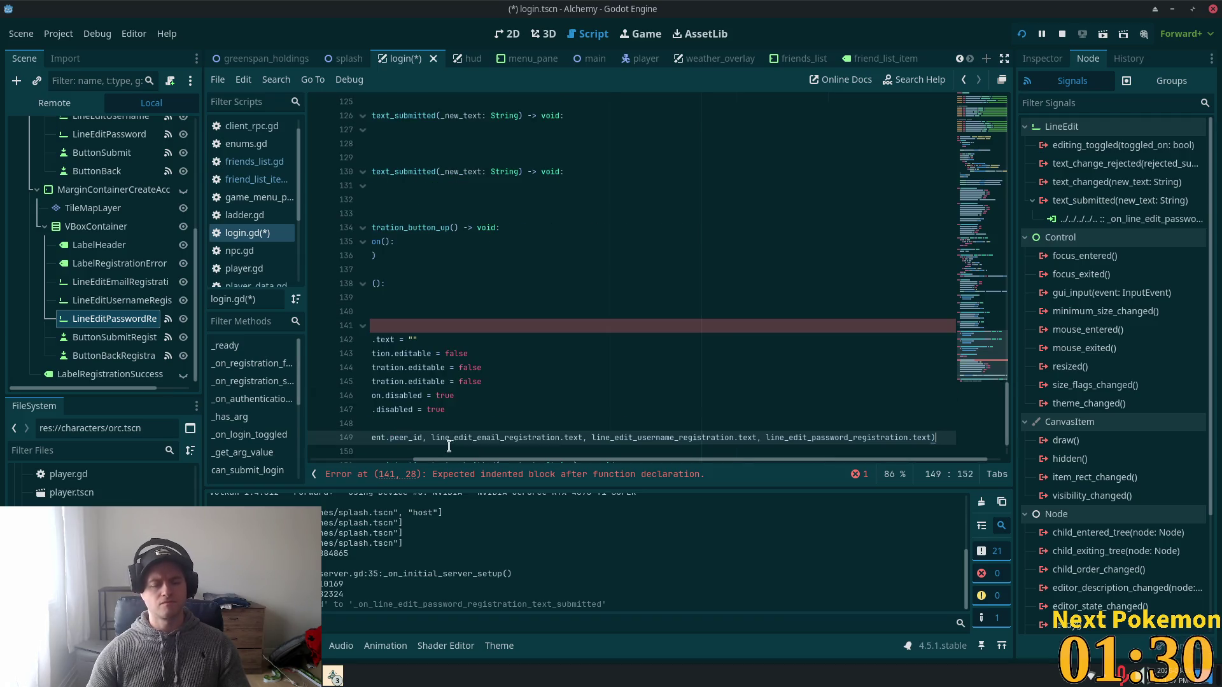
# Replace the password-submit stub's pass with the guarded submit_registration call.
pyautogui.scroll(3, 528, 458)
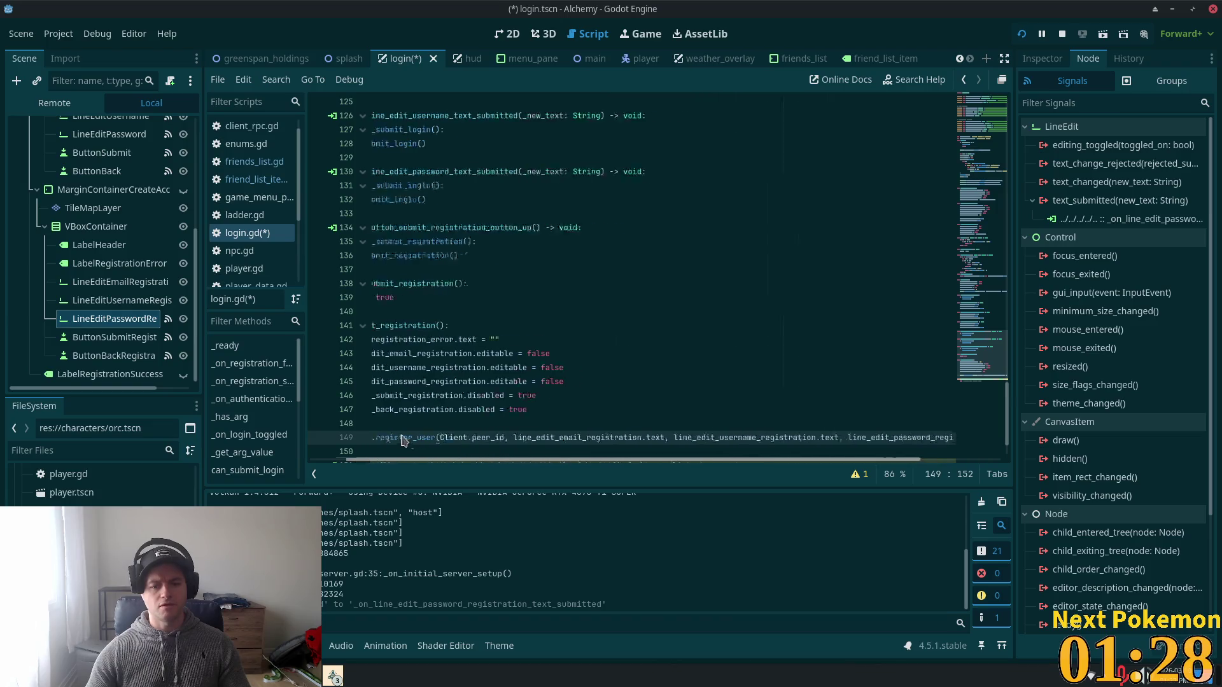
pyautogui.scroll(-2, 510, 339)
pyautogui.click(402, 353)
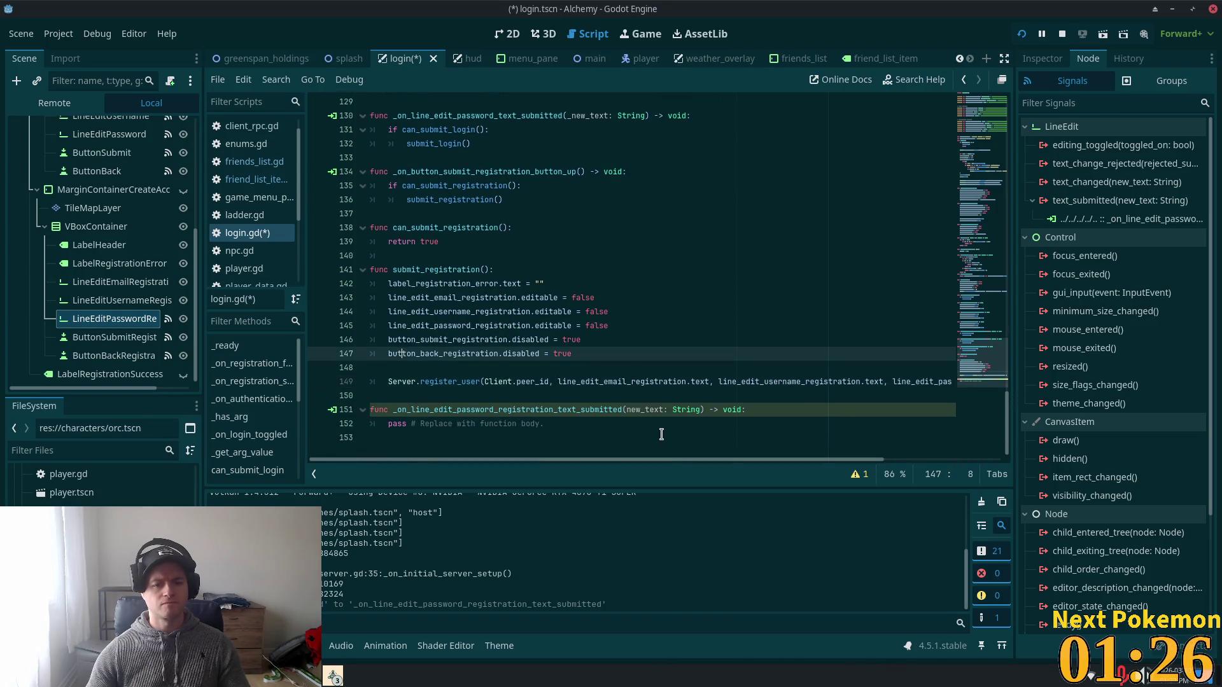
pyautogui.moveTo(616, 434); pyautogui.dragTo(402, 424)
pyautogui.moveTo(518, 199); pyautogui.dragTo(387, 191)
pyautogui.hotkey('ctrl', 'c')
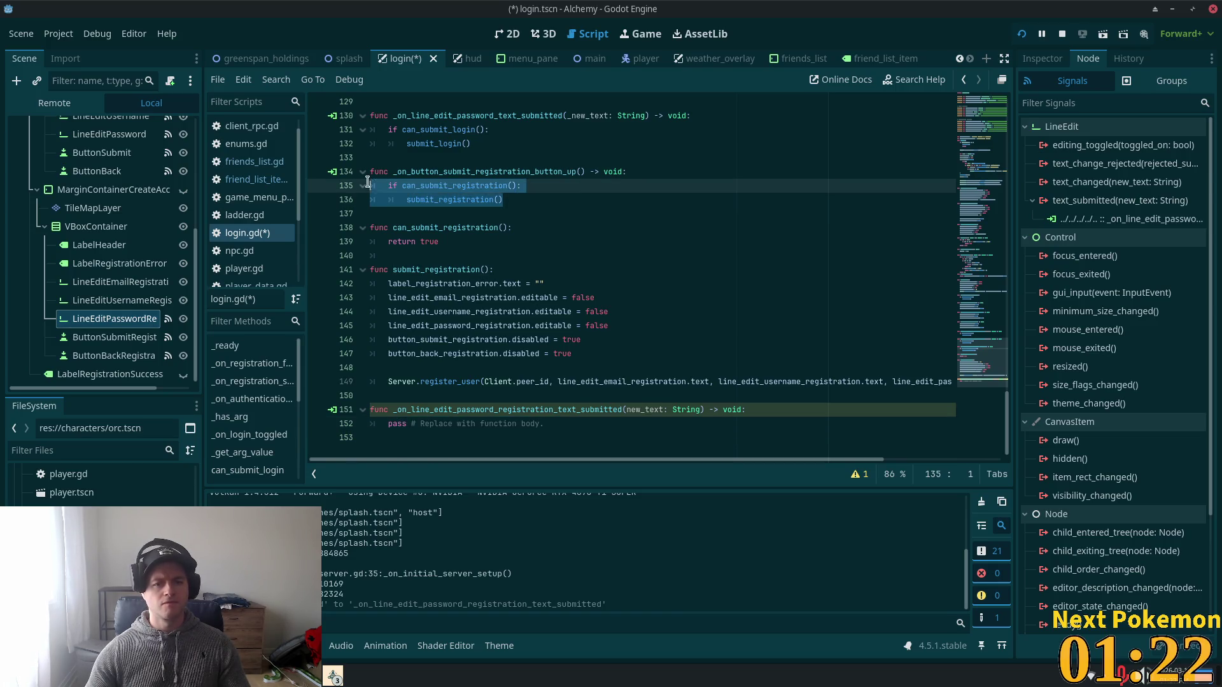
pyautogui.moveTo(541, 425)
pyautogui.mouseDown()
pyautogui.moveTo(559, 425)
pyautogui.moveTo(389, 425)
pyautogui.mouseUp()
pyautogui.hotkey('ctrl', 'v')
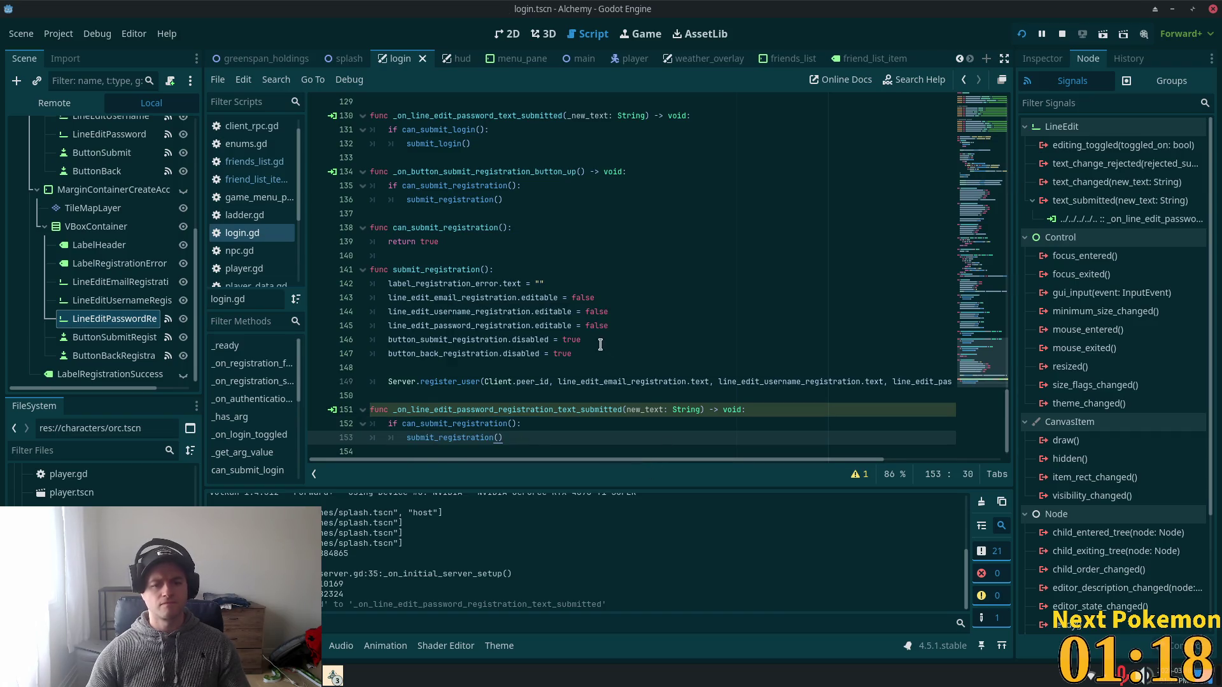
# Review can_submit_login for reference, then open a blank line above return true in can_submit_registration.
pyautogui.click(661, 299)
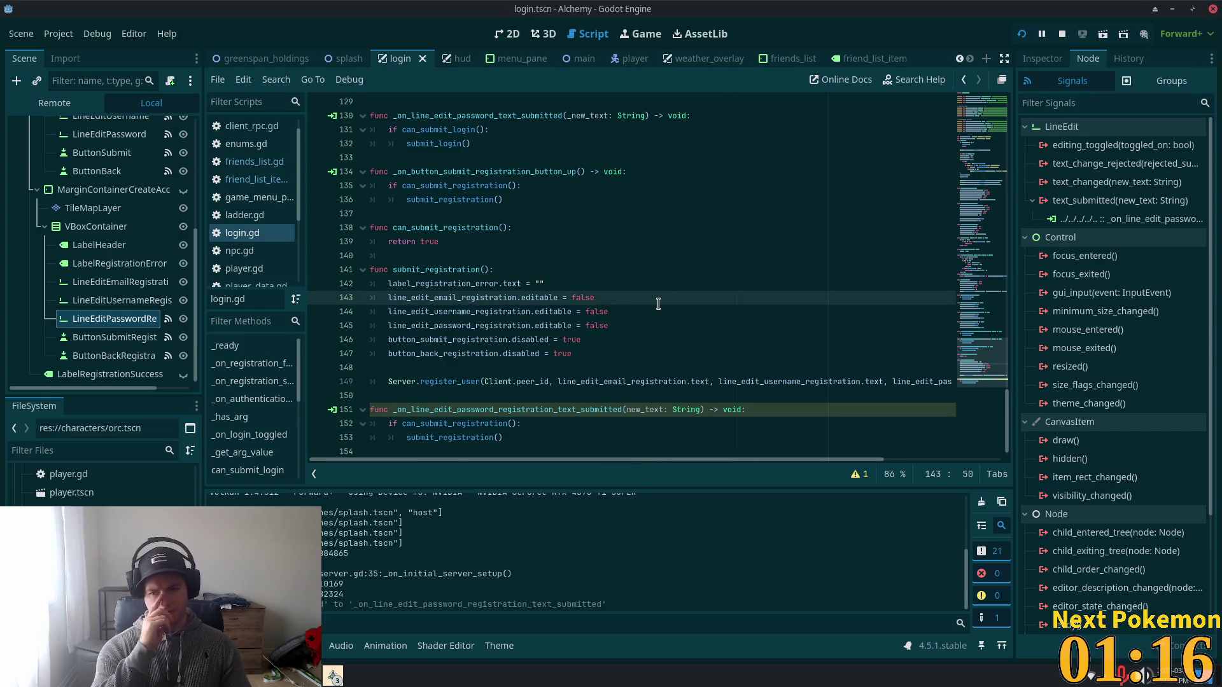
pyautogui.doubleClick(428, 241)
pyautogui.scroll(1, 396, 157)
pyautogui.keyDown('ctrl'); pyautogui.click(426, 171); pyautogui.keyUp('ctrl')
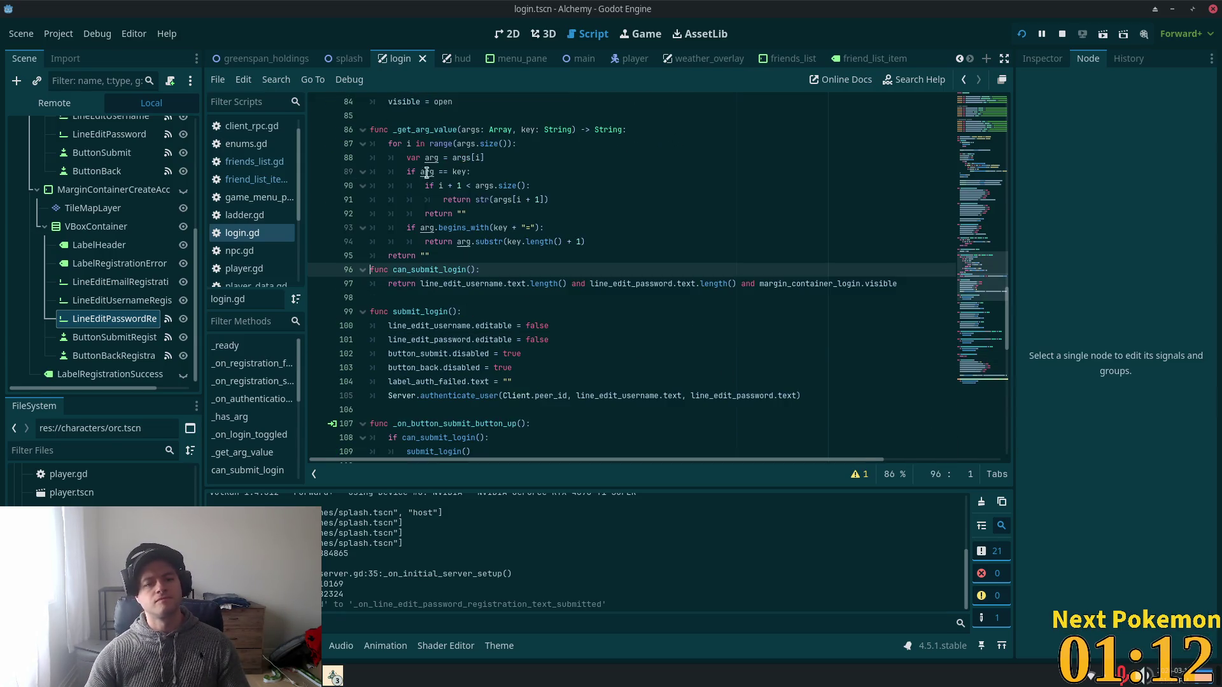
pyautogui.scroll(-1, 605, 345)
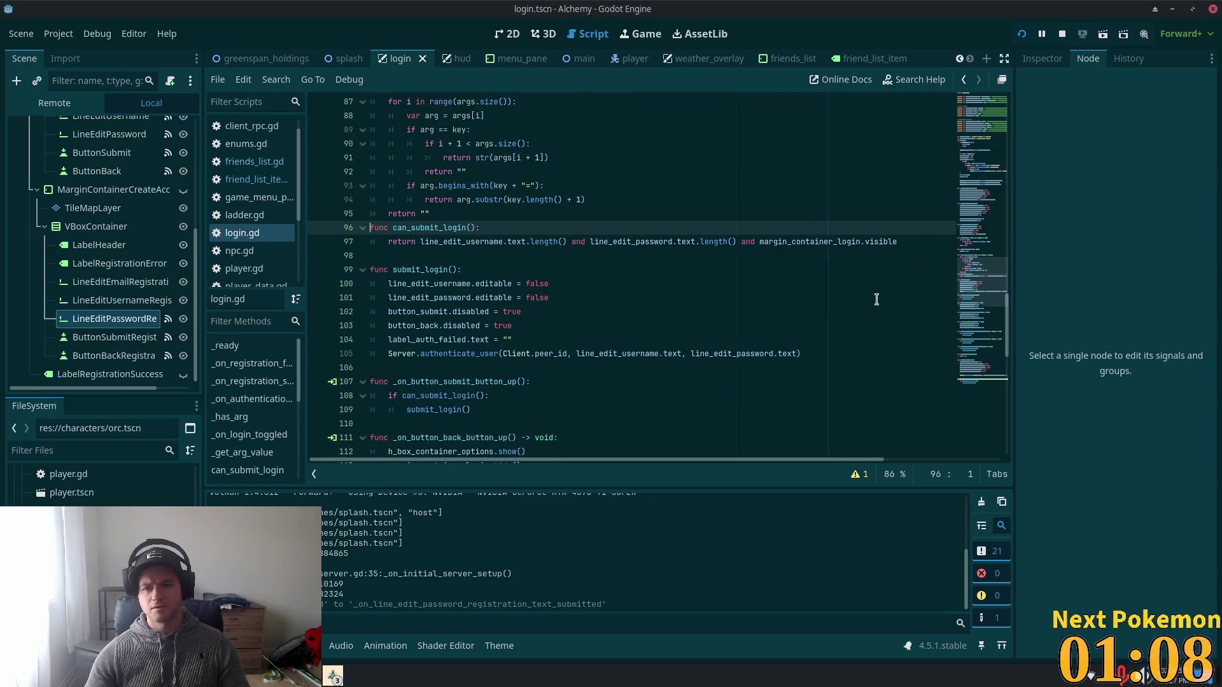
pyautogui.scroll(-4, 991, 315)
pyautogui.scroll(-10, 991, 315)
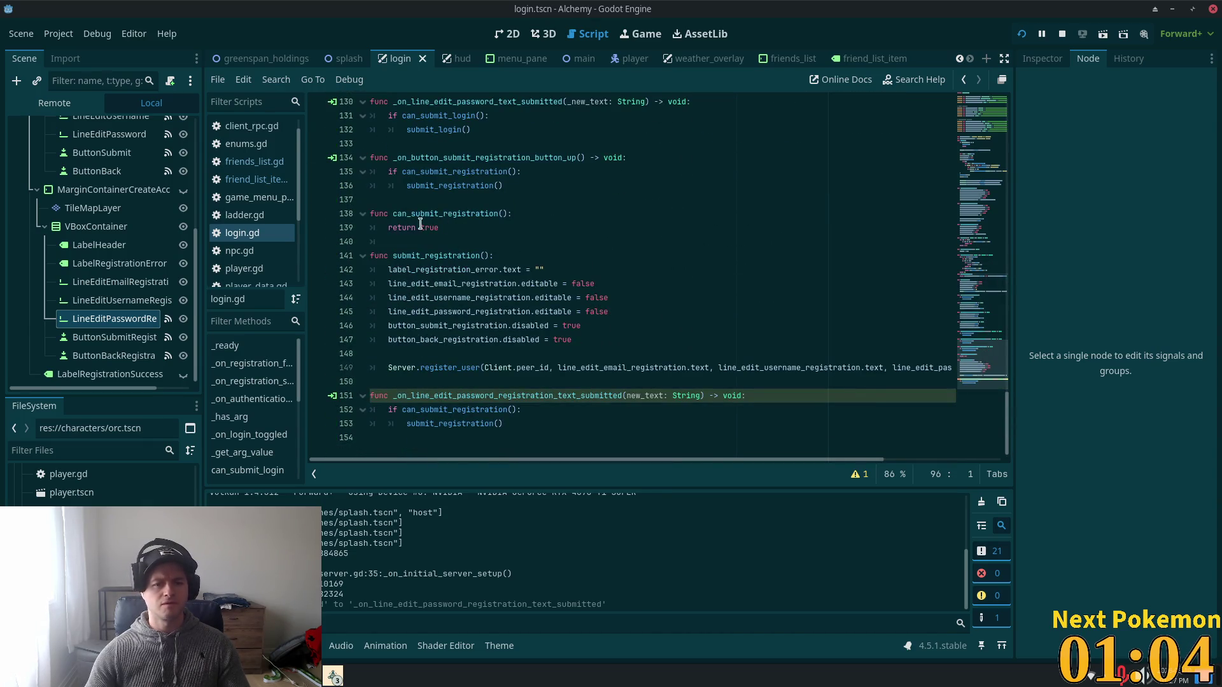
pyautogui.scroll(3, 502, 292)
pyautogui.click(532, 342)
pyautogui.scroll(-3, 578, 345)
pyautogui.press('Return')
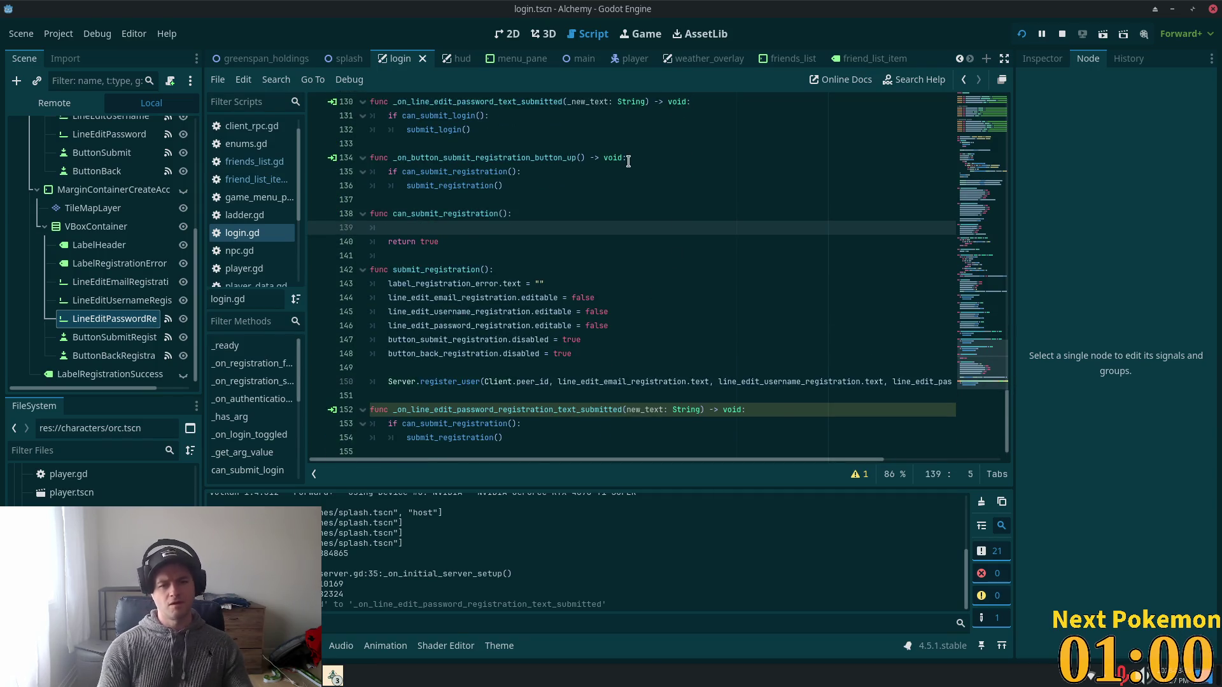
# Replace the placeholder true return with line_edit_email_registration.text.length().
pyautogui.press('BackSpace')
pyautogui.press('BackSpace')
pyautogui.click(424, 227)
pyautogui.doubleClick(425, 227)
pyautogui.write('tine')
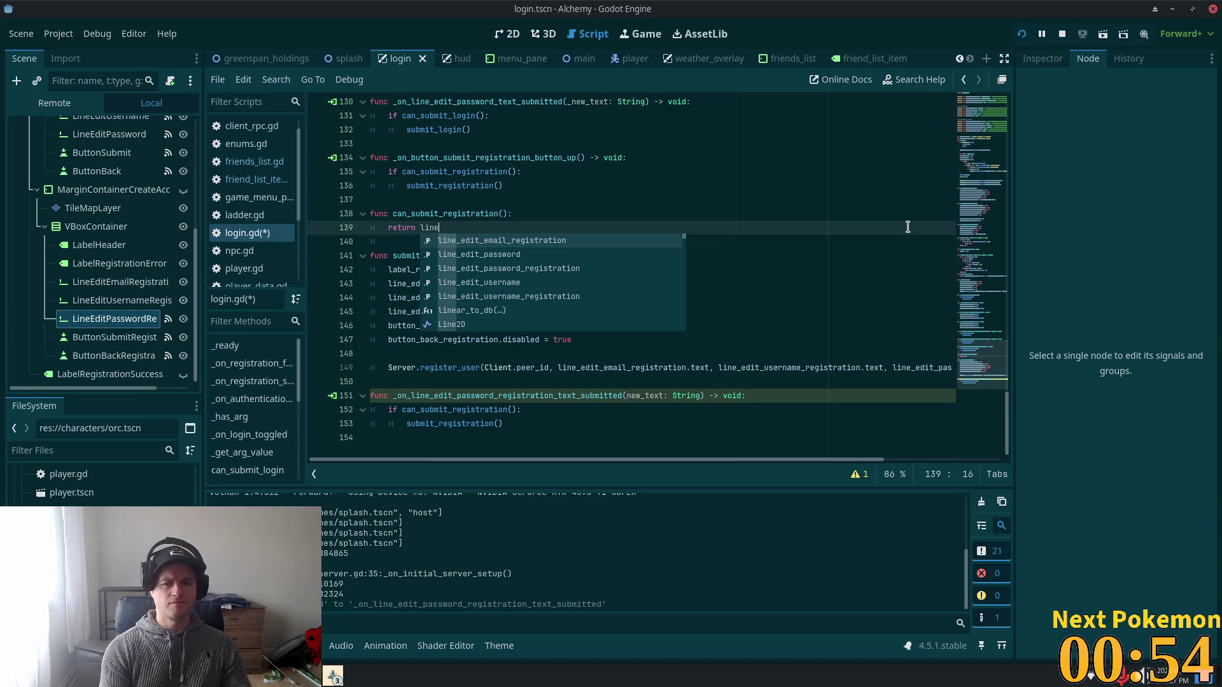
pyautogui.press('Return')
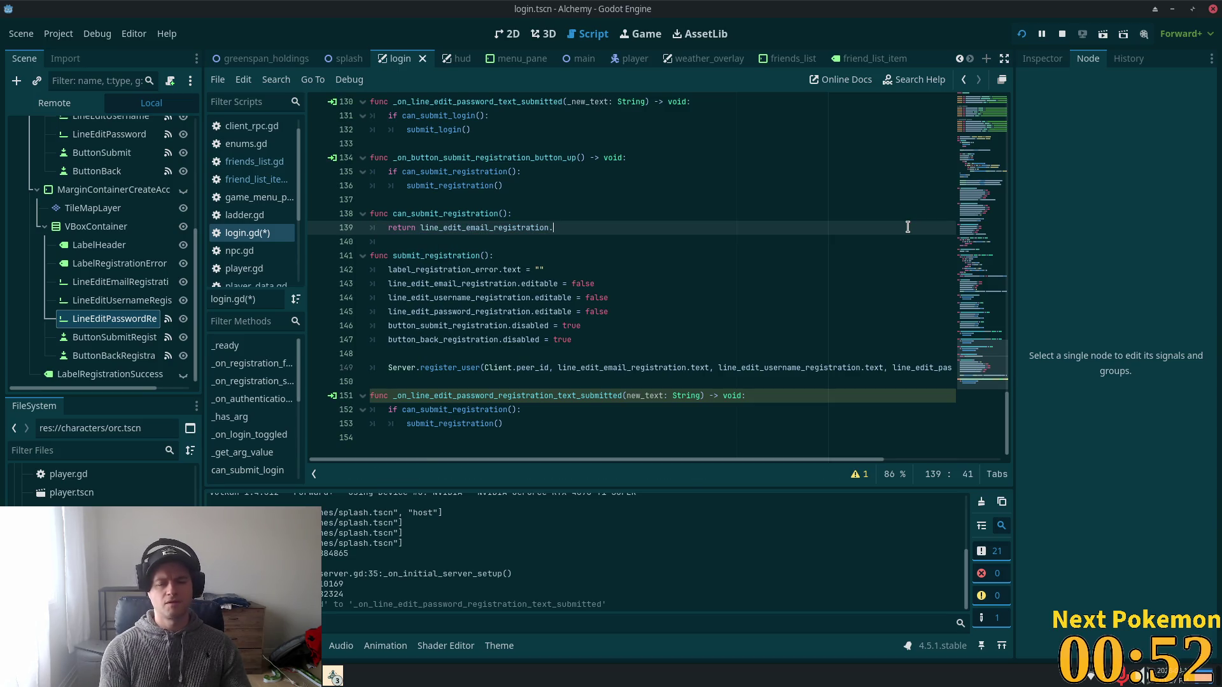
pyautogui.write('.len')
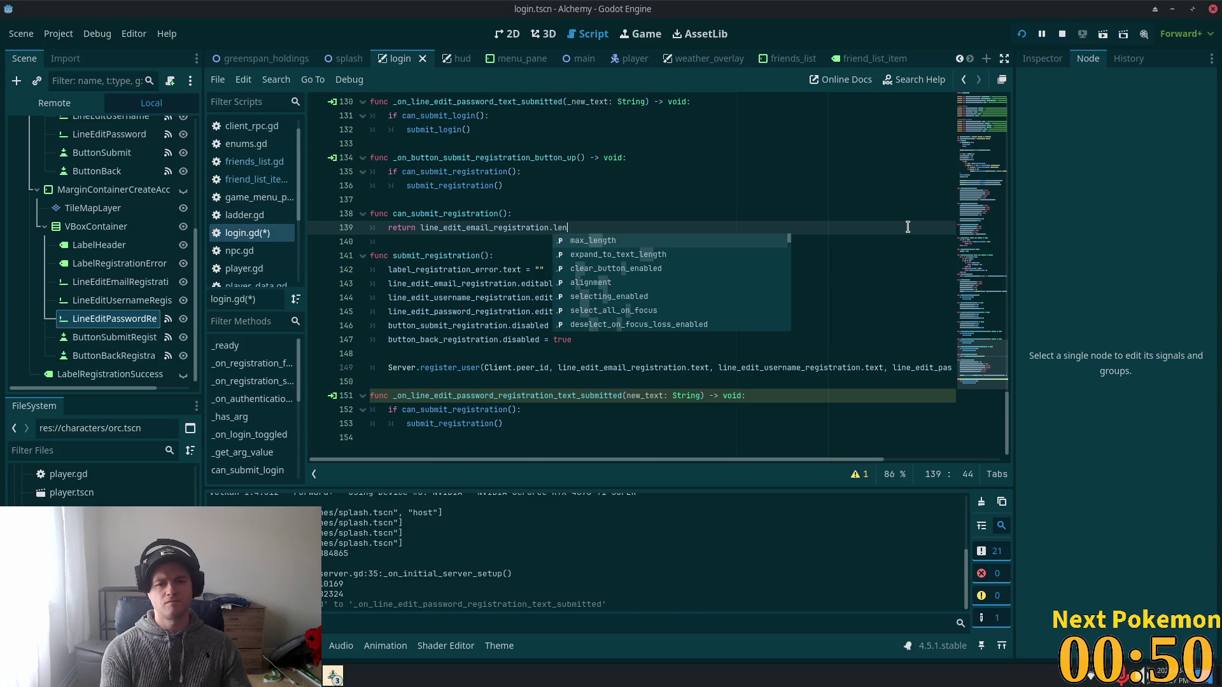
pyautogui.write('gth')
pyautogui.press('Return')
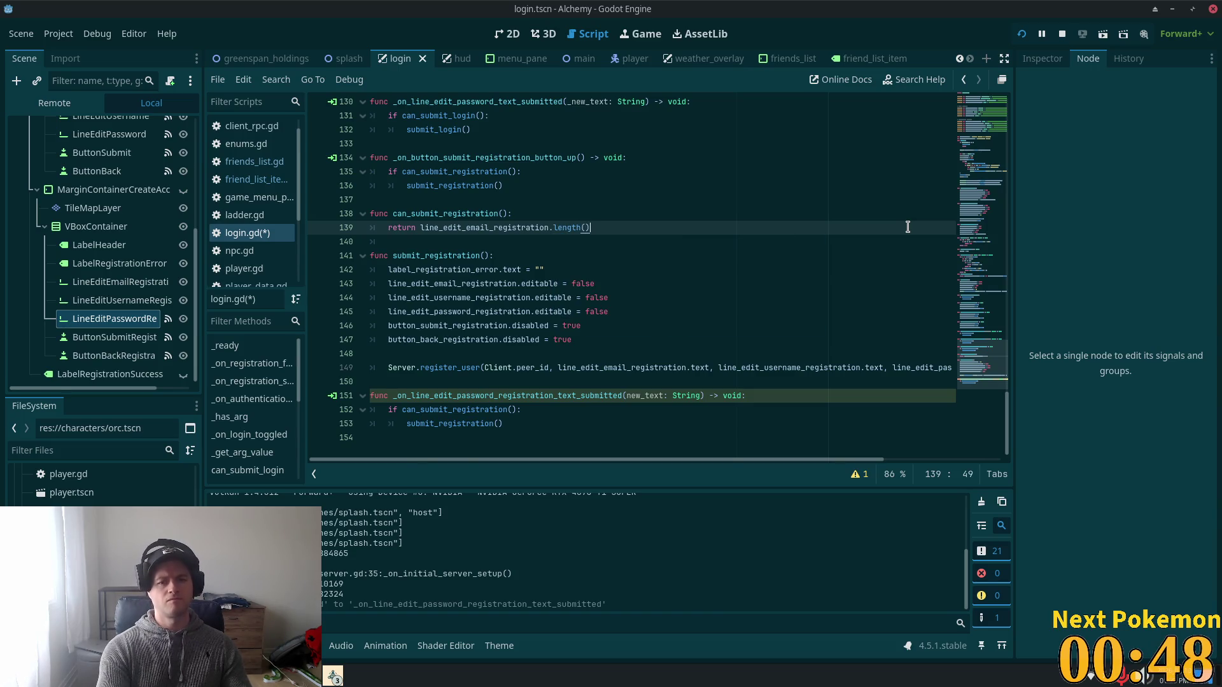
pyautogui.scroll(1, 855, 324)
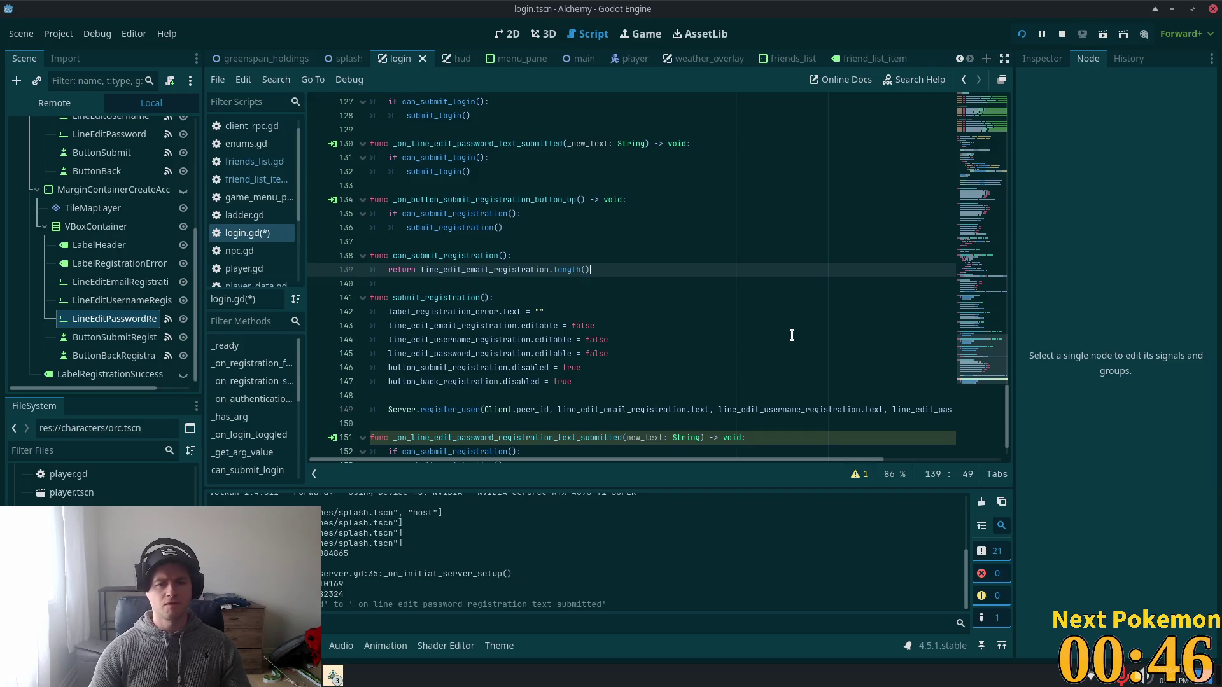
pyautogui.hotkey('ctrl', 'Left')
pyautogui.hotkey('ctrl', 'Left')
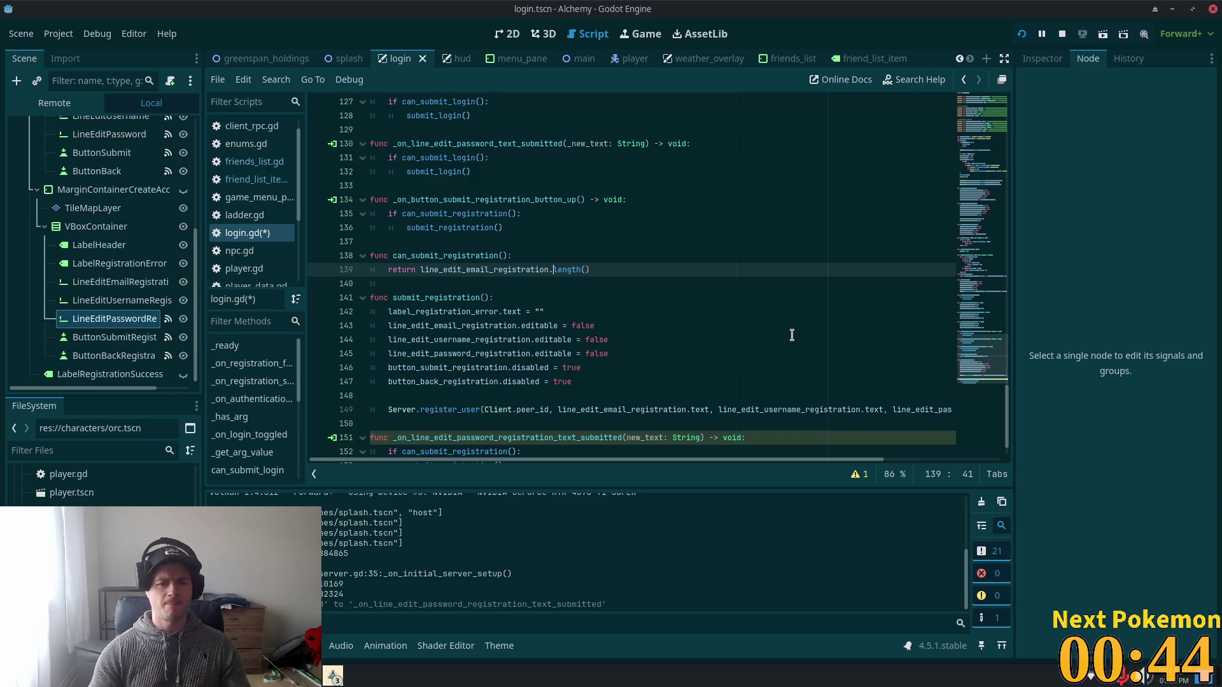
pyautogui.scroll(13, 779, 316)
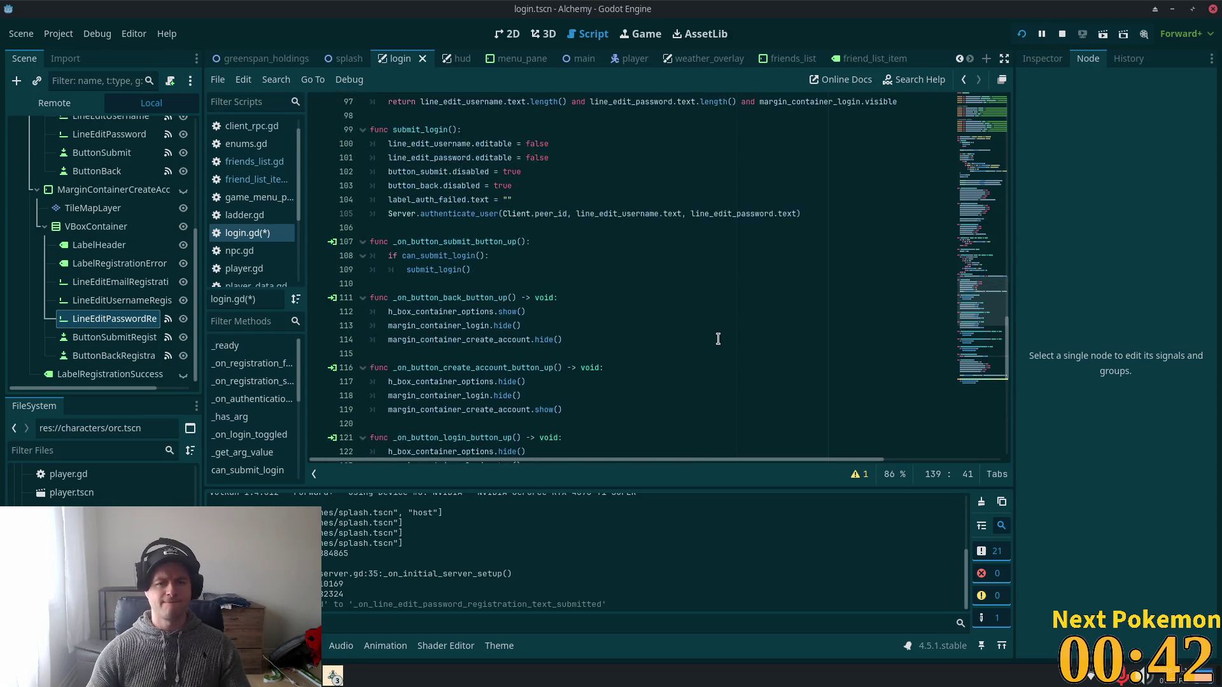
pyautogui.scroll(1, 718, 339)
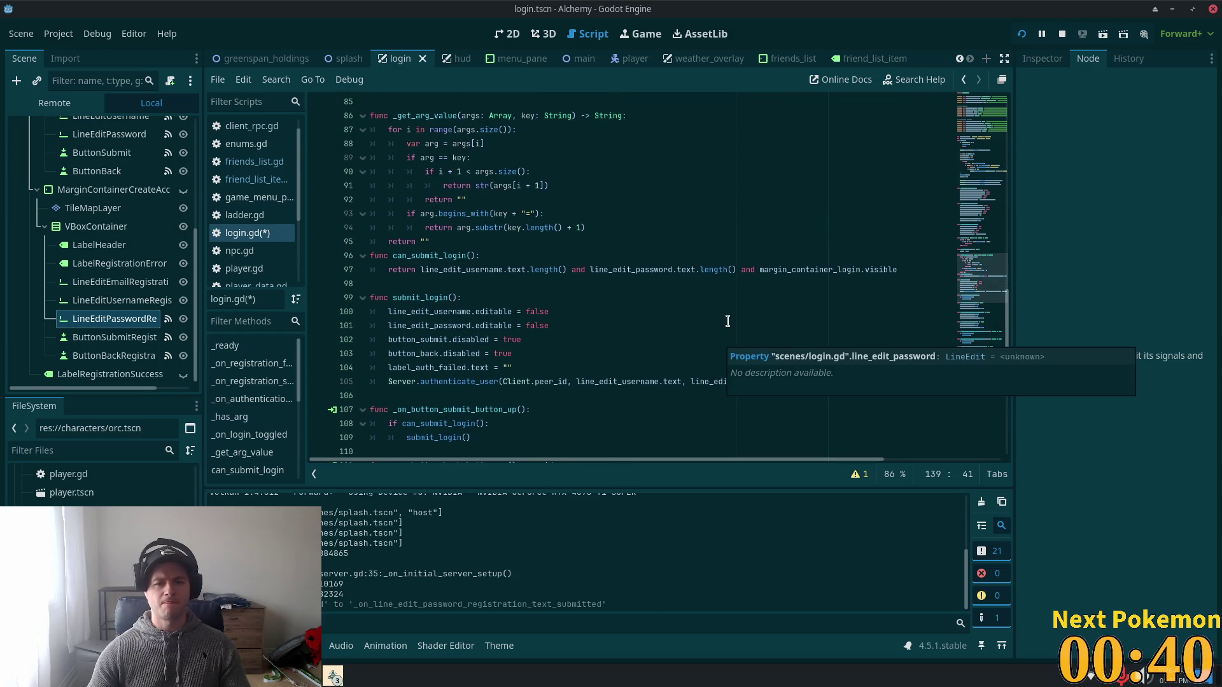
pyautogui.write('.')
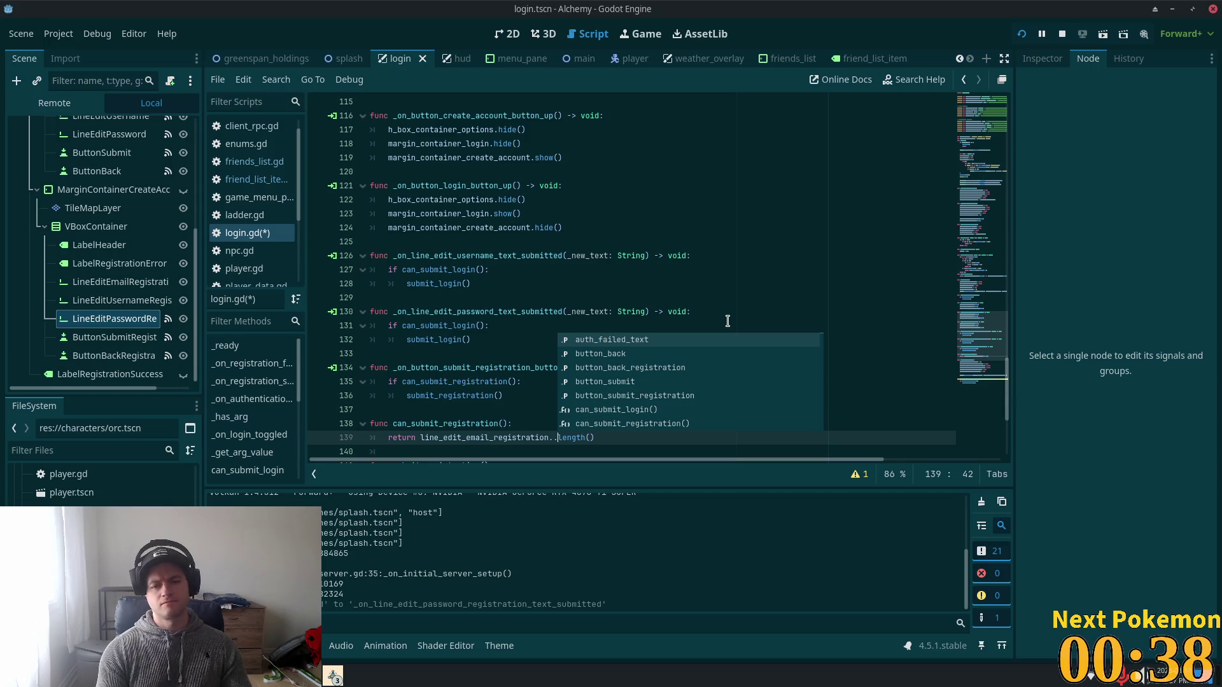
pyautogui.write('text')
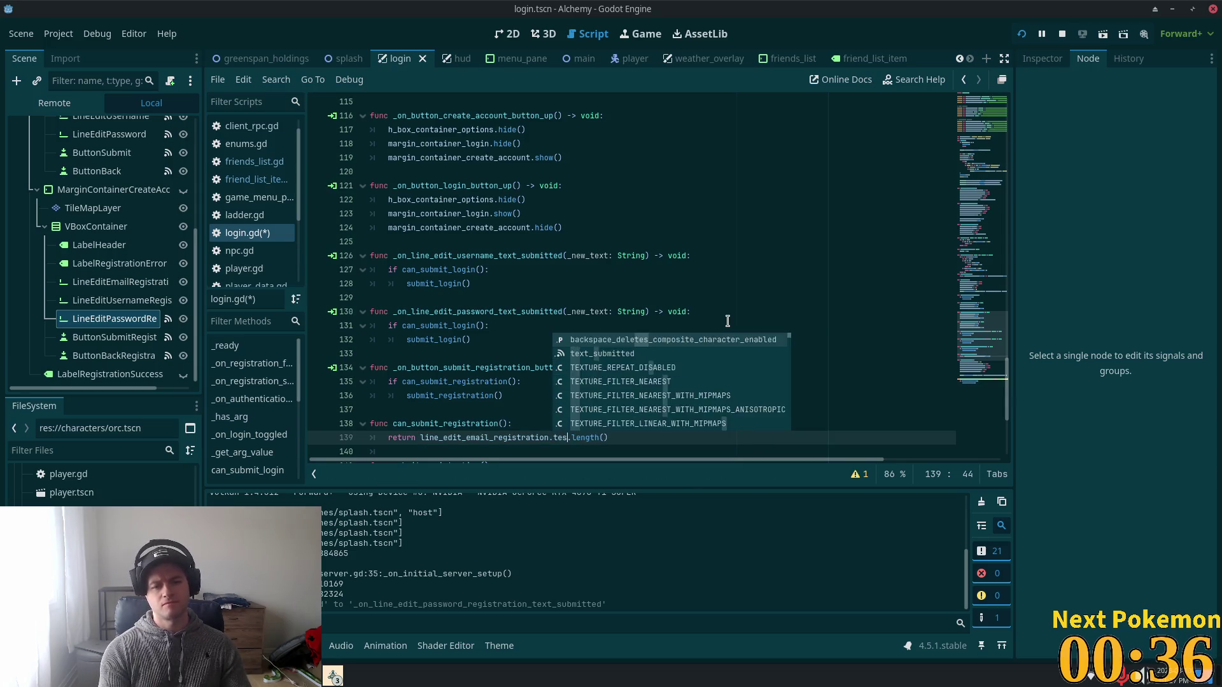
pyautogui.scroll(-4, 727, 320)
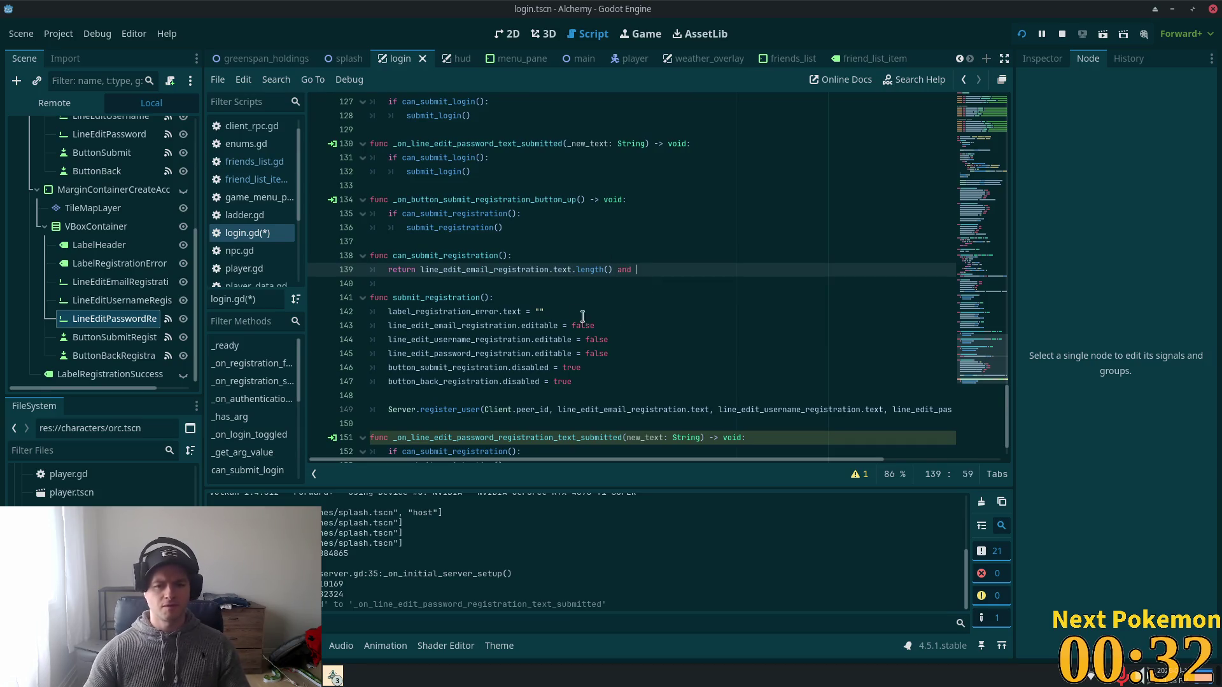
# Add an 'and' check on the username field's .text.length(), with backslash line continuations.
pyautogui.click(433, 339)
pyautogui.doubleClick(433, 339)
pyautogui.hotkey('ctrl', 'c')
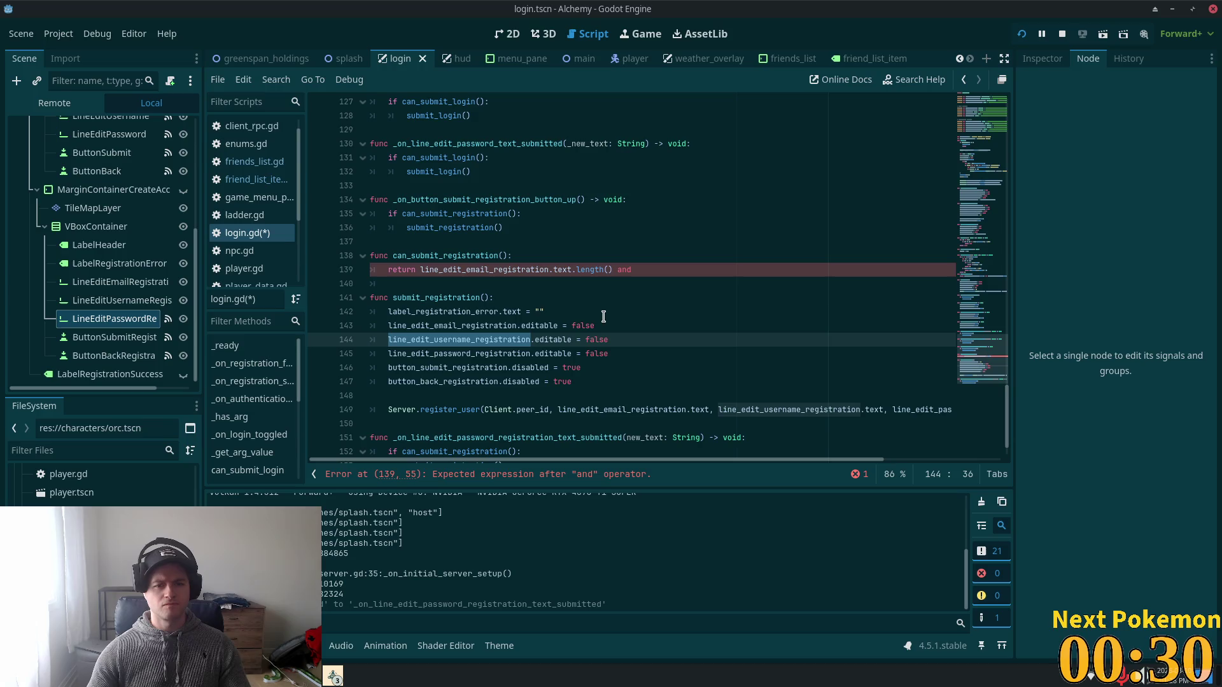
pyautogui.click(663, 267)
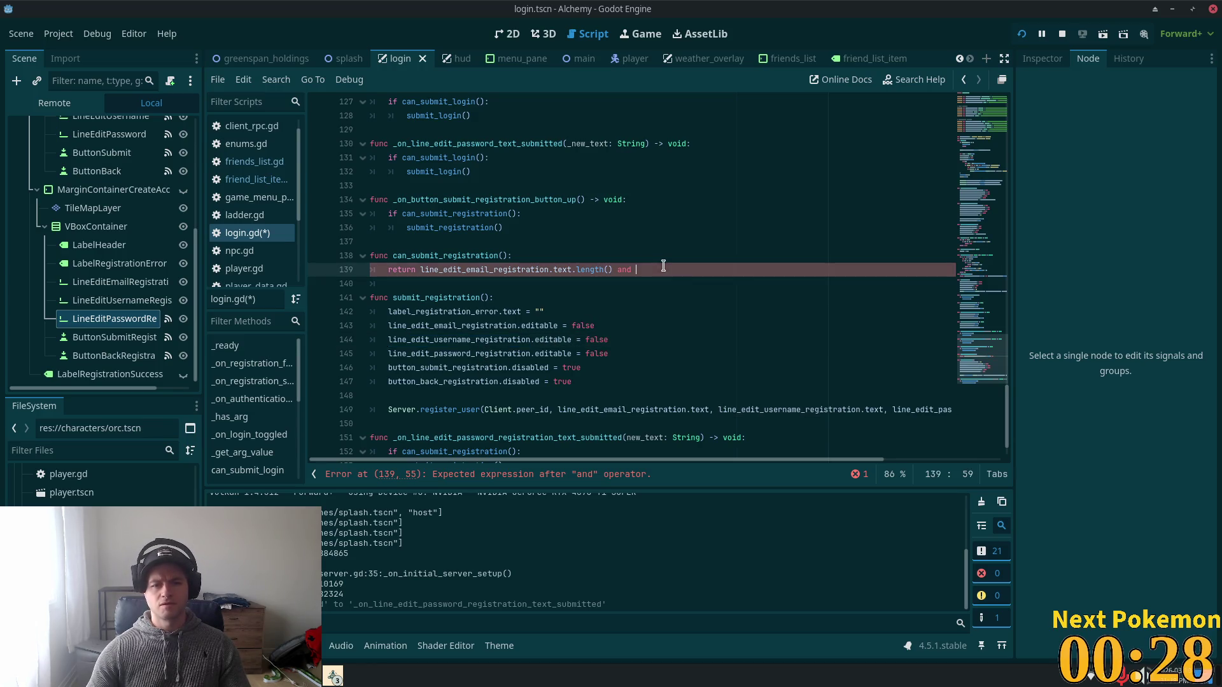
pyautogui.hotkey('ctrl', 'v')
pyautogui.write('.text.')
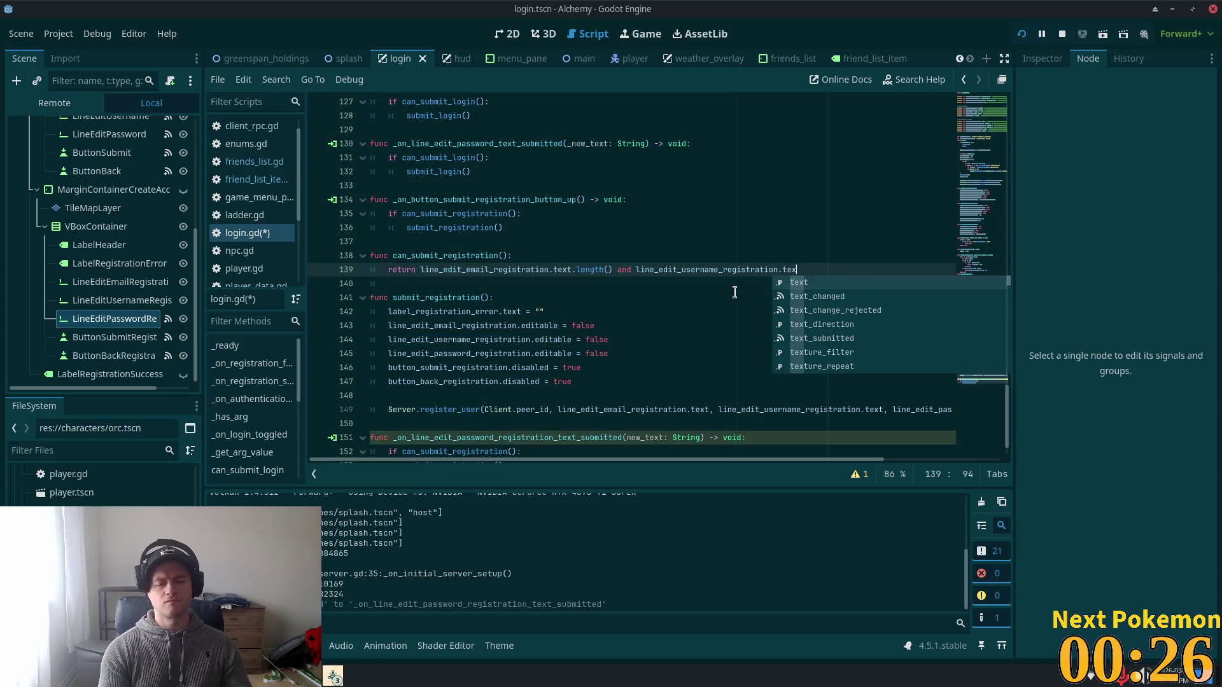
pyautogui.write('lenf')
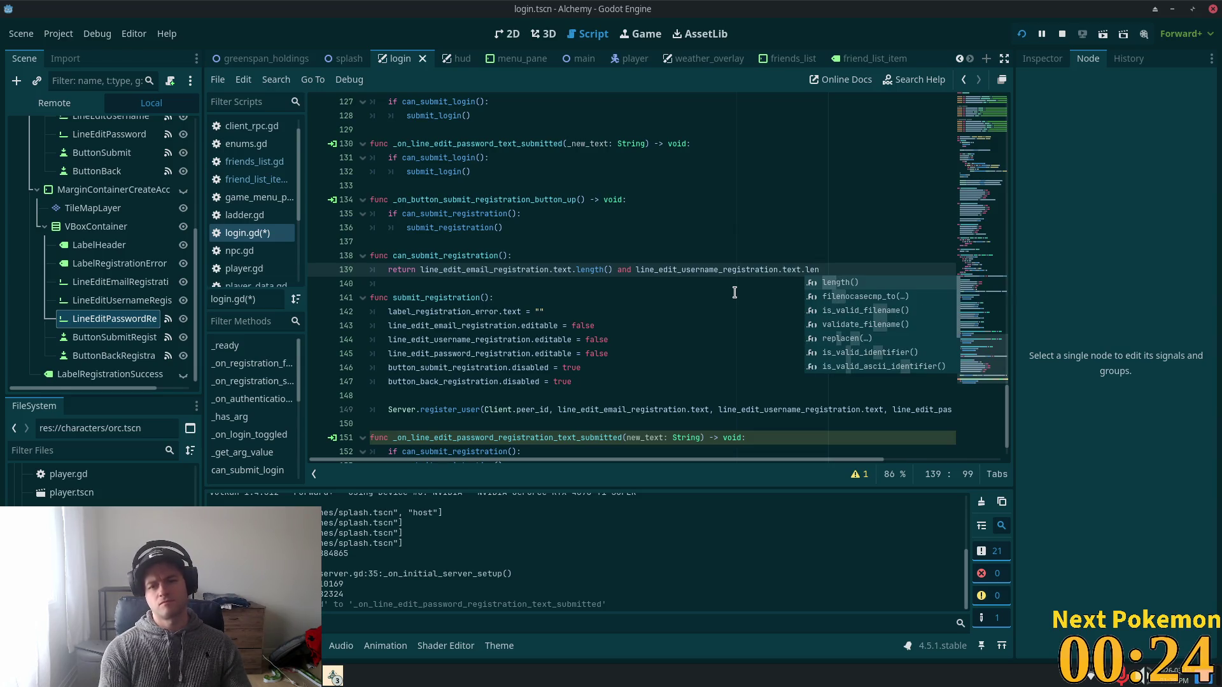
pyautogui.press('BackSpace')
pyautogui.press('Return')
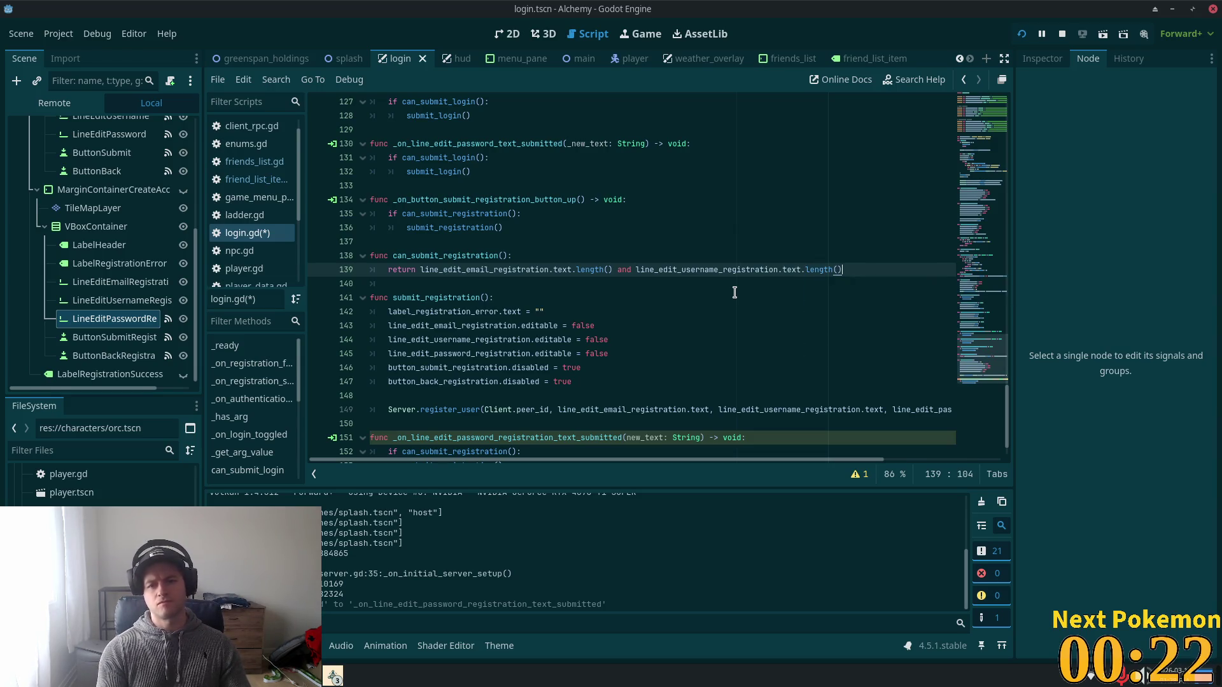
pyautogui.write('nd')
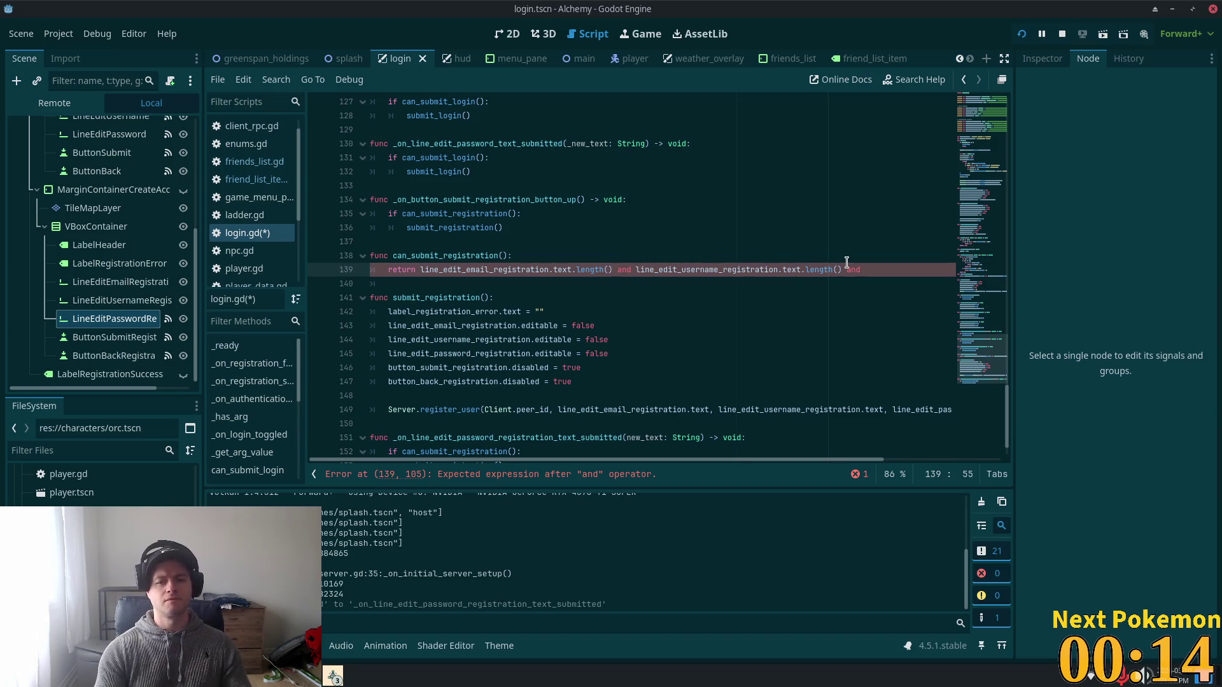
pyautogui.press('Right')
pyautogui.press('Right')
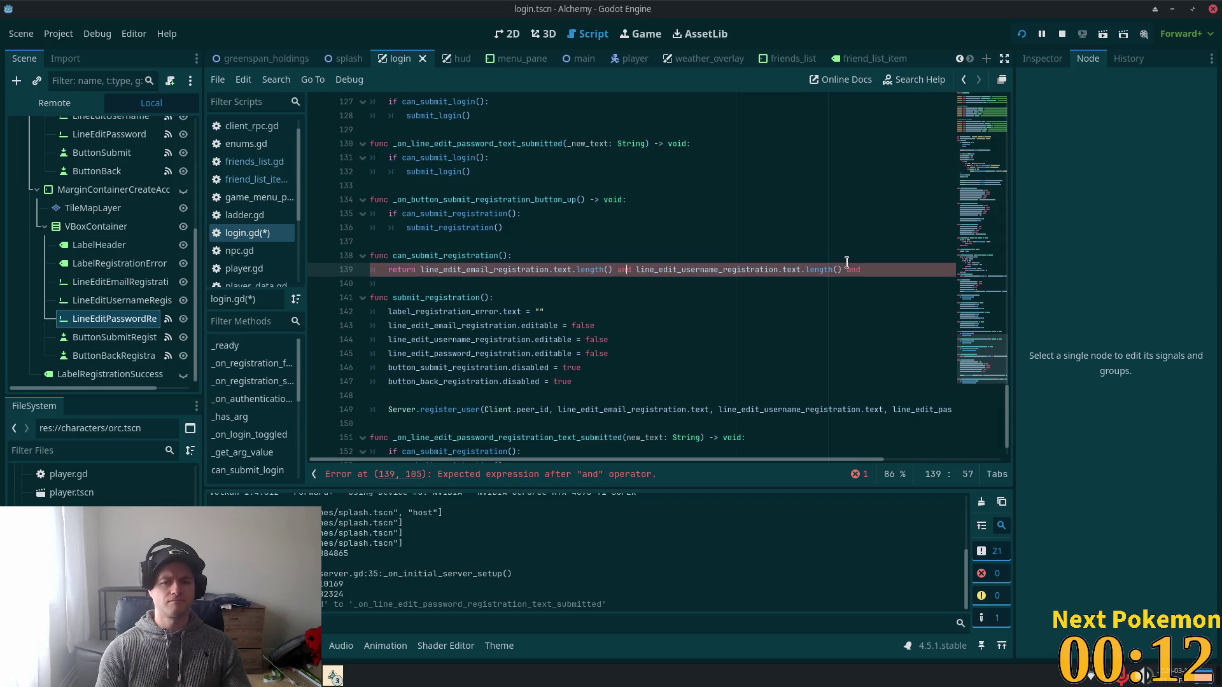
pyautogui.write('\\')
pyautogui.press('Return')
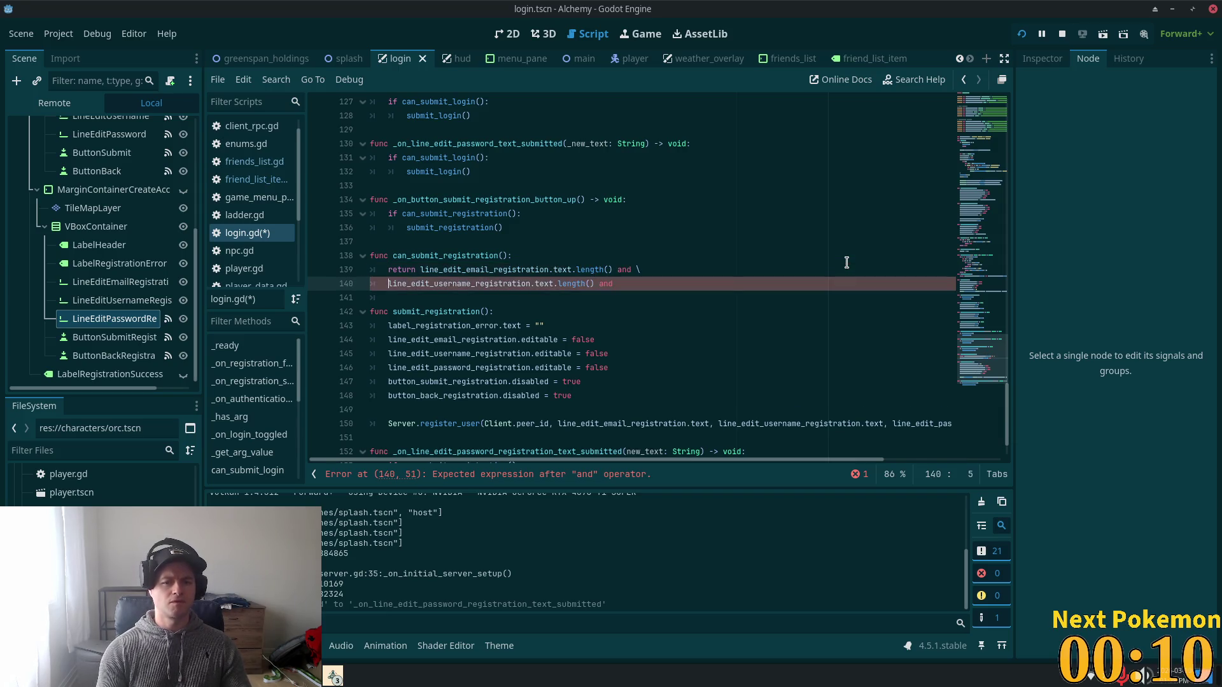
pyautogui.write('\\')
pyautogui.press('Return')
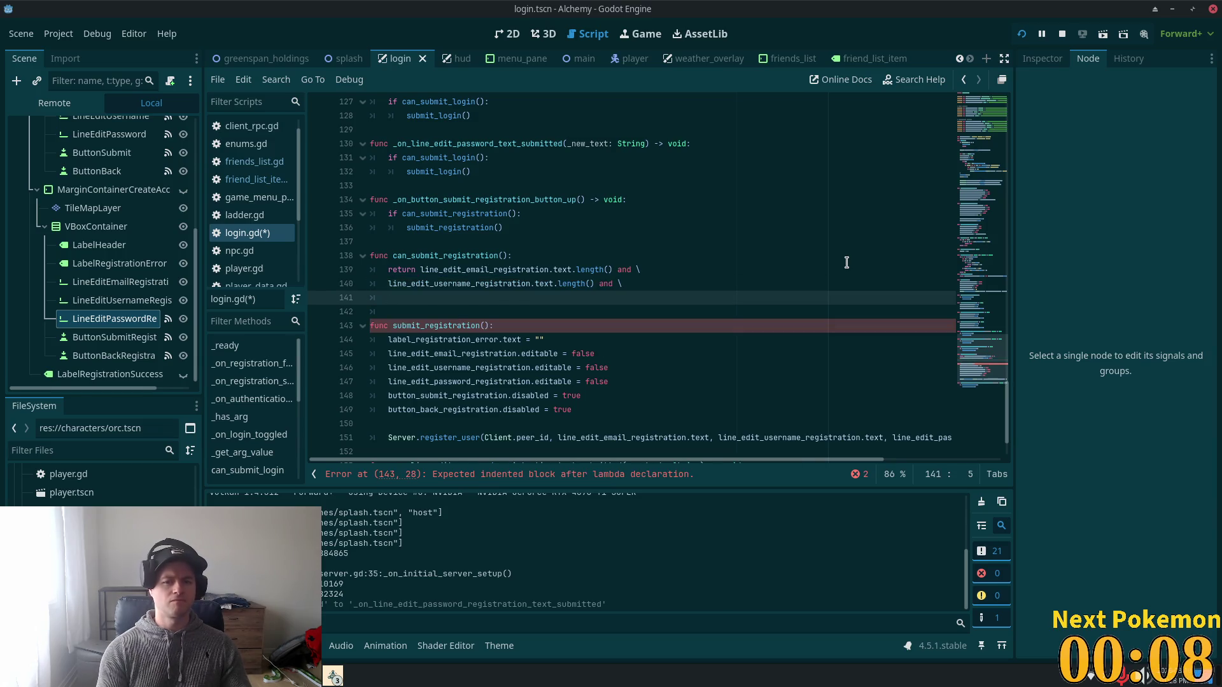
# Add the password registration field's .text.length() check, leaving a trailing backslash continuation.
pyautogui.doubleClick(475, 381)
pyautogui.hotkey('ctrl', 'c')
pyautogui.click(546, 297)
pyautogui.hotkey('ctrl', 'v')
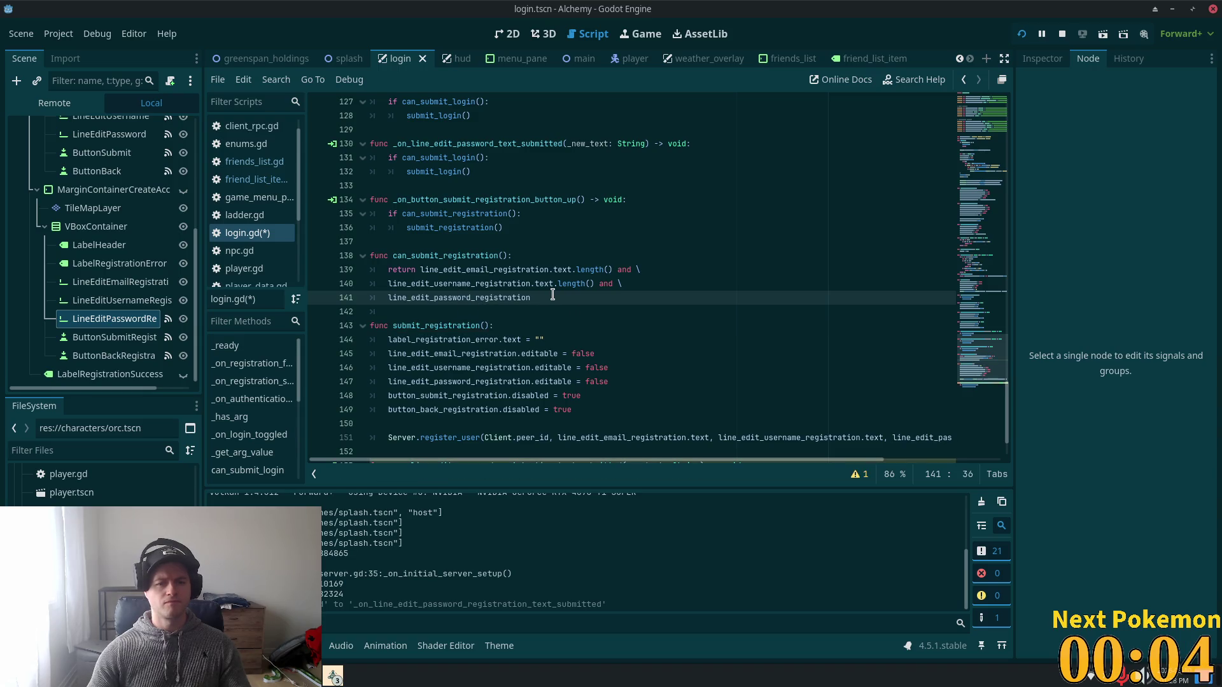
pyautogui.write('text.length')
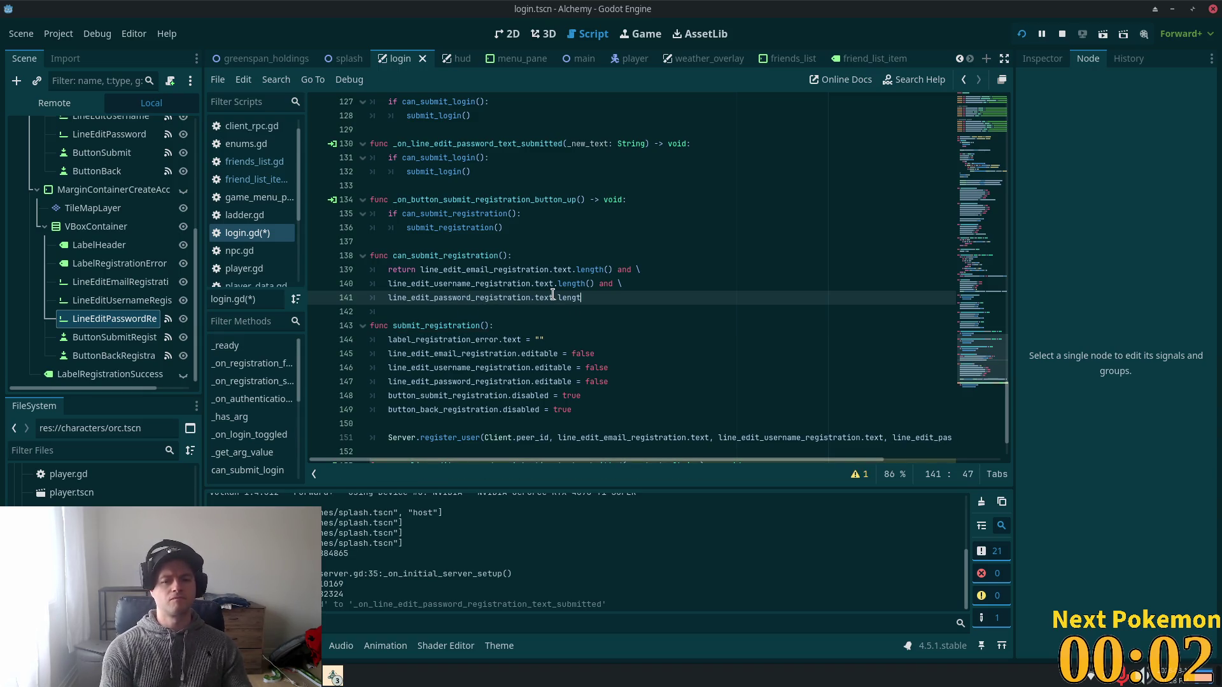
pyautogui.press('Return')
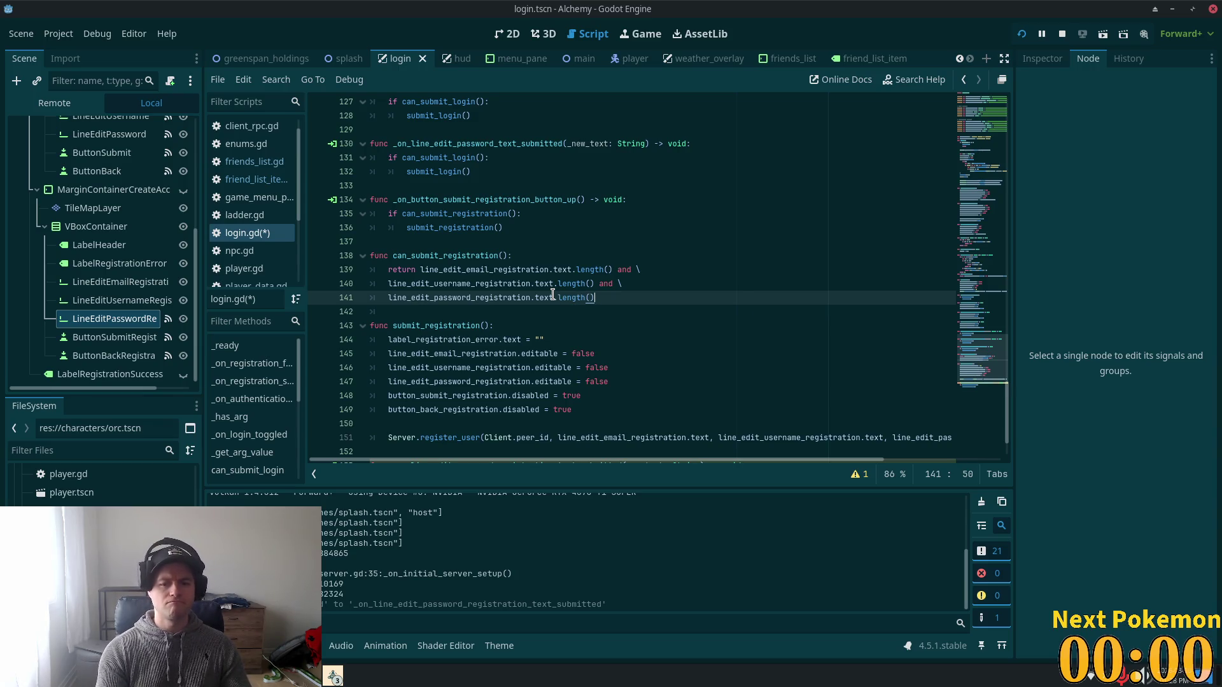
pyautogui.write('and \\')
pyautogui.press('Return')
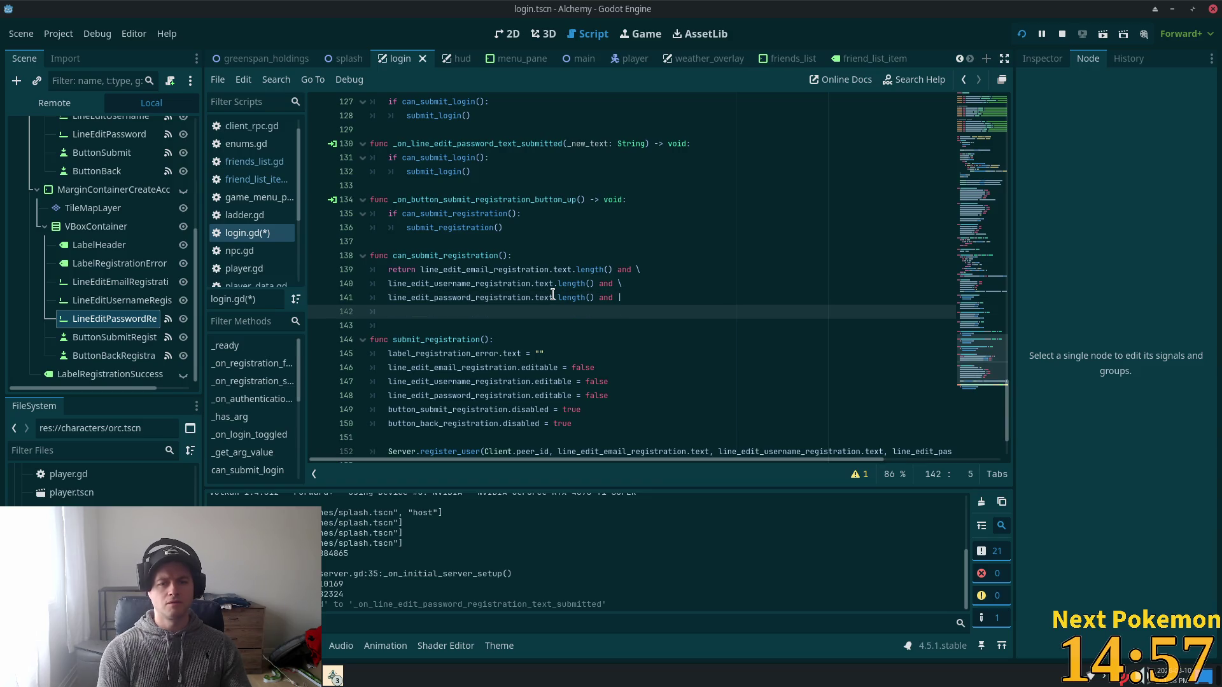
pyautogui.press('BackSpace')
pyautogui.press('BackSpace')
pyautogui.write('\\')
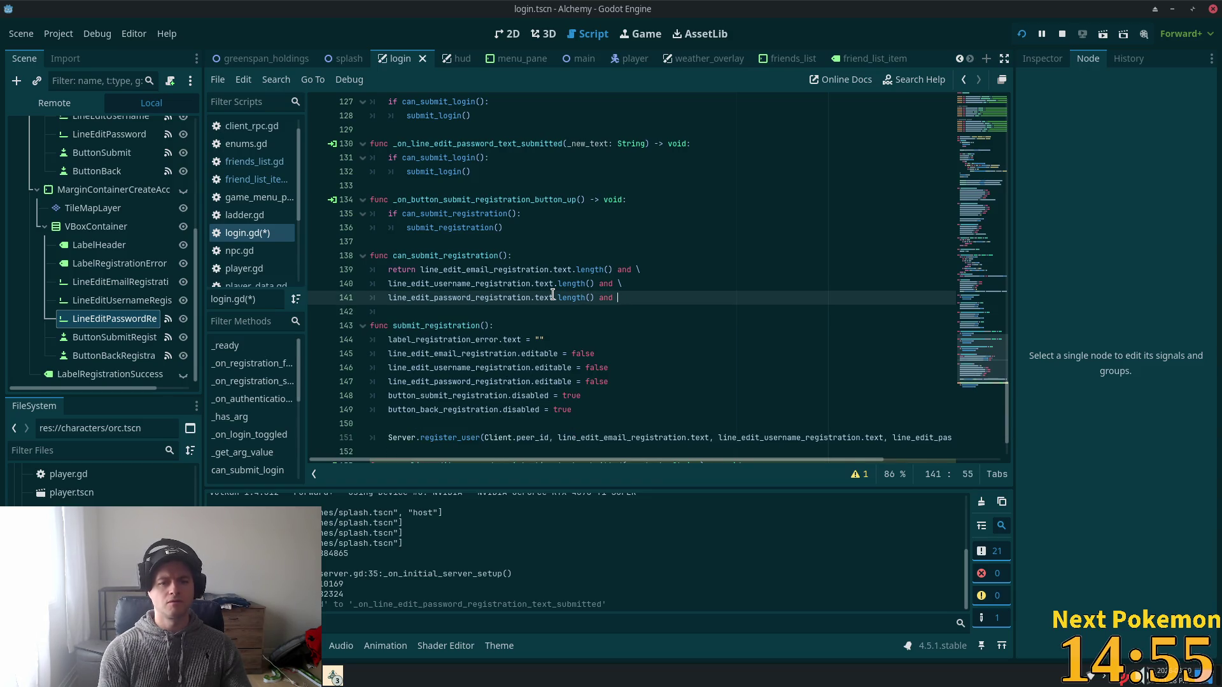
pyautogui.press('Return')
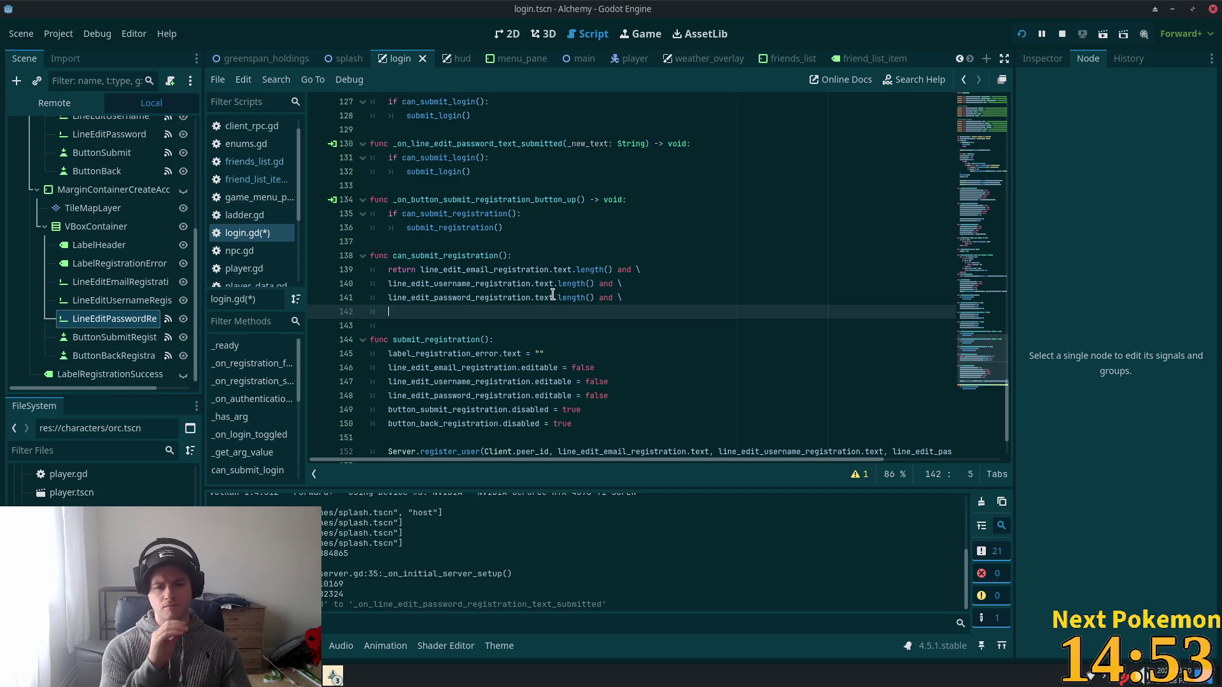
pyautogui.click(391, 284)
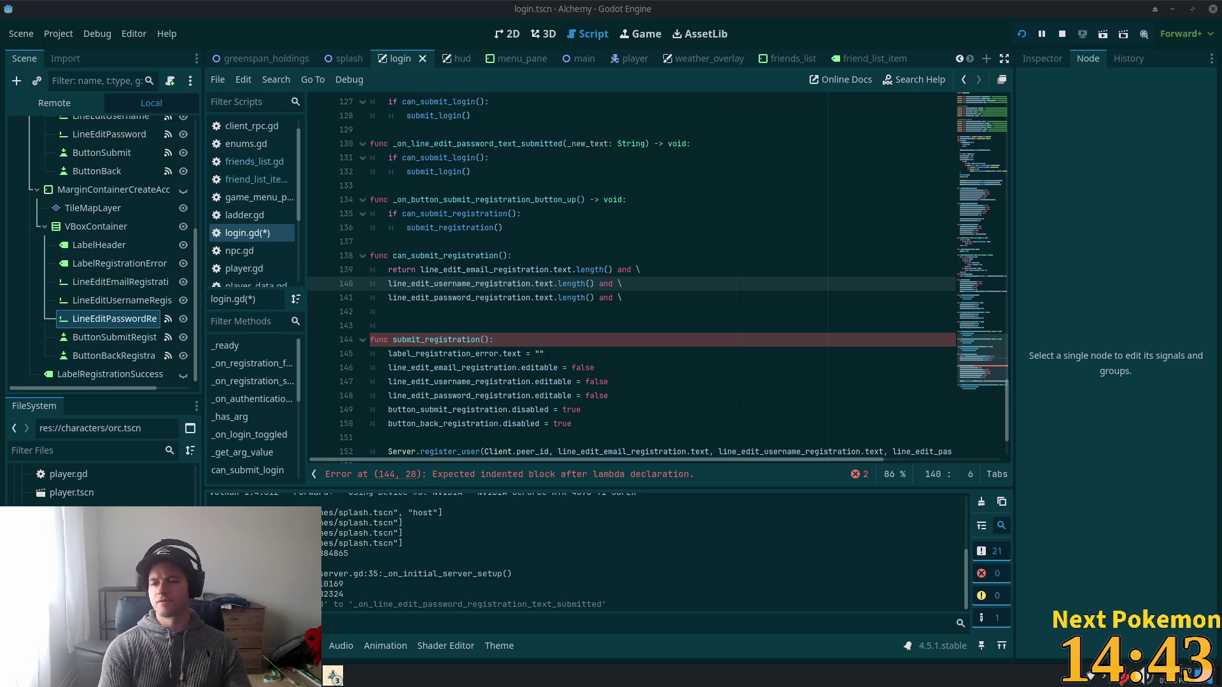
pyautogui.click(477, 312)
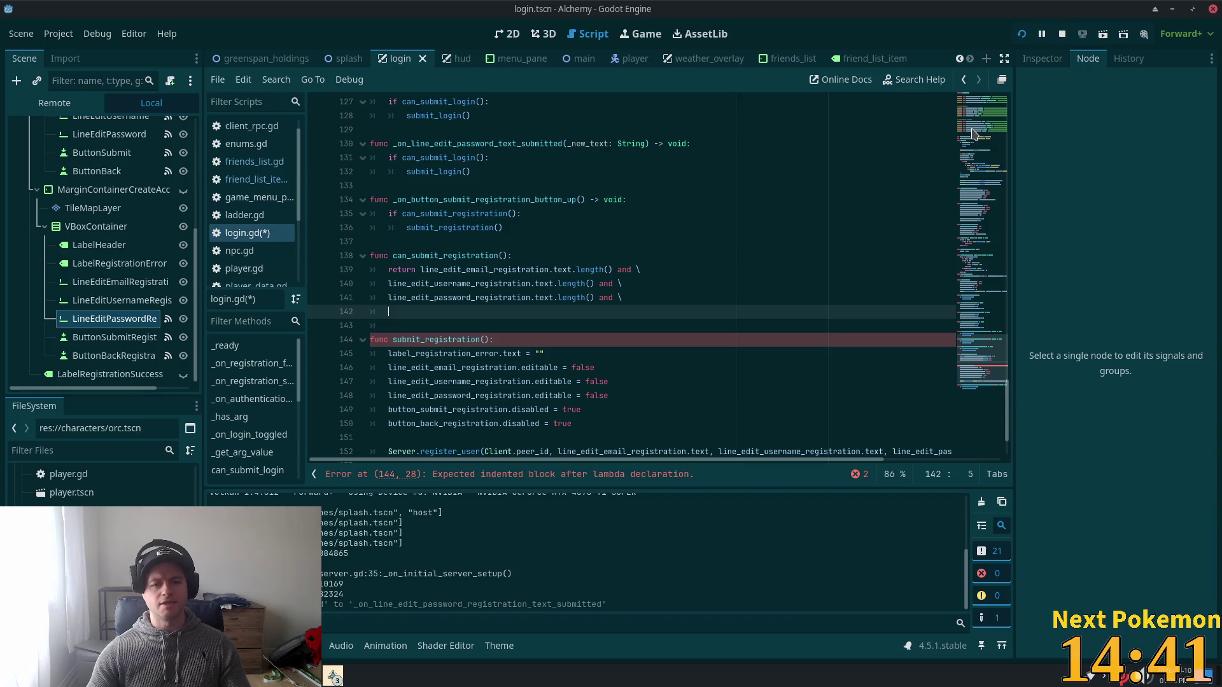
pyautogui.scroll(-2, 861, 342)
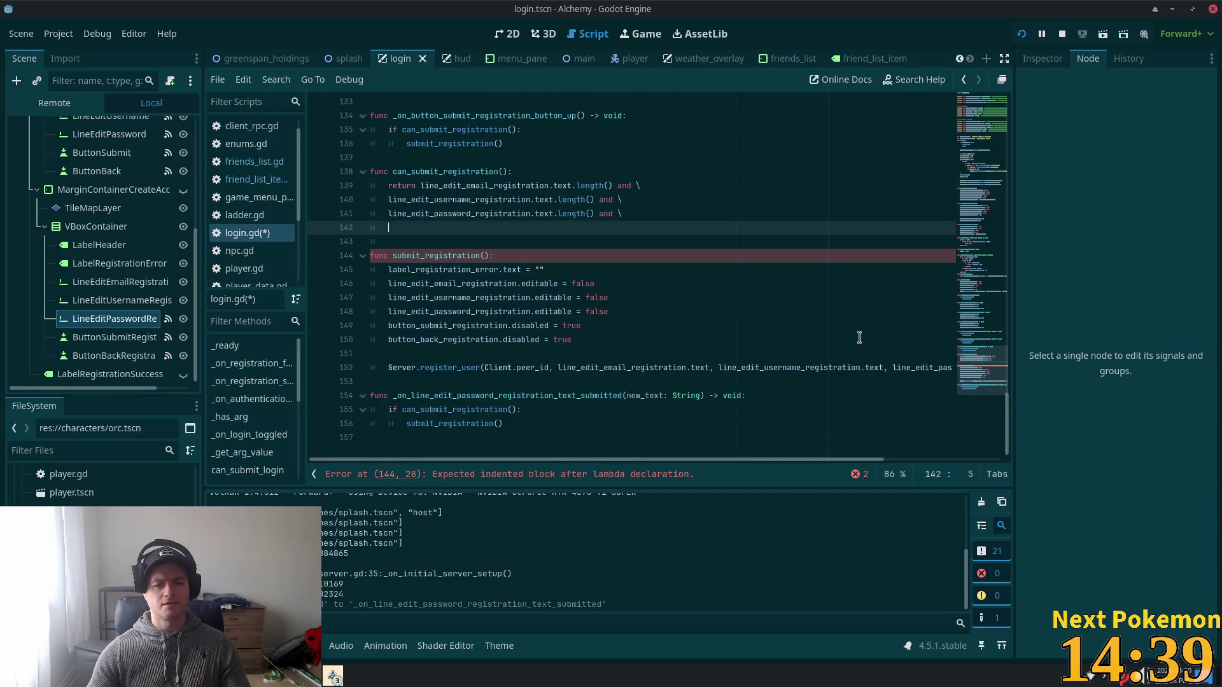
pyautogui.scroll(4, 847, 347)
pyautogui.moveTo(993, 291); pyautogui.dragTo(1029, 108)
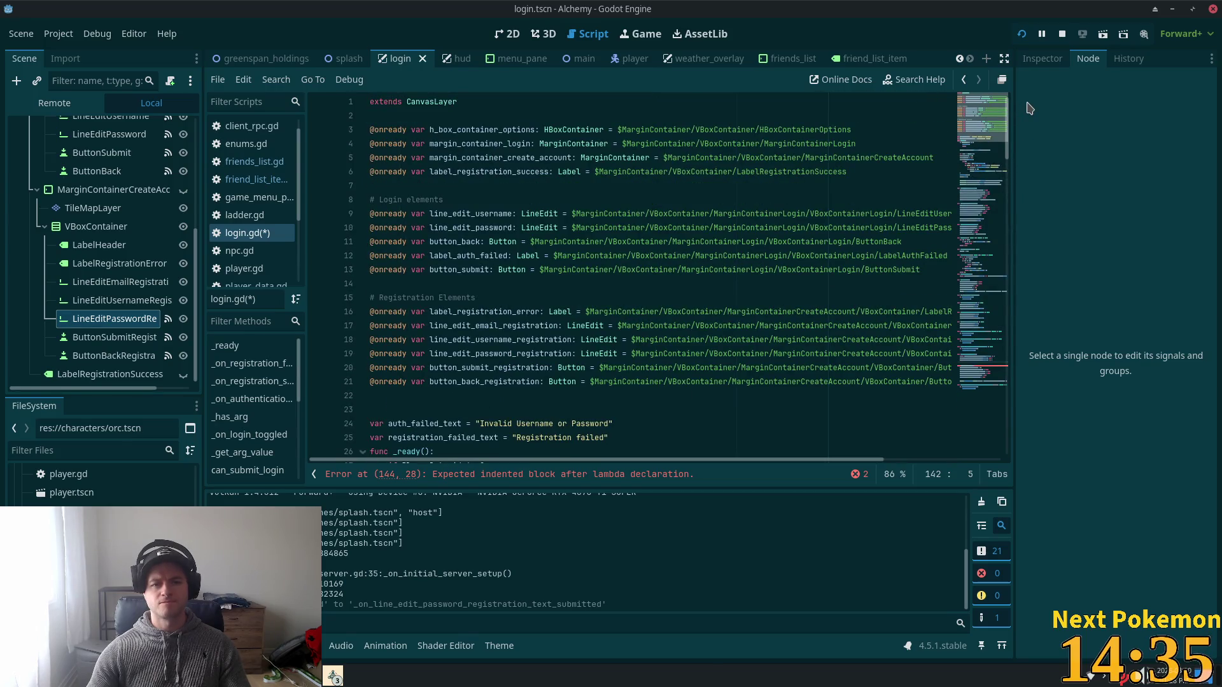
# End the condition with margin_container_create_account.visible and indent the continuation lines one level.
pyautogui.write('mar')
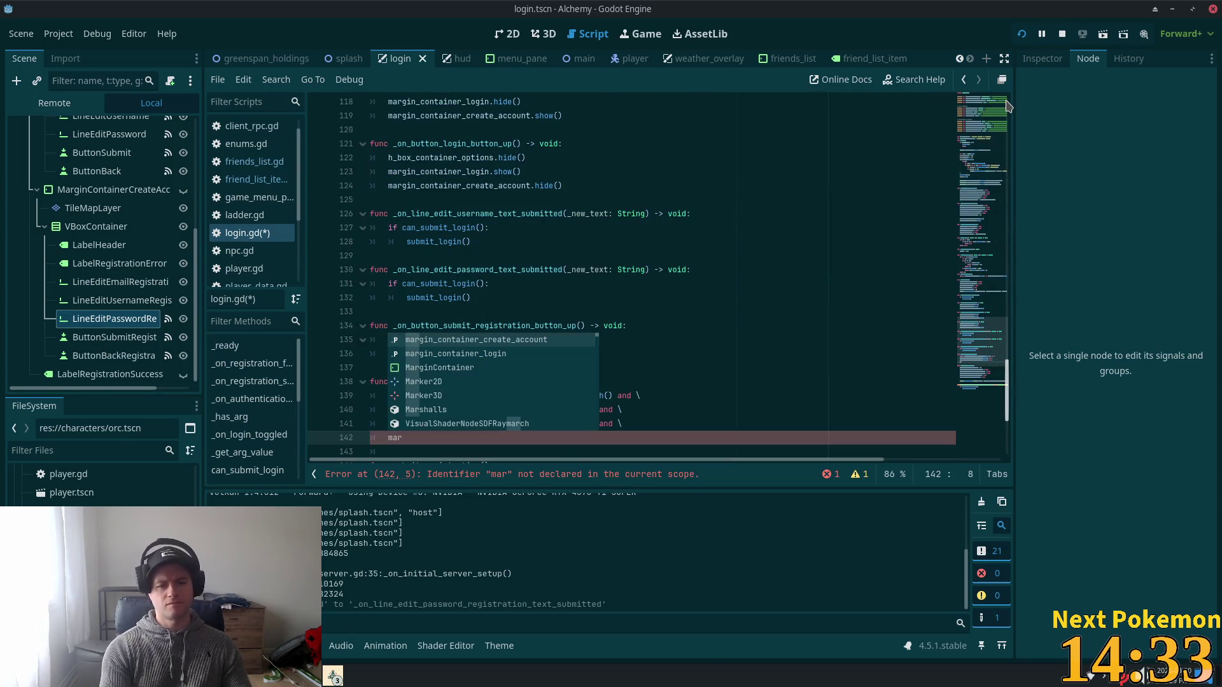
pyautogui.press('Return')
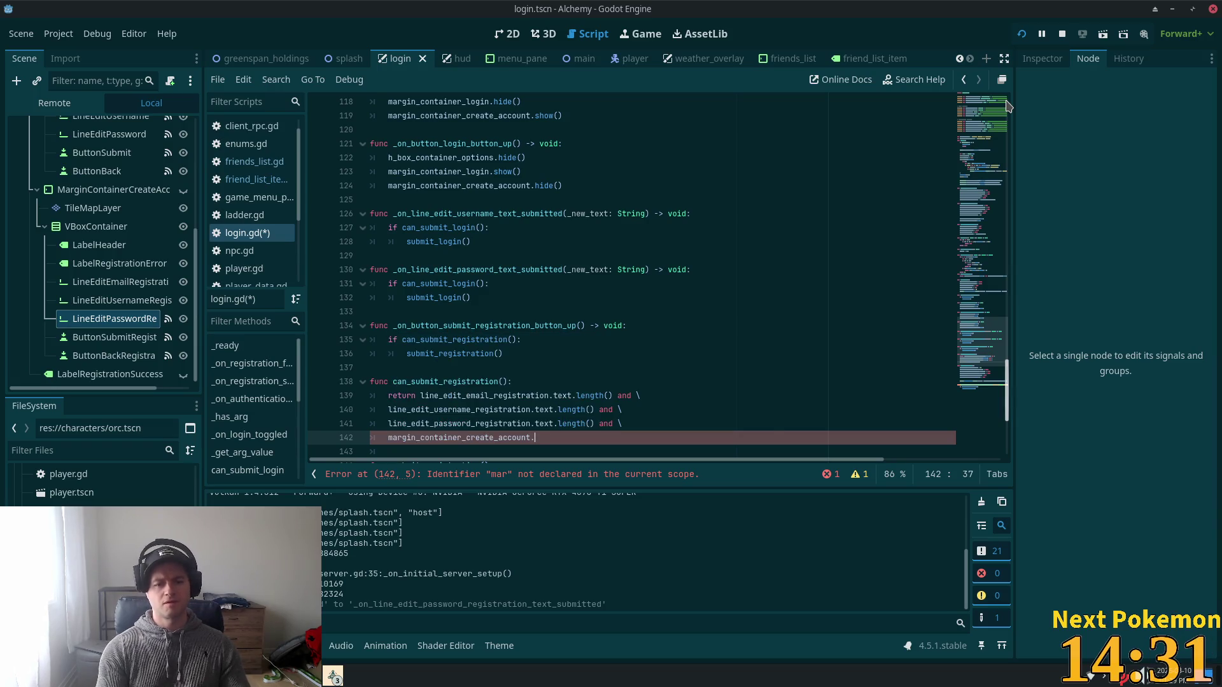
pyautogui.write('visi')
pyautogui.press('Return')
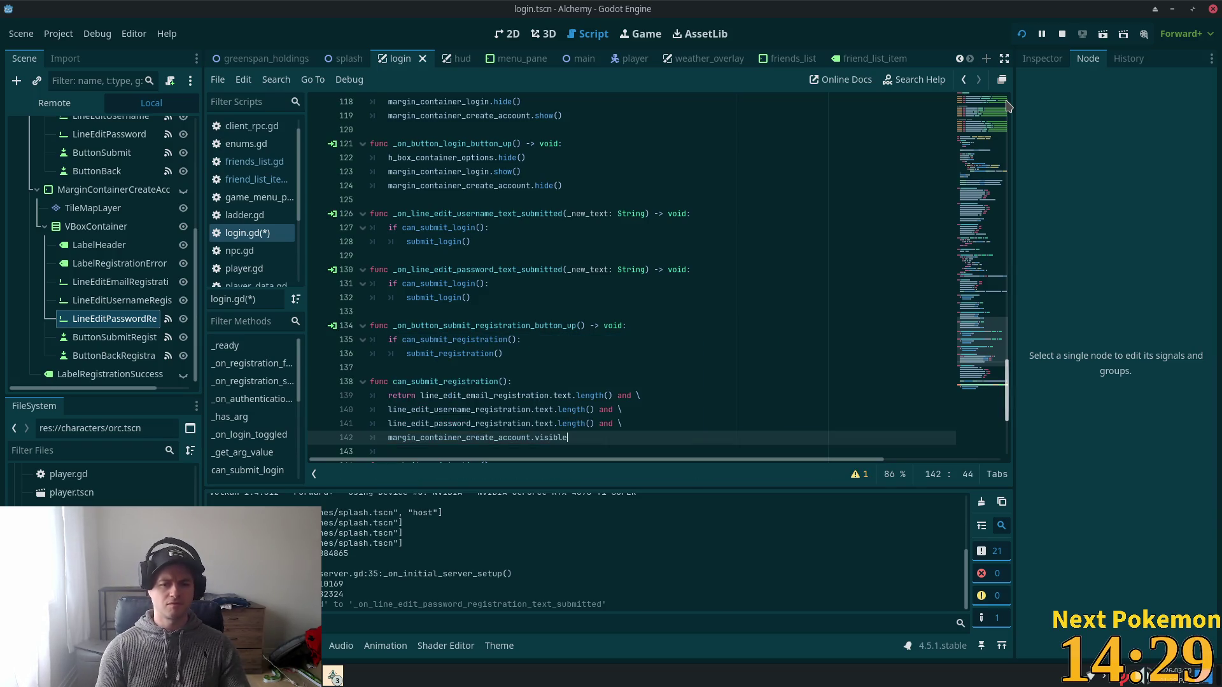
pyautogui.scroll(-4, 609, 248)
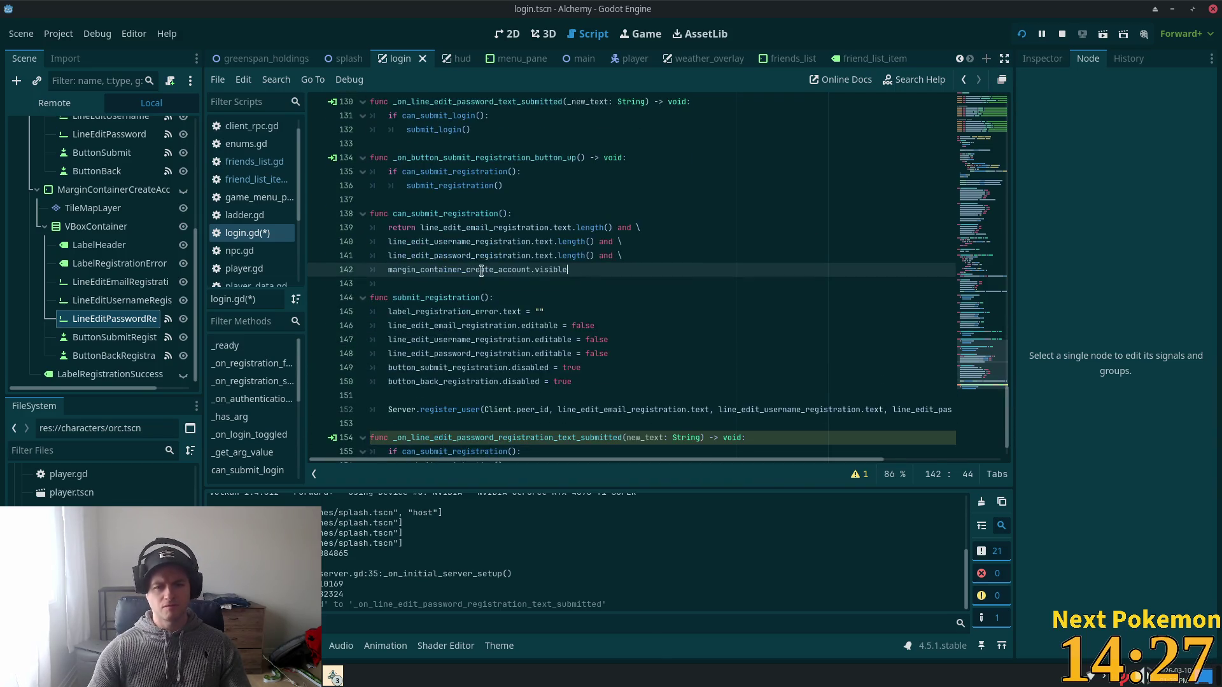
pyautogui.scroll(-1, 568, 237)
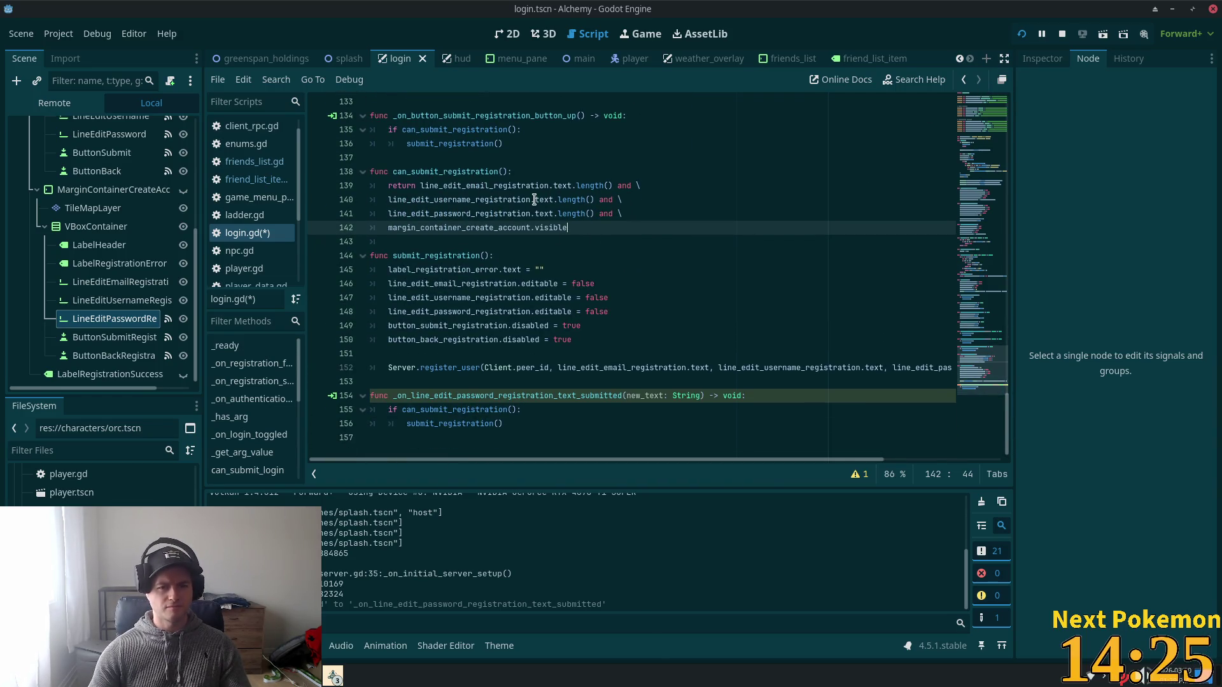
pyautogui.moveTo(388, 199)
pyautogui.mouseDown()
pyautogui.moveTo(411, 223)
pyautogui.moveTo(568, 228)
pyautogui.mouseUp()
pyautogui.press('Tab')
pyautogui.click(834, 257)
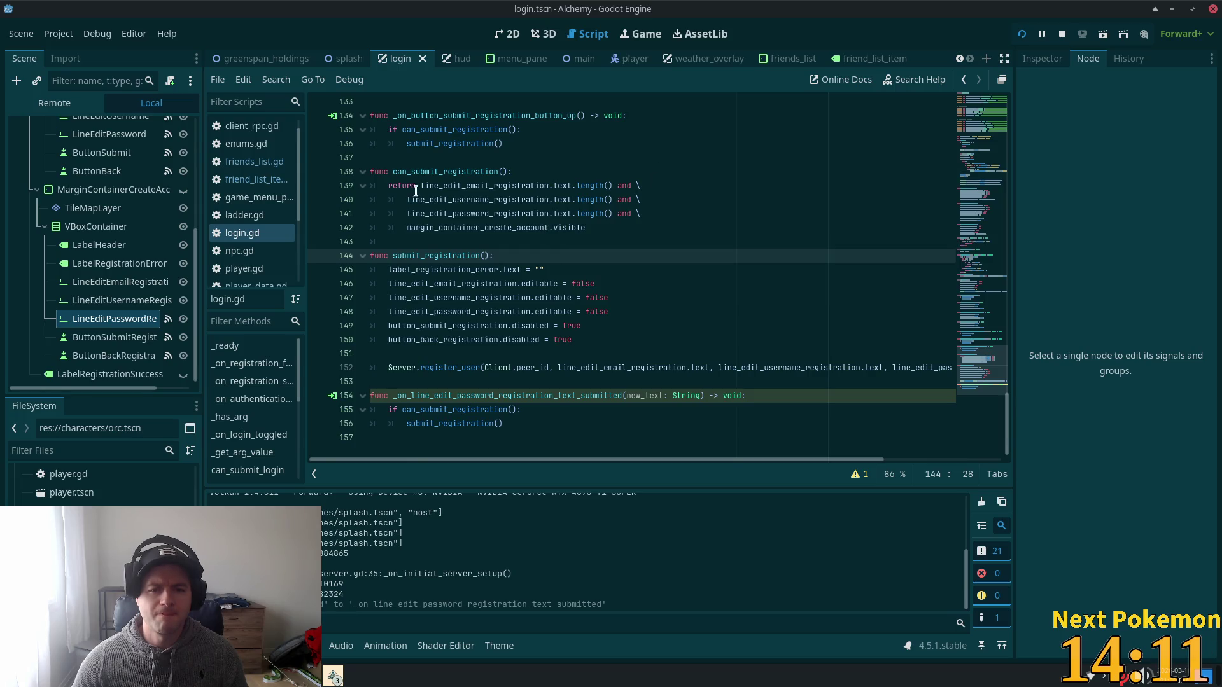
# Review the and-chained length-check lines of can_submit_registration by selecting them.
pyautogui.click(453, 201)
pyautogui.moveTo(616, 186); pyautogui.dragTo(631, 215)
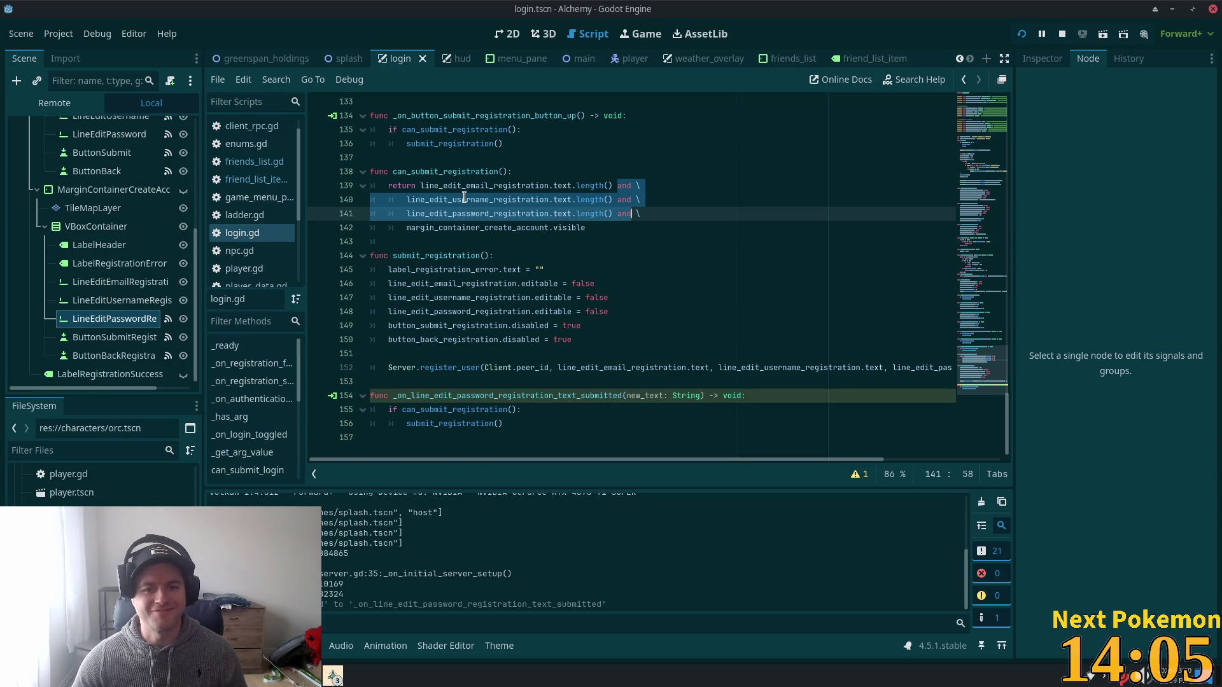
pyautogui.click(425, 186)
pyautogui.moveTo(394, 188); pyautogui.dragTo(428, 197)
pyautogui.click(435, 185)
pyautogui.doubleClick(427, 185)
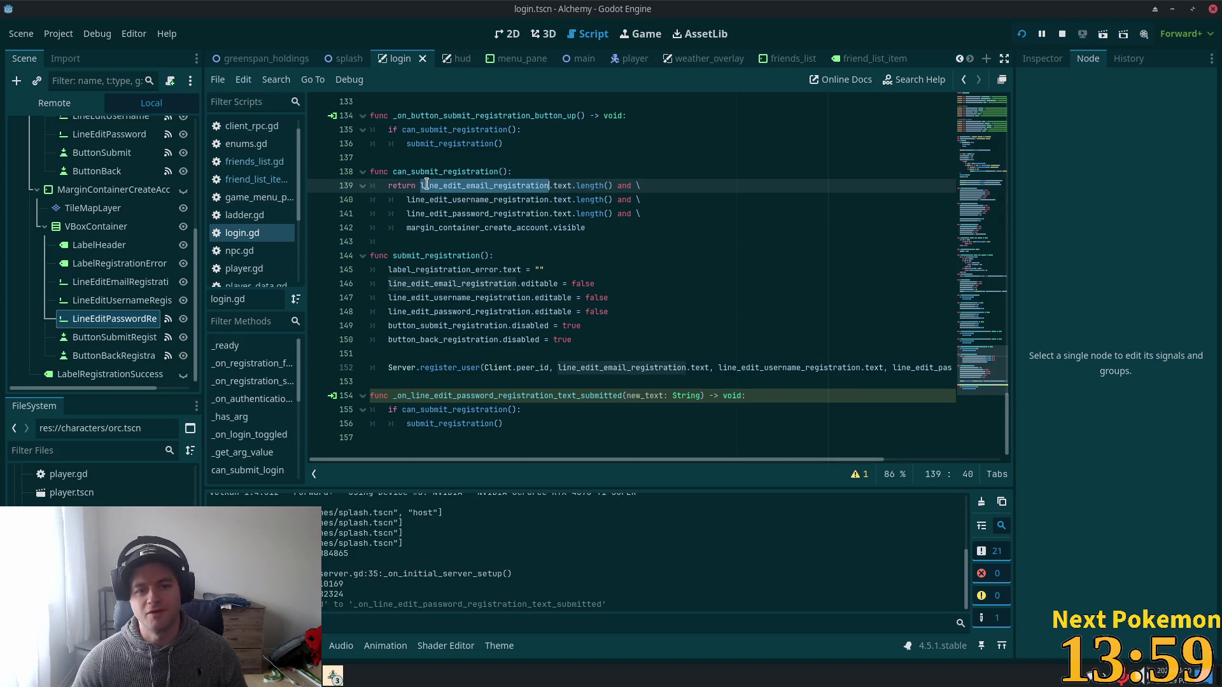
pyautogui.tripleClick(504, 200)
pyautogui.tripleClick(471, 213)
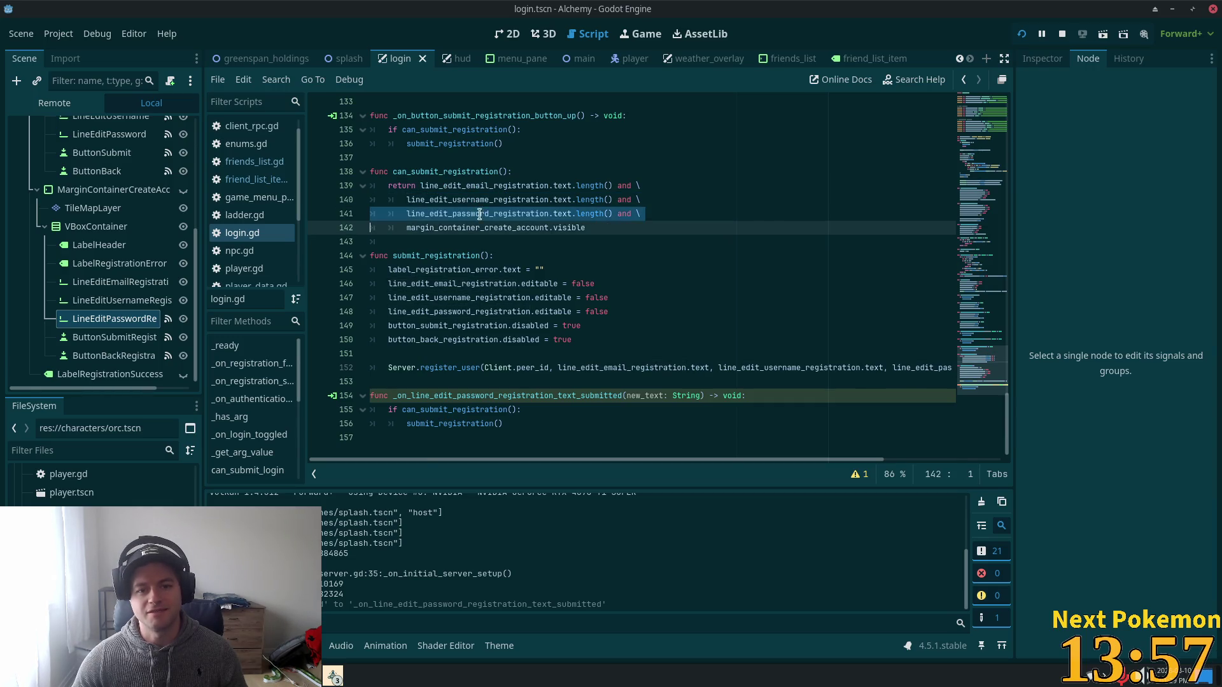
pyautogui.click(665, 200)
pyautogui.scroll(1, 609, 272)
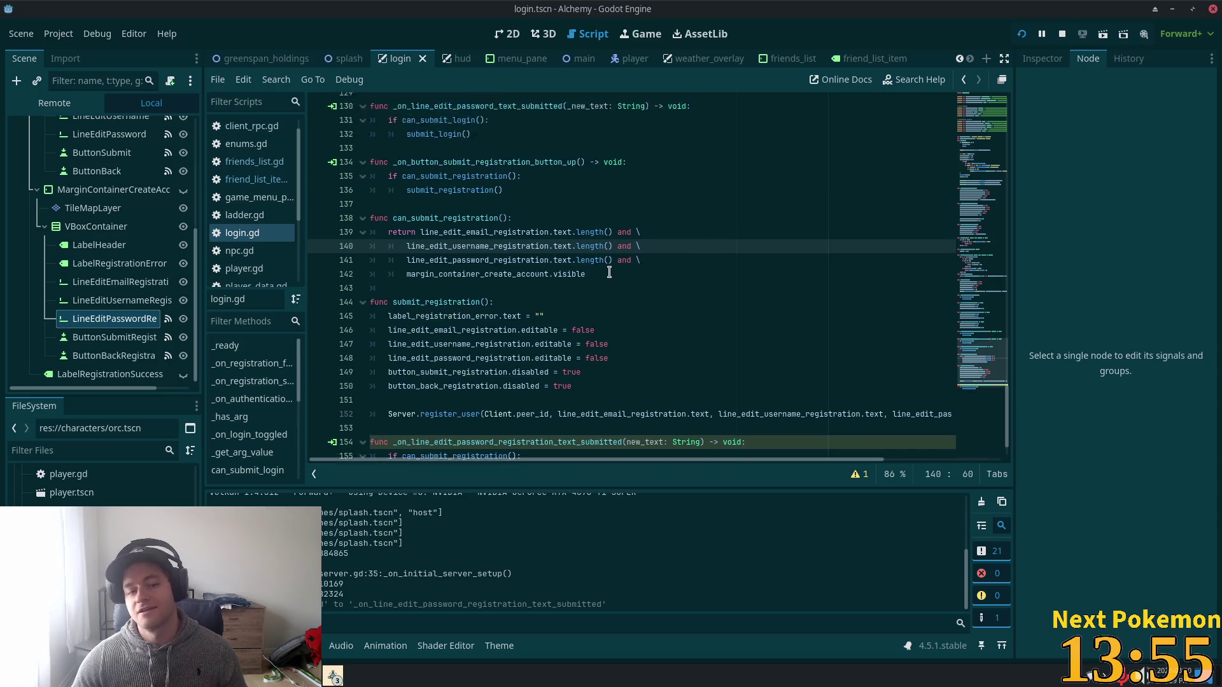
pyautogui.scroll(2, 609, 273)
pyautogui.scroll(-4, 648, 272)
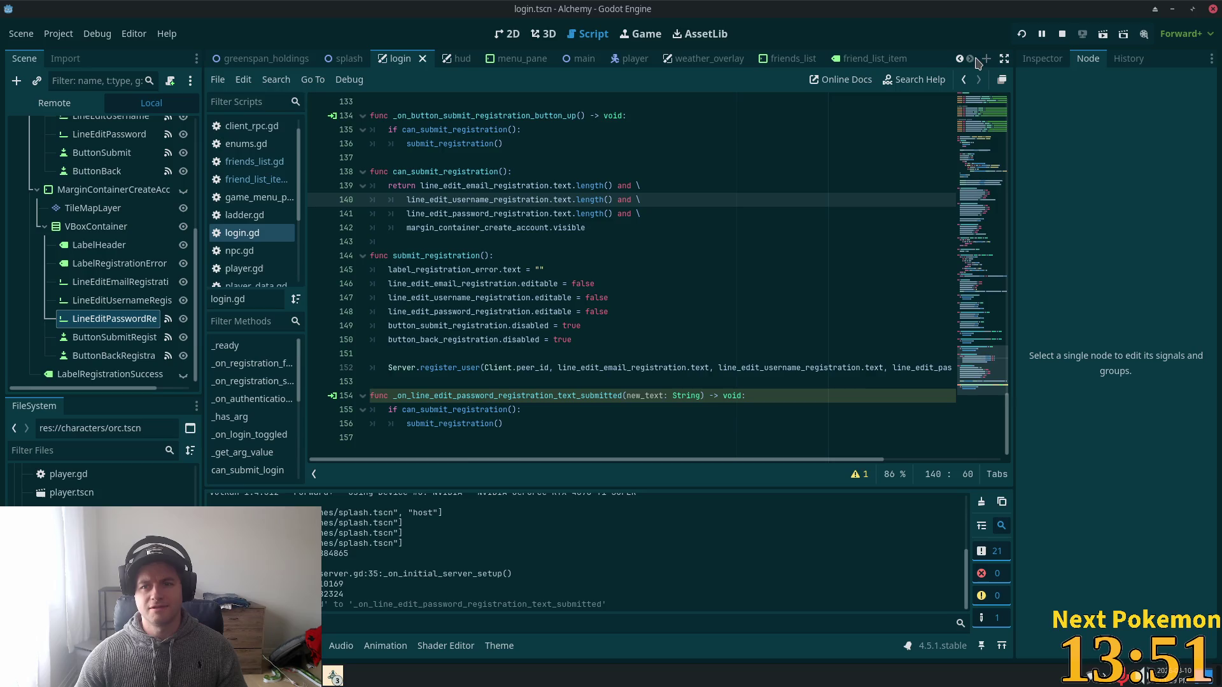
# Run the game as Host and register a new account with test email, username and password.
pyautogui.press('F5')
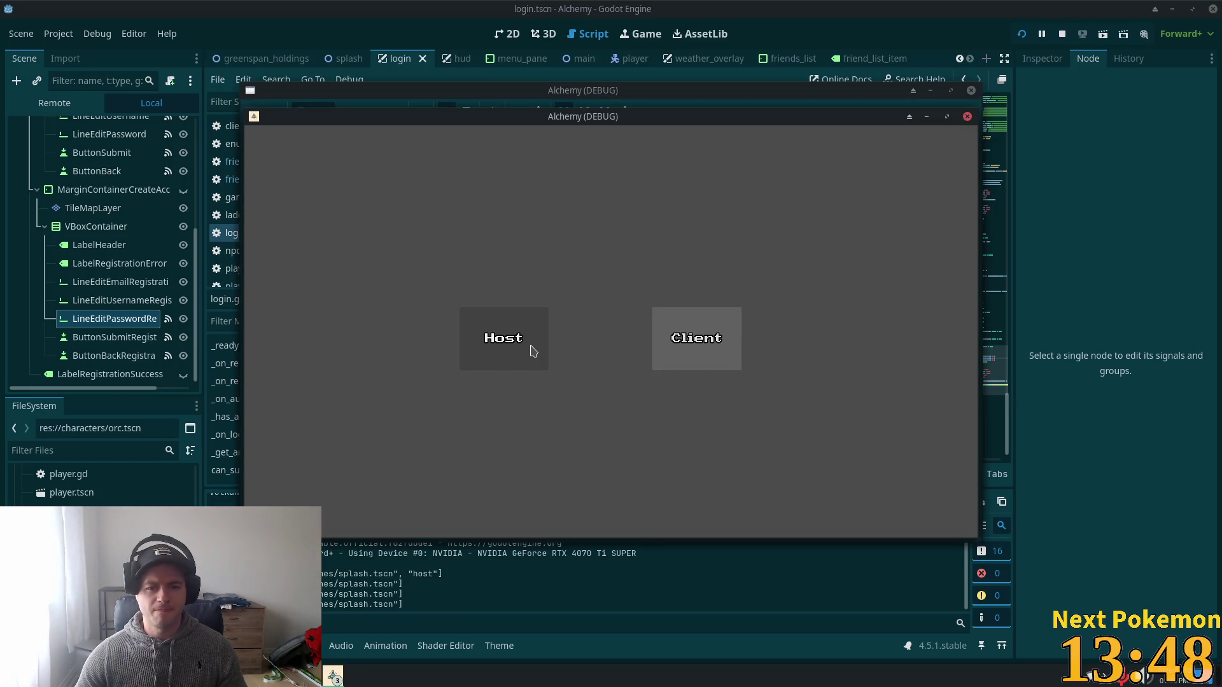
pyautogui.click(533, 351)
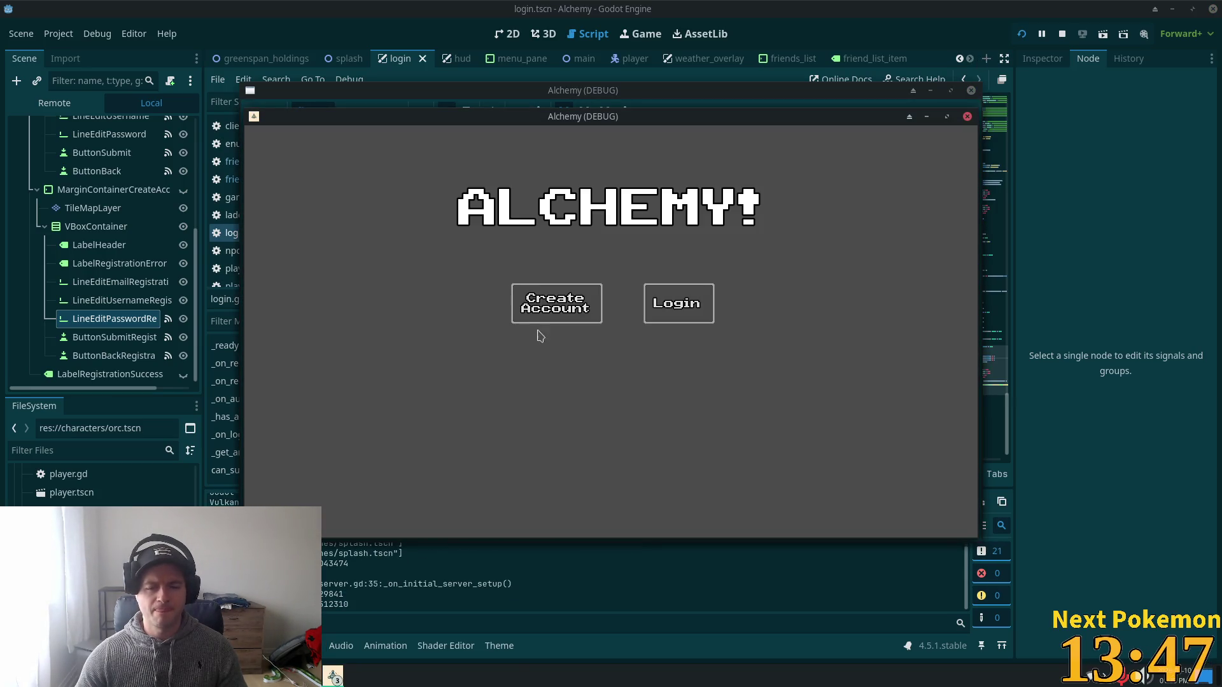
pyautogui.click(582, 315)
pyautogui.click(589, 381)
pyautogui.write('tes')
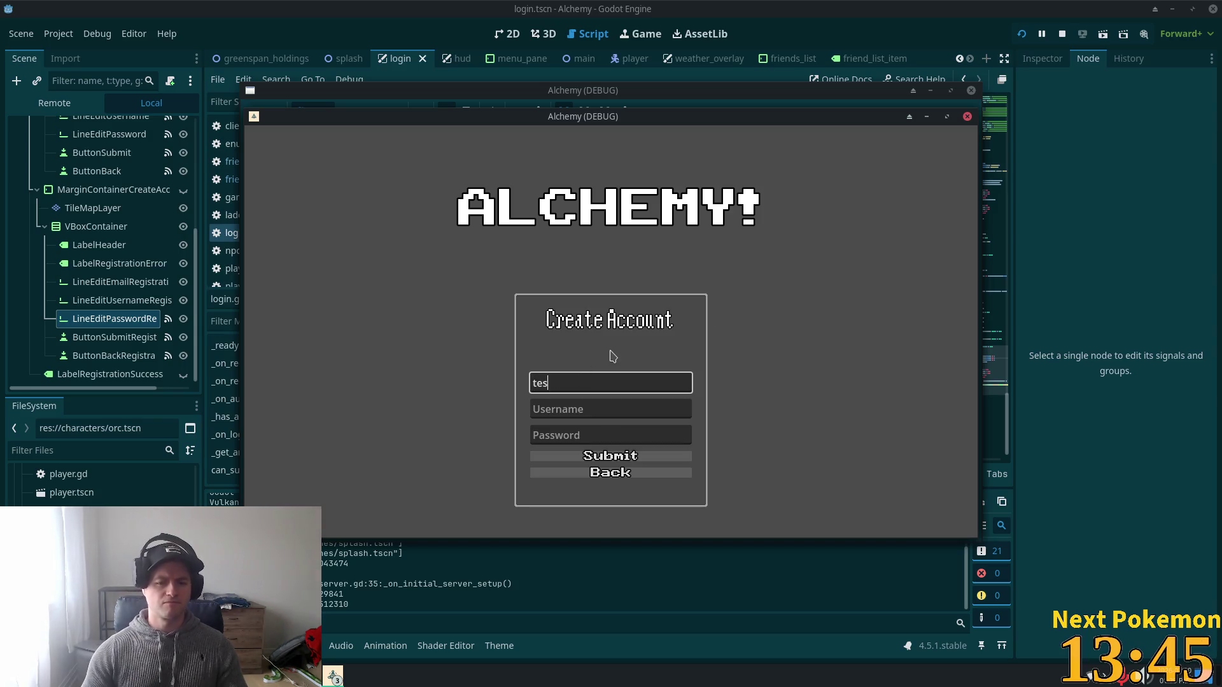
pyautogui.write('t')
pyautogui.press('Tab')
pyautogui.write('flas')
pyautogui.write('nk')
pyautogui.press('Tab')
pyautogui.write('tes')
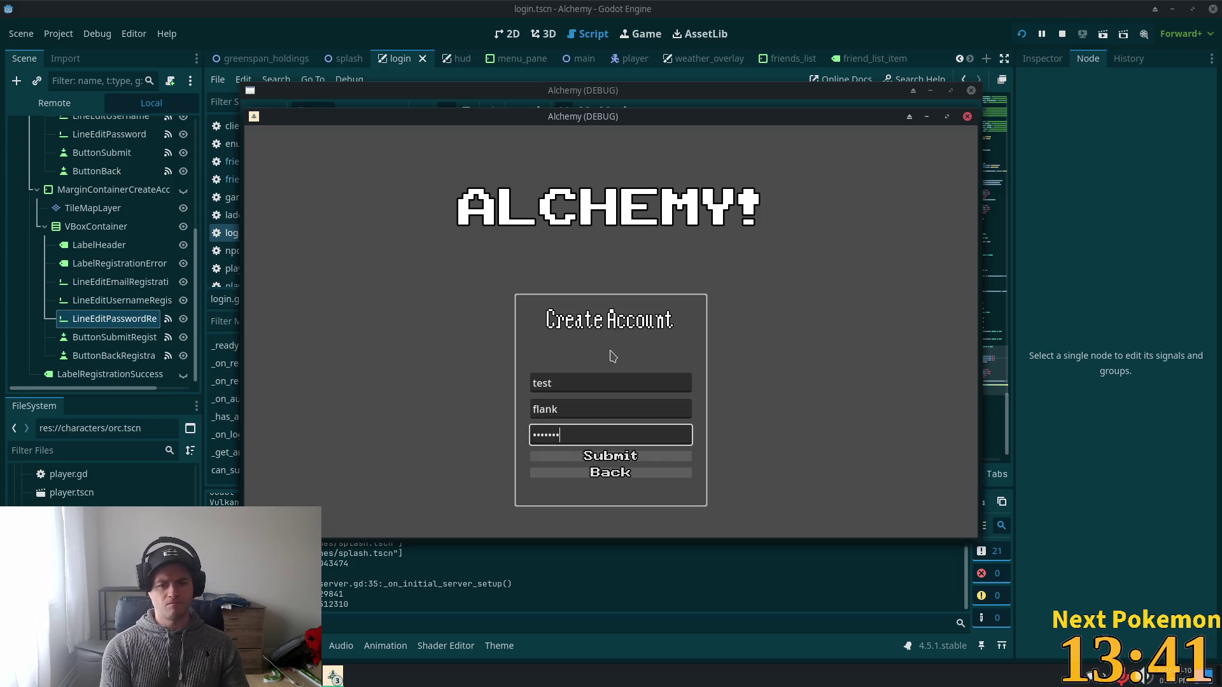
pyautogui.press('Return')
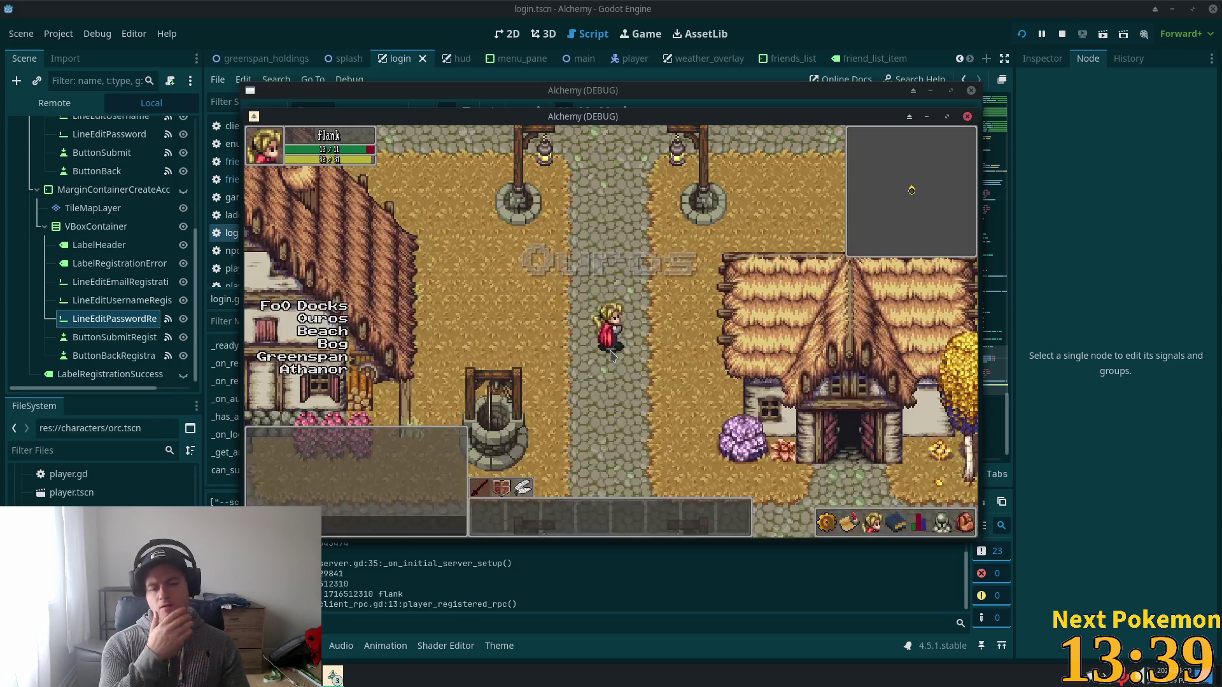
# Walk the character north and west over the bridge, then log out and open Login.
pyautogui.press('Up')
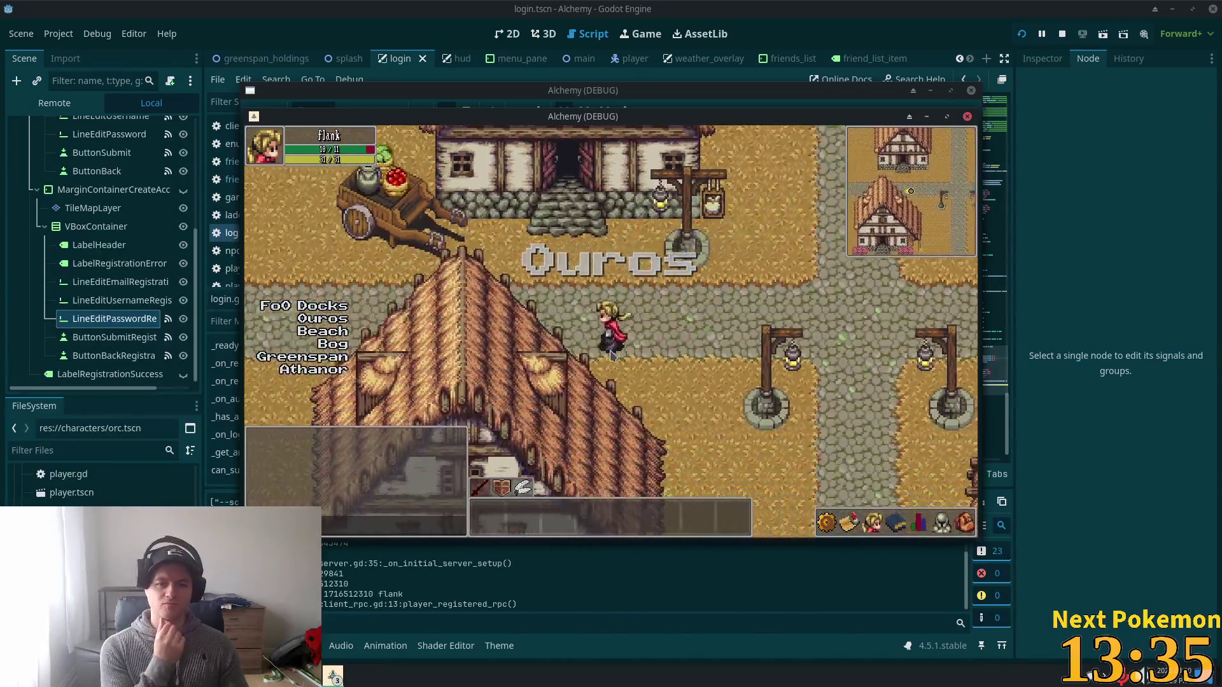
pyautogui.press('Left')
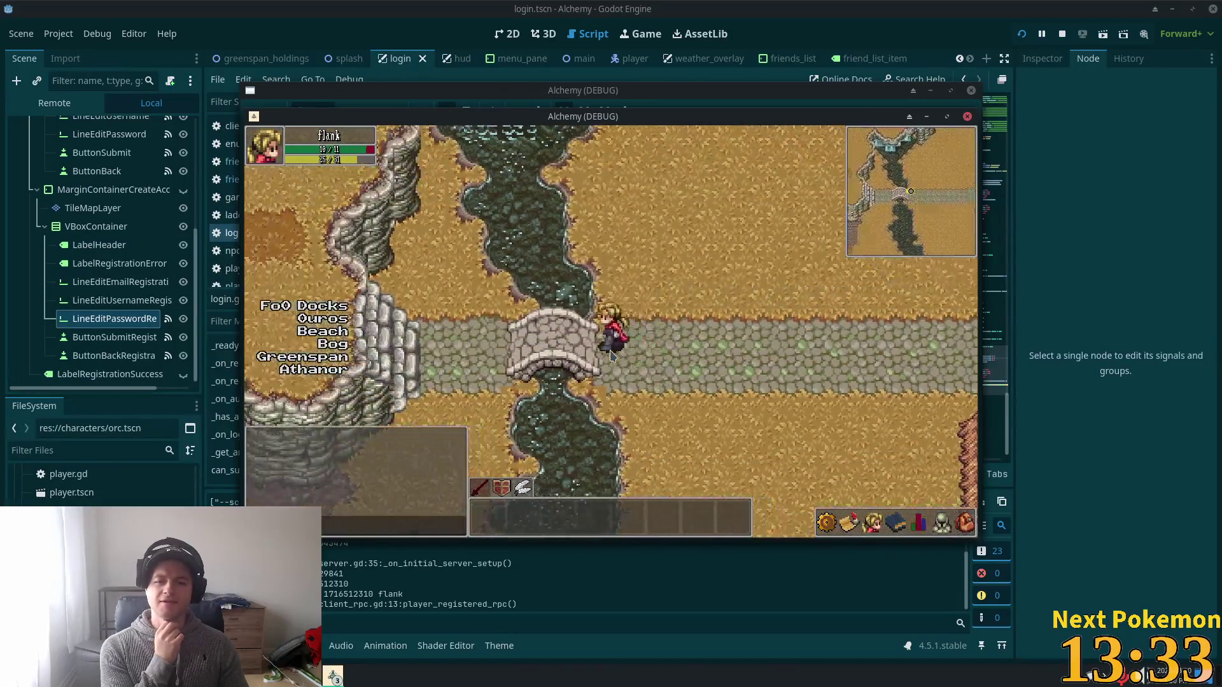
pyautogui.press('Up')
pyautogui.press('Up')
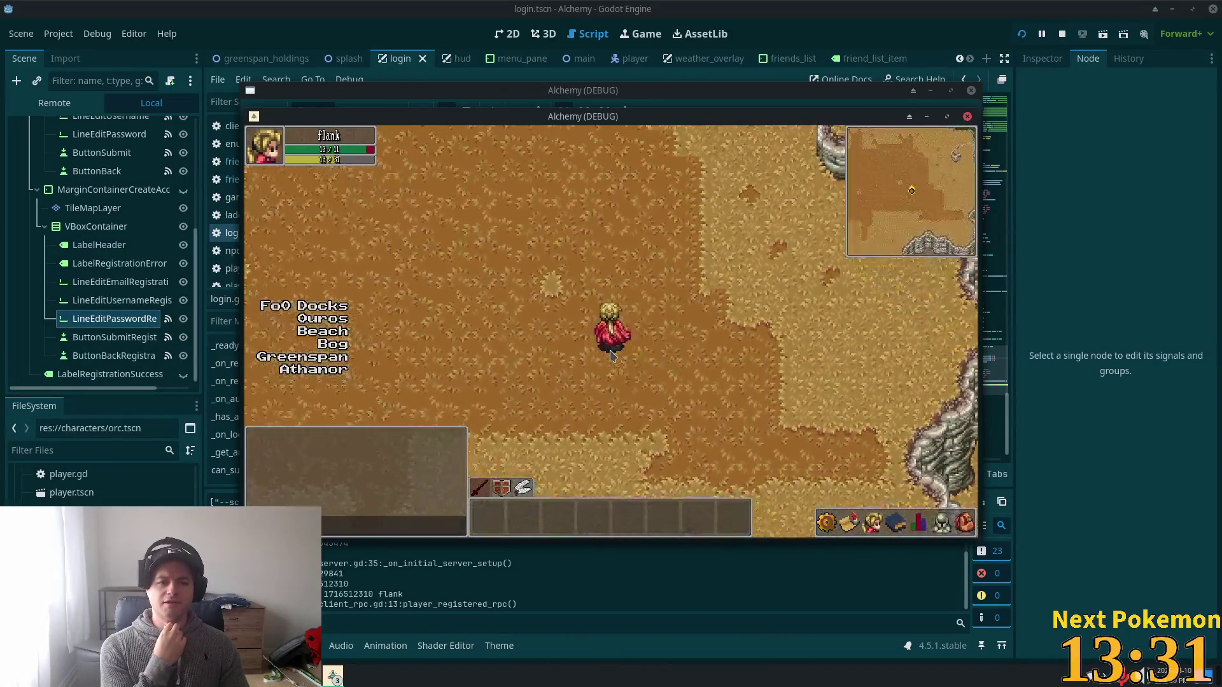
pyautogui.press('Escape')
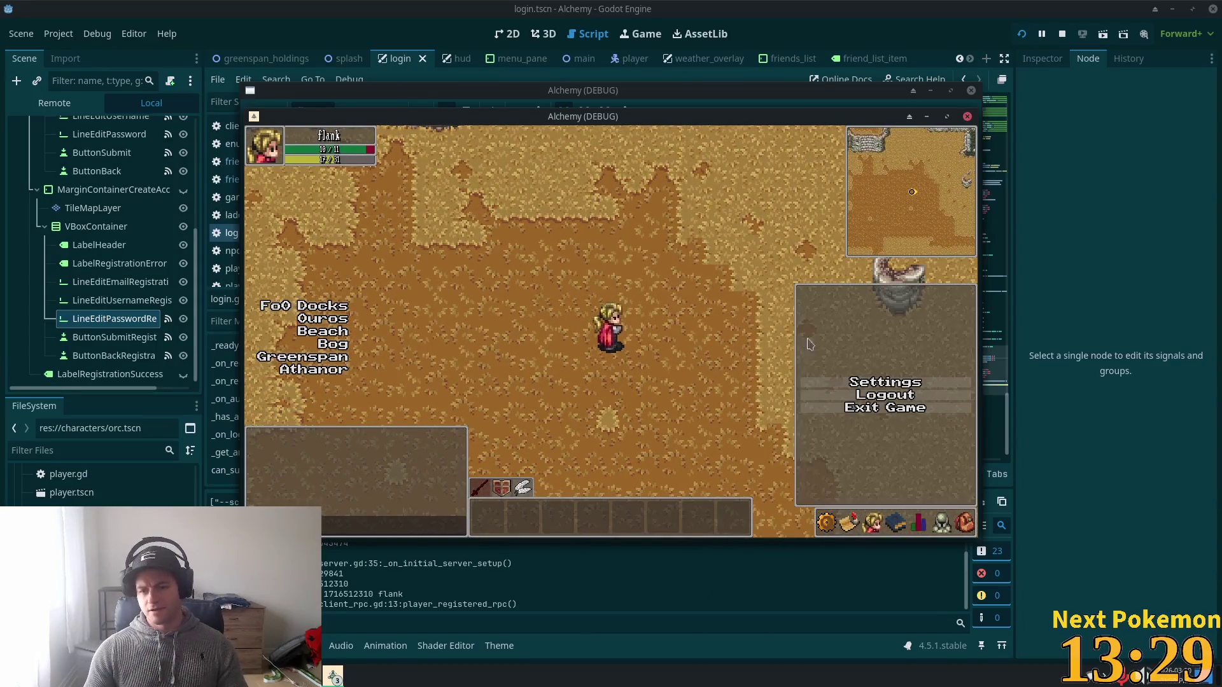
pyautogui.click(807, 399)
pyautogui.click(675, 296)
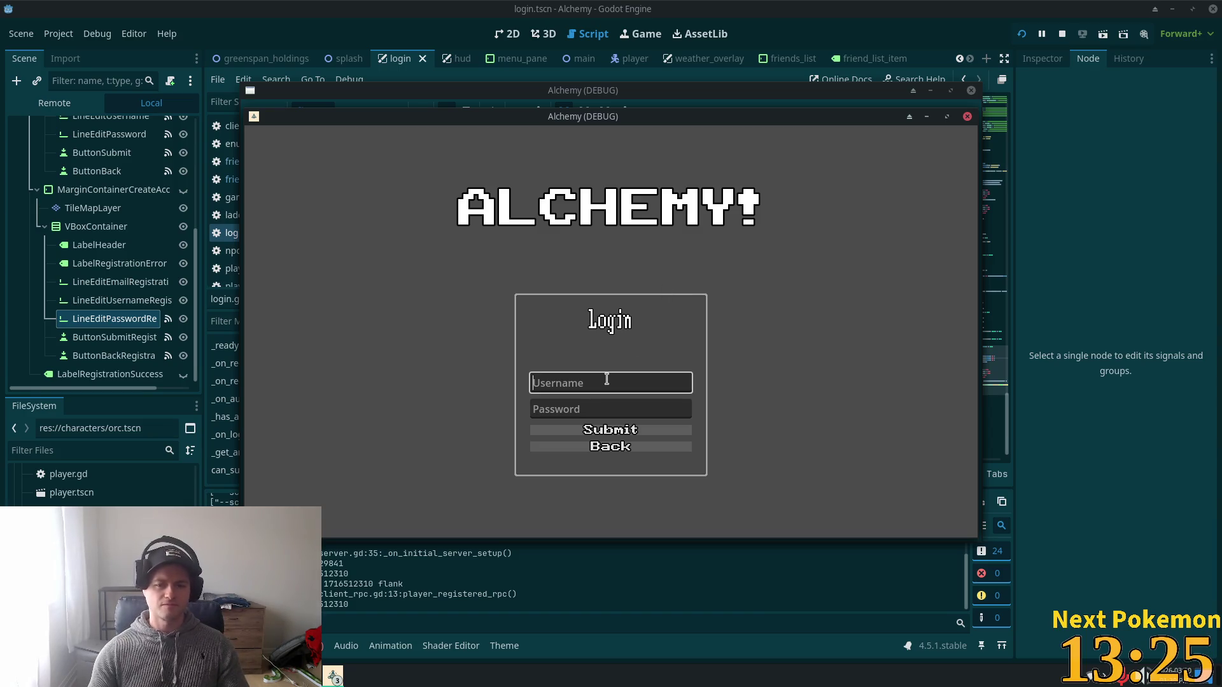
# Log back in with the registered username and password.
pyautogui.press('BackSpace')
pyautogui.press('BackSpace')
pyautogui.press('BackSpace')
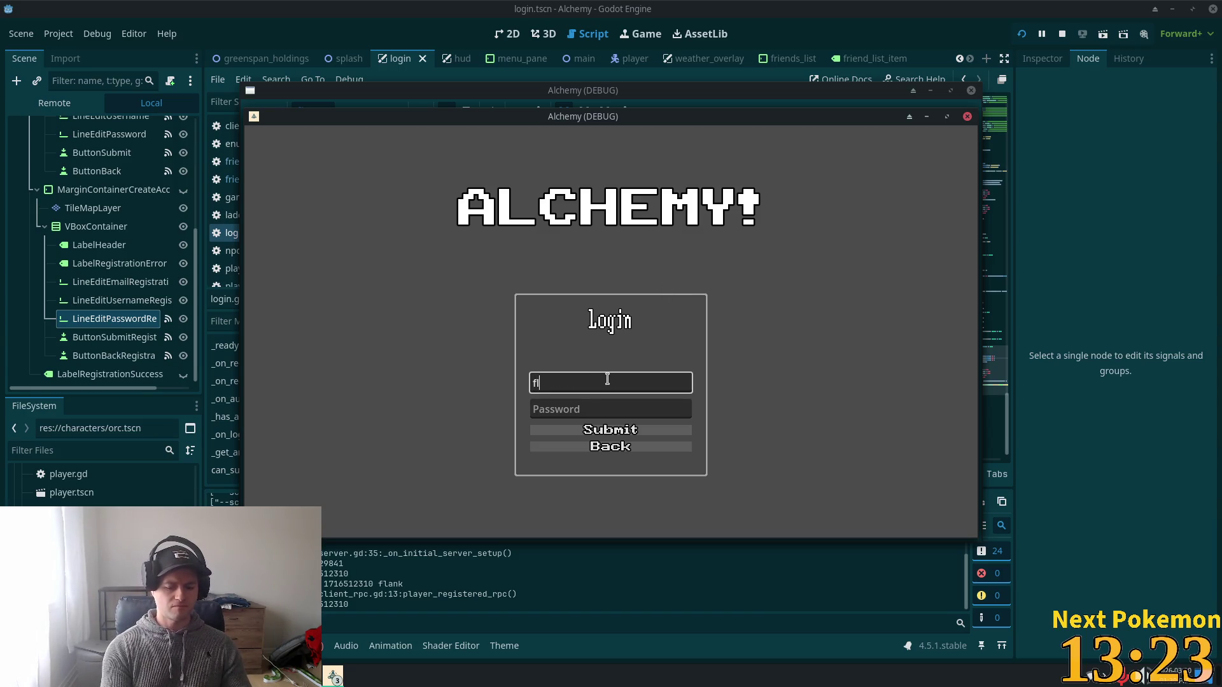
pyautogui.write('ank')
pyautogui.press('Tab')
pyautogui.write('fl')
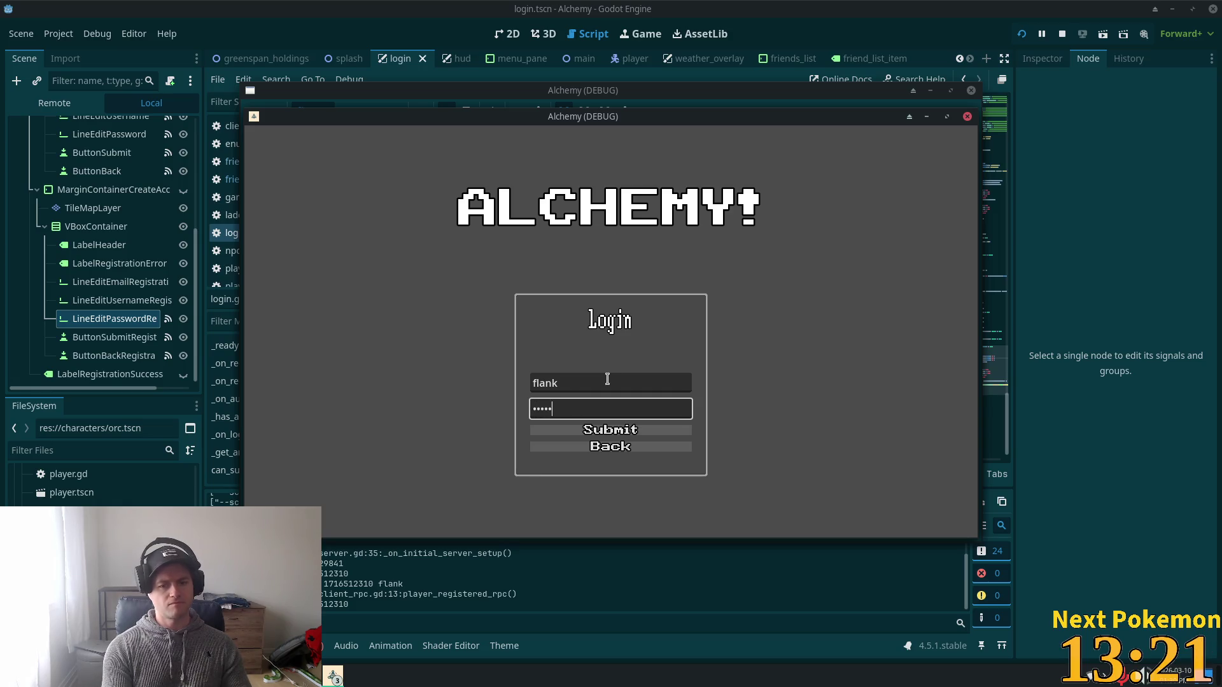
pyautogui.press('Return')
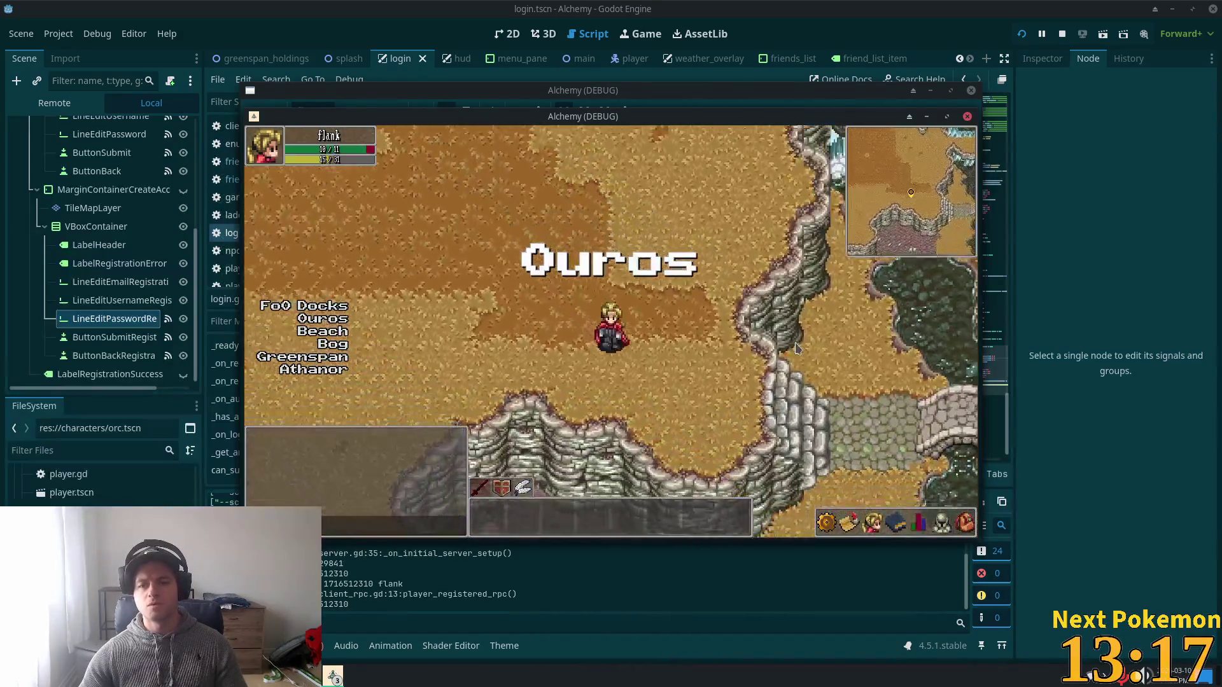
# Walk the character east past the cart and house, then south toward the fence.
pyautogui.press('d')
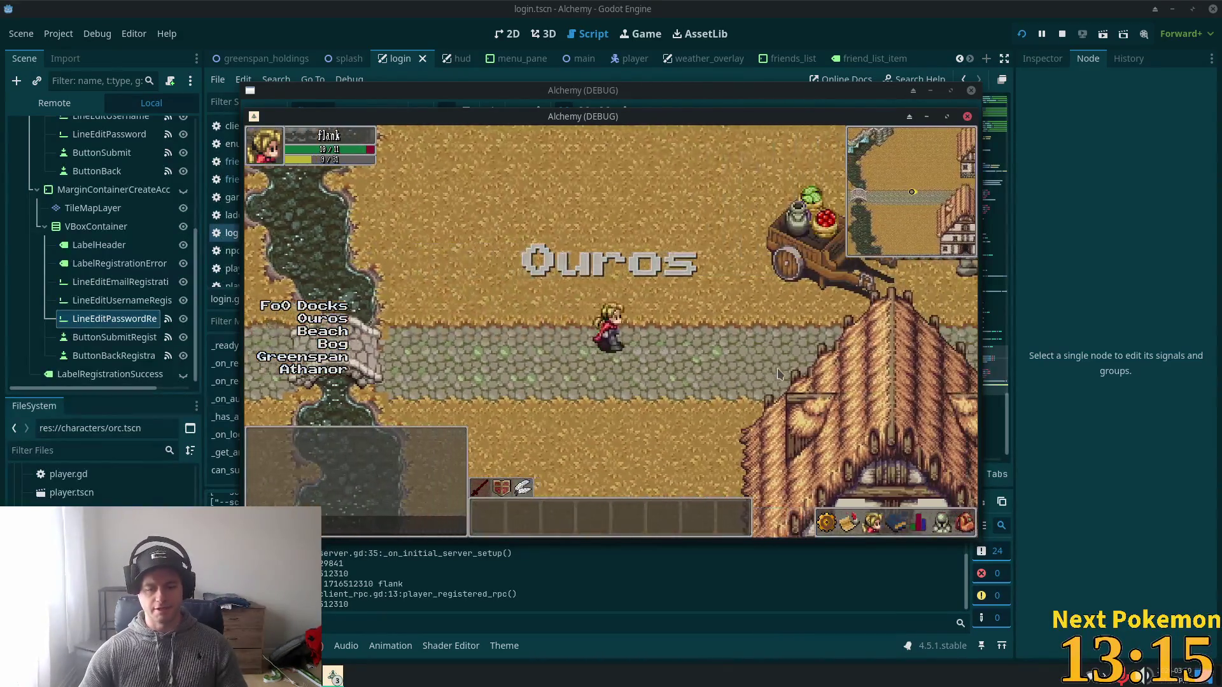
pyautogui.press('d')
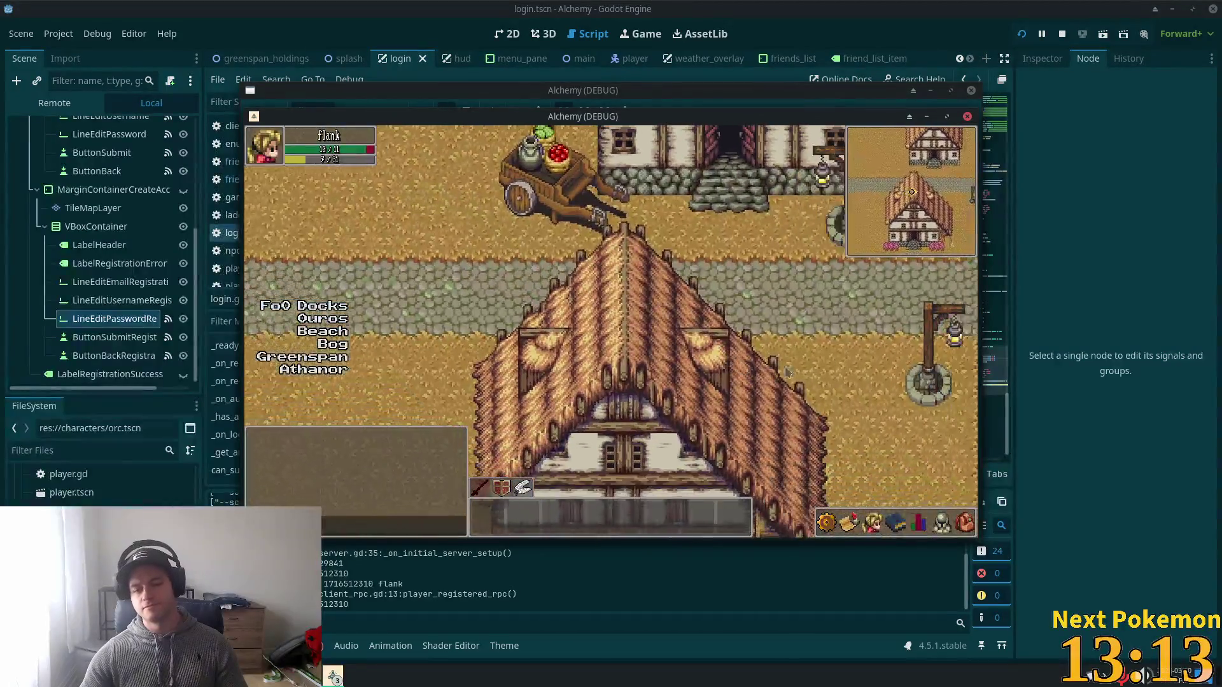
pyautogui.press('d')
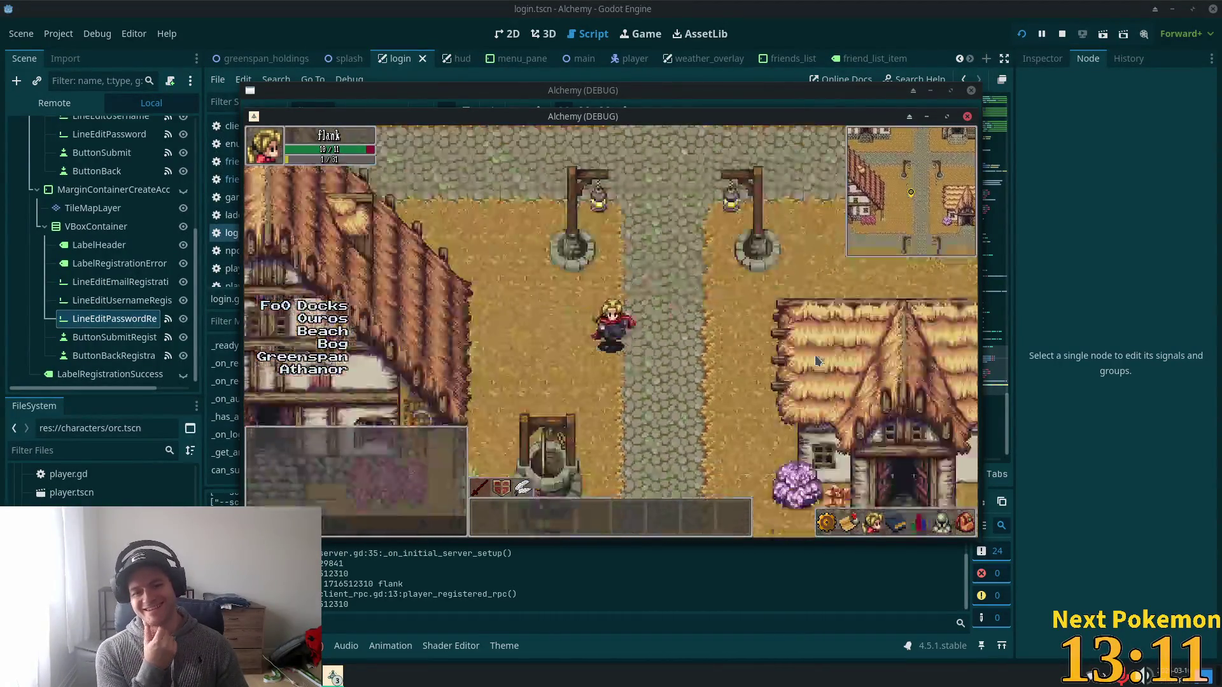
pyautogui.press('s')
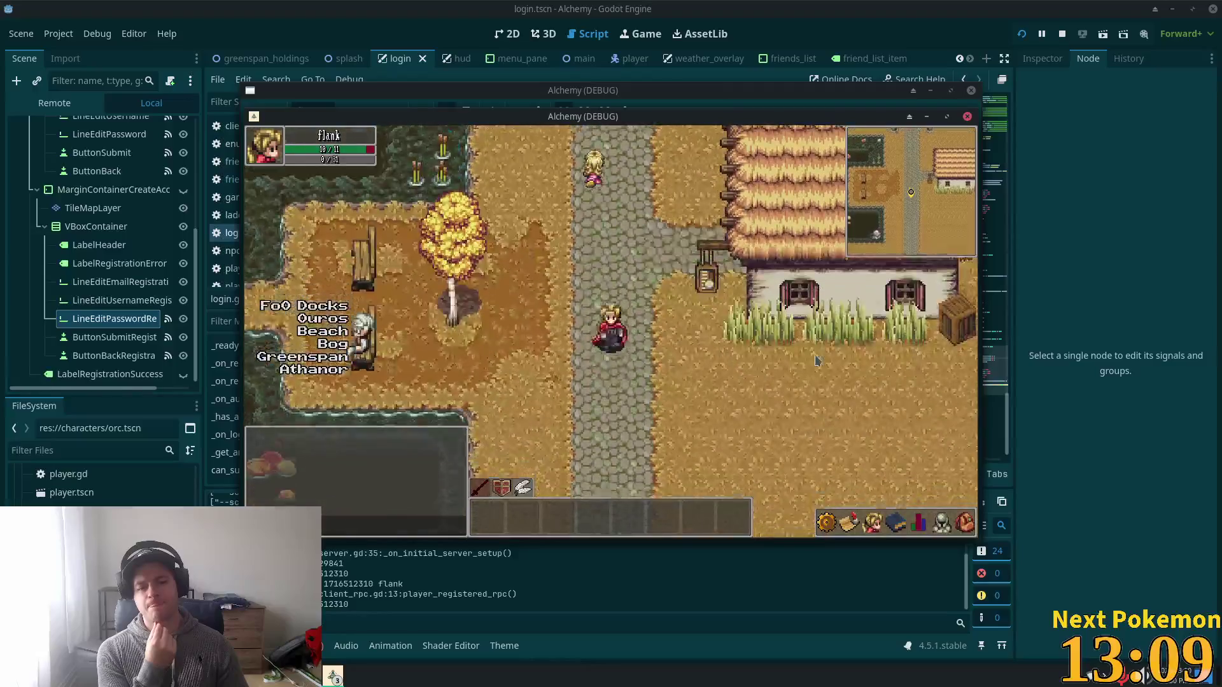
pyautogui.press('s')
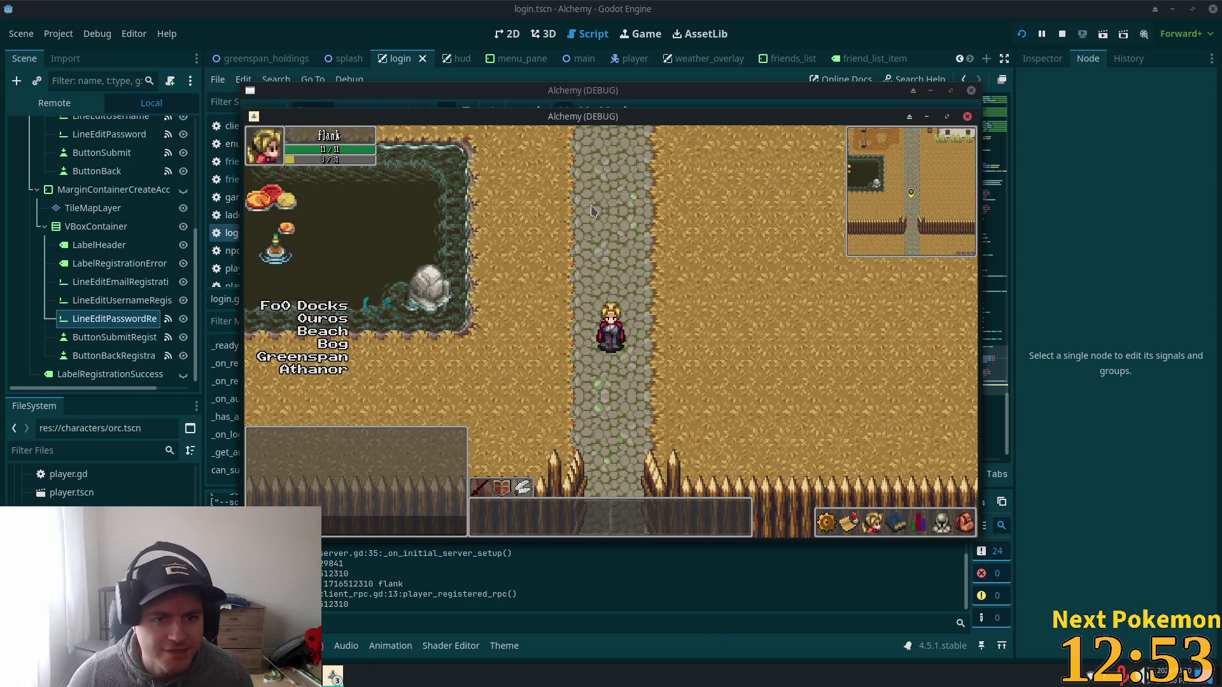
# Close the game, open ouros.tscn via quick search 'ou', and go to the _ready function.
pyautogui.click(868, 7)
pyautogui.hotkey('alt', 'shift', 'o')
pyautogui.write('ou')
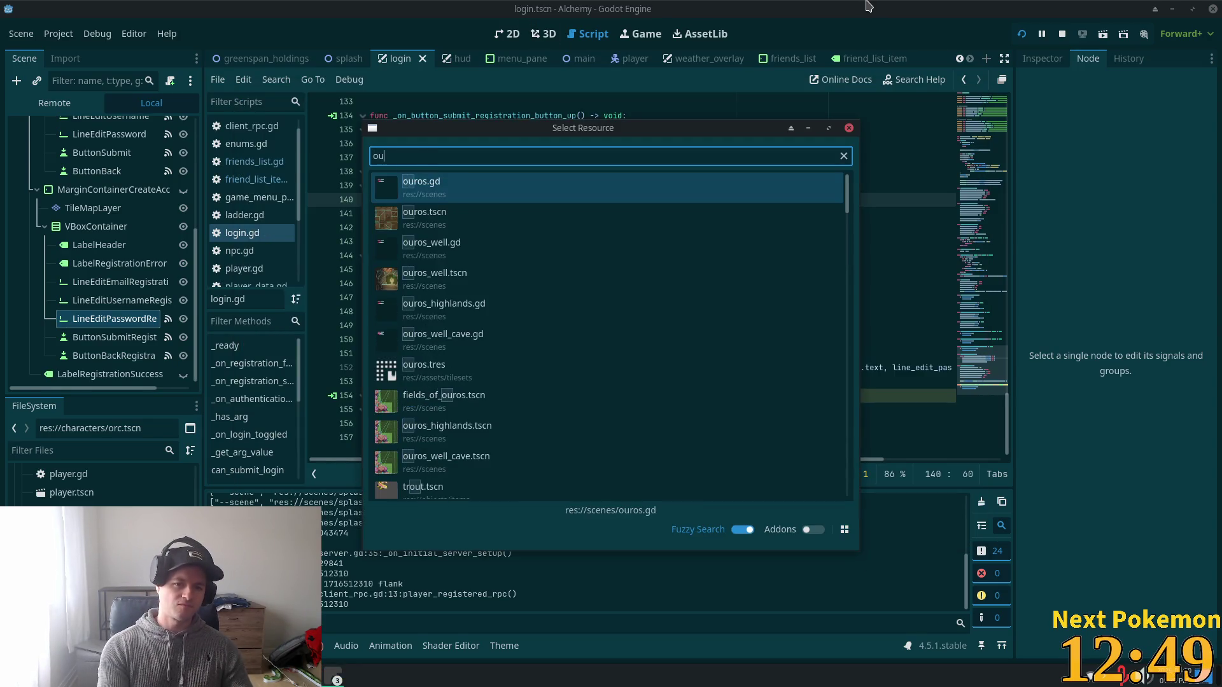
pyautogui.press('Return')
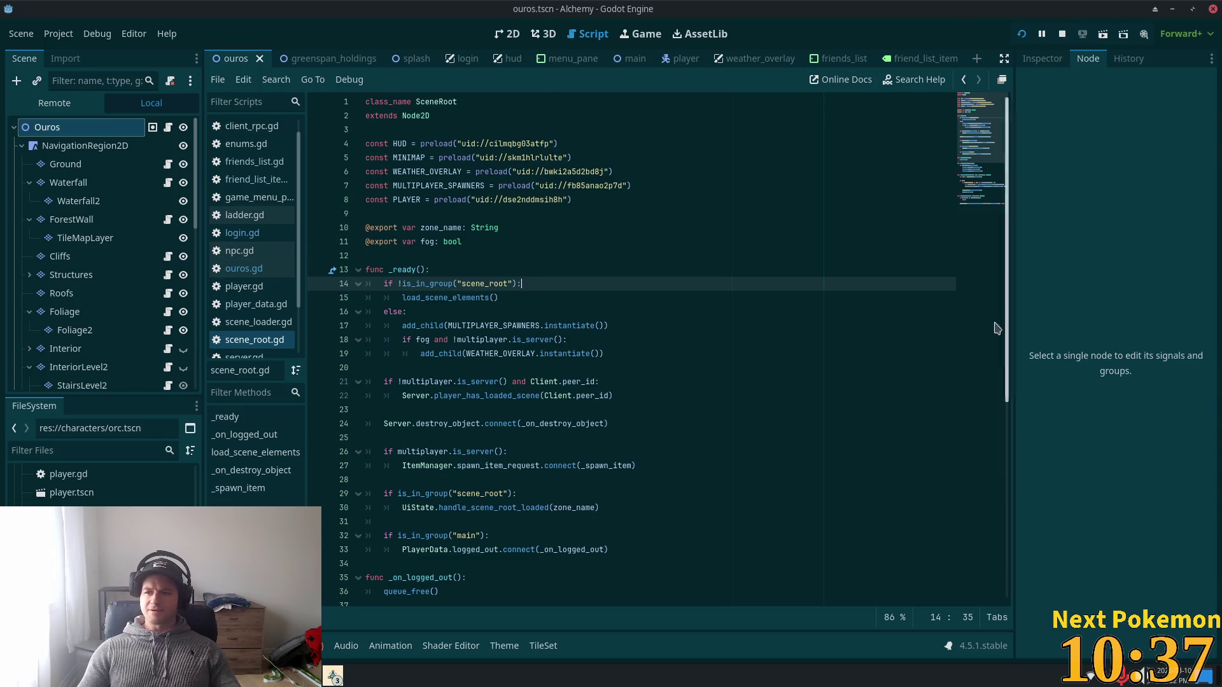
pyautogui.click(392, 270)
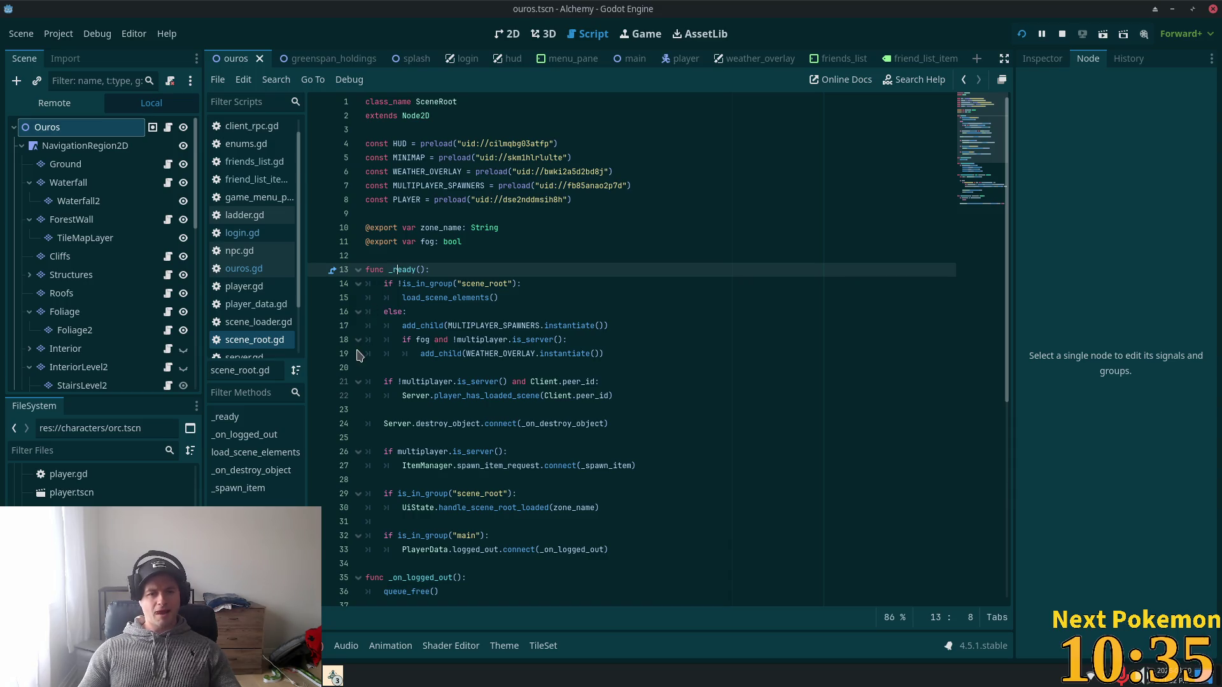
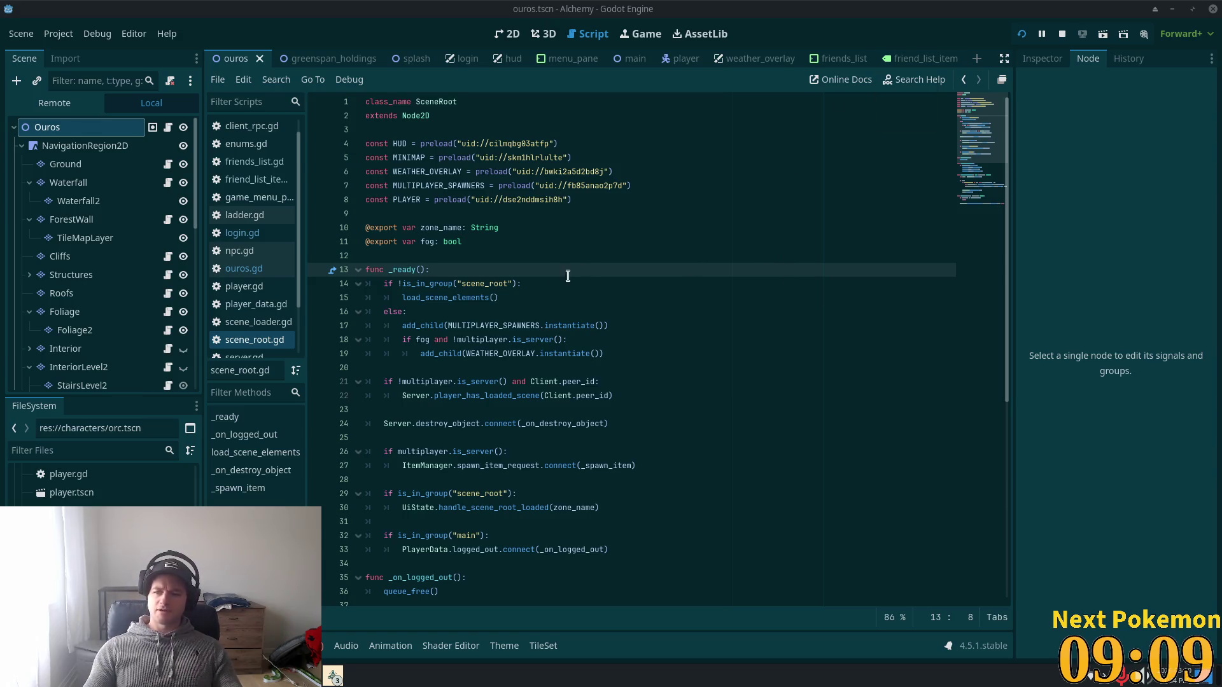
# Close the login scene tab and dismiss the remaining scene tab options in Godot.
pyautogui.click(552, 287)
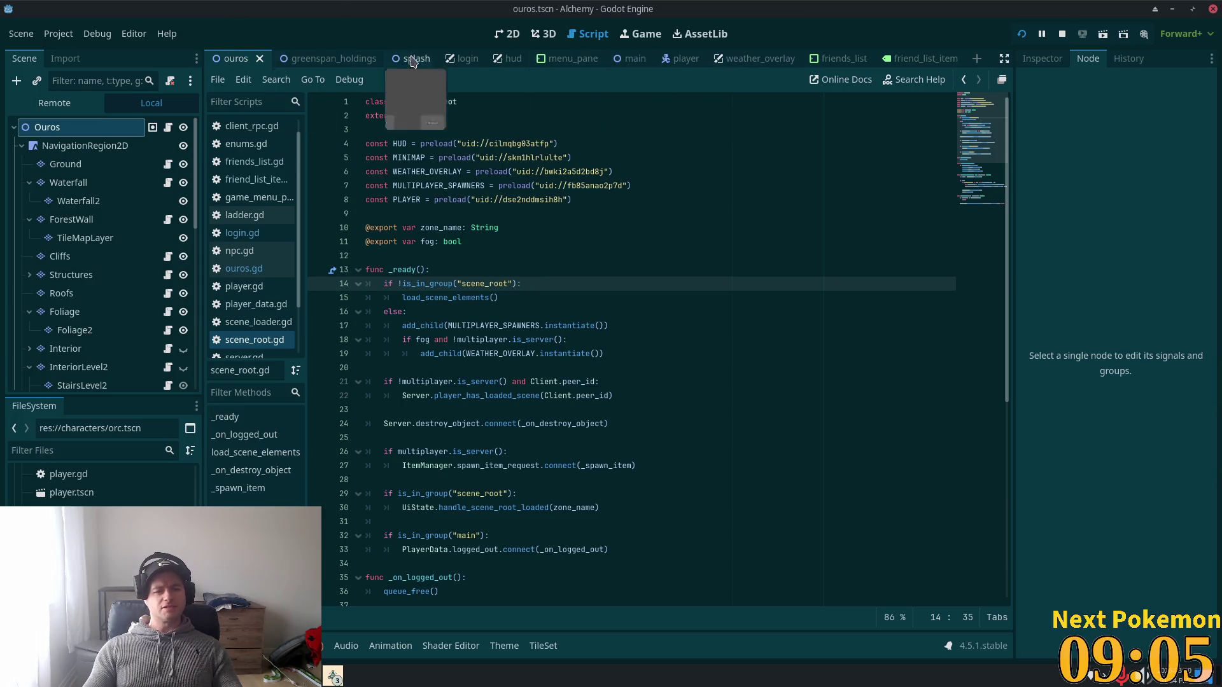
pyautogui.click(457, 55)
pyautogui.rightClick(458, 56)
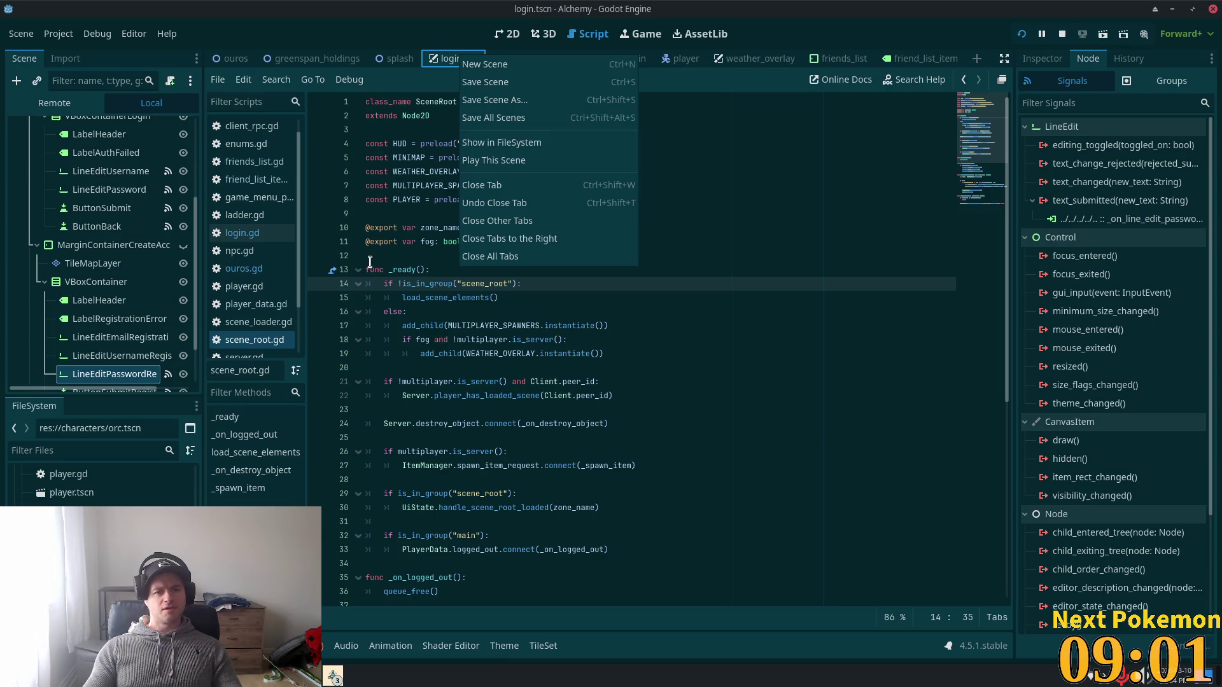
pyautogui.click(533, 185)
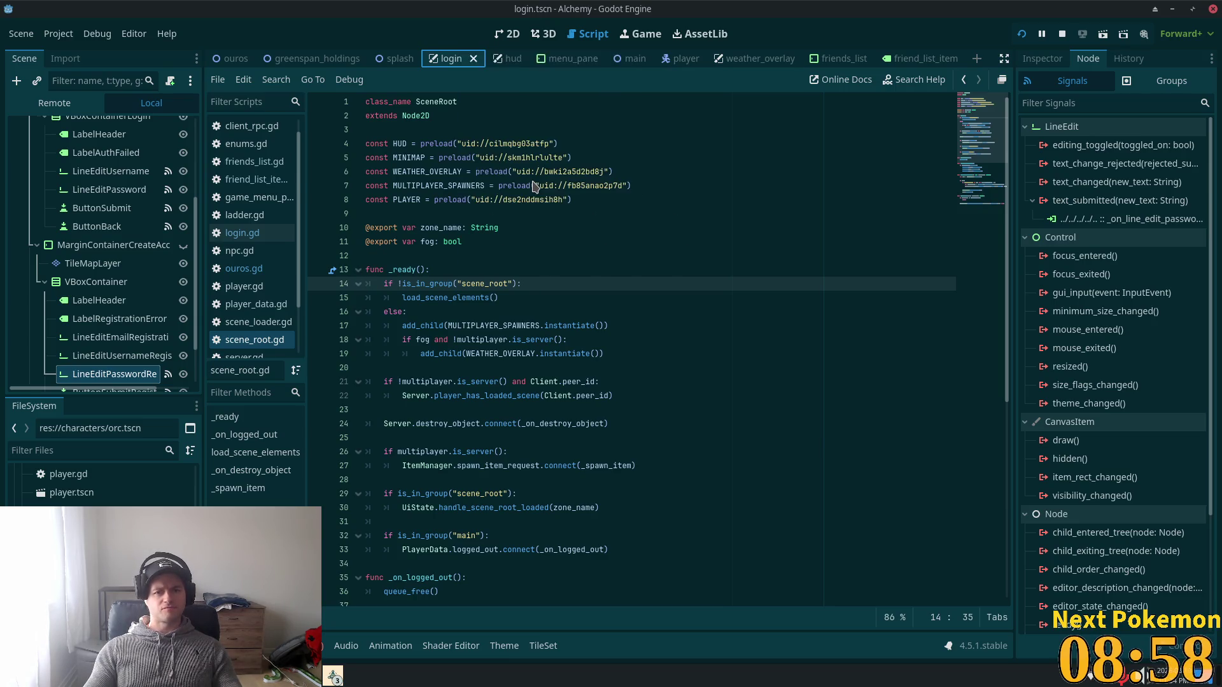
pyautogui.rightClick(392, 67)
pyautogui.press('Escape')
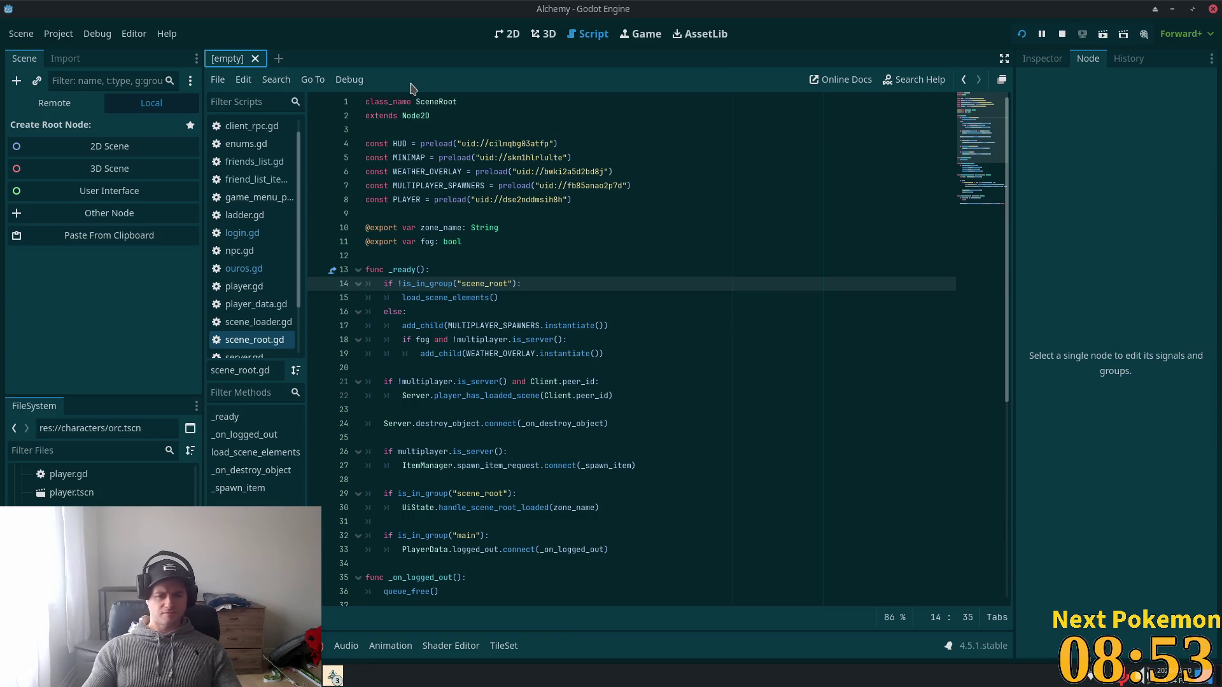
# Reopen login.tscn through Quick Open so it is the only open scene.
pyautogui.hotkey('alt', 'shift', 'o')
pyautogui.write('login')
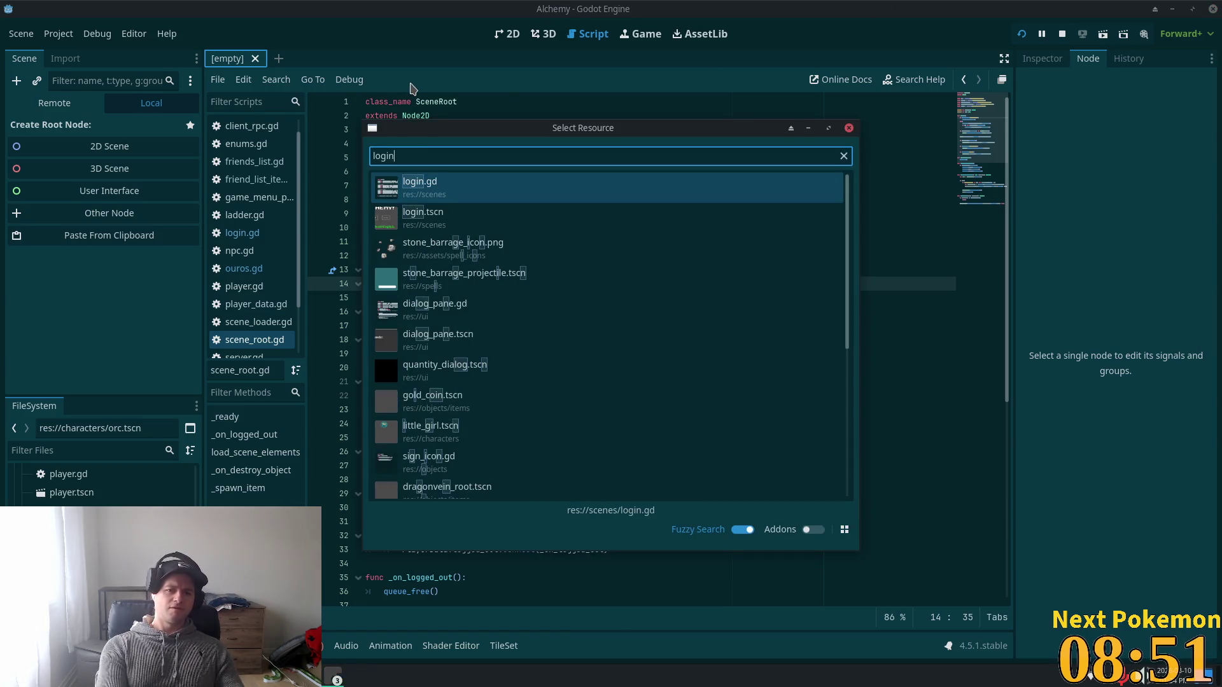
pyautogui.click(445, 217)
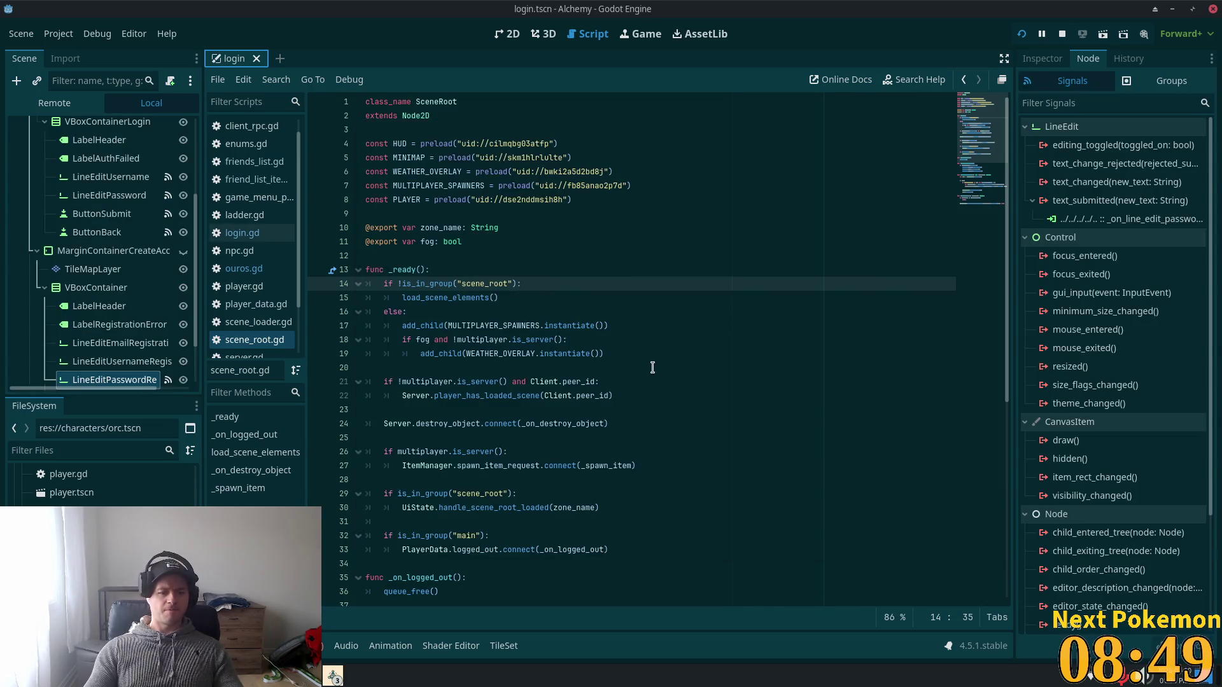
pyautogui.hotkey('alt', 'Tab')
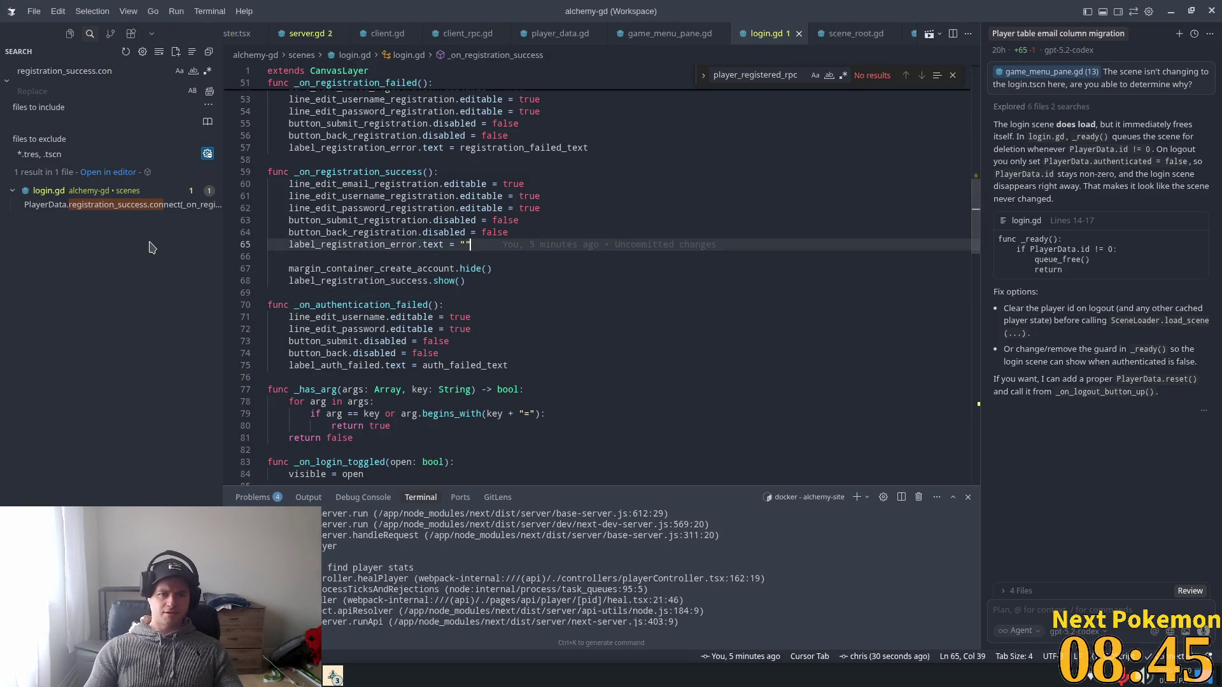
# Close all editor tabs in Cursor and open scene_root.gd.
pyautogui.rightClick(328, 41)
pyautogui.press('Escape')
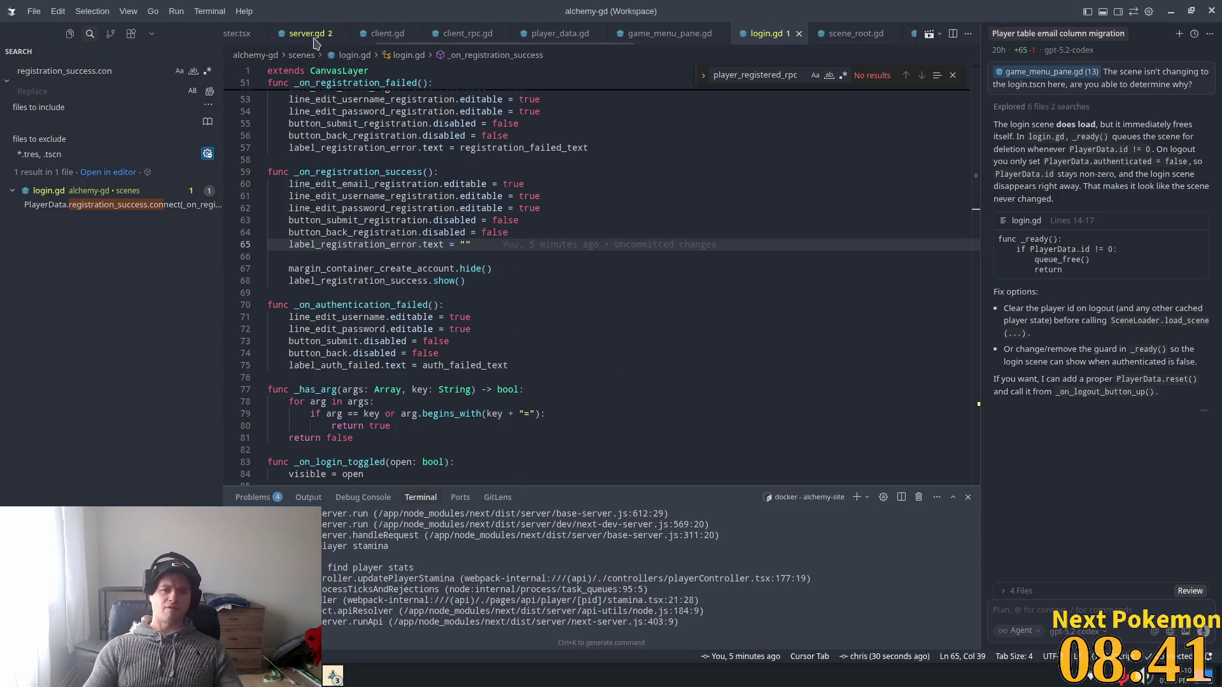
pyautogui.rightClick(314, 42)
pyautogui.click(335, 115)
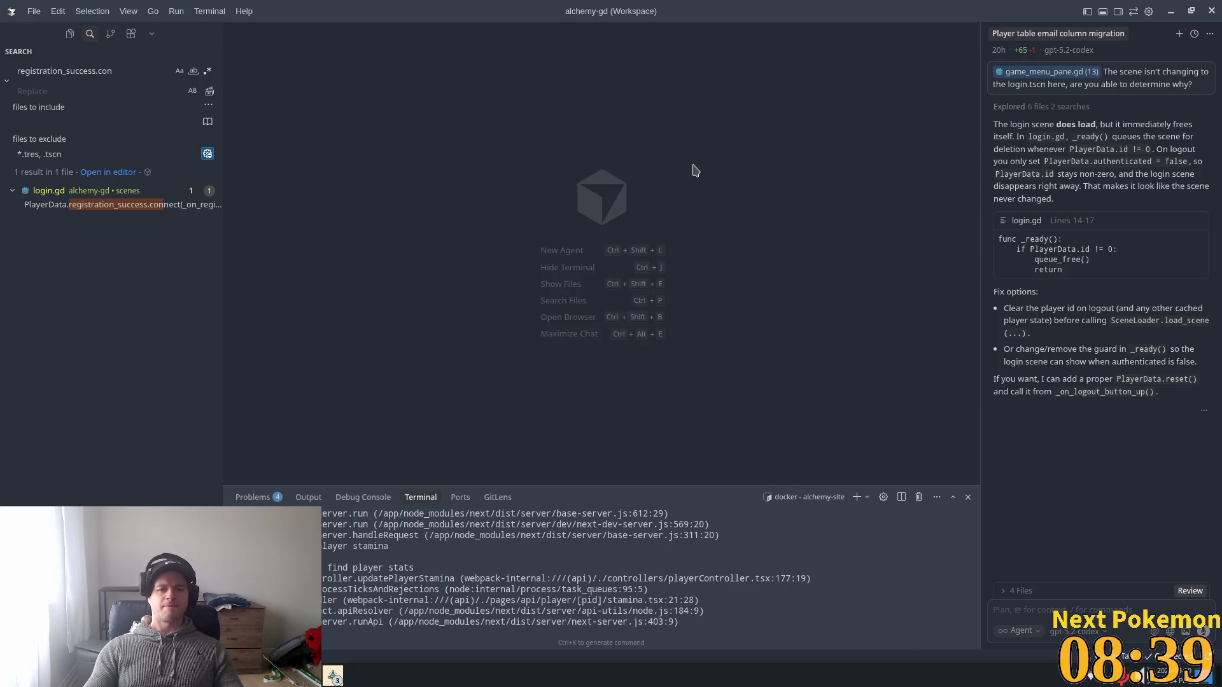
pyautogui.hotkey('ctrl', 'p')
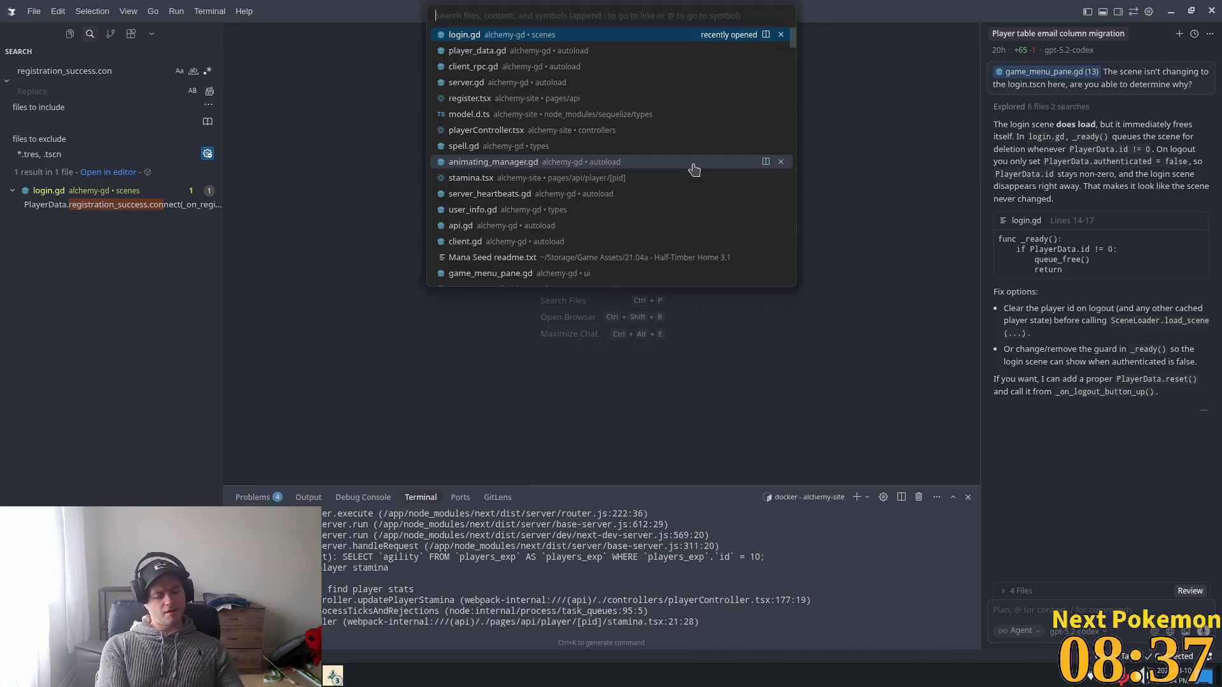
pyautogui.write('sce')
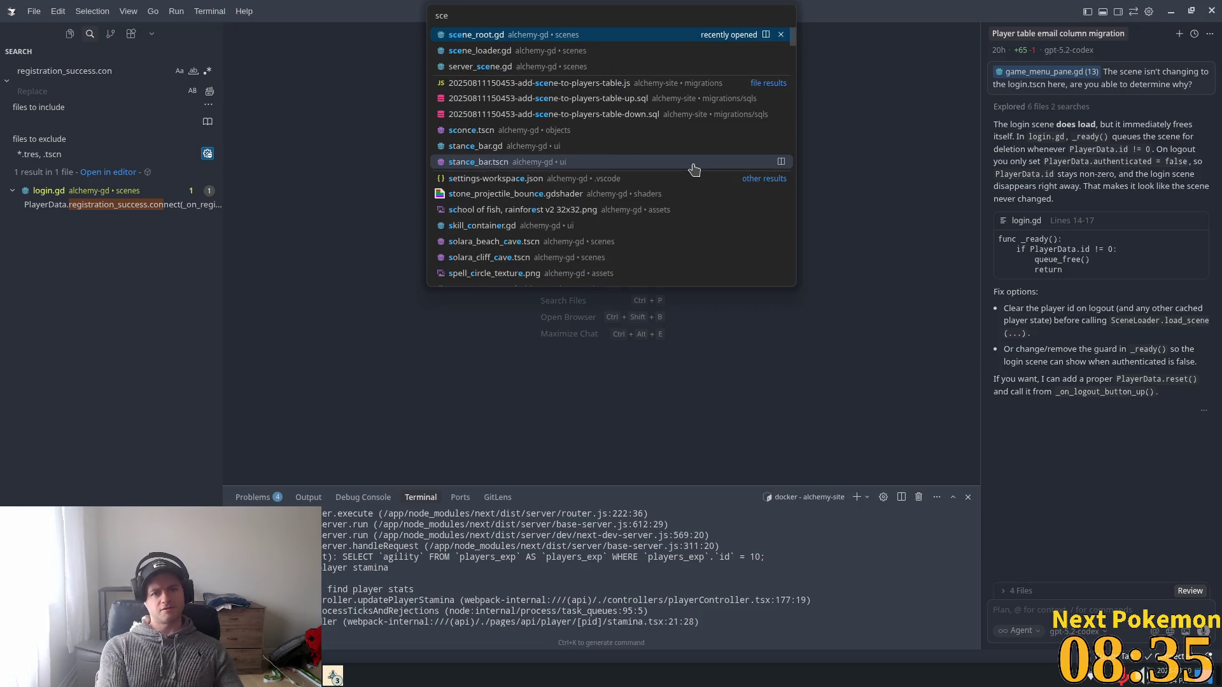
pyautogui.write('ne')
pyautogui.press('Return')
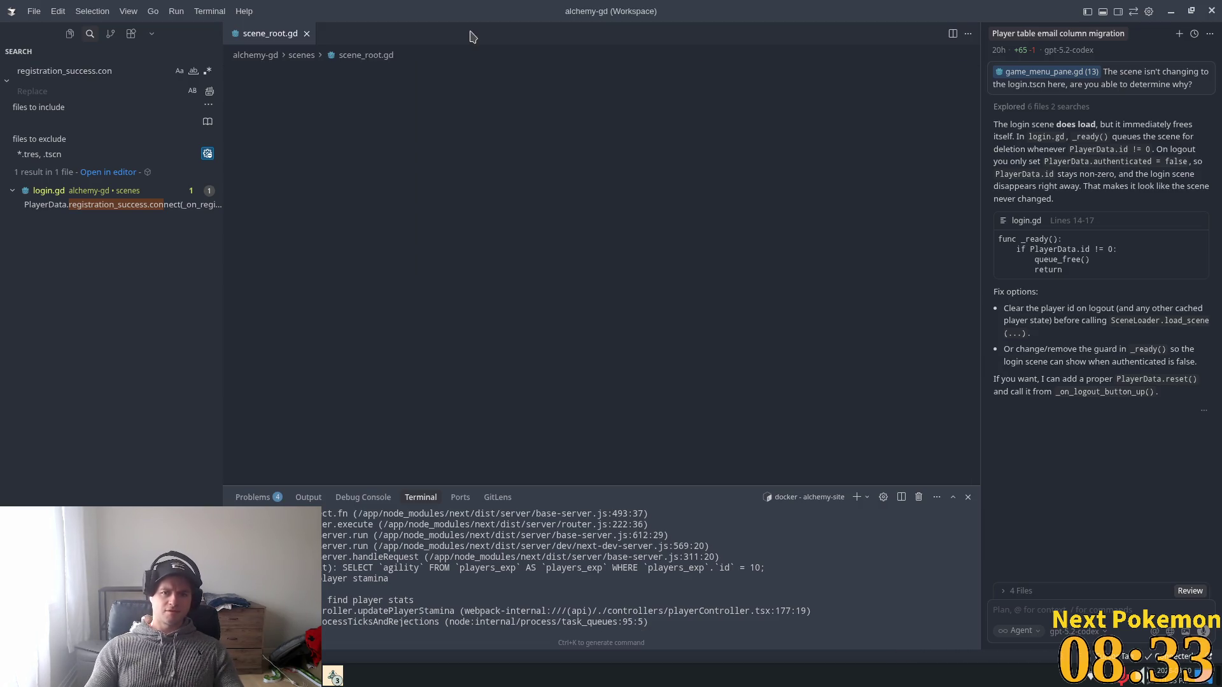
pyautogui.scroll(6, 592, 286)
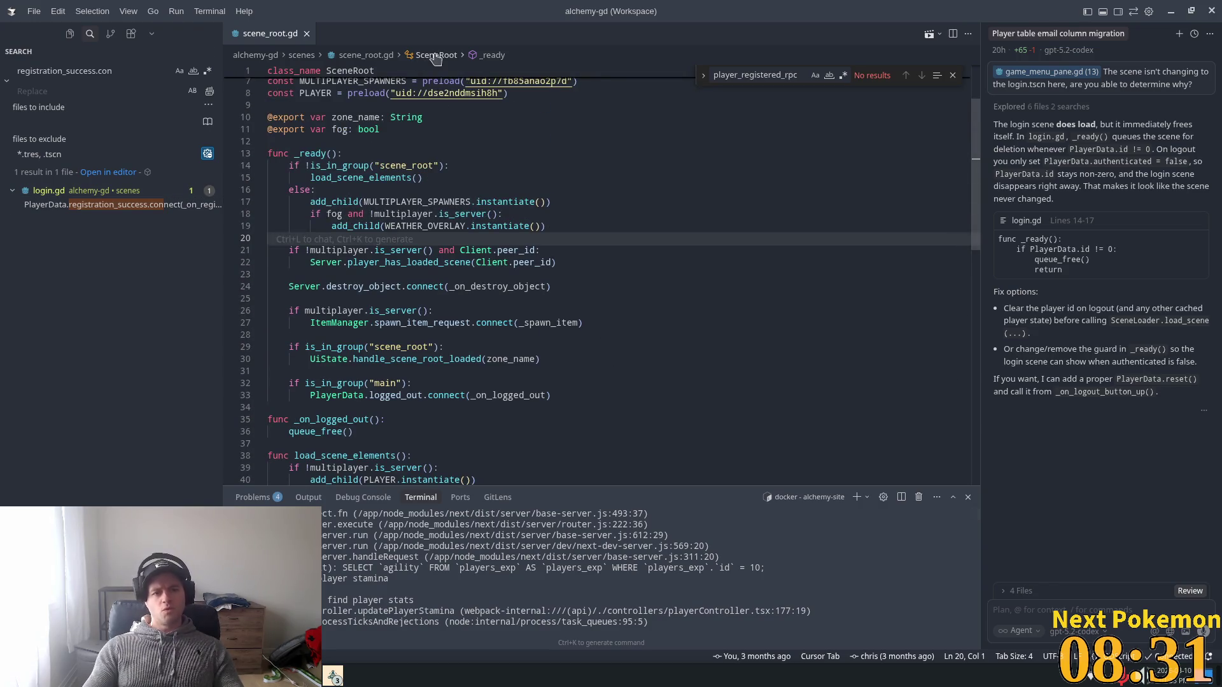
pyautogui.click(412, 173)
pyautogui.click(396, 221)
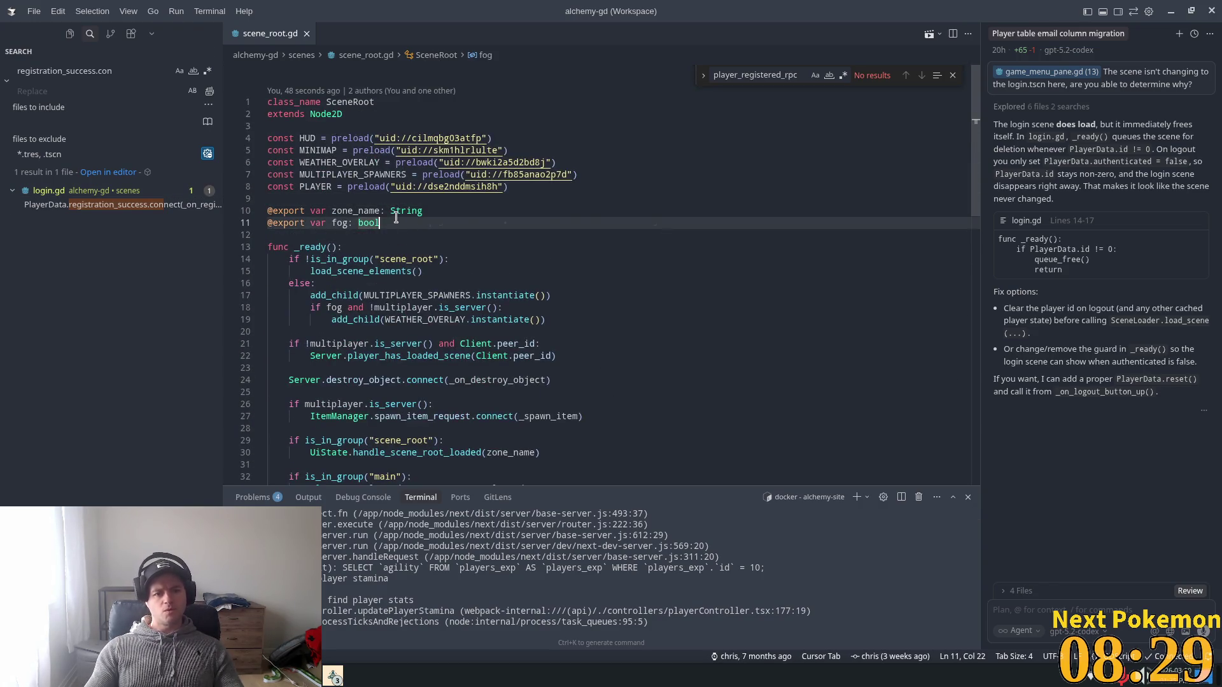
pyautogui.press('Return')
pyautogui.write('@export va')
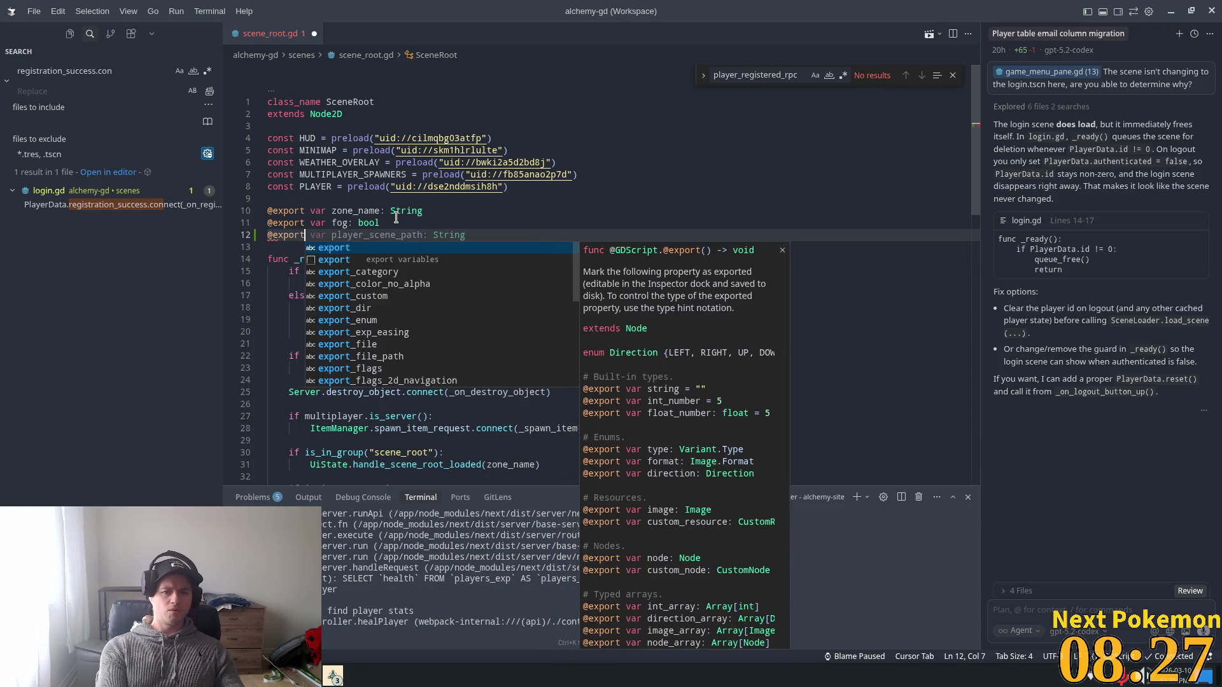
pyautogui.write('r ')
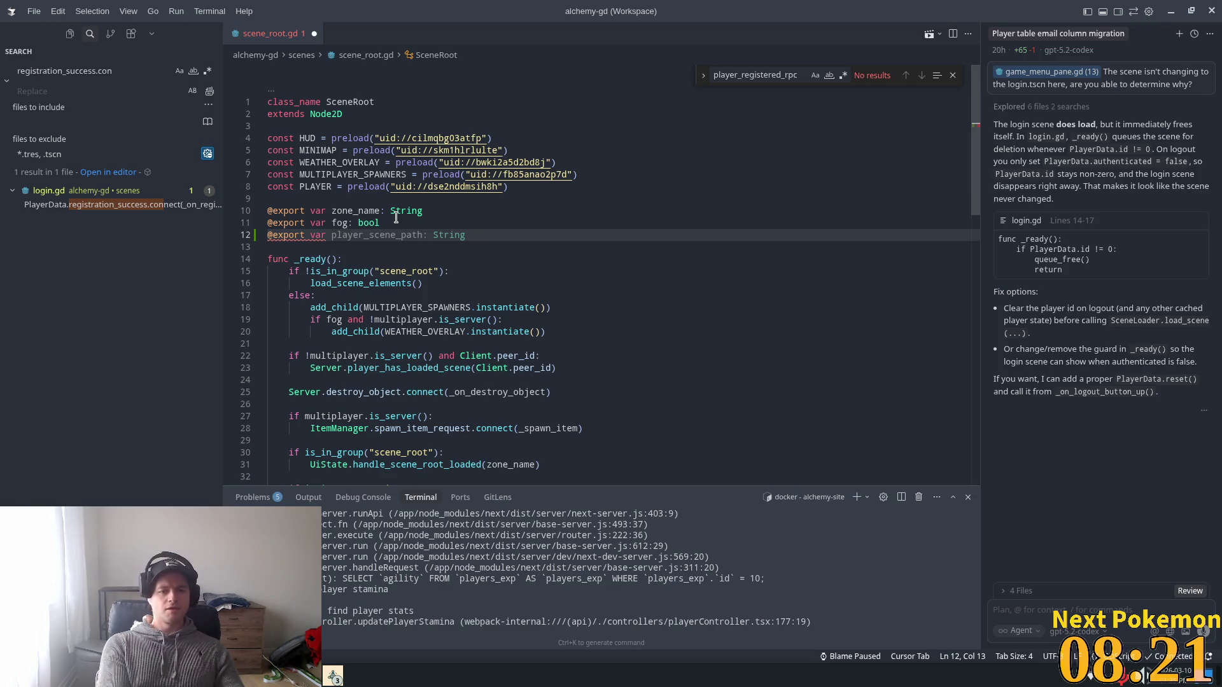
pyautogui.write('login')
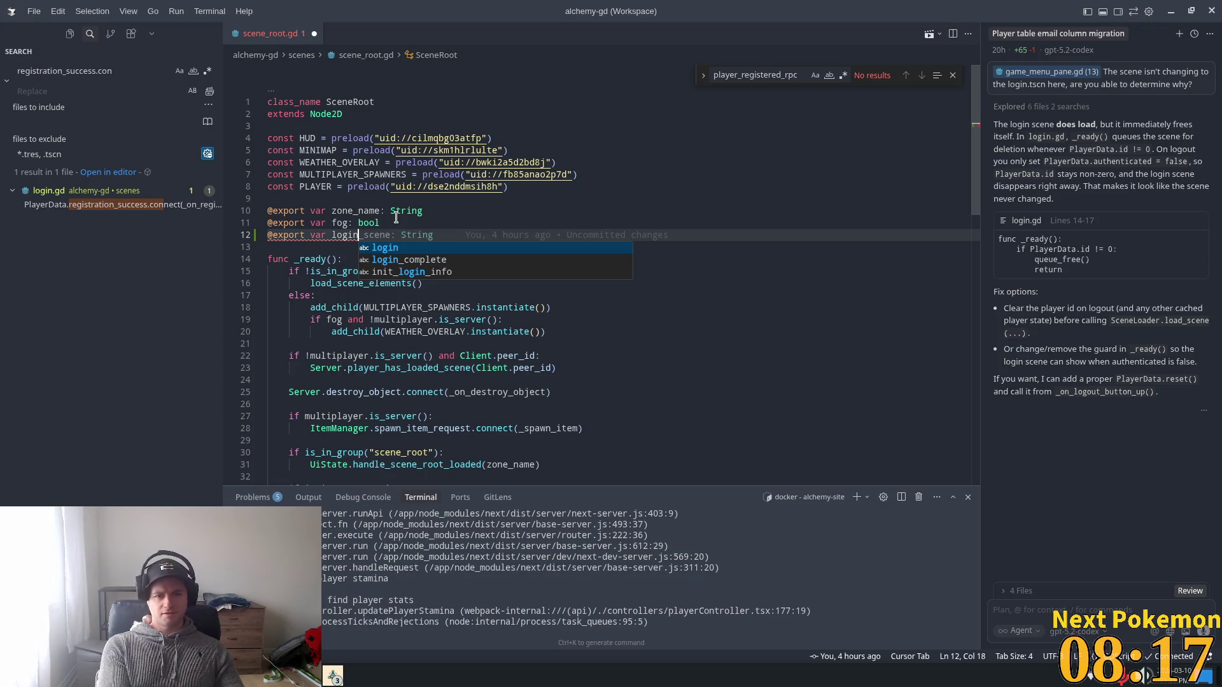
pyautogui.write('_screen: ')
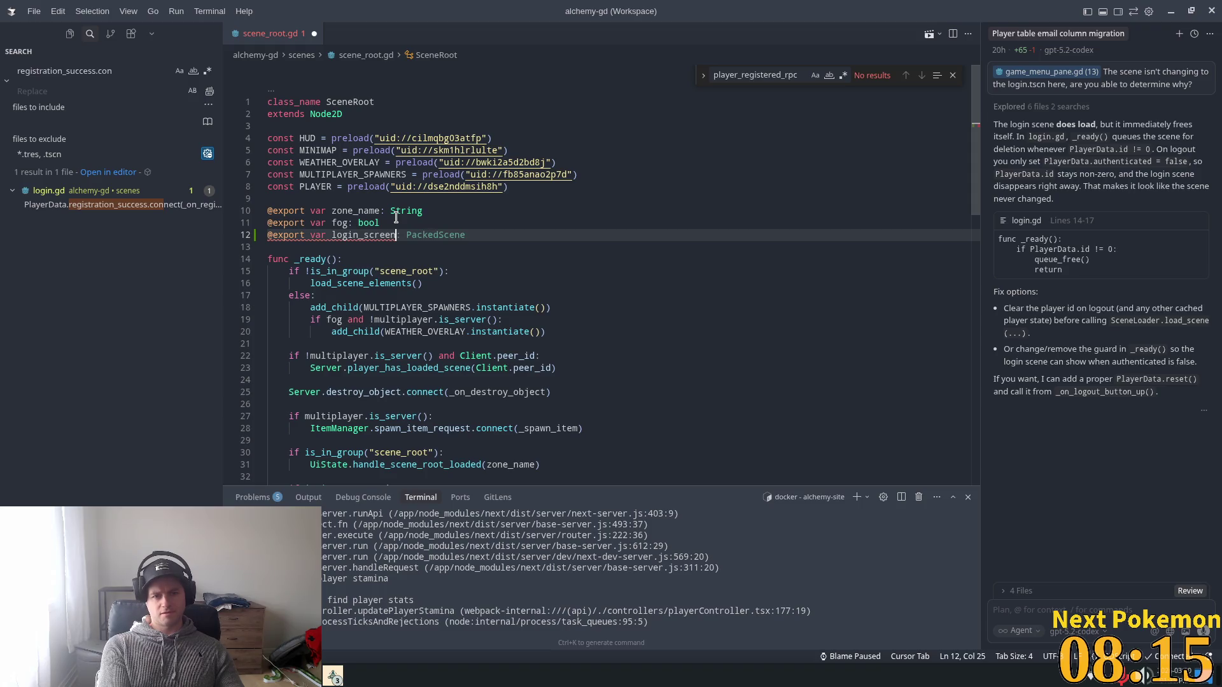
pyautogui.write('bool = false')
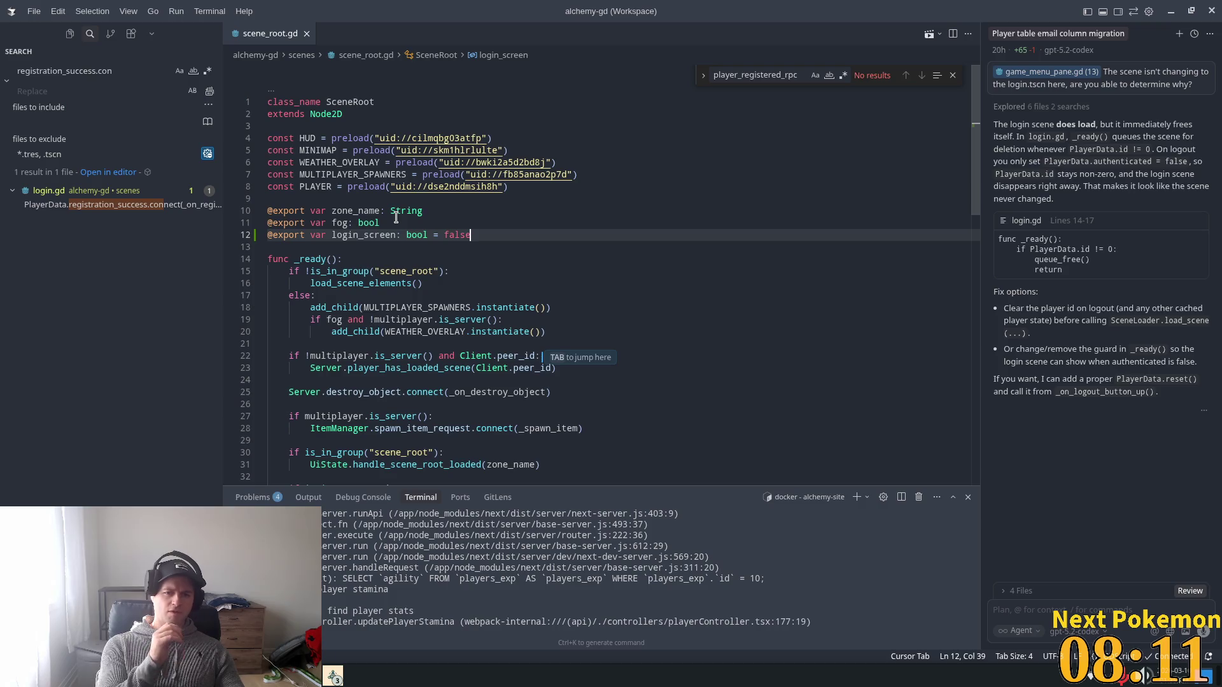
pyautogui.hotkey('ctrl', 's')
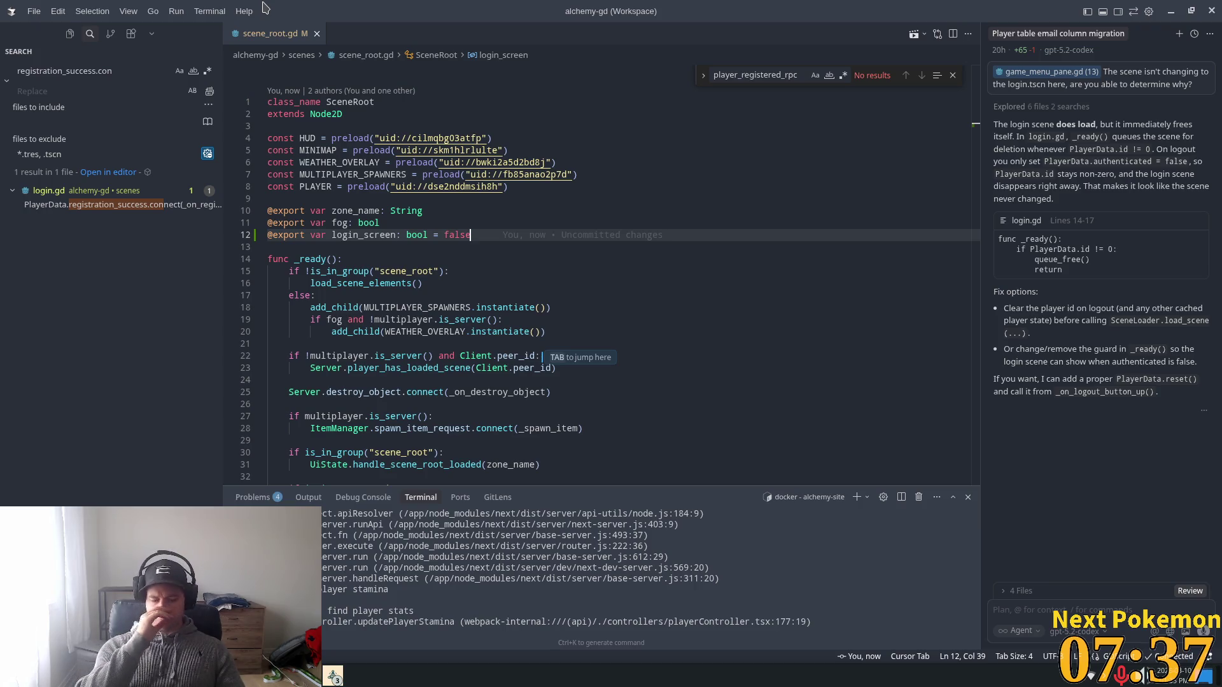
pyautogui.click(586, 250)
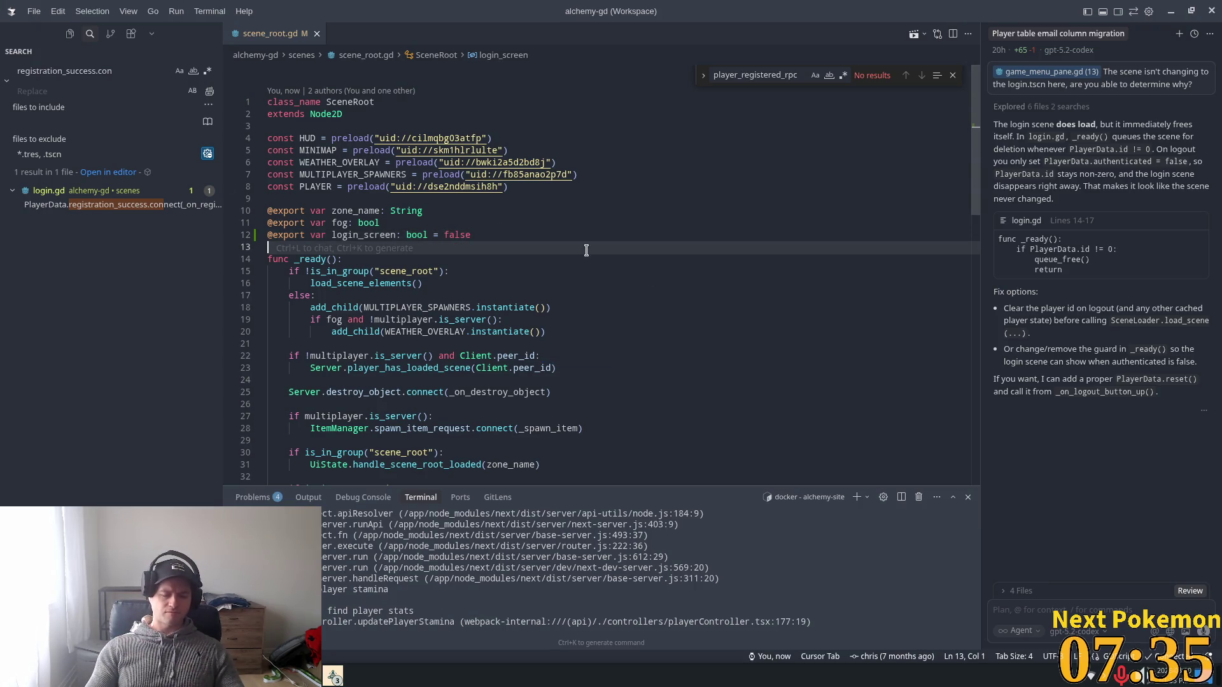
# Try the suggested !login_screen condition on the scene_root check, then delete it again.
pyautogui.click(489, 259)
pyautogui.scroll(-4, 490, 259)
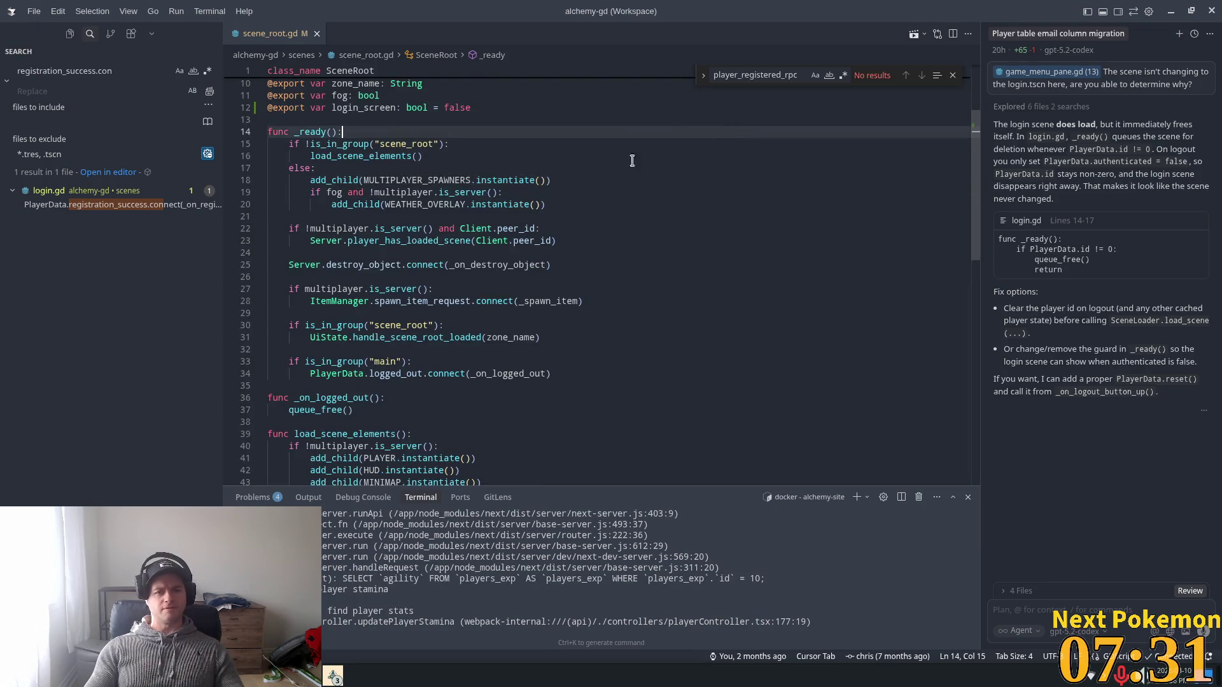
pyautogui.click(725, 240)
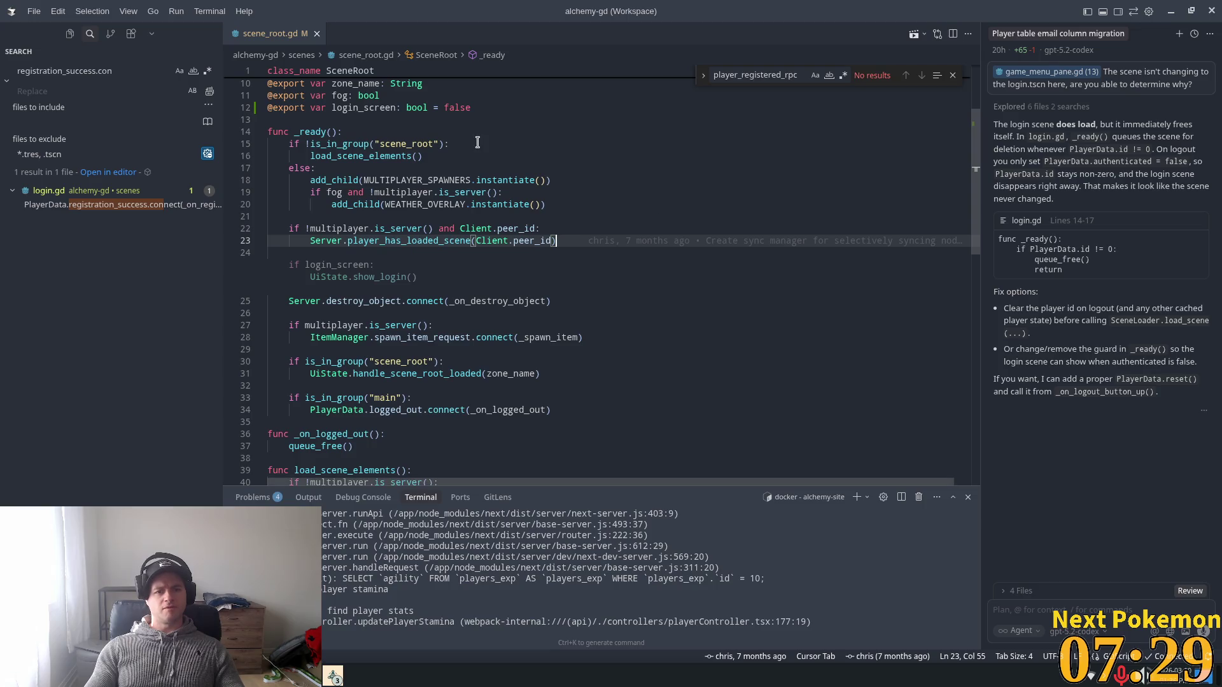
pyautogui.scroll(3, 449, 237)
pyautogui.click(449, 239)
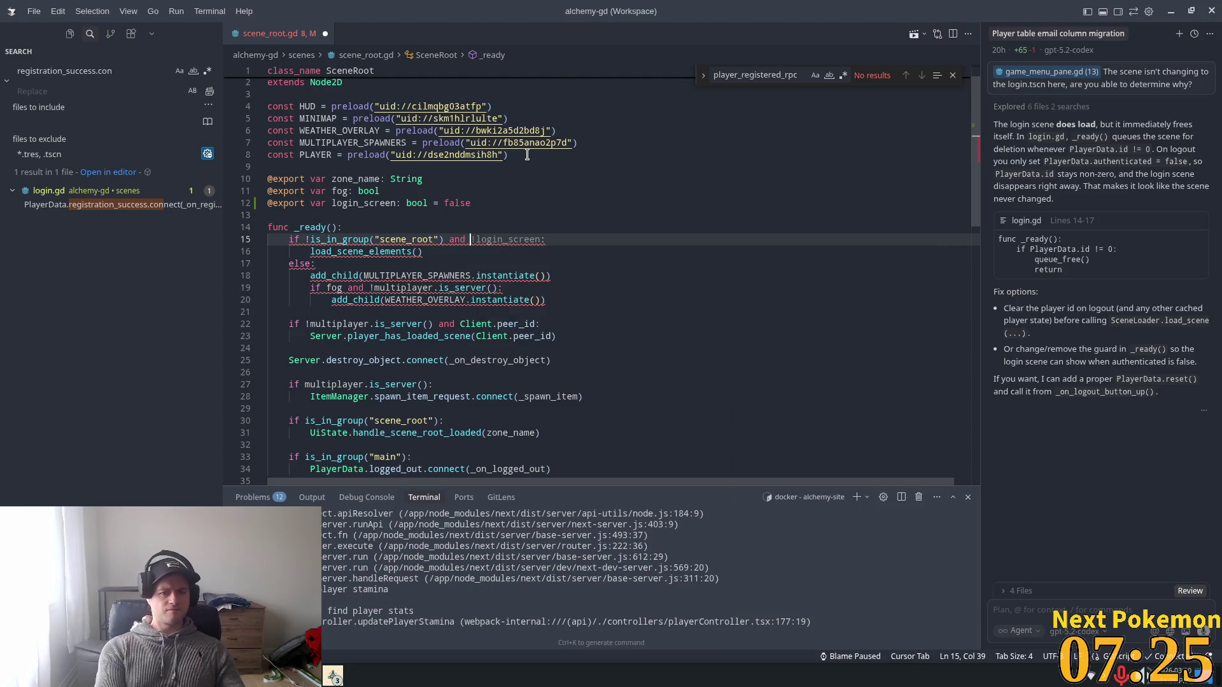
pyautogui.press('Tab')
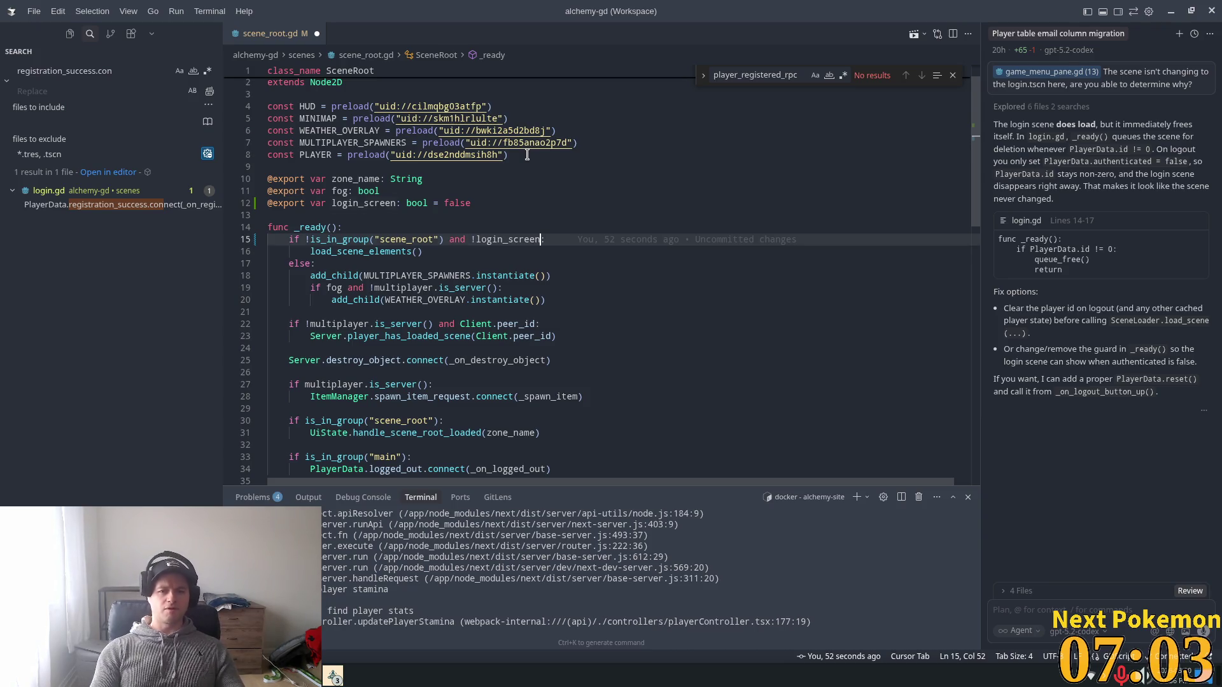
pyautogui.hotkey('ctrl', 'shift', 'Left')
pyautogui.hotkey('ctrl', 'shift', 'Left')
pyautogui.press('BackSpace')
pyautogui.press('BackSpace')
pyautogui.press('BackSpace')
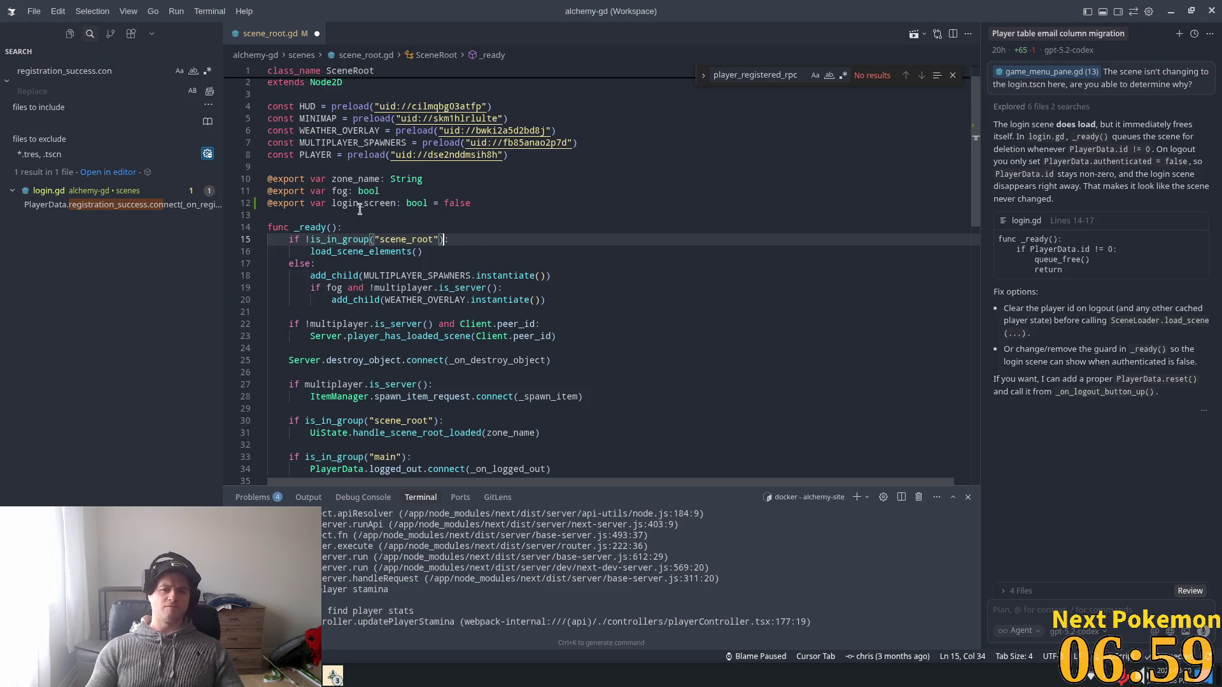
# Open a new empty line 35 just above func _on_logged_out().
pyautogui.click(366, 230)
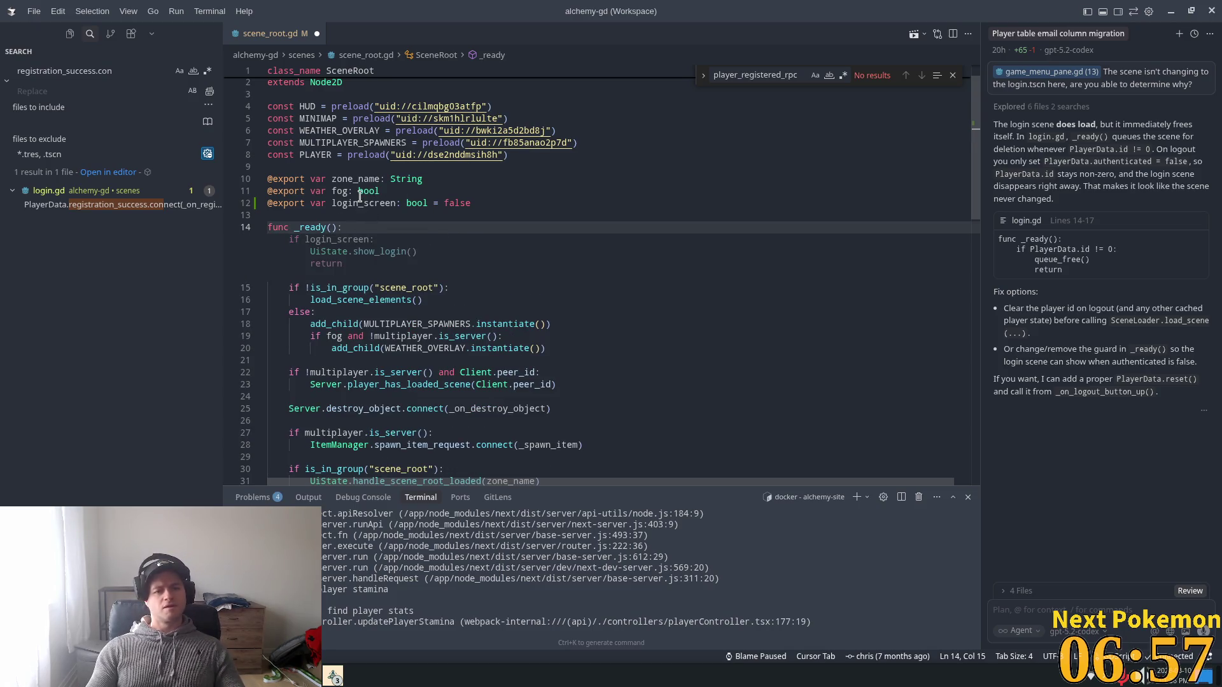
pyautogui.scroll(-4, 369, 366)
pyautogui.click(323, 400)
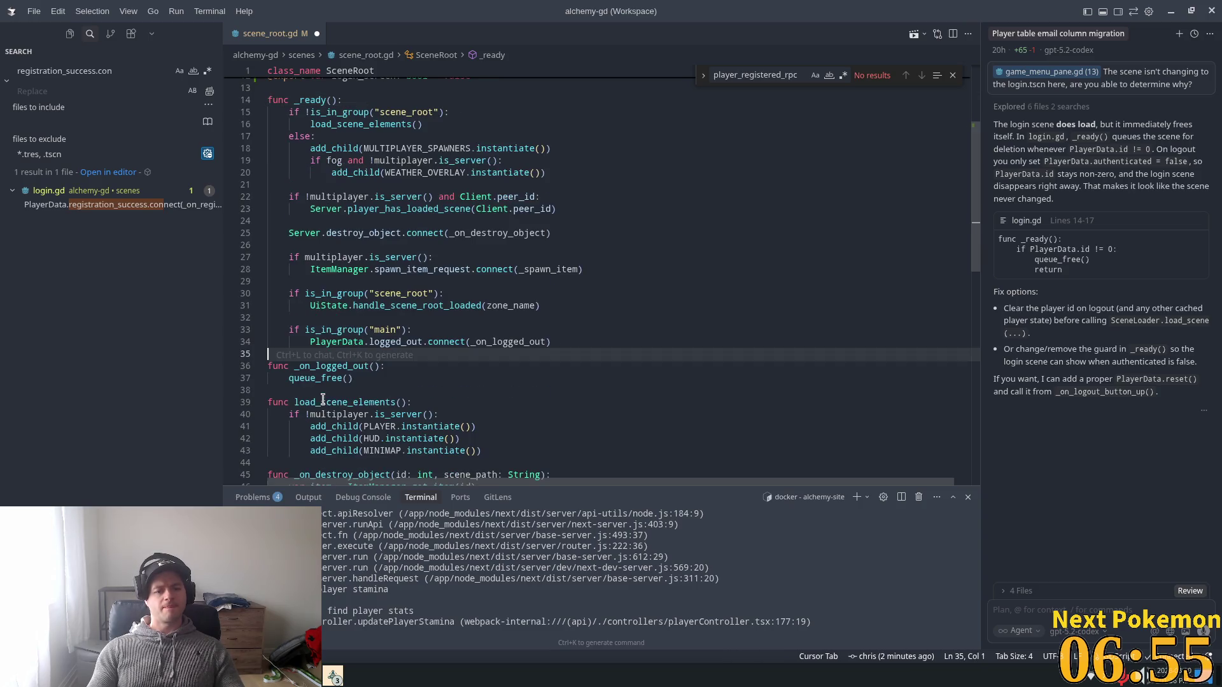
pyautogui.press('Return')
# Add a placeholder function init_login_screen() whose body is just pass.
pyautogui.write('func ini')
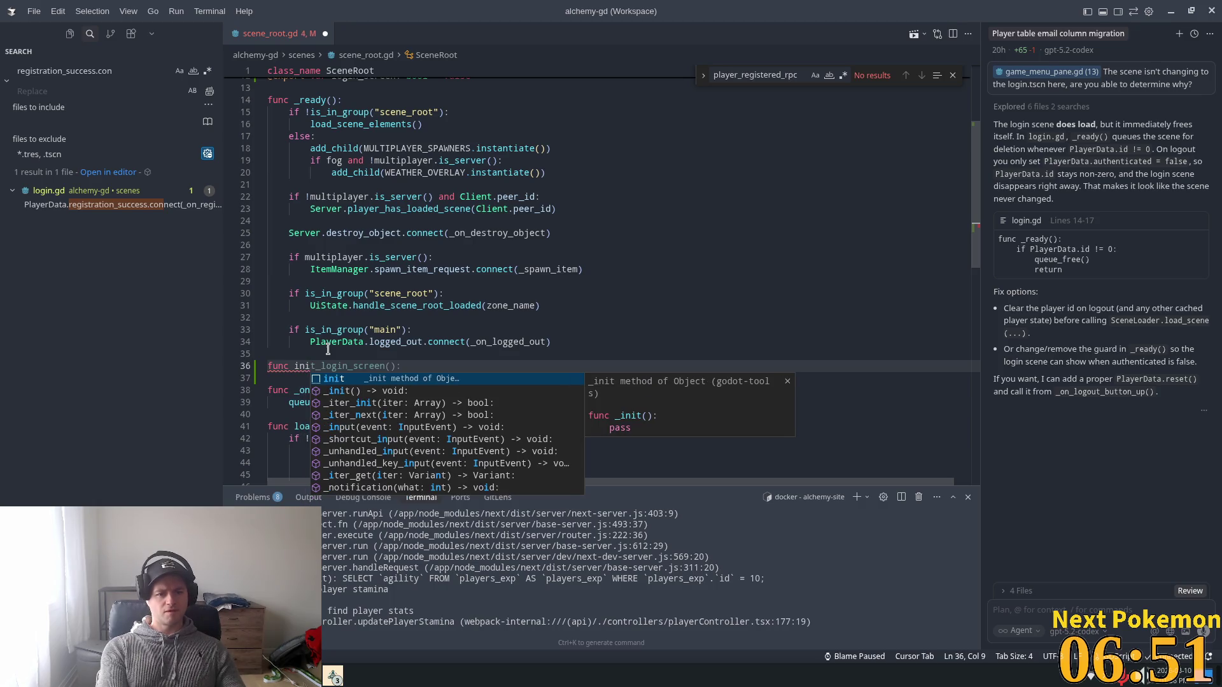
pyautogui.write('t')
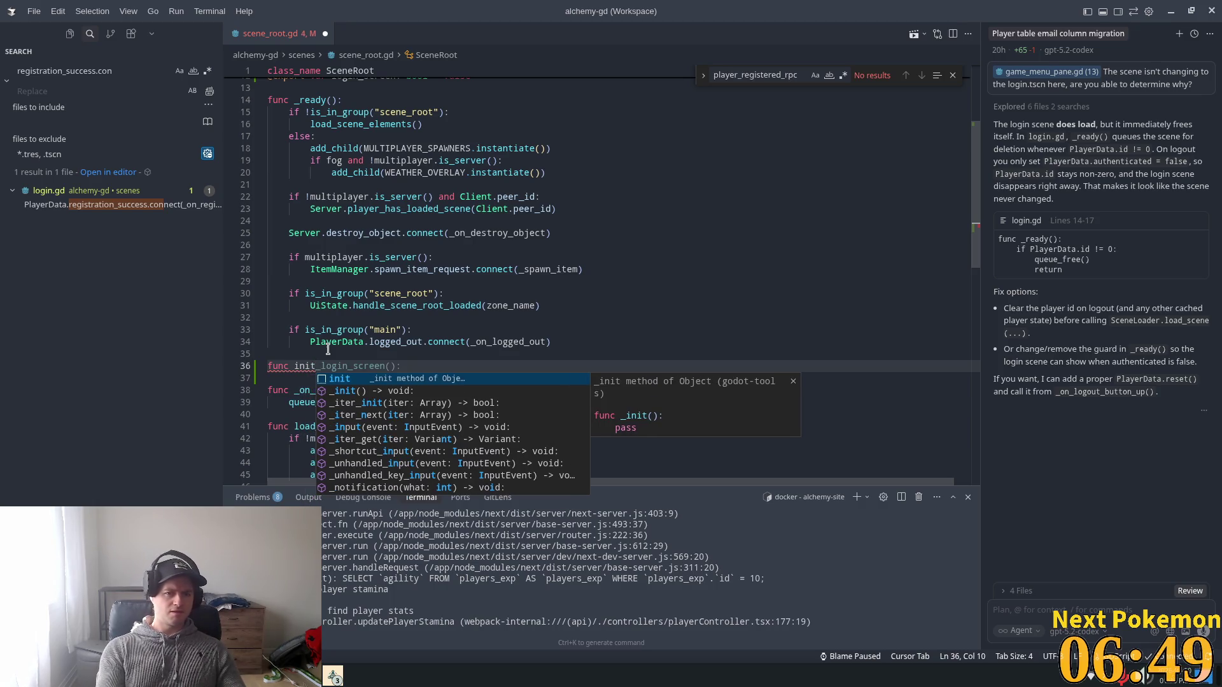
pyautogui.scroll(3, 491, 267)
pyautogui.scroll(-3, 490, 272)
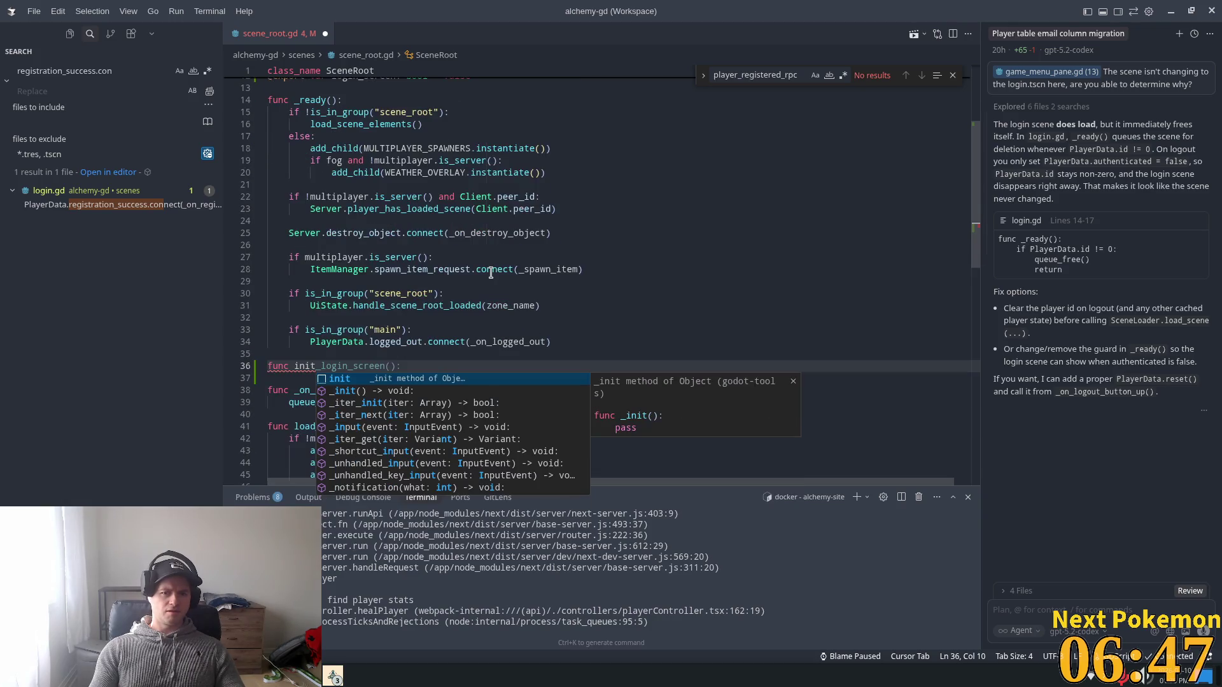
pyautogui.press('End')
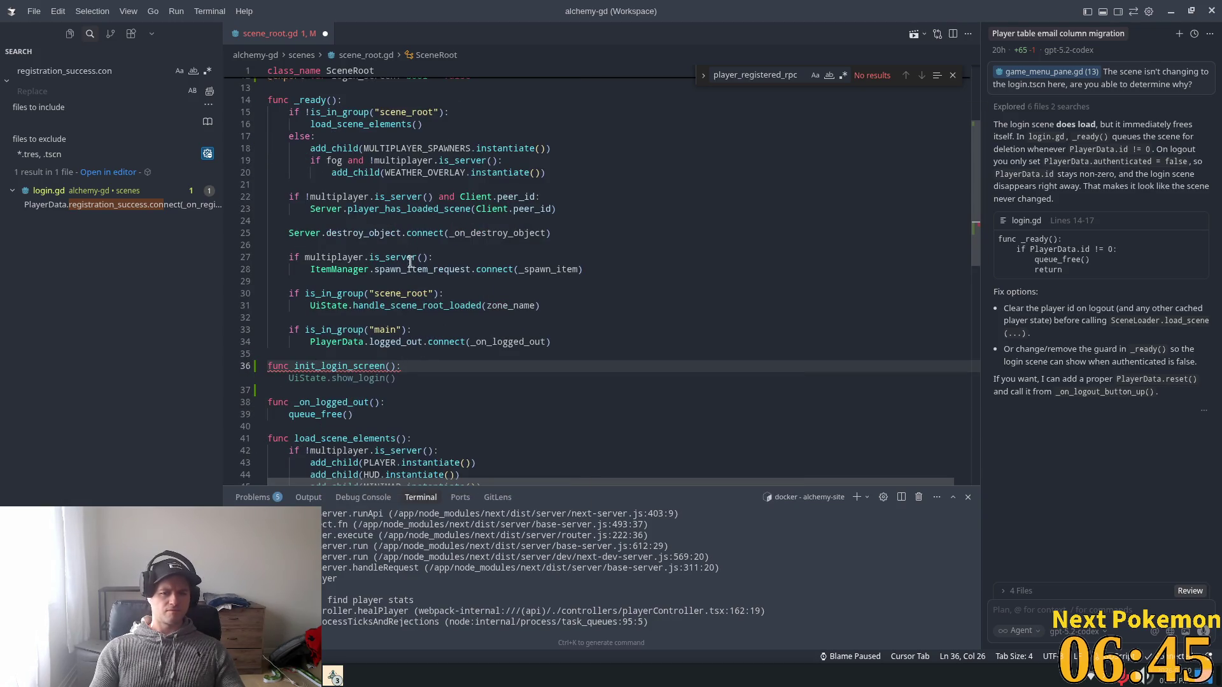
pyautogui.press('Return')
pyautogui.write('pas')
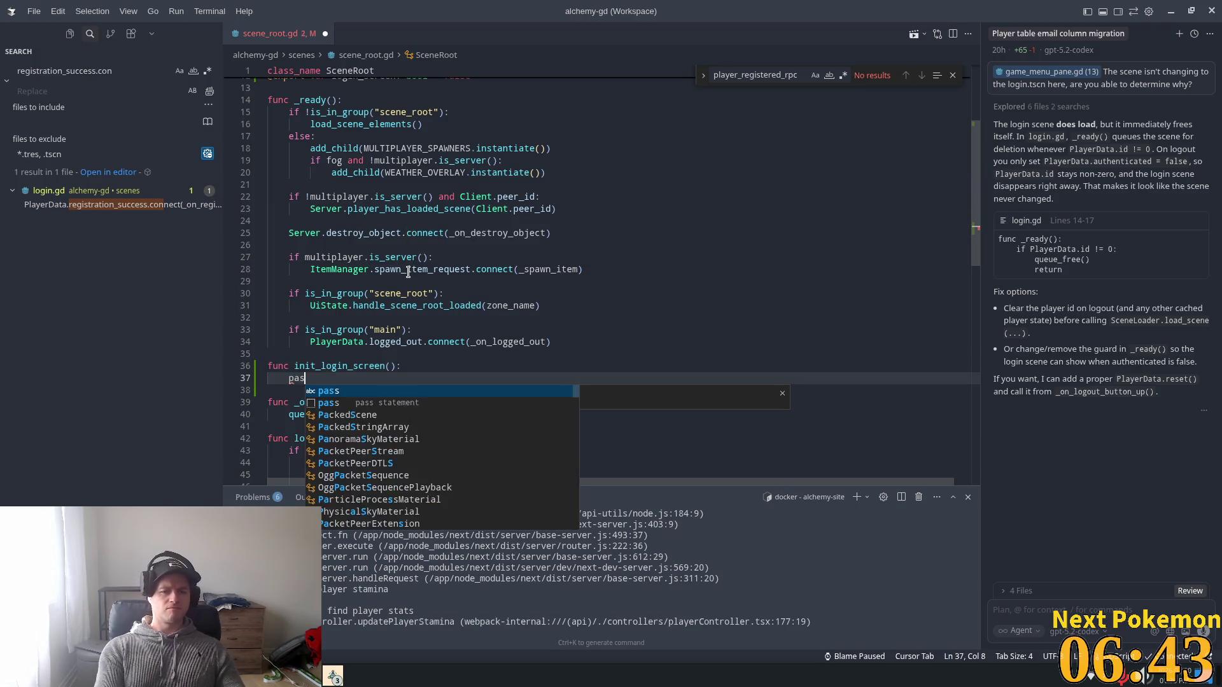
pyautogui.write('s')
# Accept the suggested 'if login_screen: init_login_screen() return' guard at the top of _ready.
pyautogui.click(470, 113)
pyautogui.scroll(3, 445, 140)
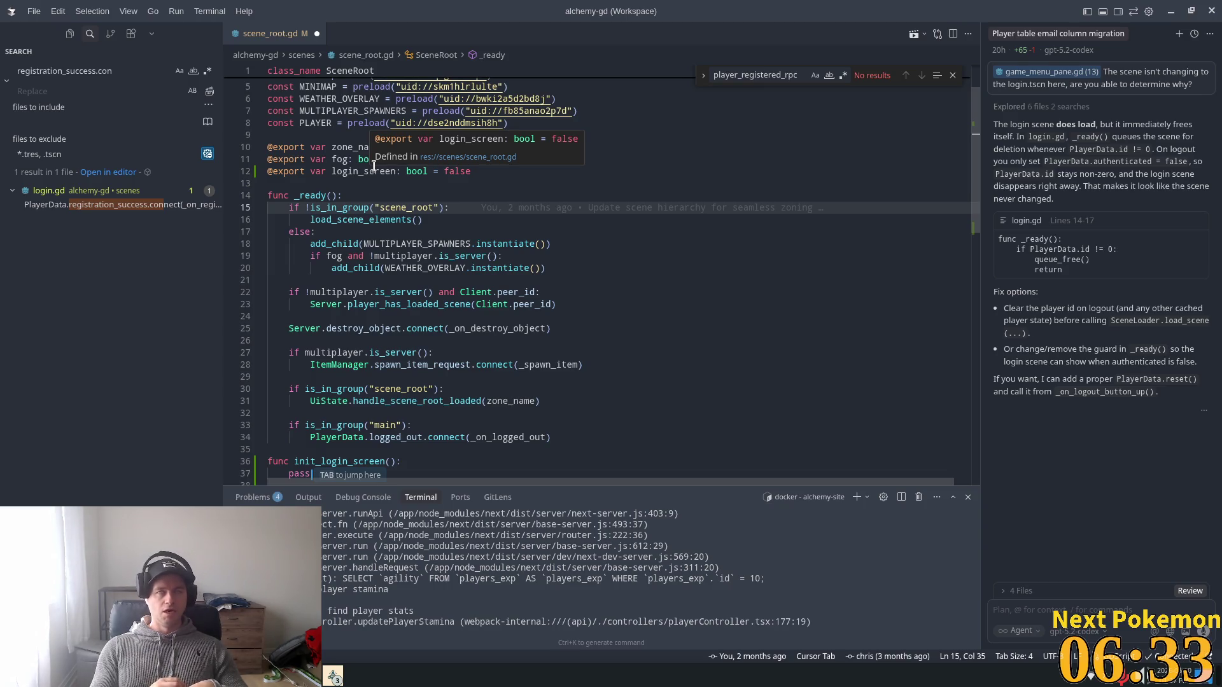
pyautogui.click(349, 147)
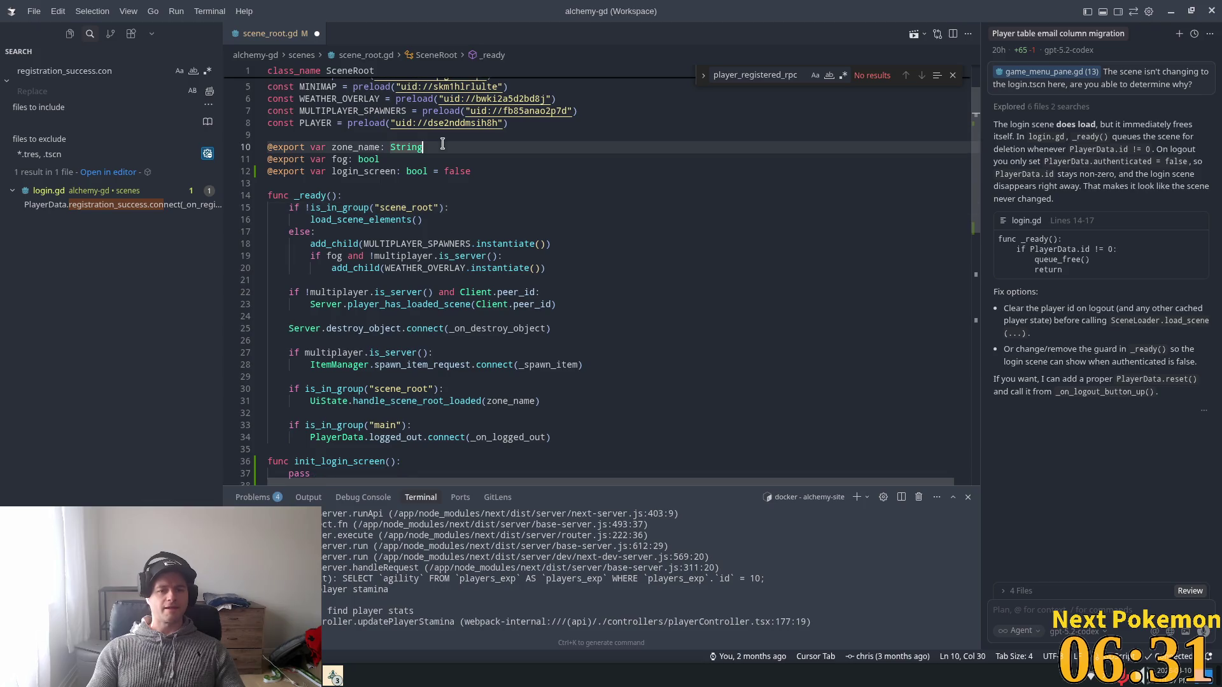
pyautogui.click(299, 196)
pyautogui.click(353, 194)
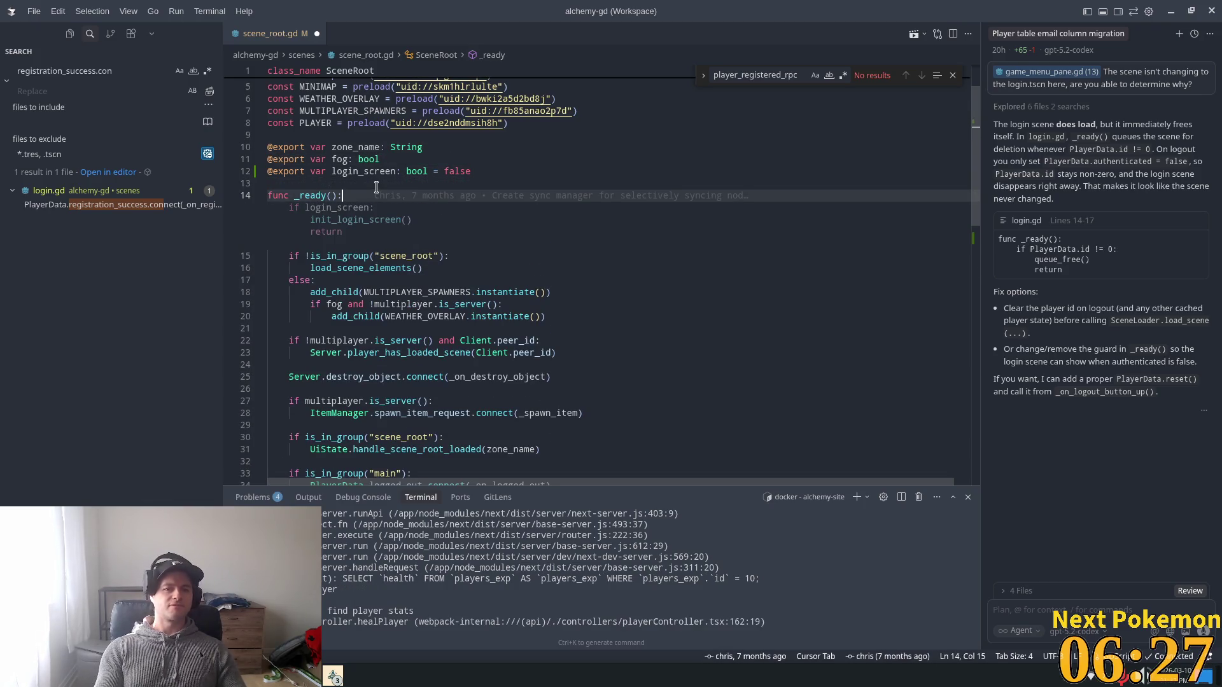
pyautogui.press('Tab')
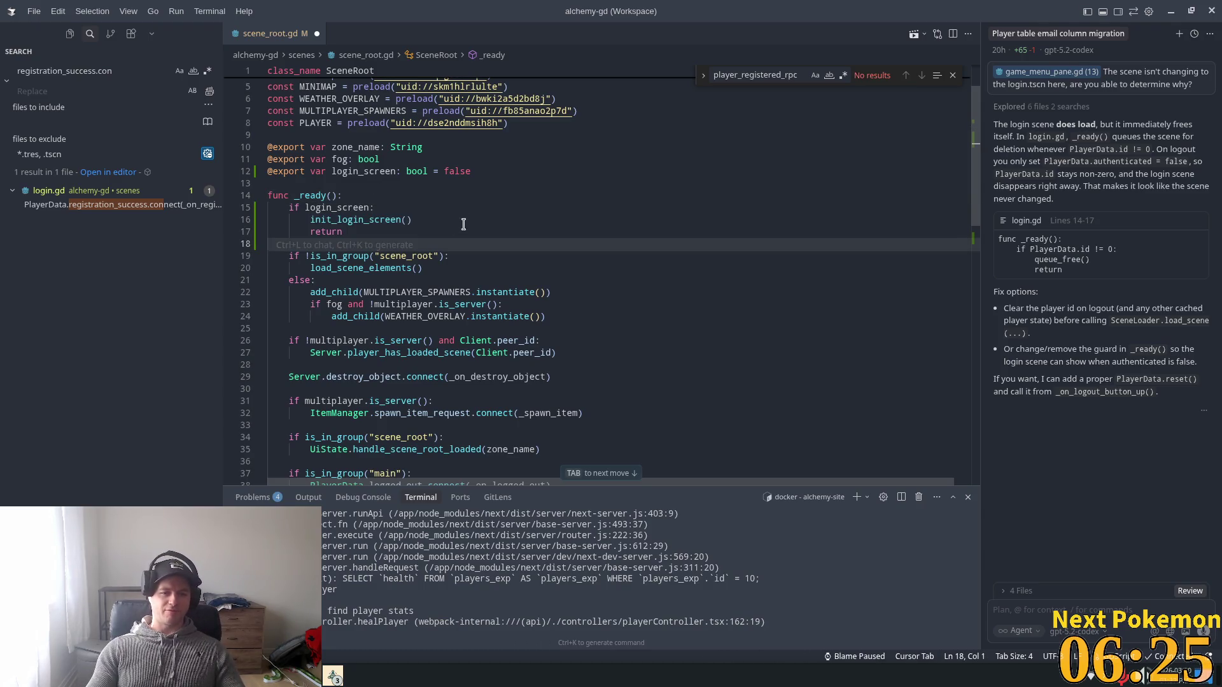
pyautogui.scroll(-2, 464, 226)
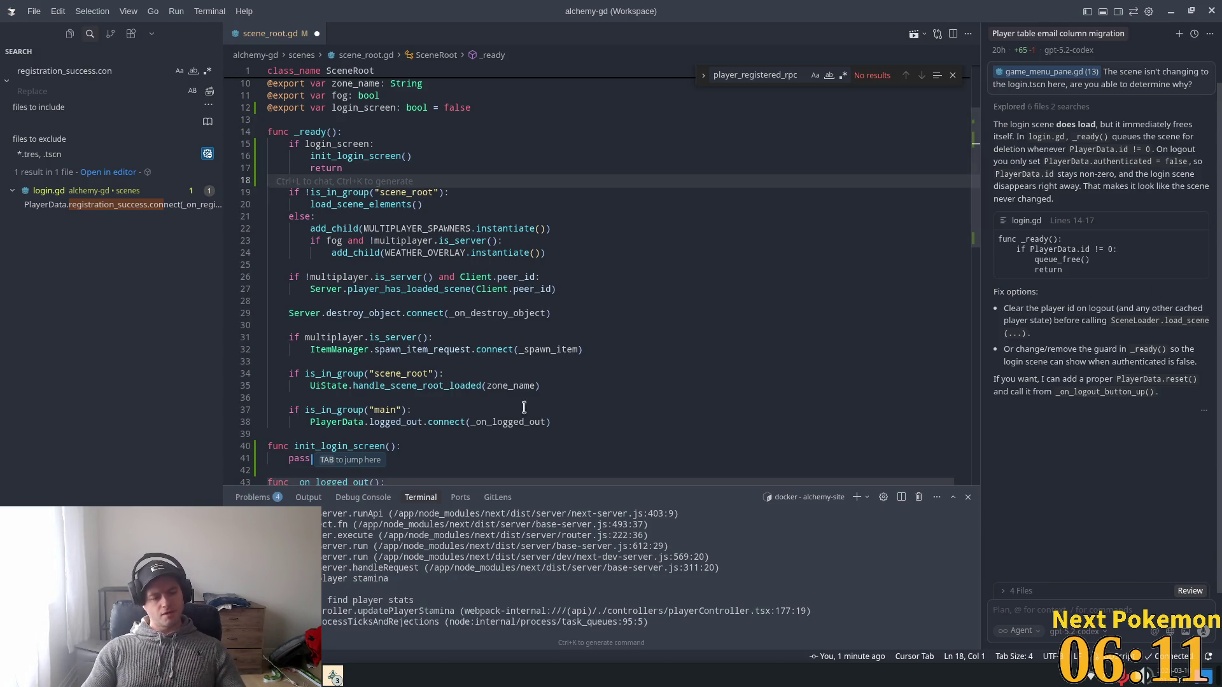
pyautogui.click(558, 156)
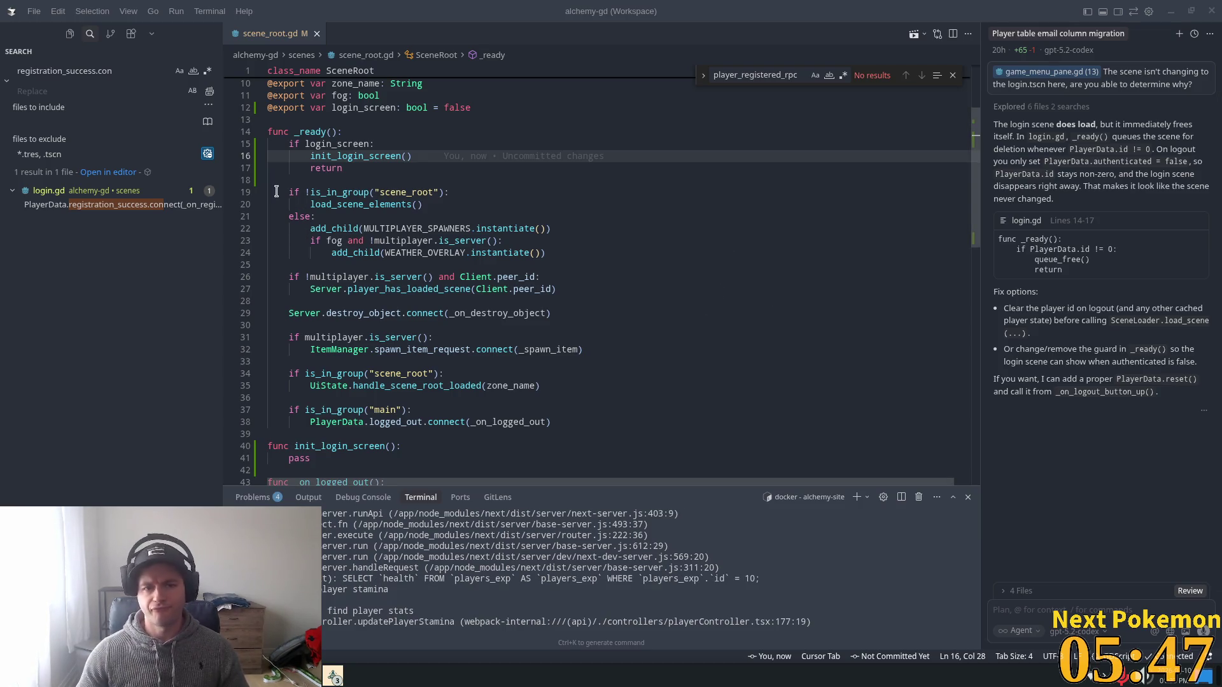
# Review the new function, the login_screen export and the preloaded PLAYER constant.
pyautogui.click(356, 176)
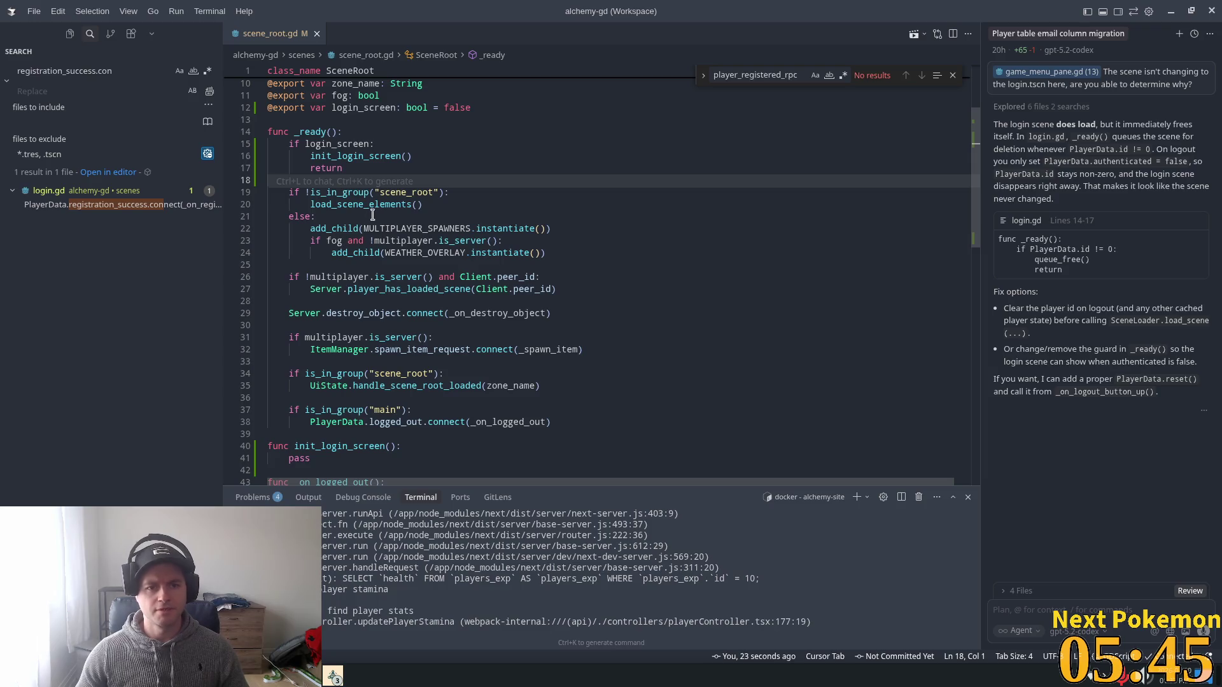
pyautogui.scroll(-4, 372, 215)
pyautogui.click(356, 320)
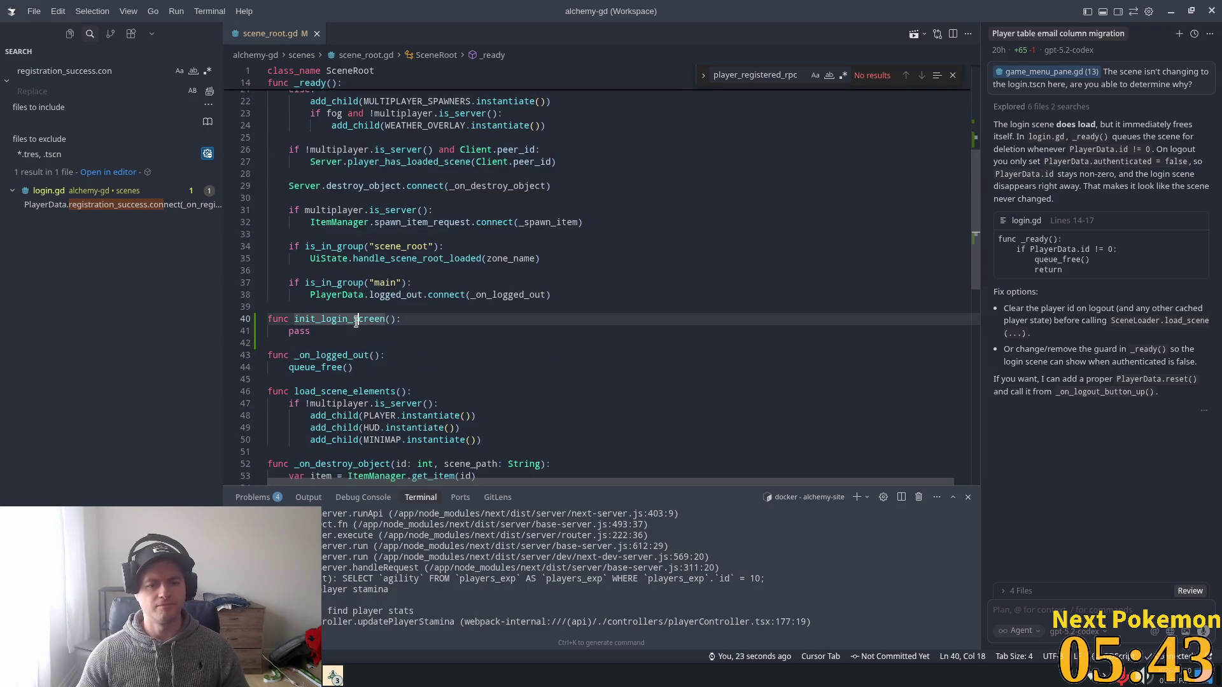
pyautogui.click(405, 283)
pyautogui.scroll(3, 408, 267)
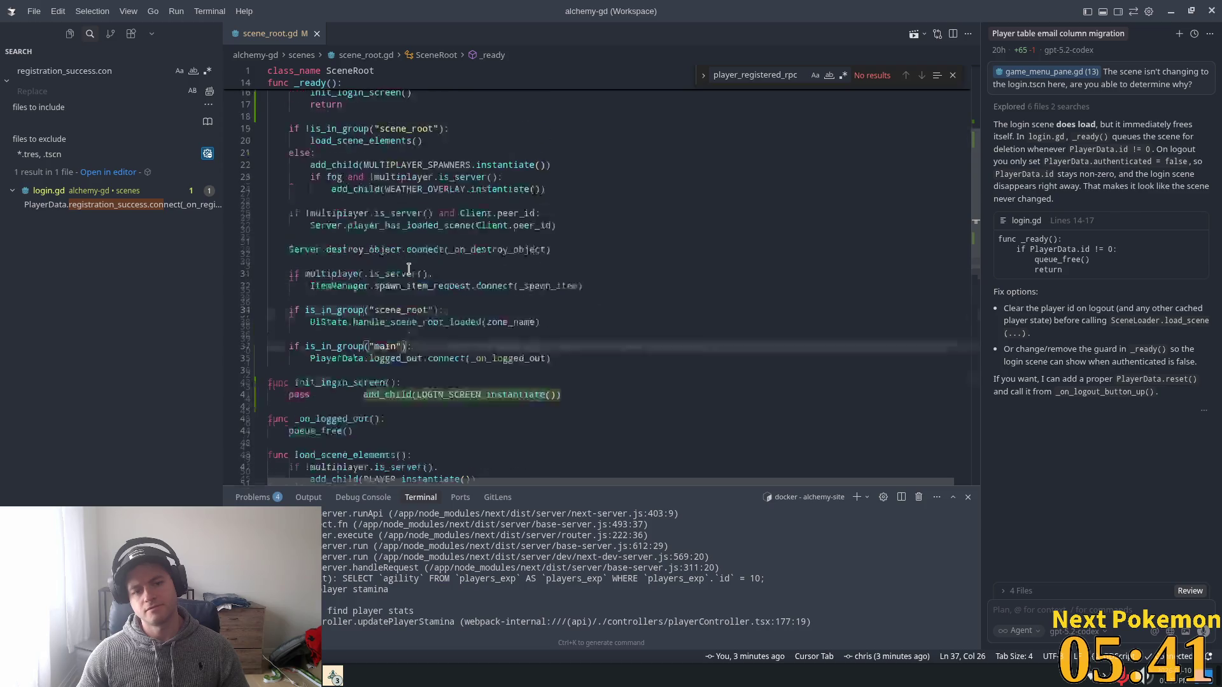
pyautogui.scroll(5, 445, 280)
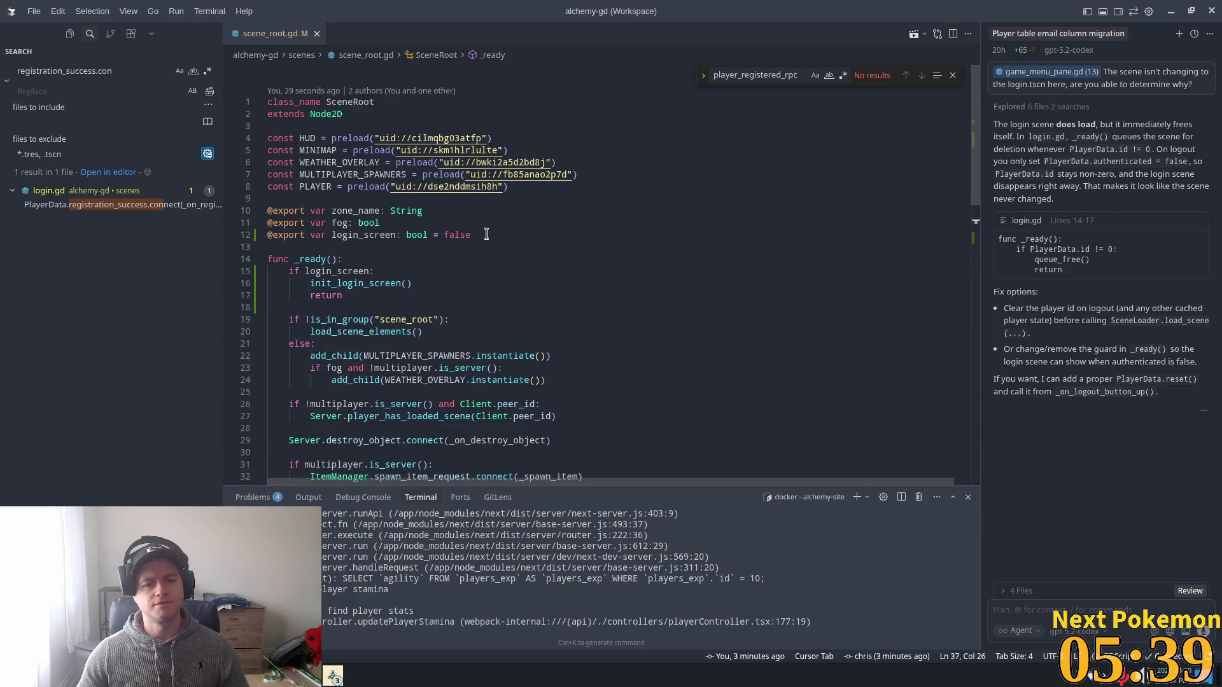
pyautogui.click(486, 235)
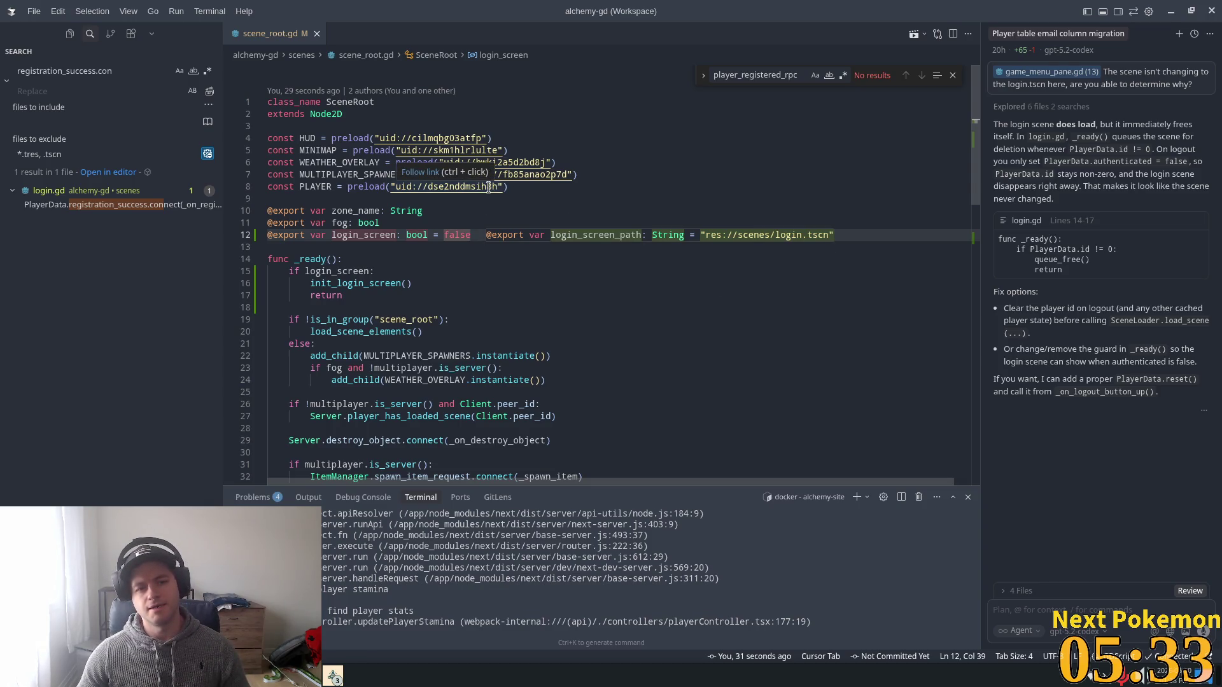
pyautogui.click(512, 197)
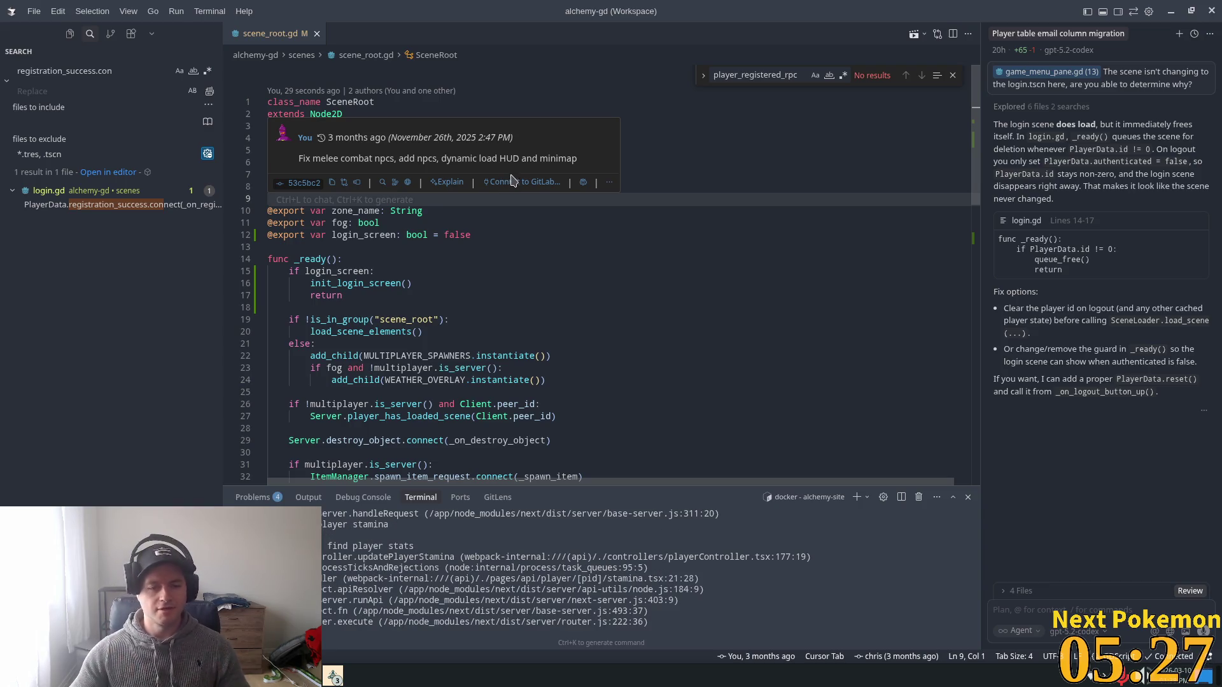
pyautogui.click(431, 255)
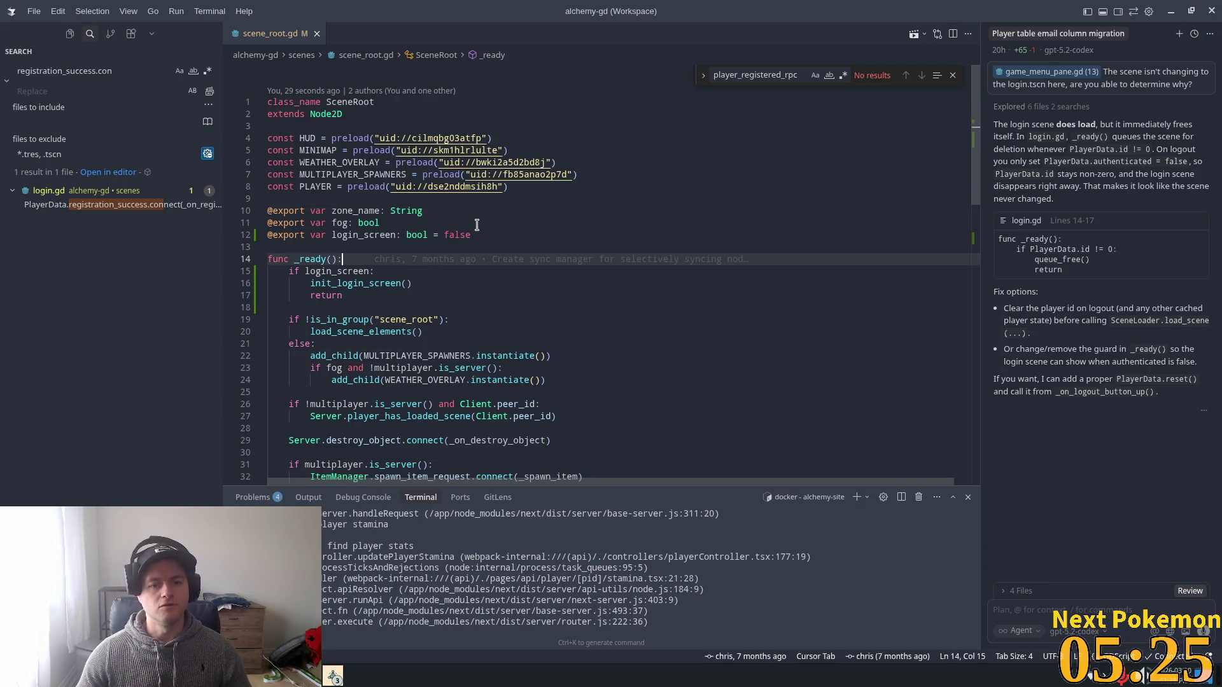
pyautogui.click(525, 191)
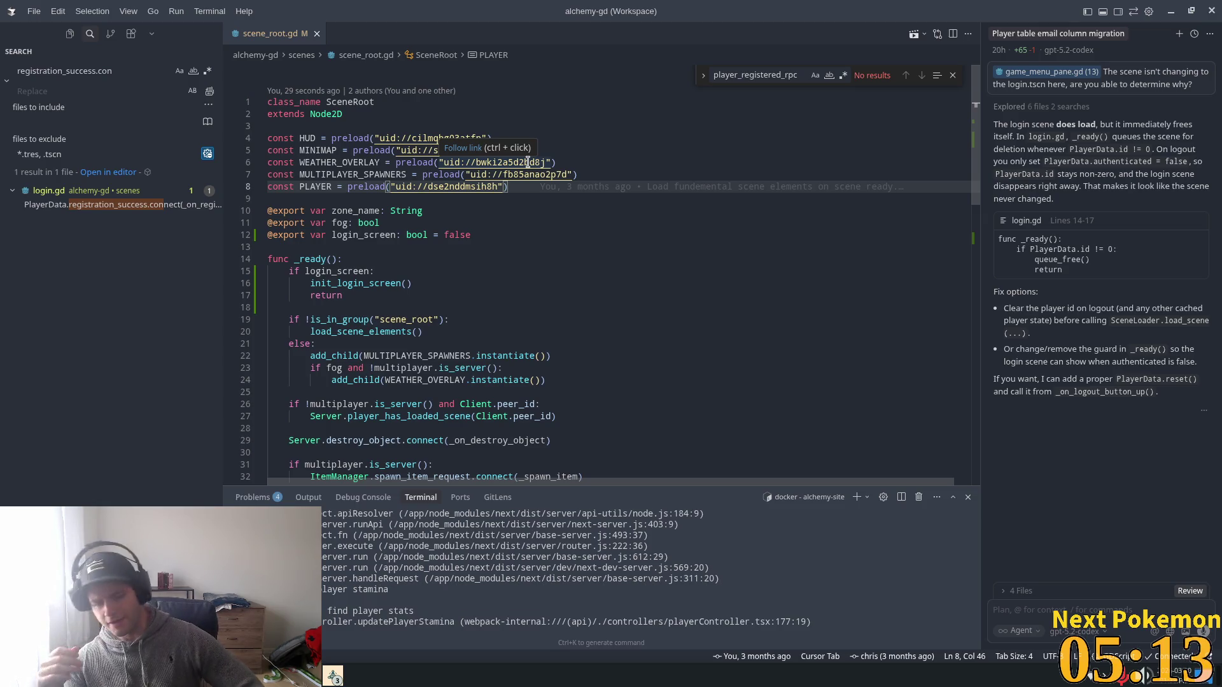
pyautogui.hotkey('ctrl', 'p')
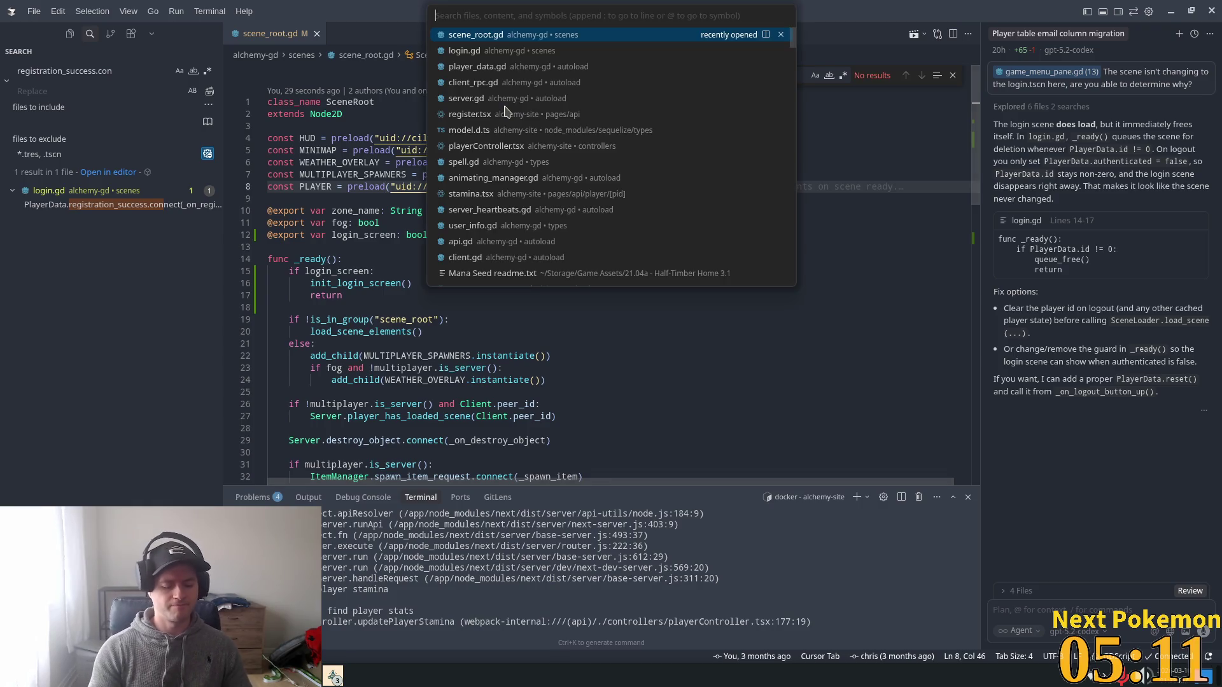
# Open login.gd and show the project file tree.
pyautogui.write('login')
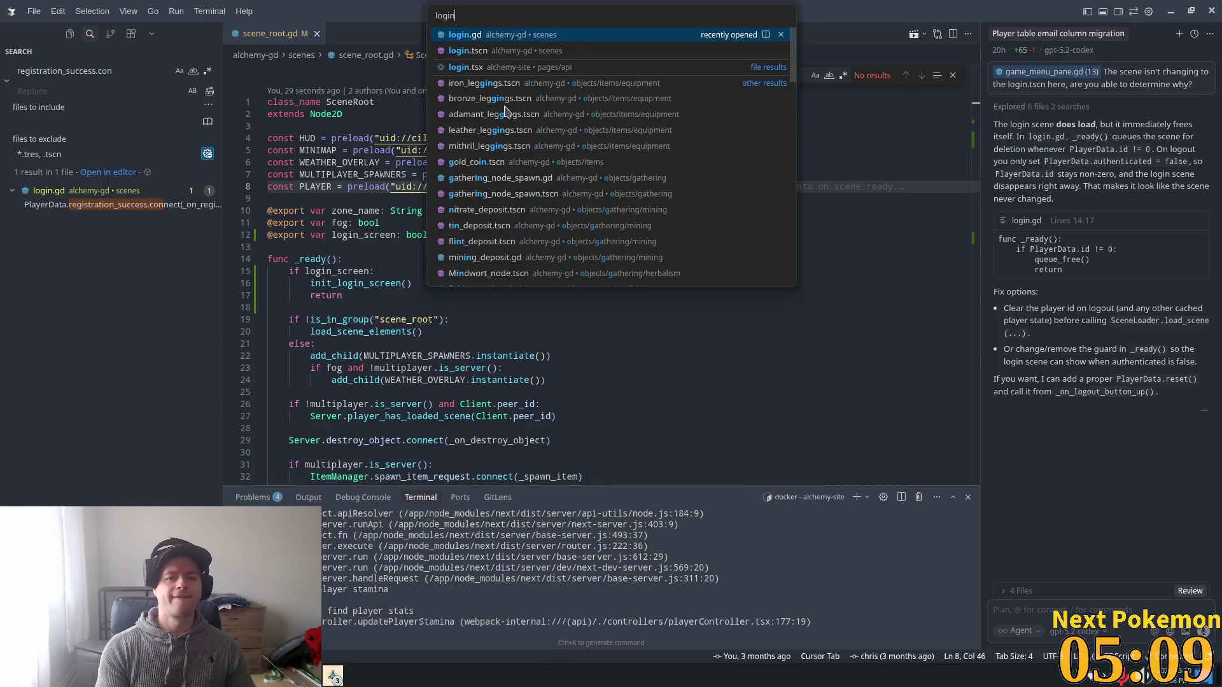
pyautogui.press('Return')
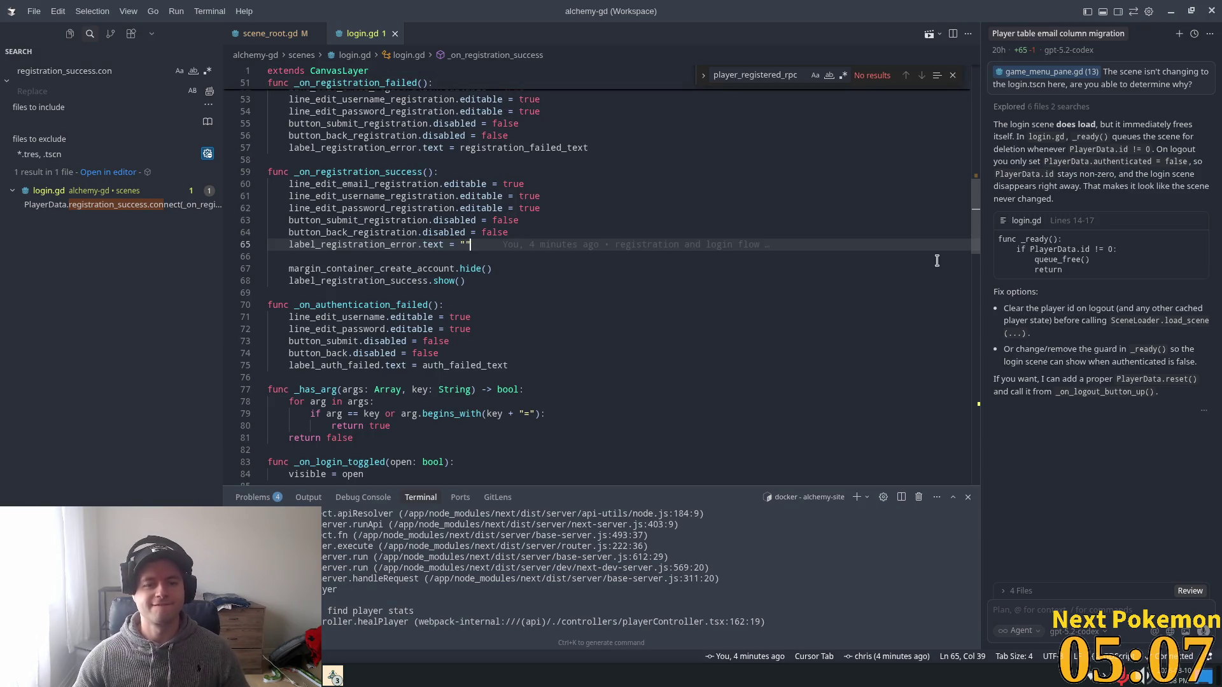
pyautogui.moveTo(975, 216); pyautogui.dragTo(990, 138)
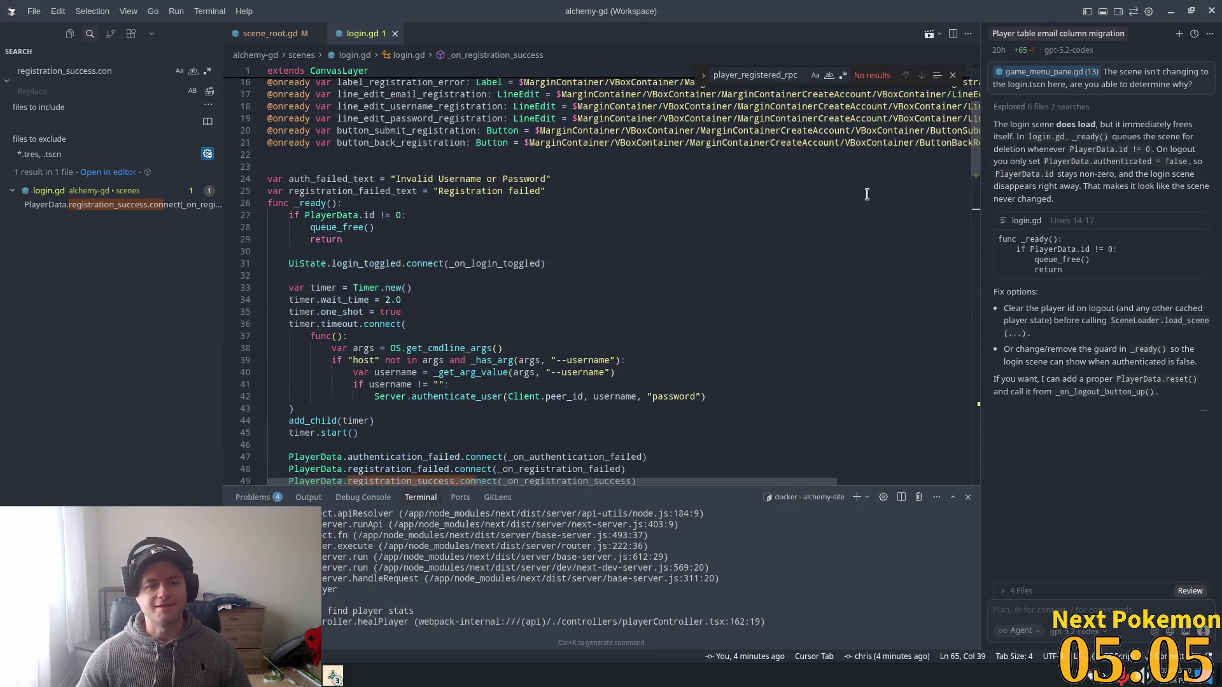
pyautogui.scroll(5, 471, 267)
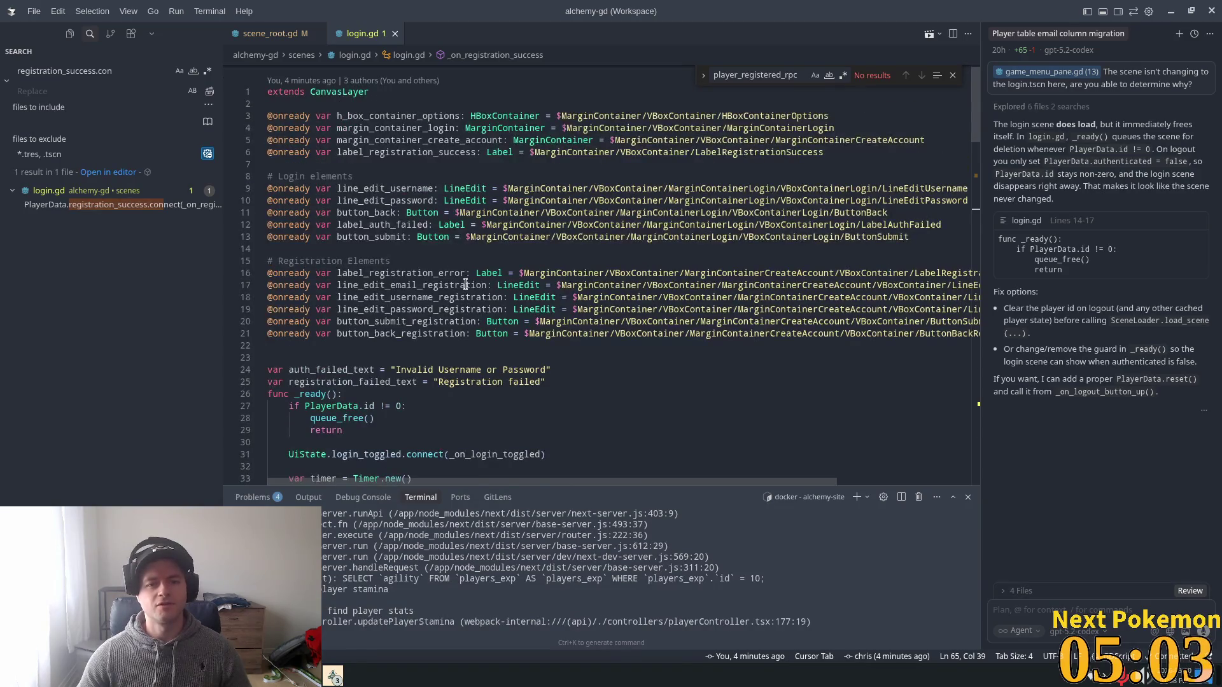
pyautogui.click(70, 34)
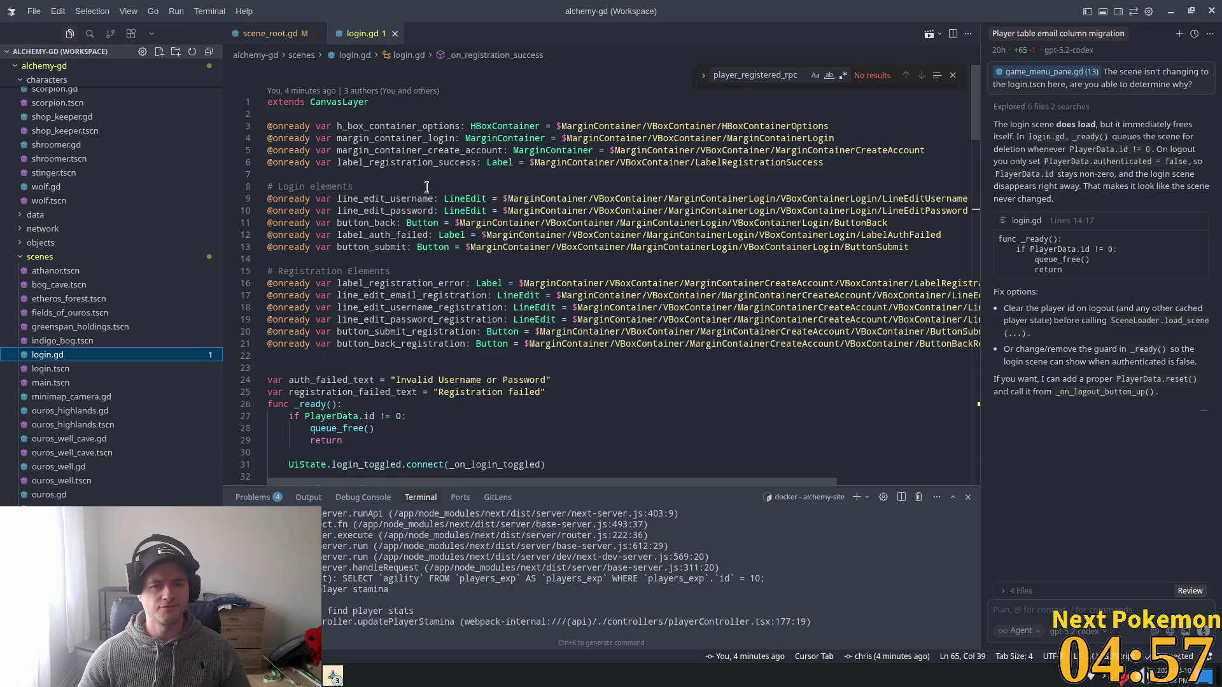
# Open scene_loader.gd, read through it, then return to scene_root.gd.
pyautogui.hotkey('ctrl', 'p')
pyautogui.write('sc')
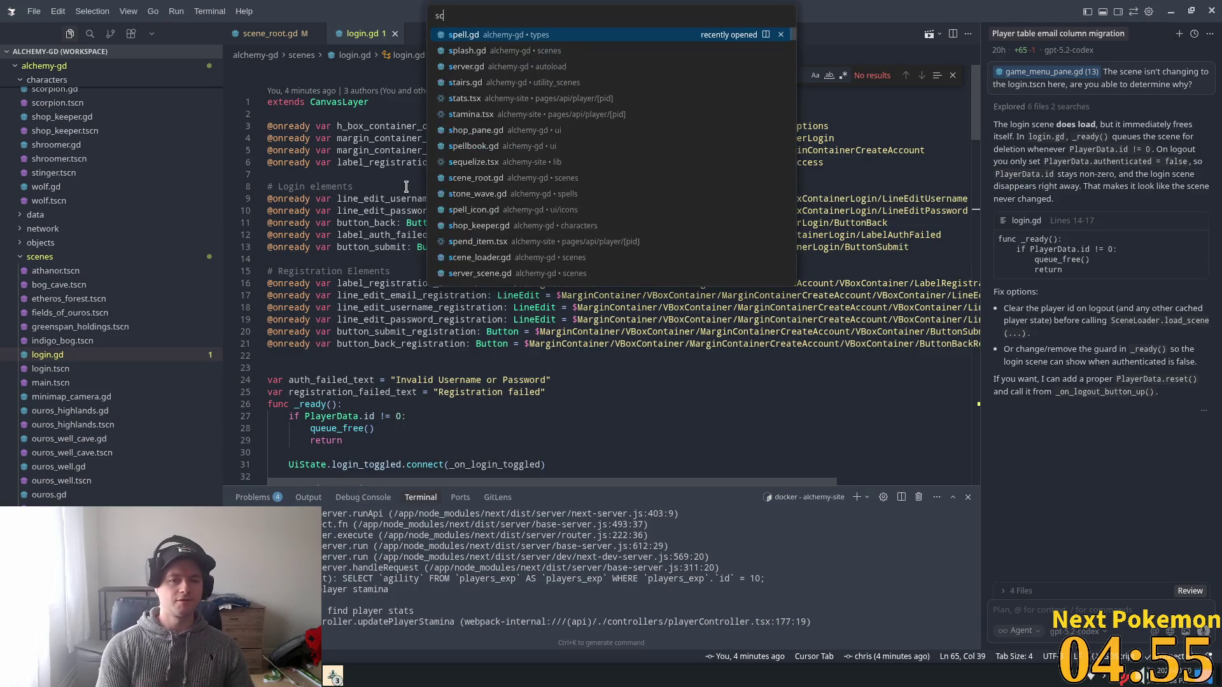
pyautogui.write('ene')
pyautogui.press('Down')
pyautogui.press('Return')
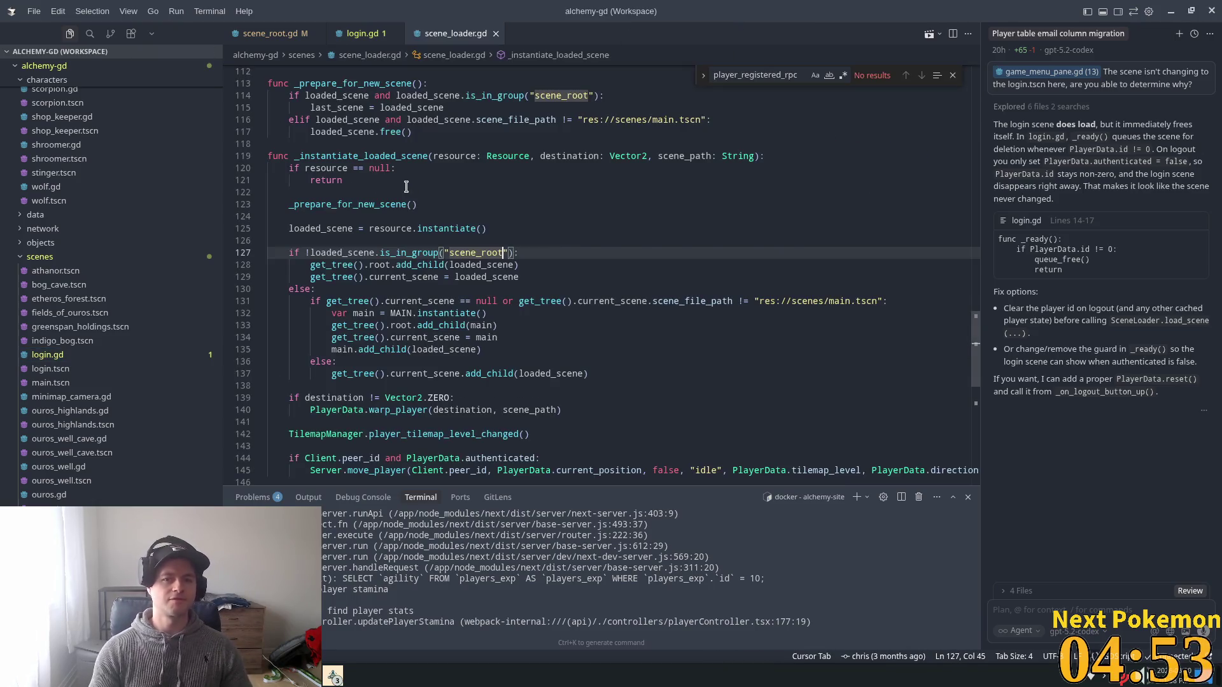
pyautogui.moveTo(972, 344); pyautogui.dragTo(972, 111)
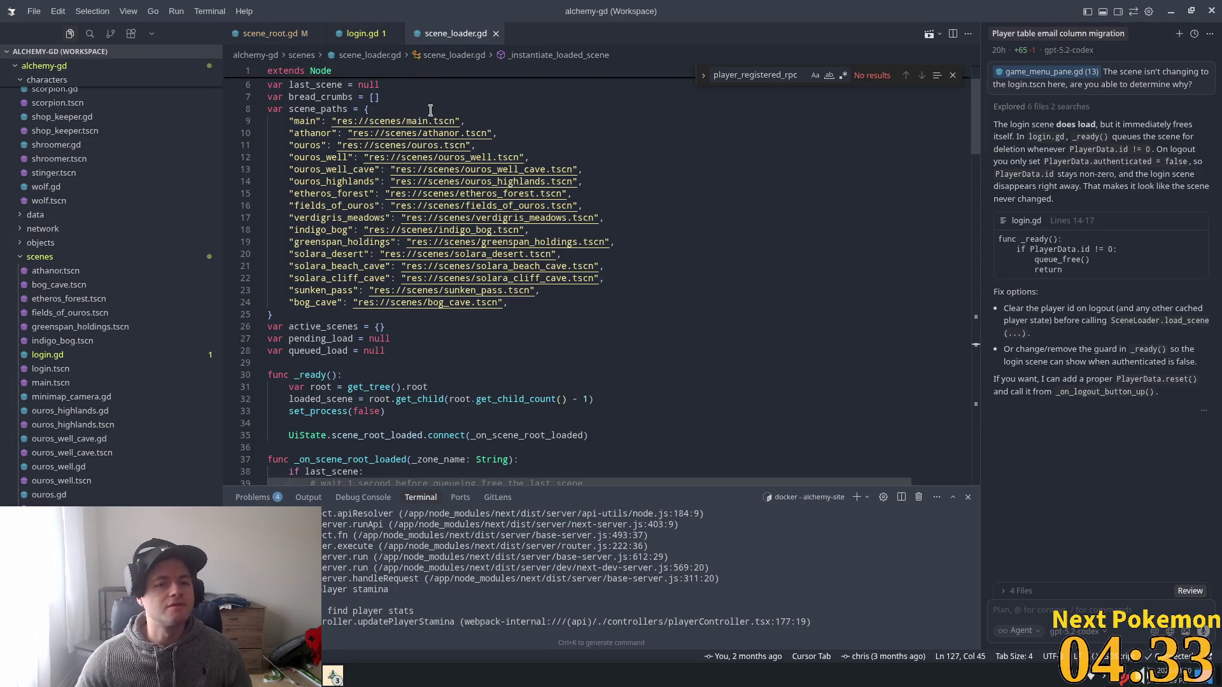
pyautogui.scroll(-3, 439, 108)
pyautogui.moveTo(445, 100)
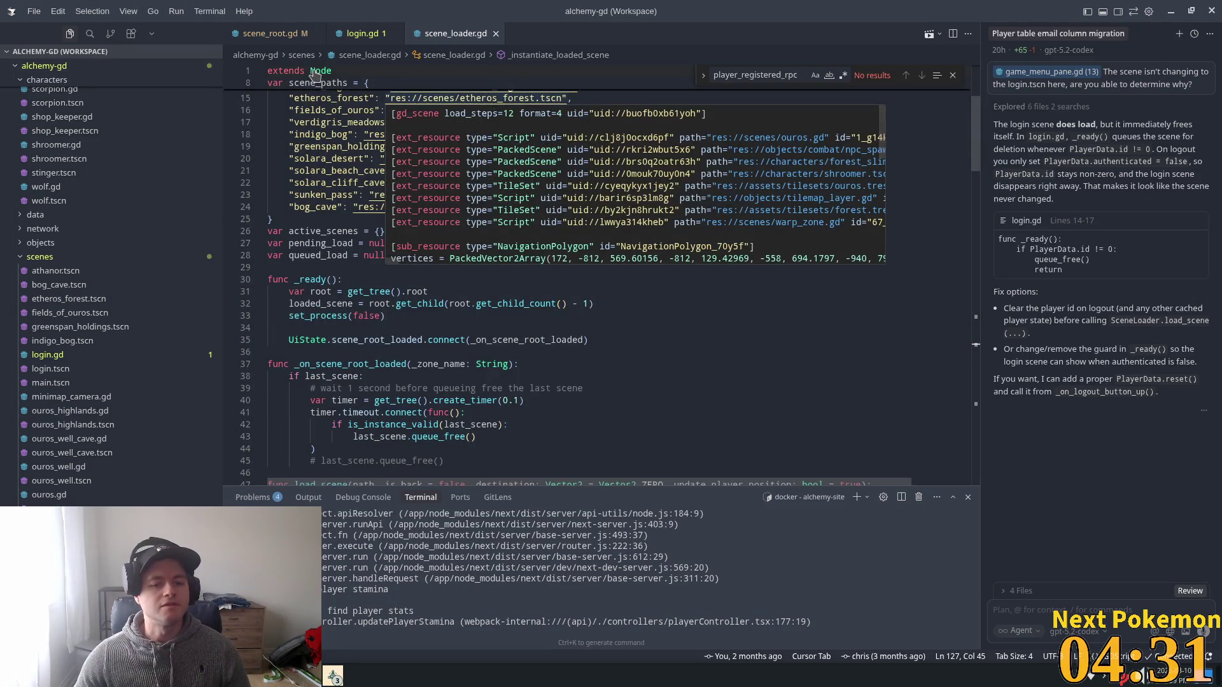
pyautogui.click(291, 37)
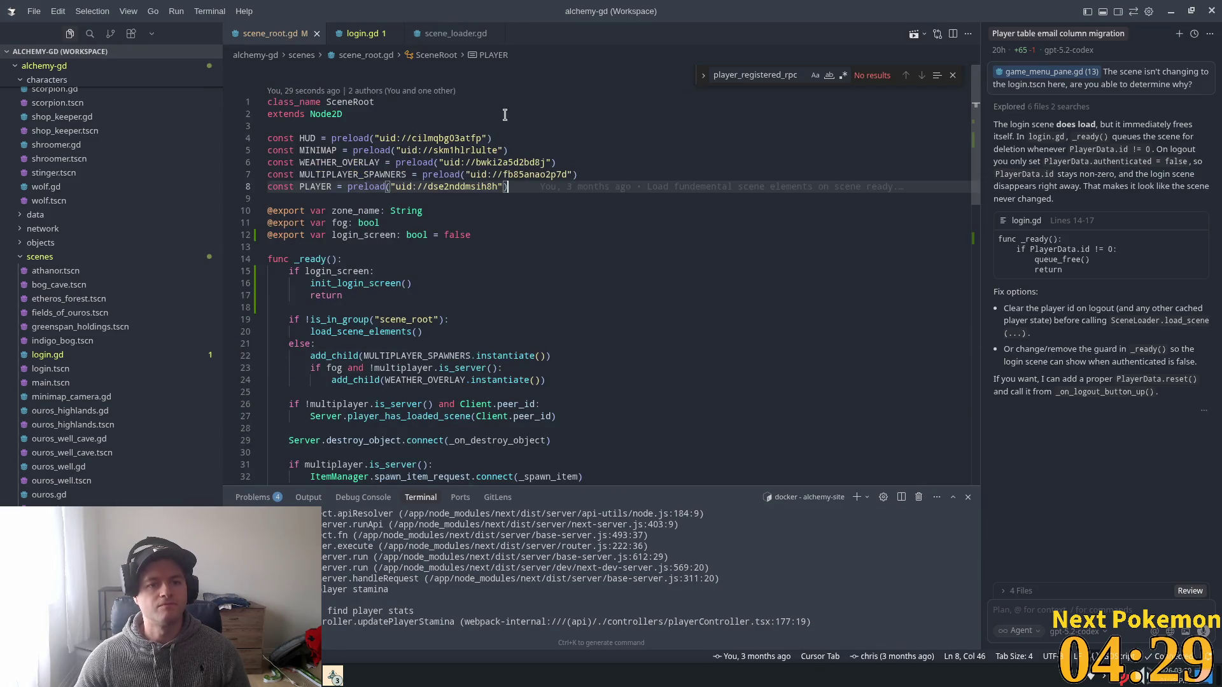
# Add blank lines under extends CanvasLayer in login.gd and search the project for registration_success.con.
pyautogui.scroll(-2, 356, 325)
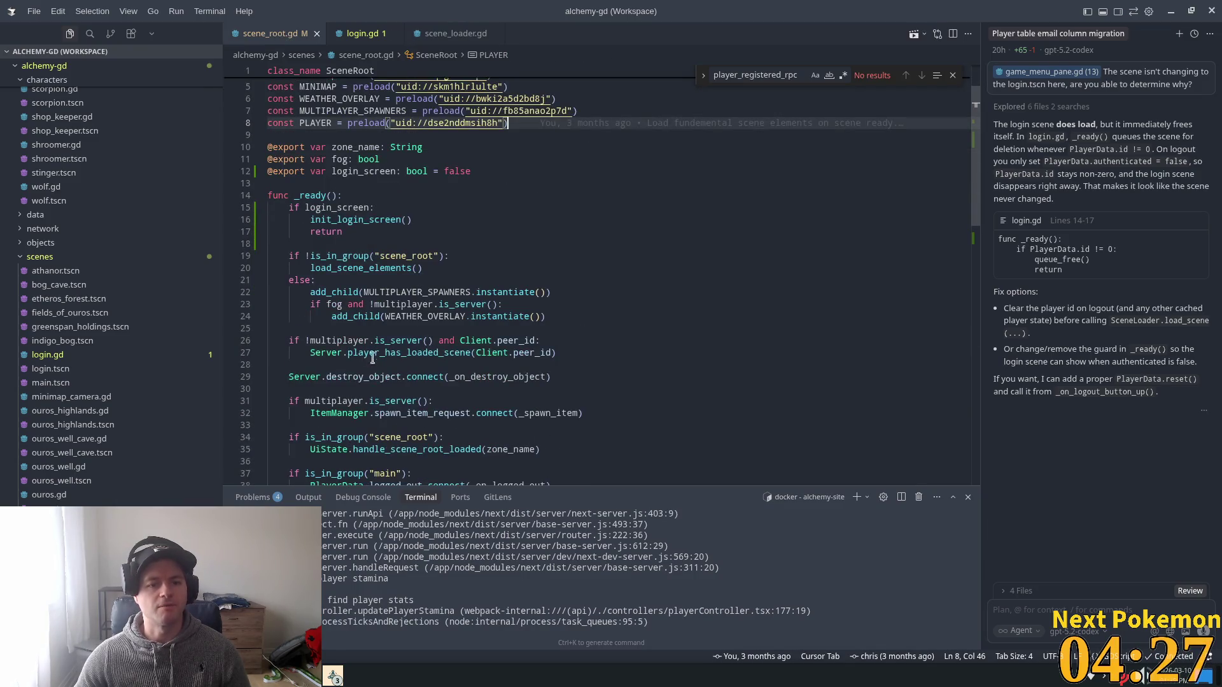
pyautogui.scroll(2, 372, 358)
pyautogui.hotkey('ctrl', 'pagedown')
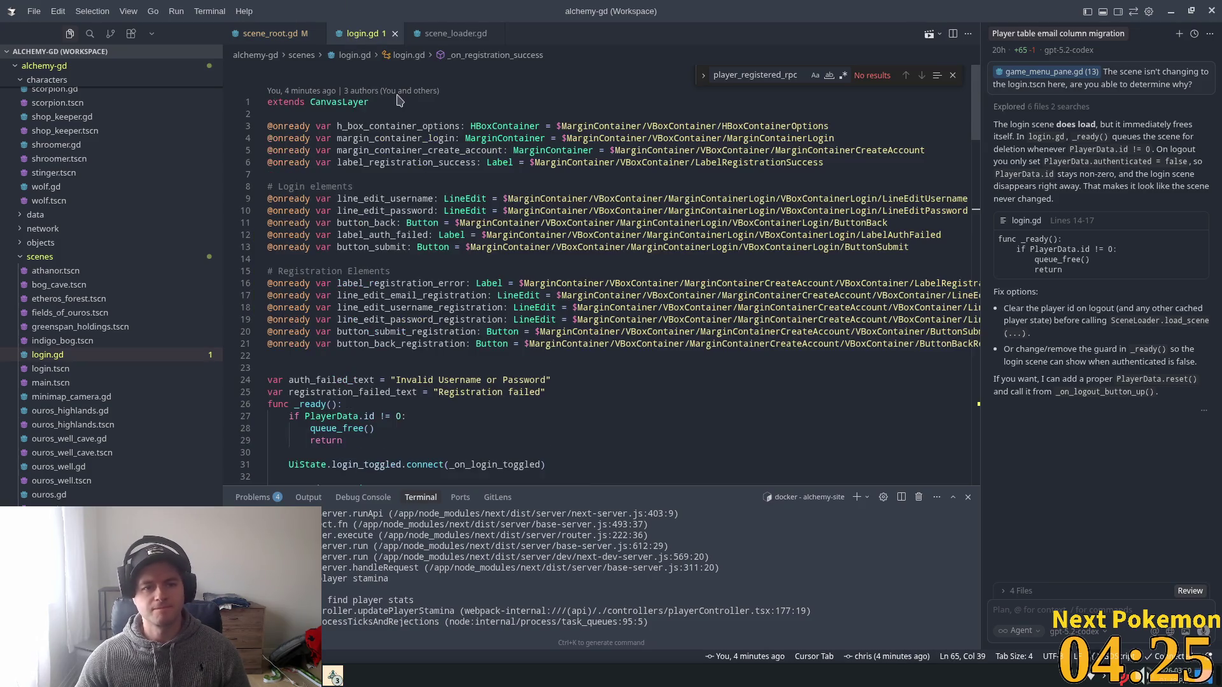
pyautogui.click(637, 115)
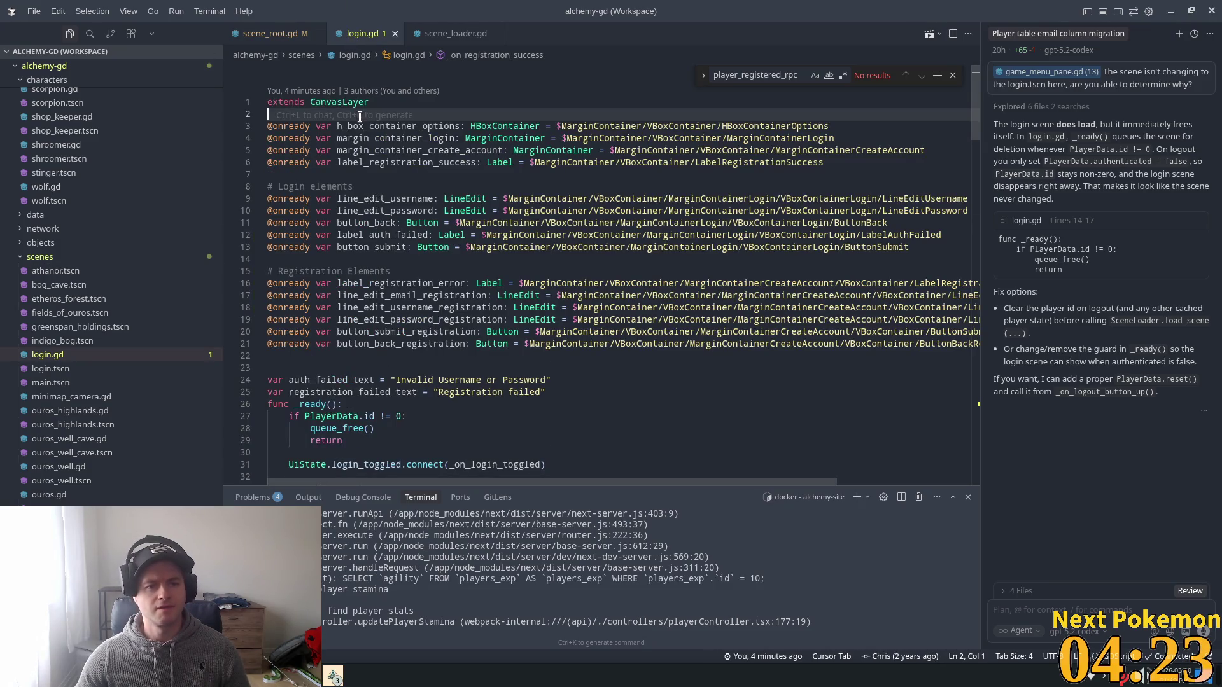
pyautogui.press('Return')
pyautogui.press('Return')
pyautogui.press('Up')
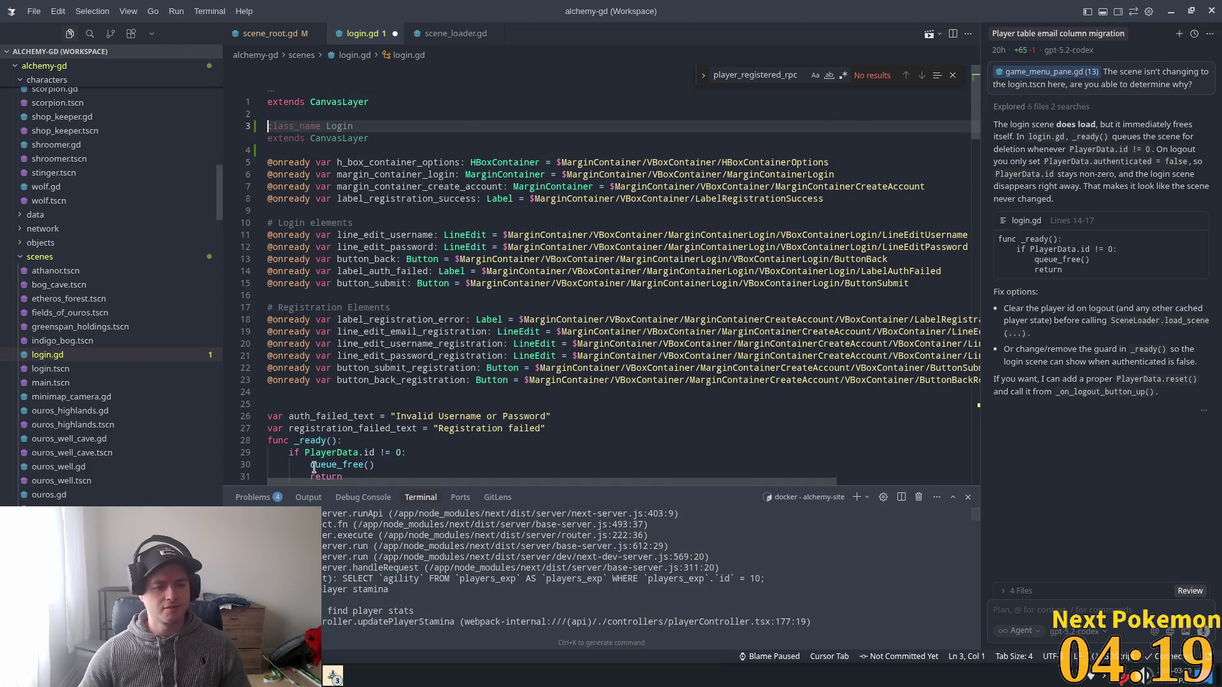
pyautogui.click(90, 34)
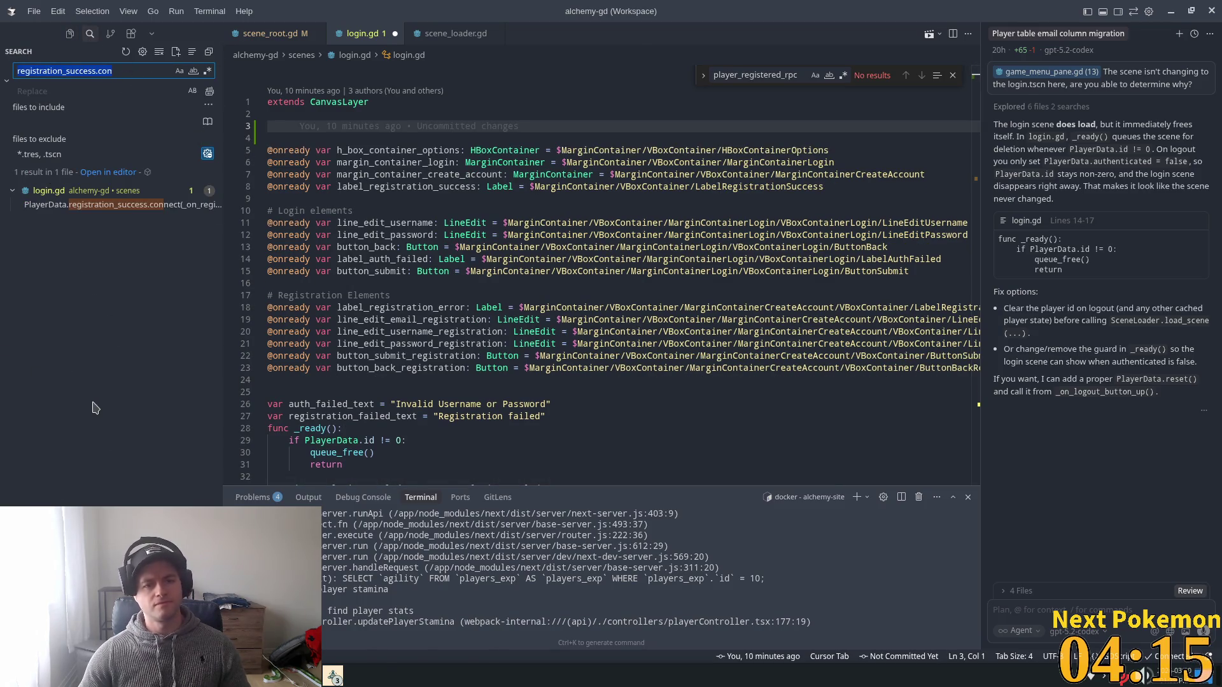
pyautogui.hotkey('alt', 'Tab')
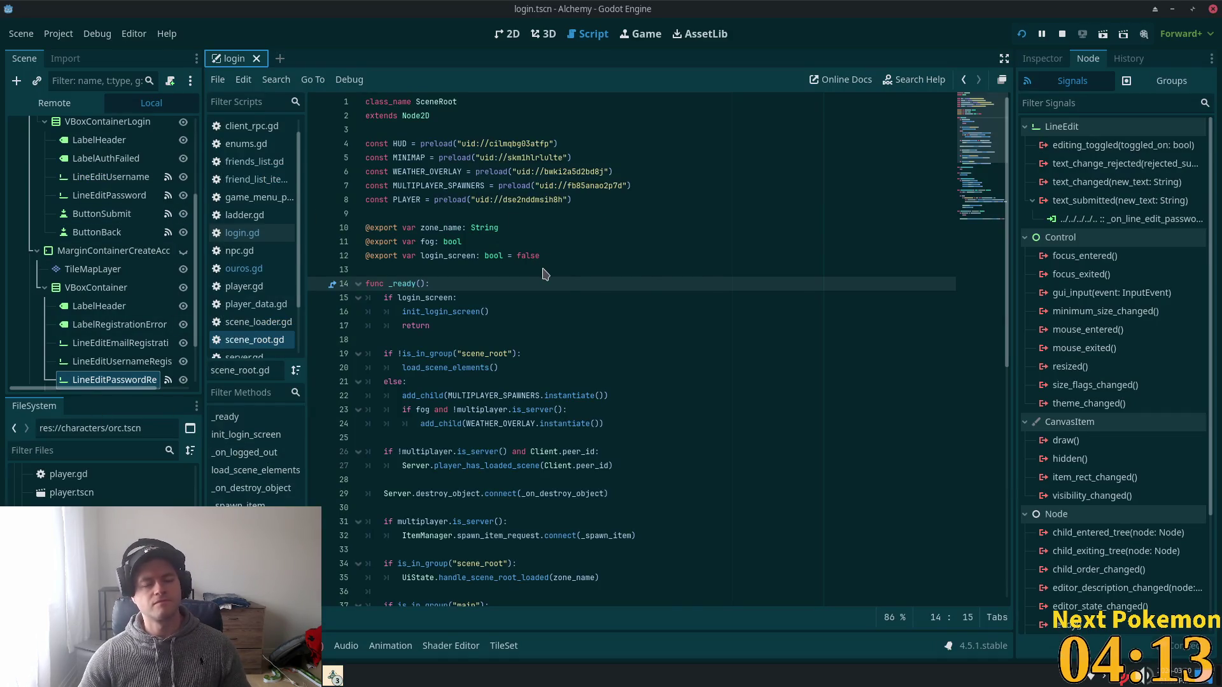
# Open login.gd in Godot from CanvasLayer's script icon.
pyautogui.hotkey('alt', 'Tab')
pyautogui.hotkey('alt', 'Tab')
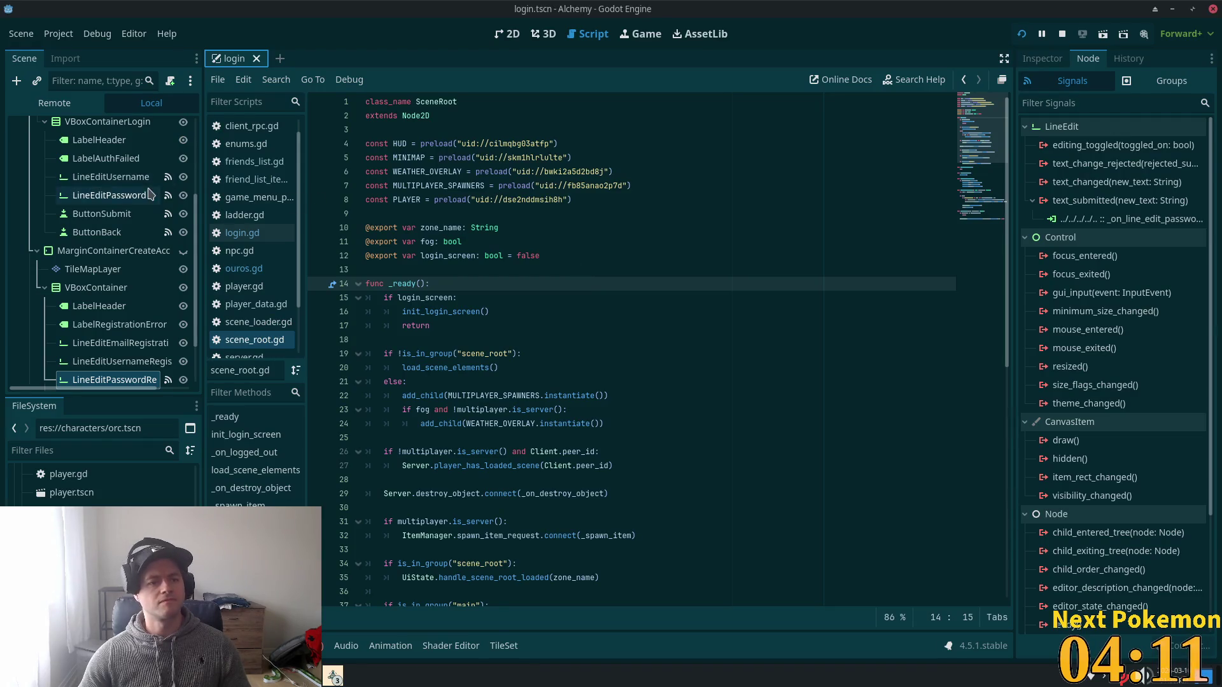
pyautogui.scroll(4, 152, 197)
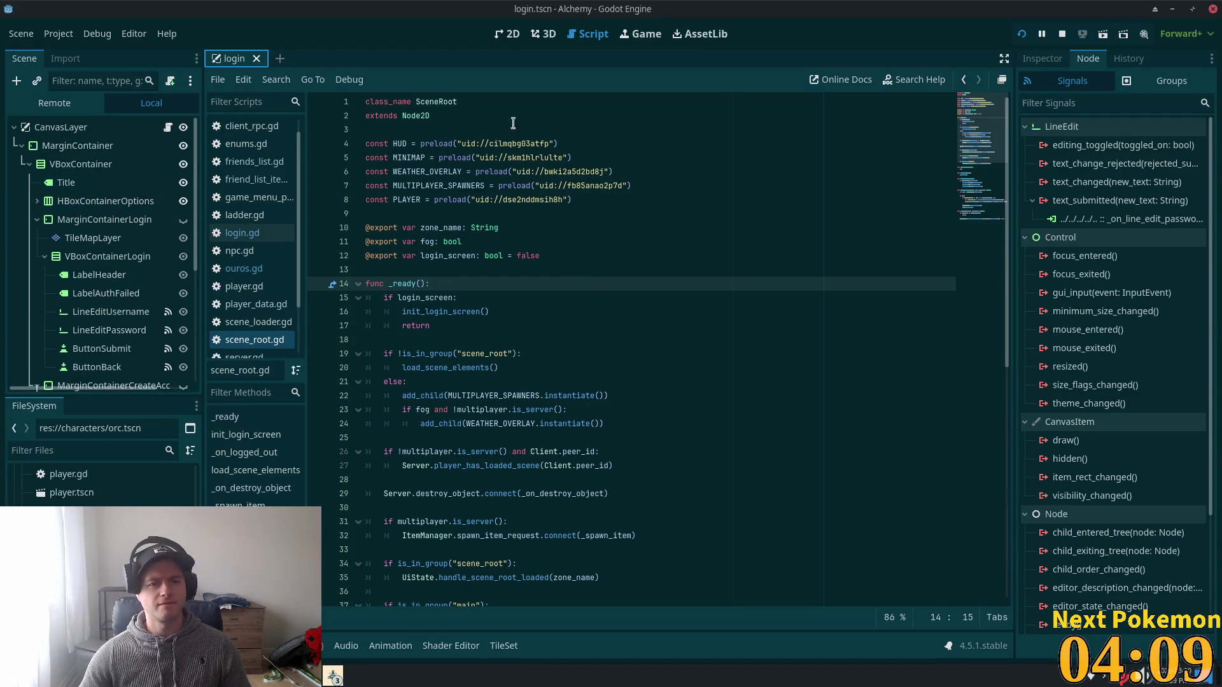
pyautogui.click(560, 109)
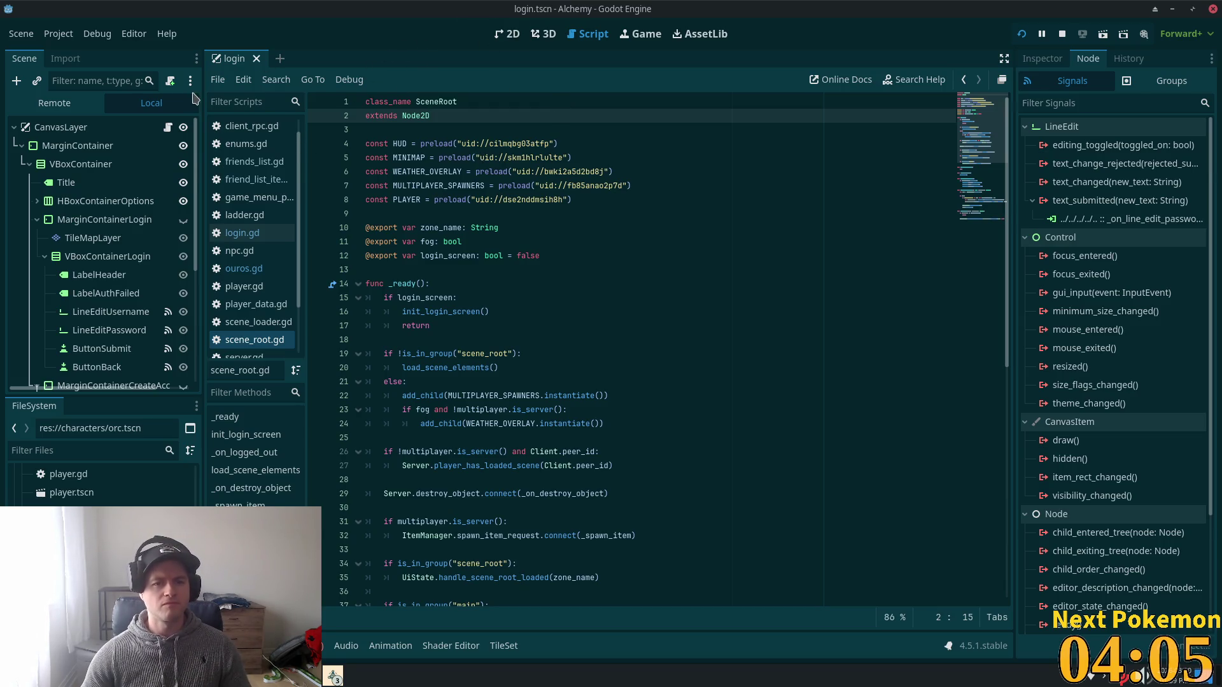
pyautogui.click(167, 127)
pyautogui.scroll(1, 1008, 218)
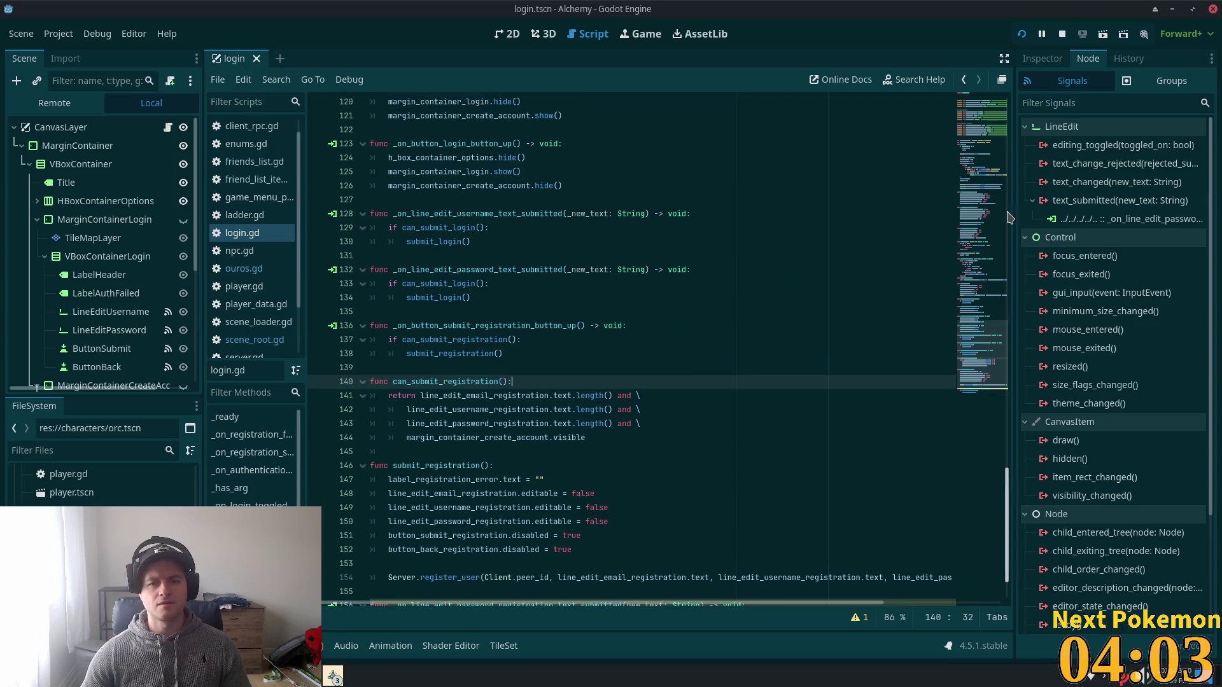
pyautogui.scroll(20, 1007, 218)
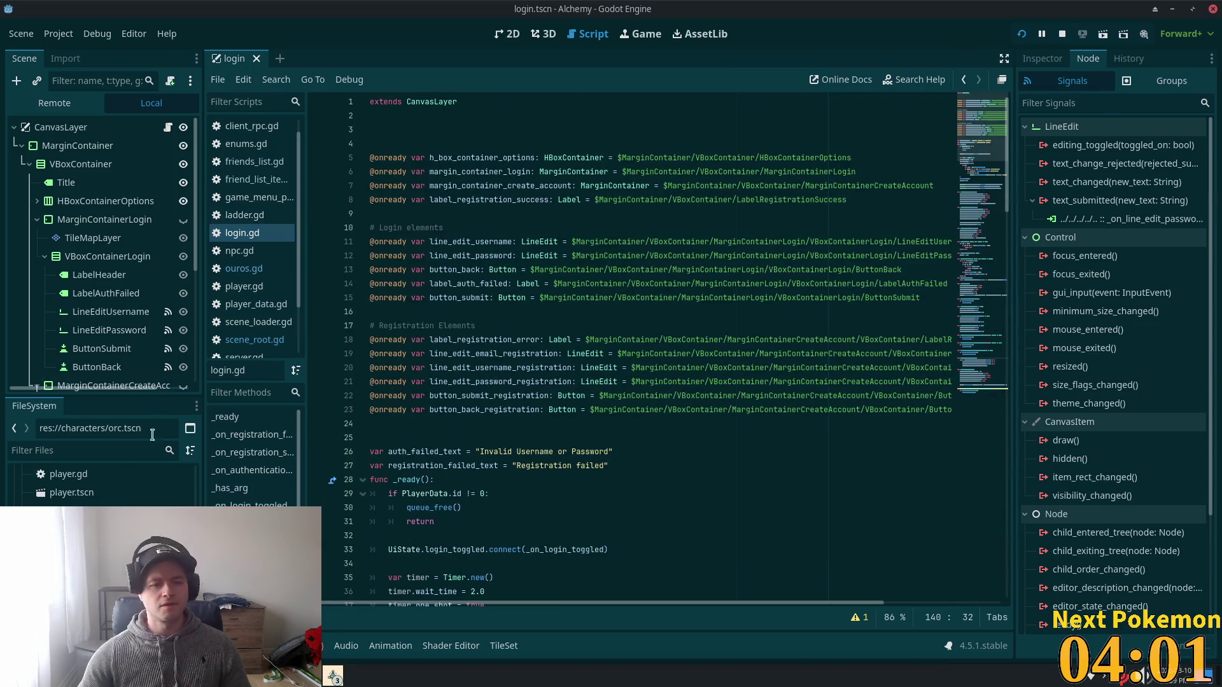
# Drag indigo_bog.tscn, filtered by 'bog', into line 3 as const INDIGO_BOG and save.
pyautogui.click(102, 450)
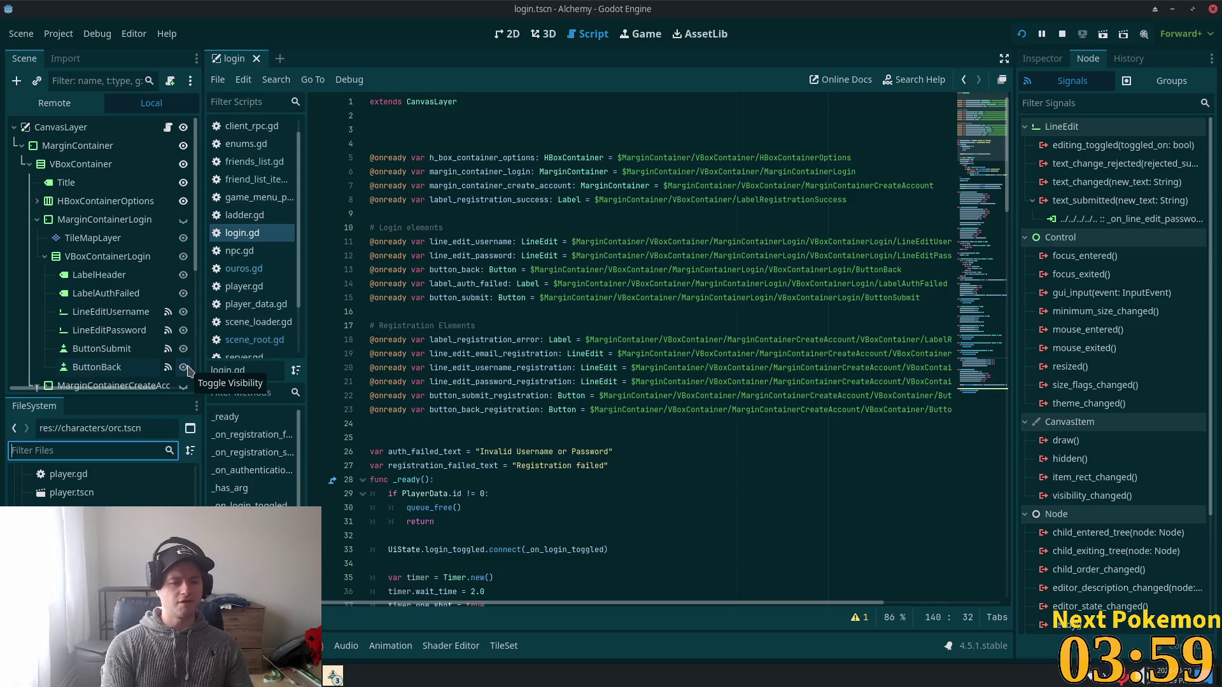
pyautogui.write('bog')
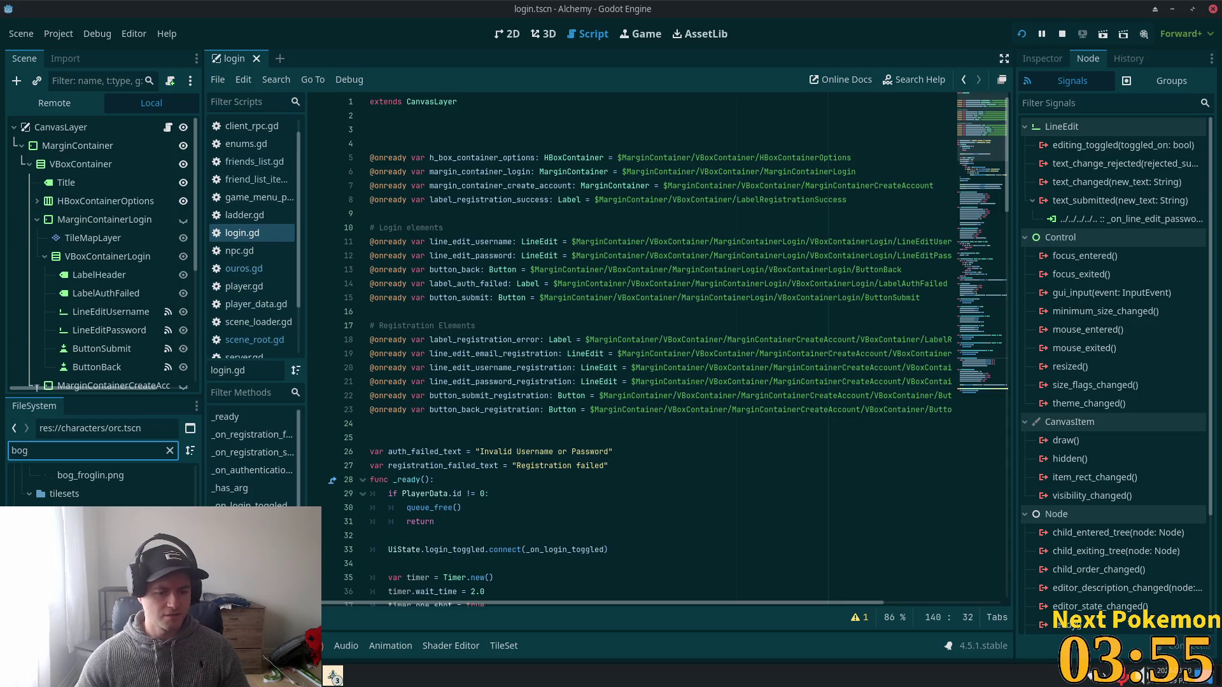
pyautogui.moveTo(96, 531)
pyautogui.mouseDown()
pyautogui.moveTo(424, 113)
pyautogui.moveTo(395, 129)
pyautogui.mouseUp()
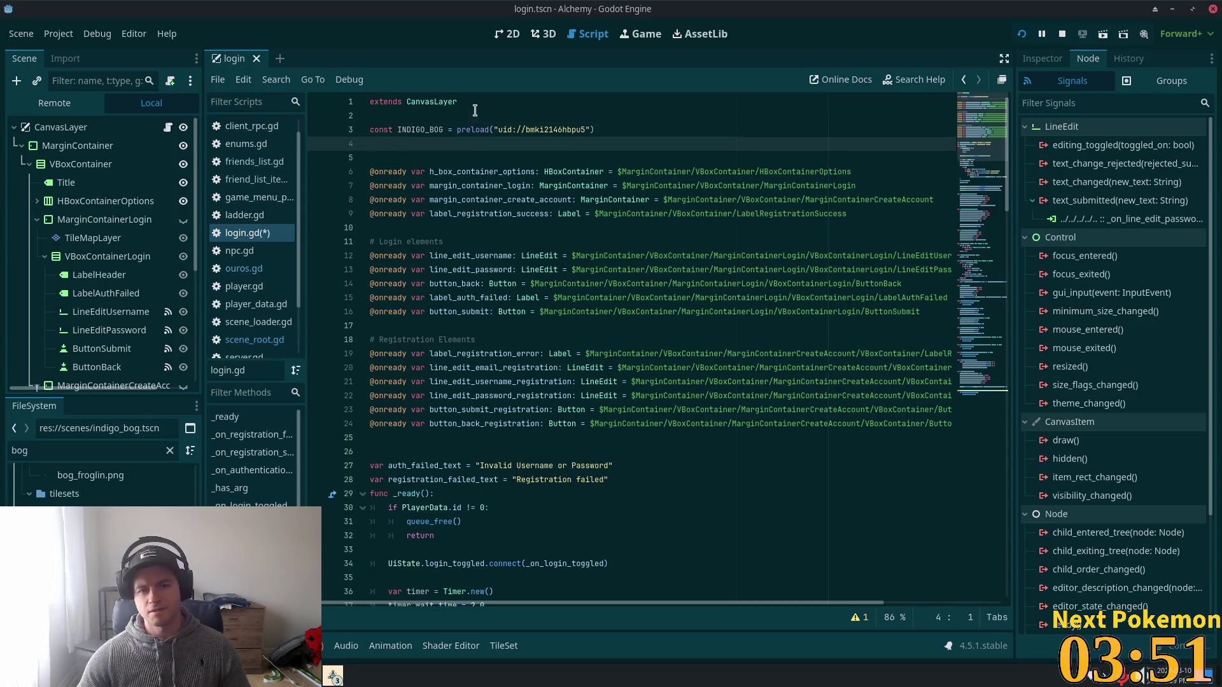
pyautogui.press('BackSpace')
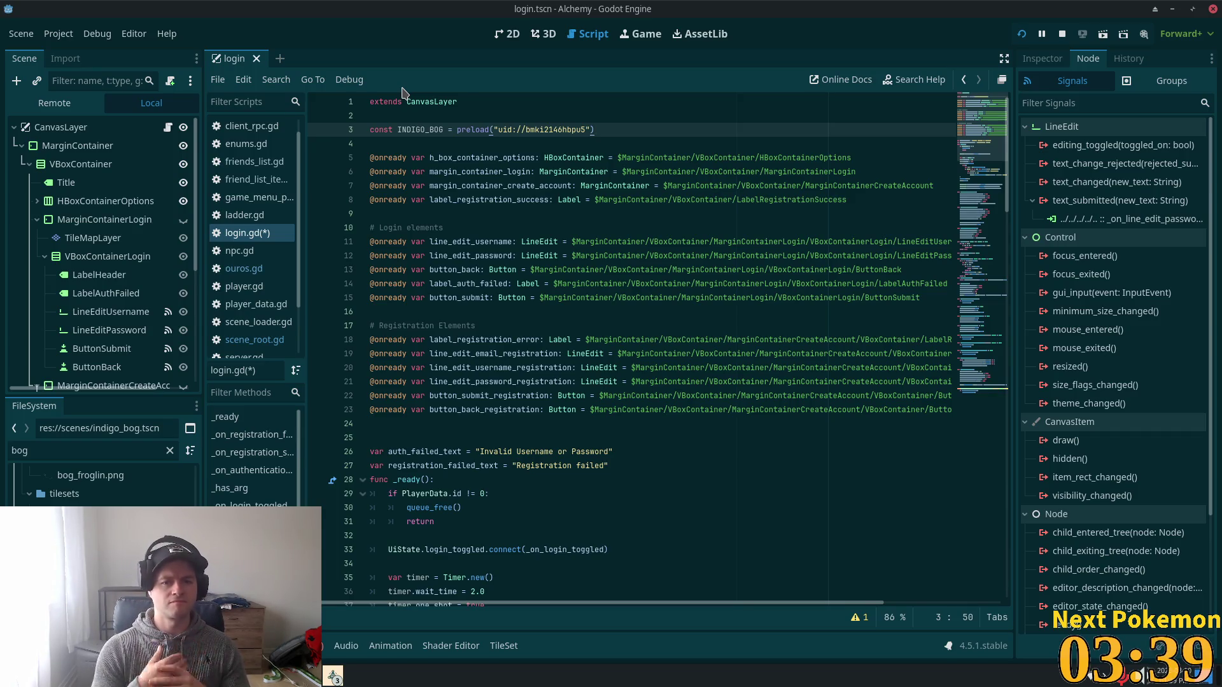
pyautogui.hotkey('ctrl', 's')
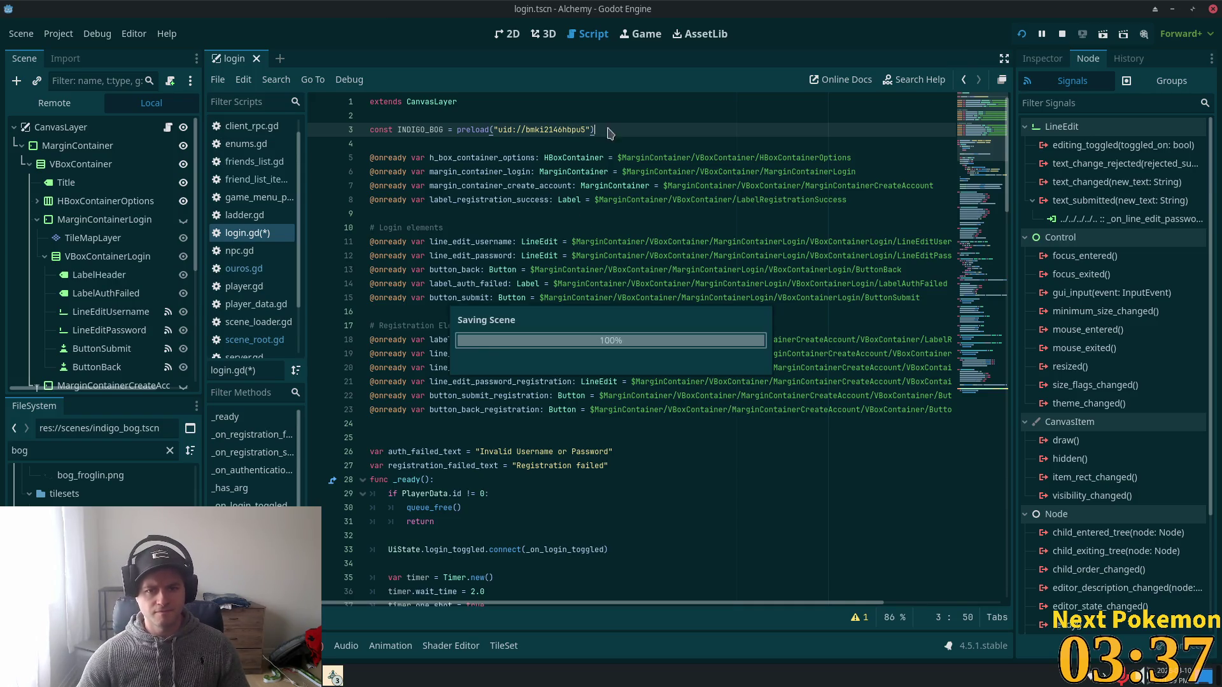
# Look over login.gd's _ready around the PlayerData.id check and empty lines.
pyautogui.scroll(-3, 476, 347)
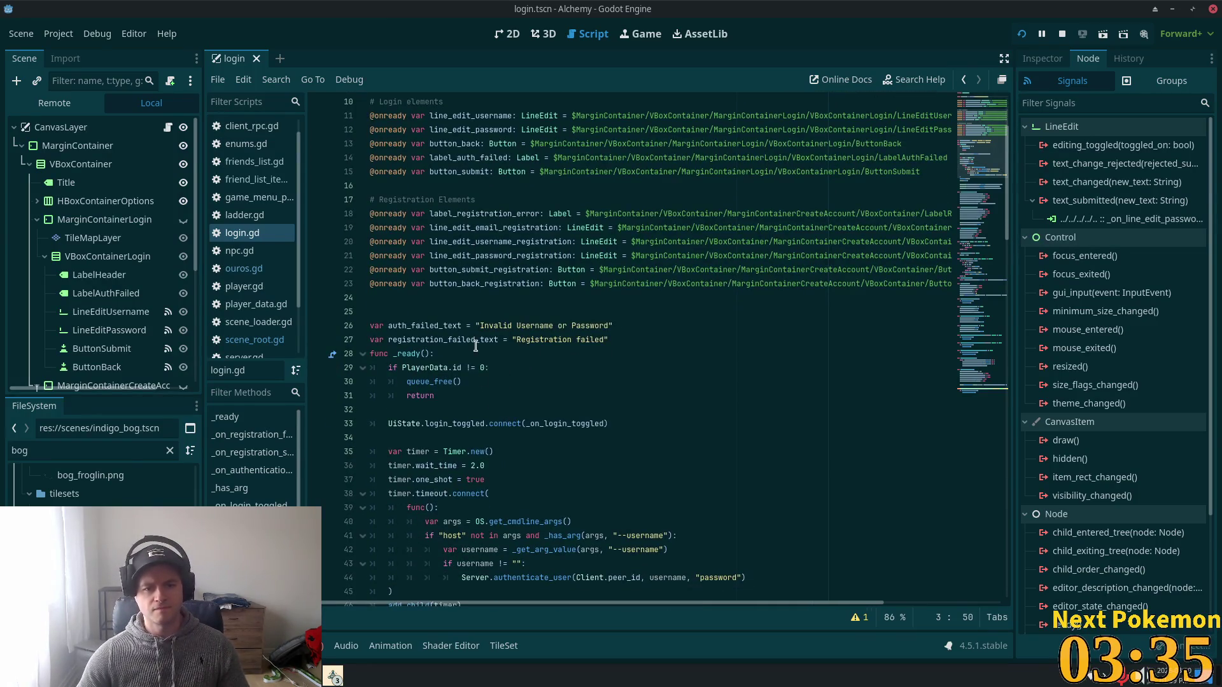
pyautogui.scroll(-2, 475, 346)
pyautogui.click(475, 308)
pyautogui.click(462, 280)
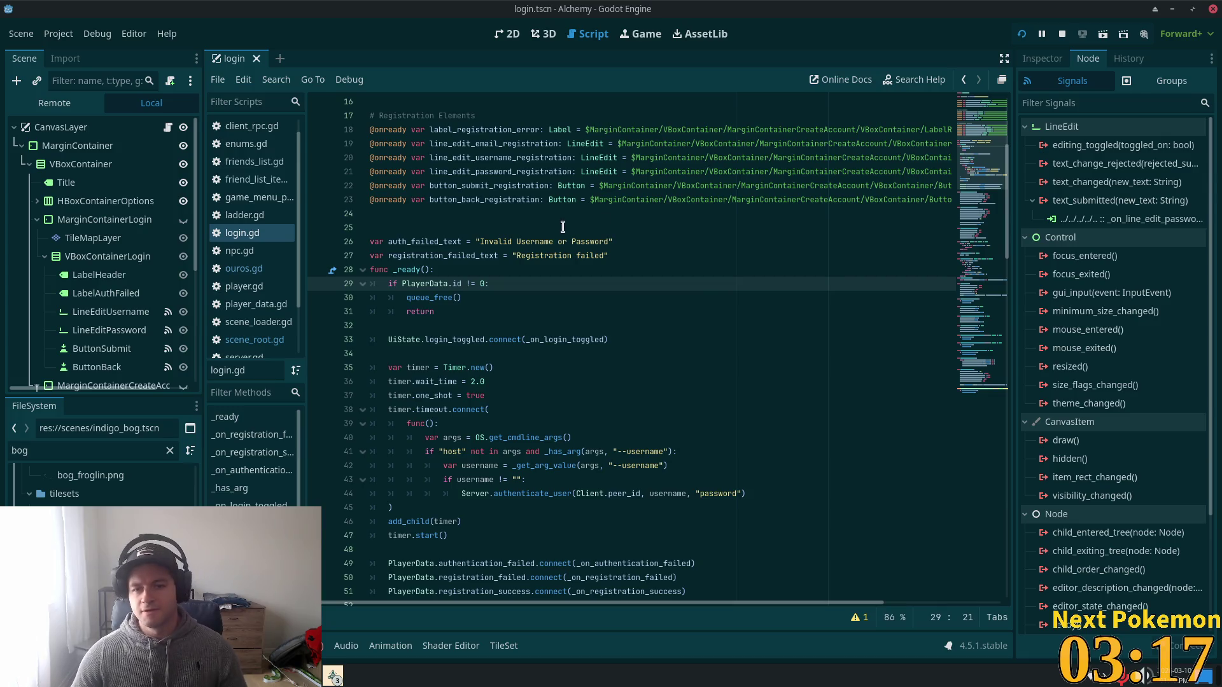
pyautogui.click(450, 234)
pyautogui.click(417, 214)
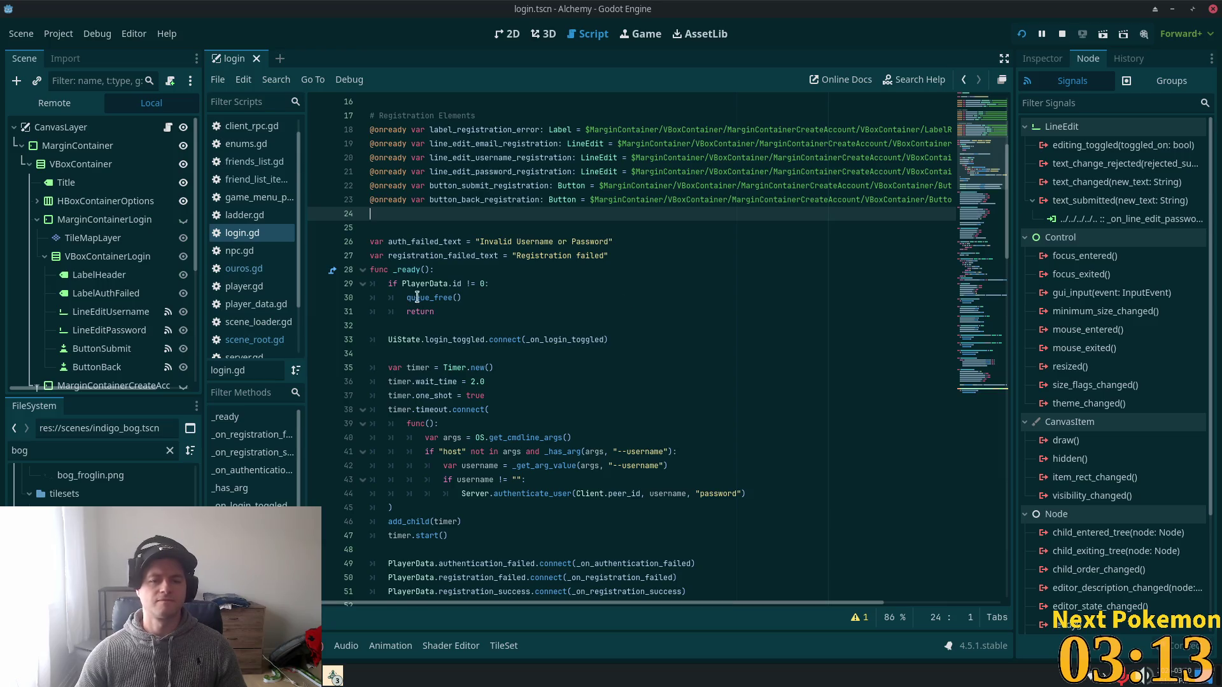
pyautogui.click(449, 269)
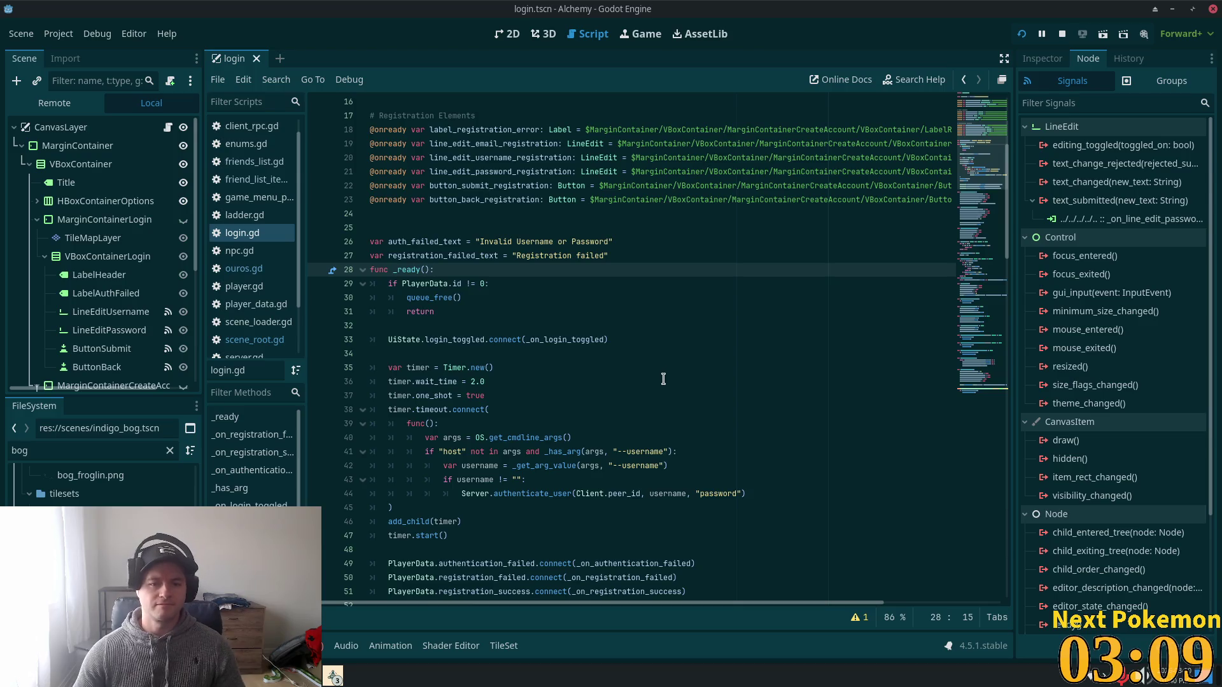
pyautogui.click(480, 322)
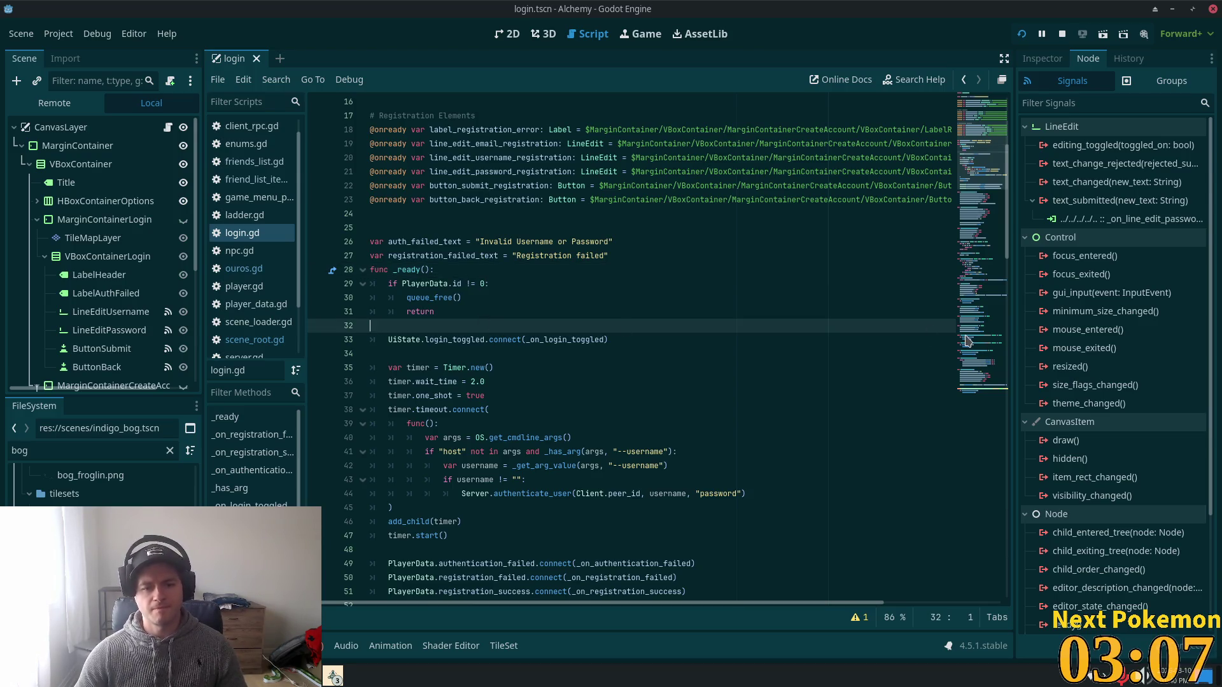
# Insert blank lines after the registration_success connection, just above _on_registration_failed.
pyautogui.scroll(-1, 696, 248)
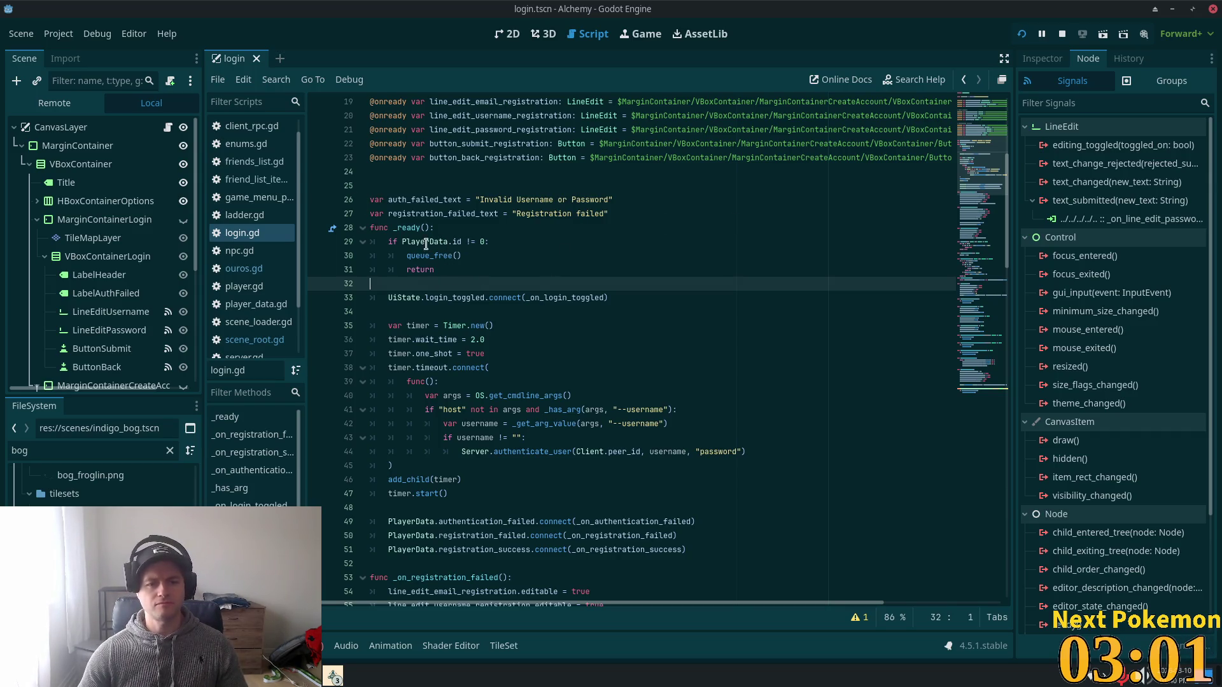
pyautogui.scroll(-5, 419, 236)
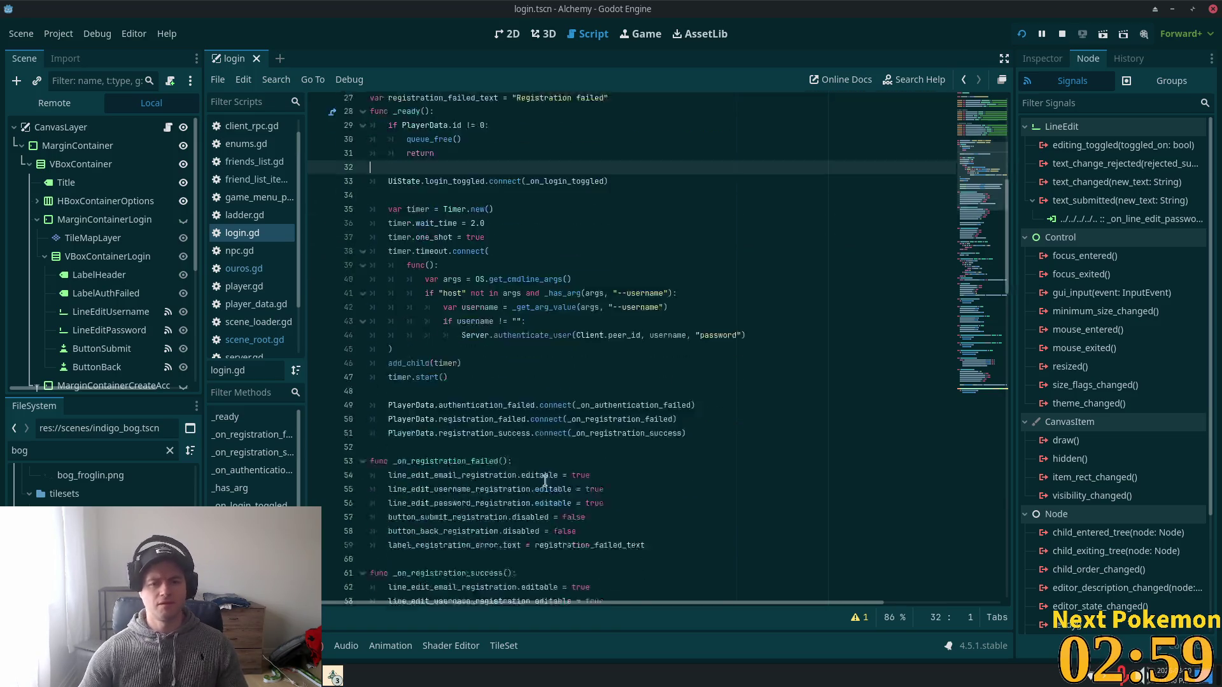
pyautogui.click(398, 351)
pyautogui.press('Return')
pyautogui.press('Return')
pyautogui.press('Up')
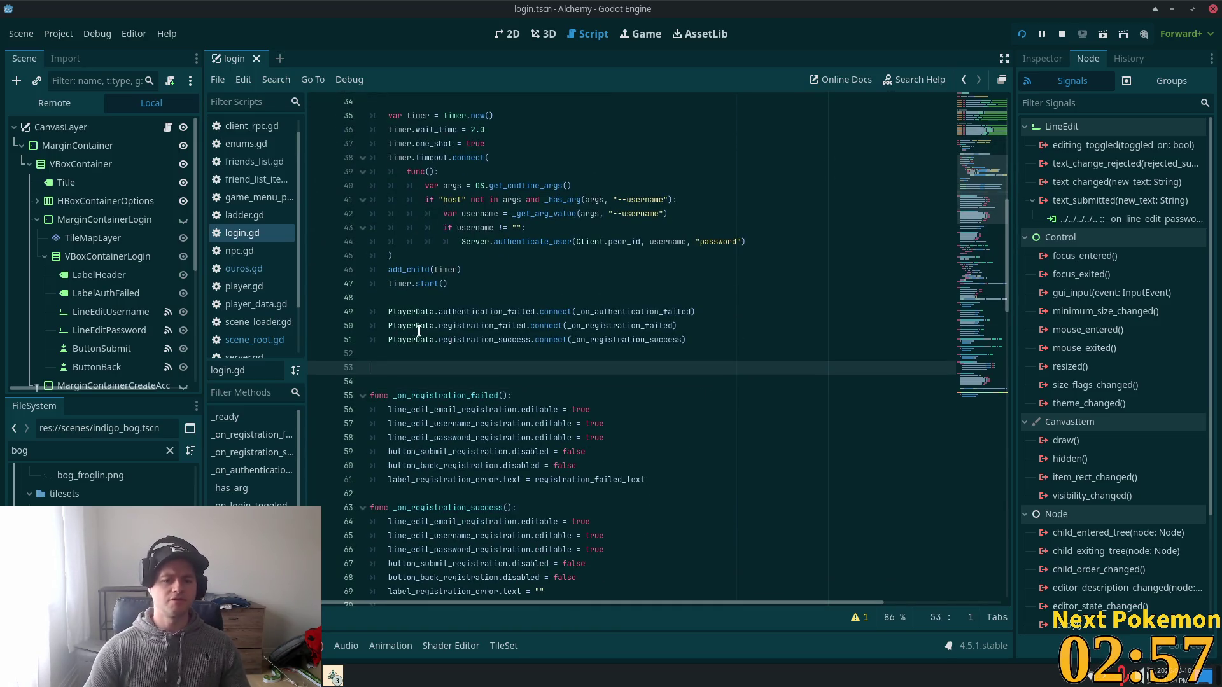
# Write the 'func load_background()' declaration in login.gd and save the script.
pyautogui.write('func l')
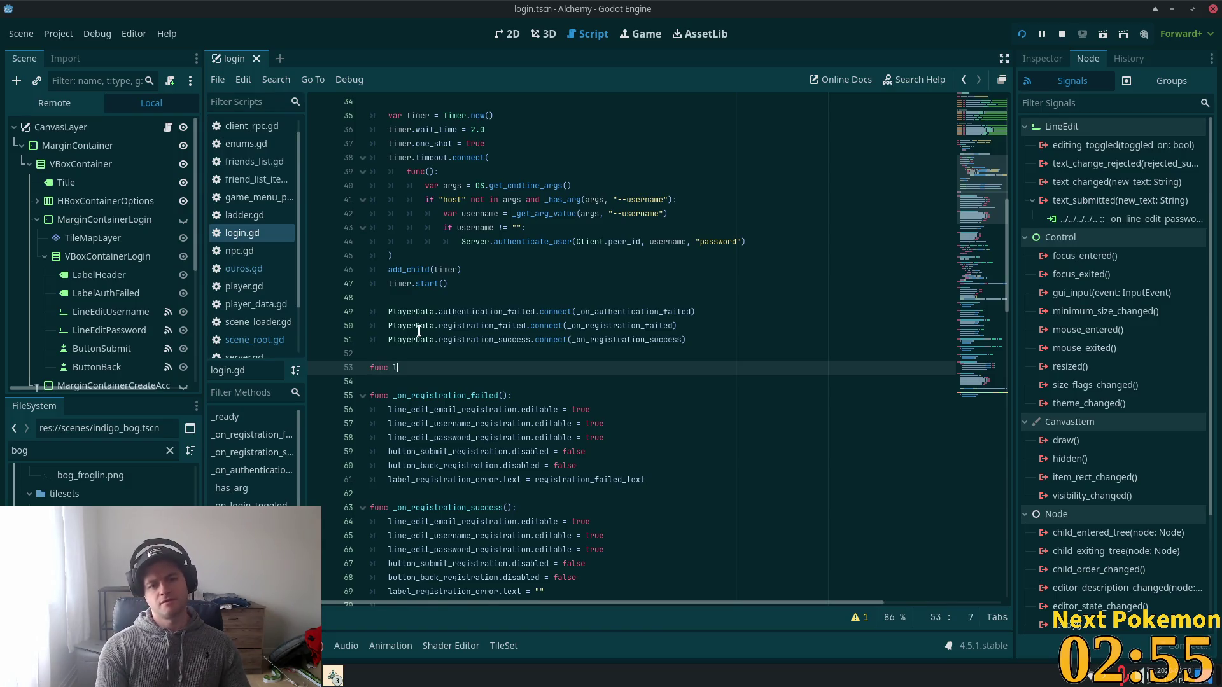
pyautogui.write('oad_background():')
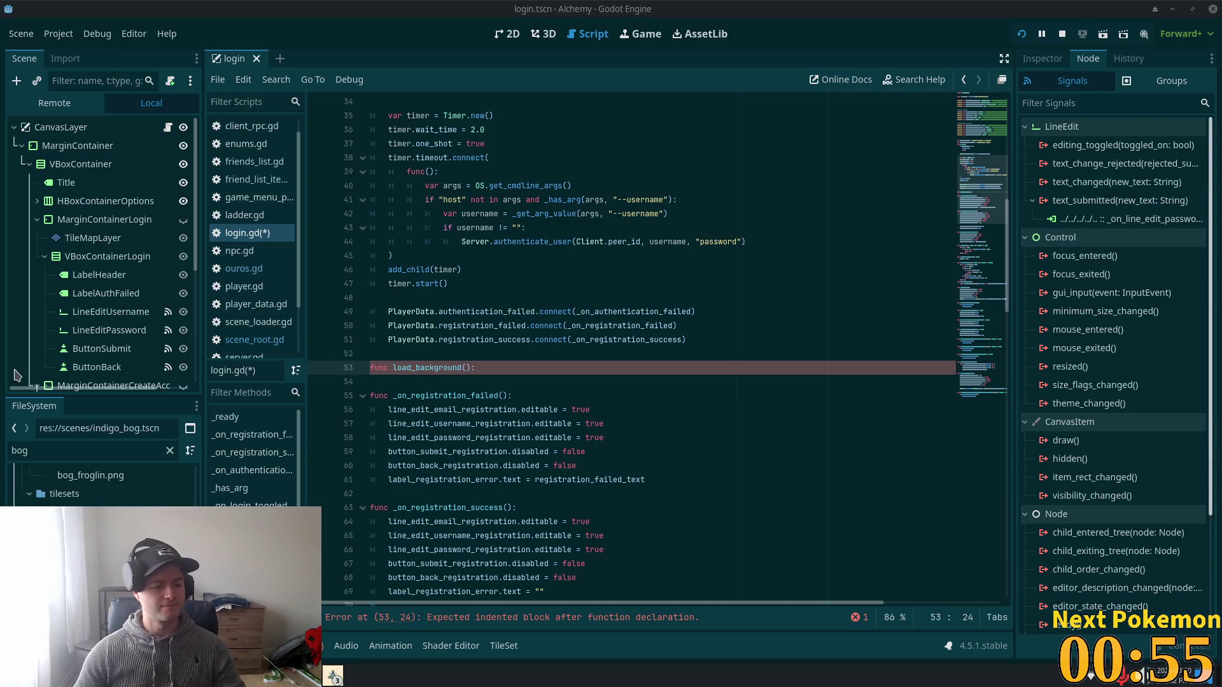
pyautogui.click(416, 368)
pyautogui.click(477, 370)
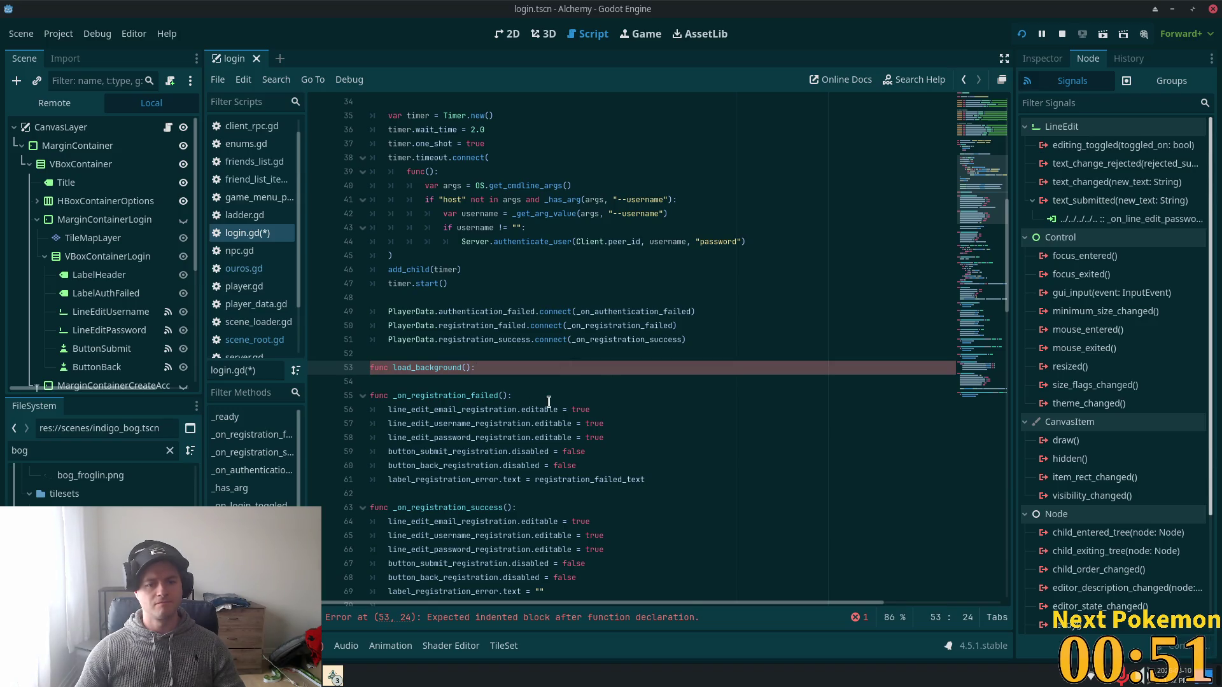
pyautogui.scroll(2, 563, 399)
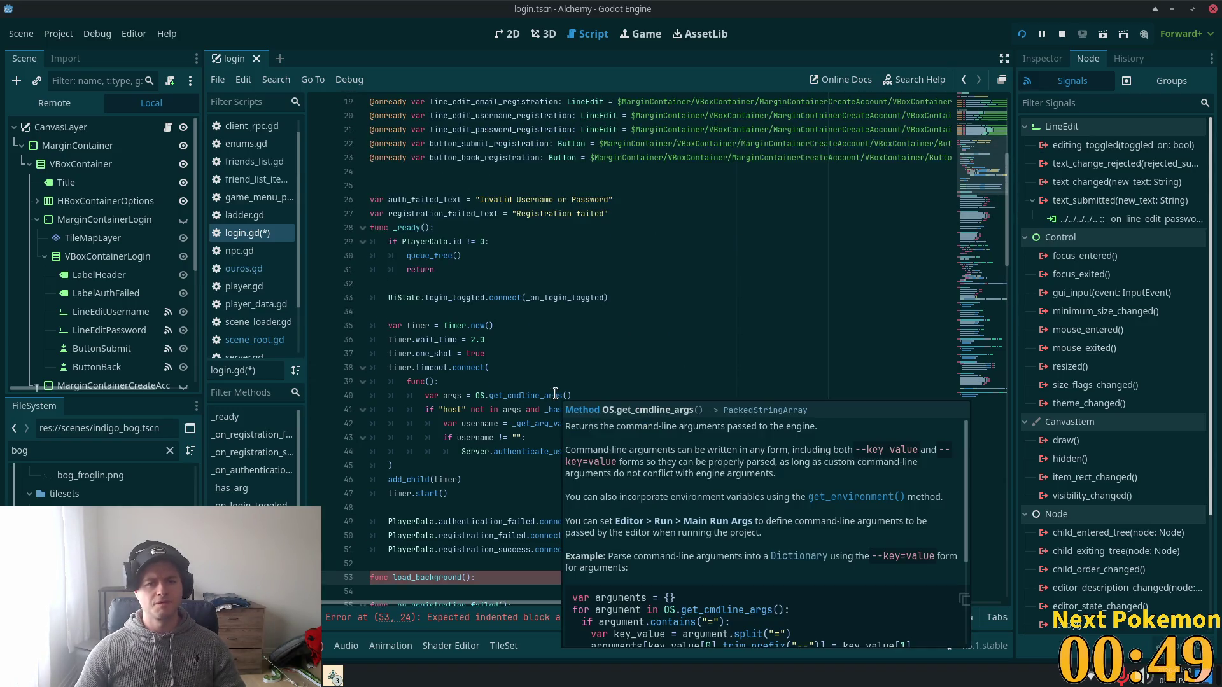
pyautogui.hotkey('ctrl', 's')
pyautogui.scroll(-4, 555, 395)
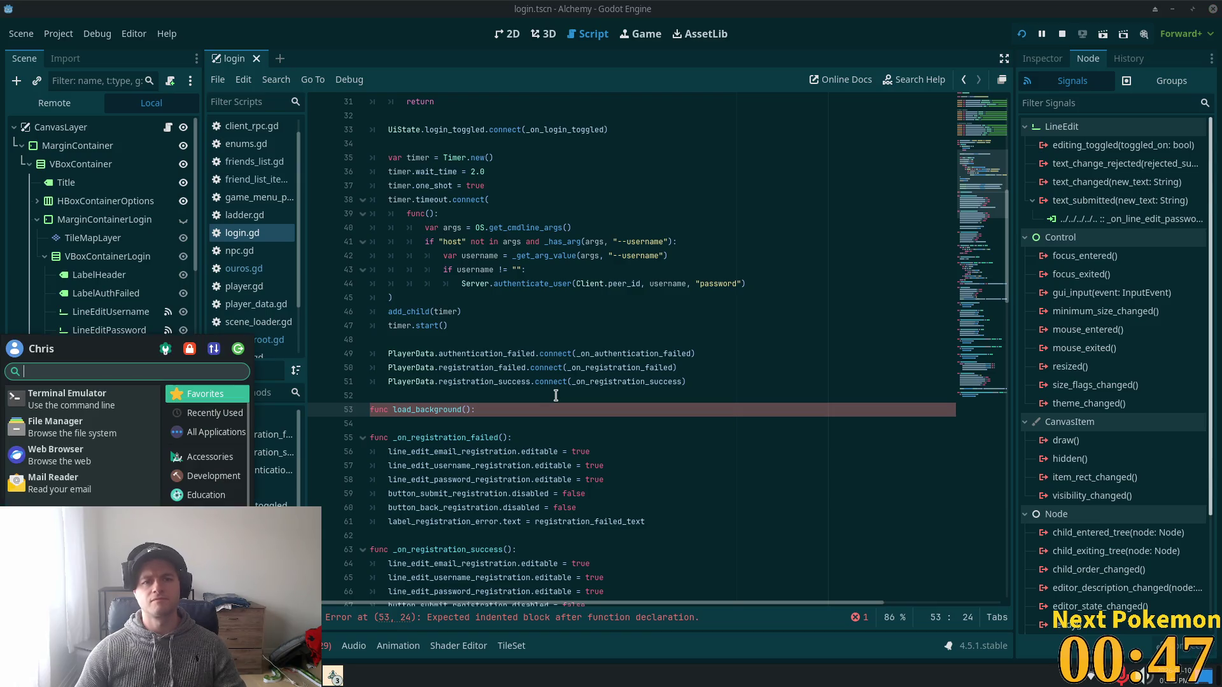
pyautogui.click(522, 354)
# Fill load_background() with an INDIGO_BOG instance, background.login_screen = true and add_child, then save.
pyautogui.hotkey('alt', 'Tab')
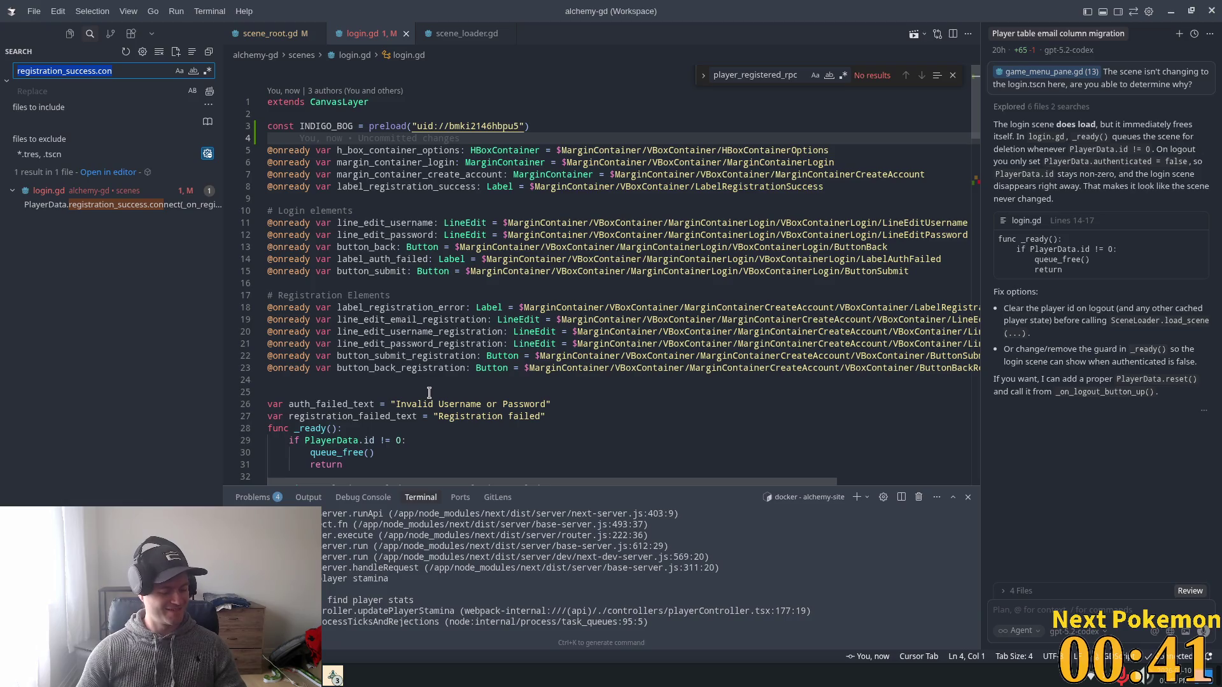
pyautogui.click(502, 343)
pyautogui.scroll(-2, 650, 341)
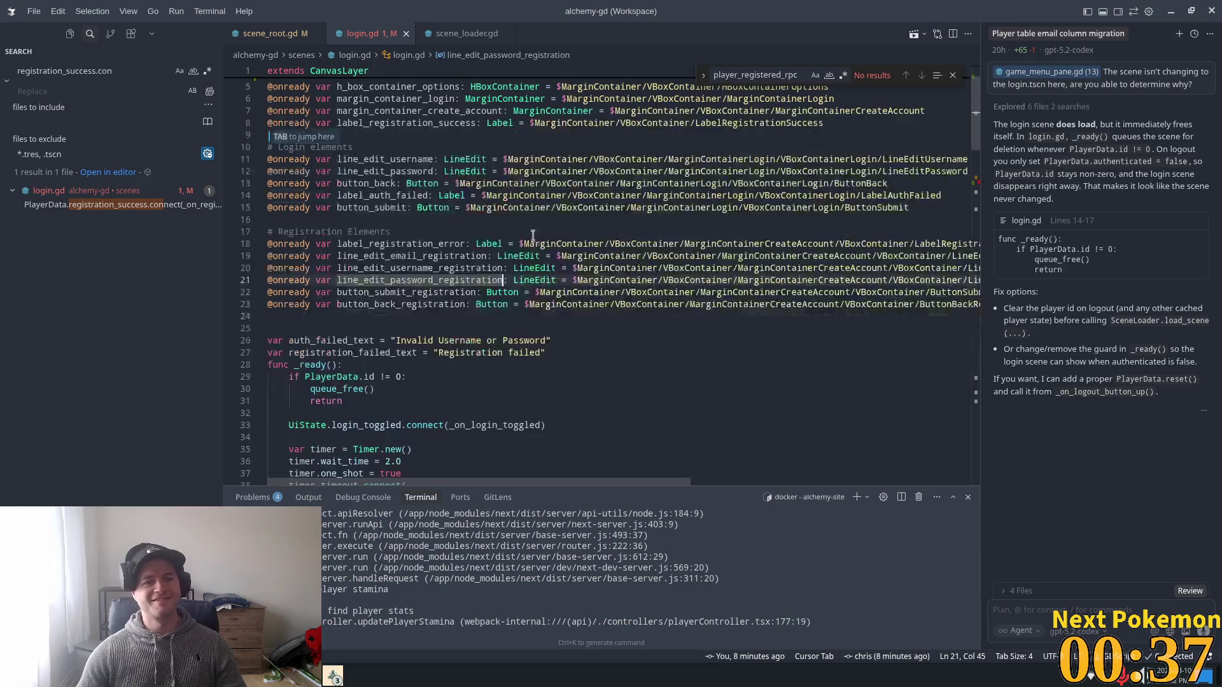
pyautogui.scroll(-9, 650, 340)
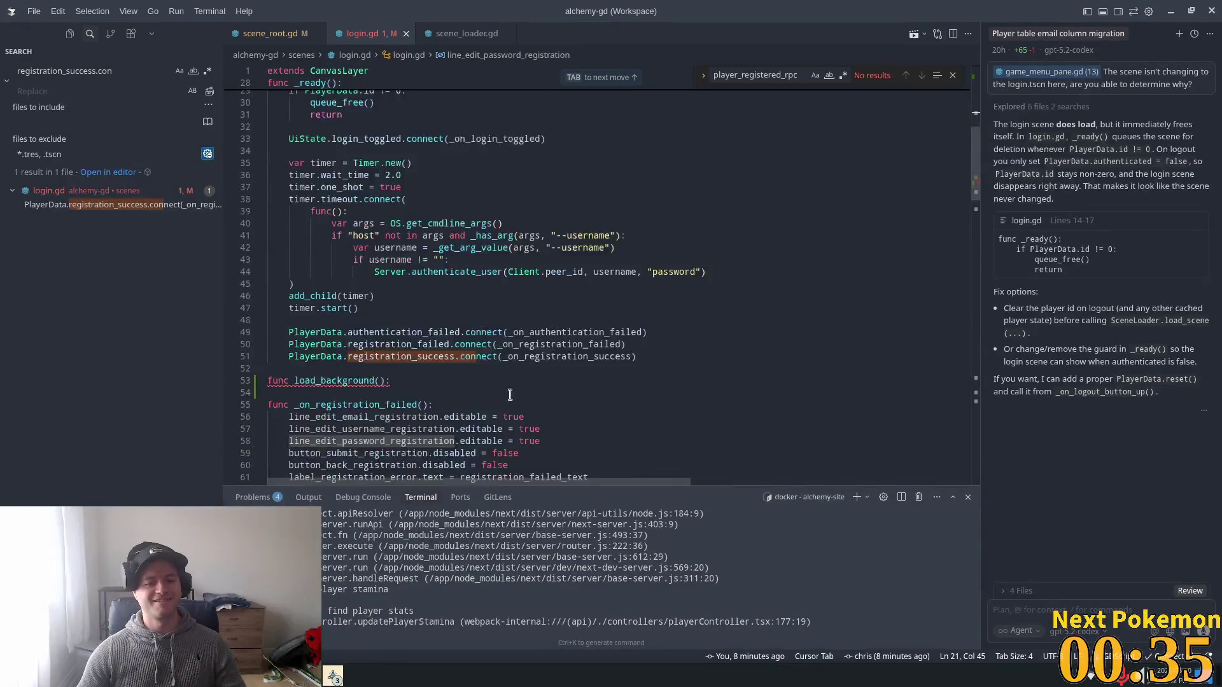
pyautogui.click(406, 349)
pyautogui.press('Return')
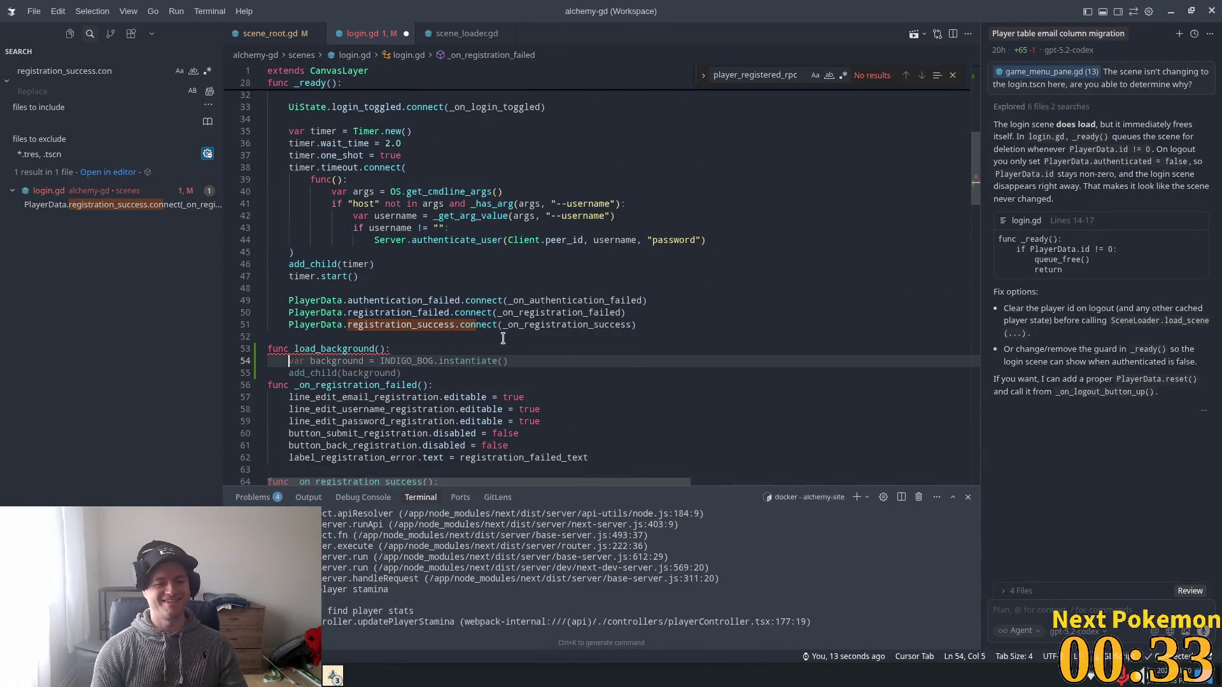
pyautogui.press('Tab')
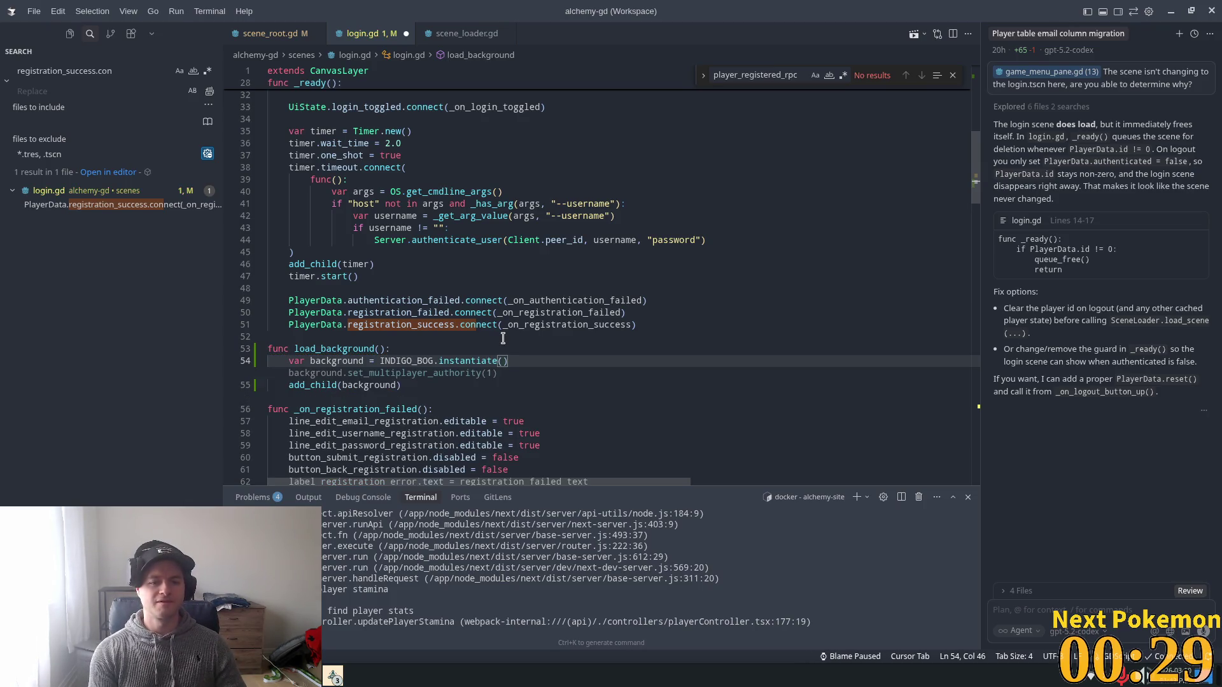
pyautogui.press('Return')
pyautogui.write('bac')
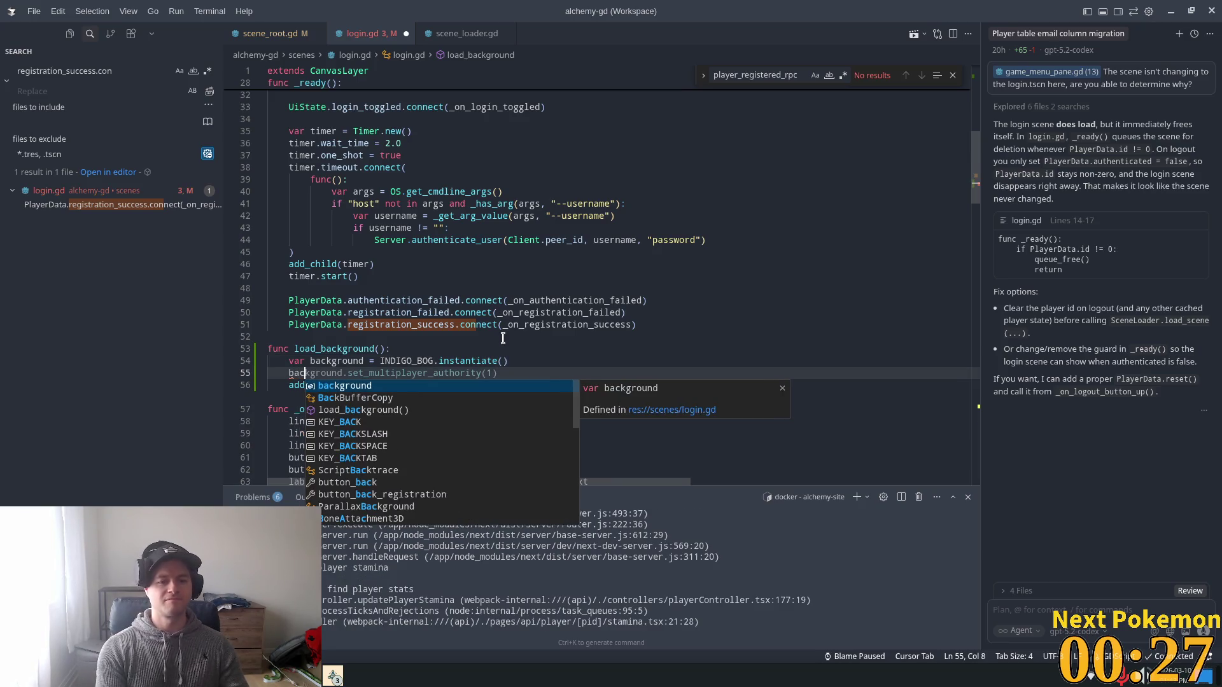
pyautogui.write('kground.')
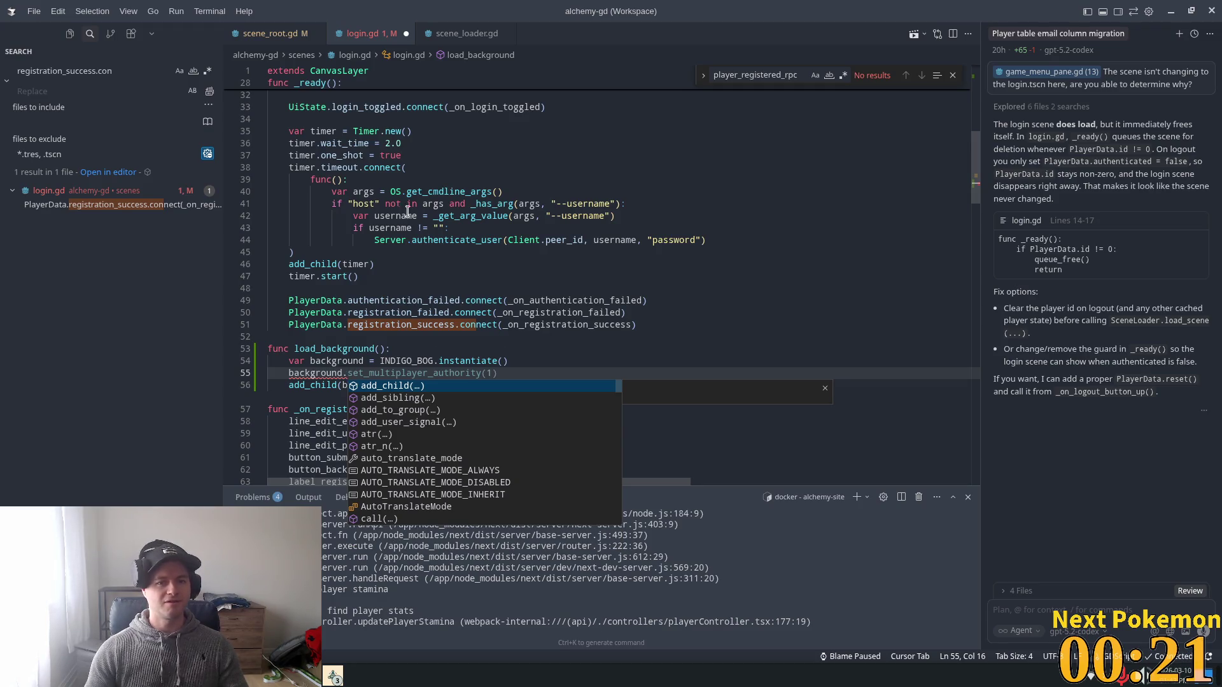
pyautogui.write('login')
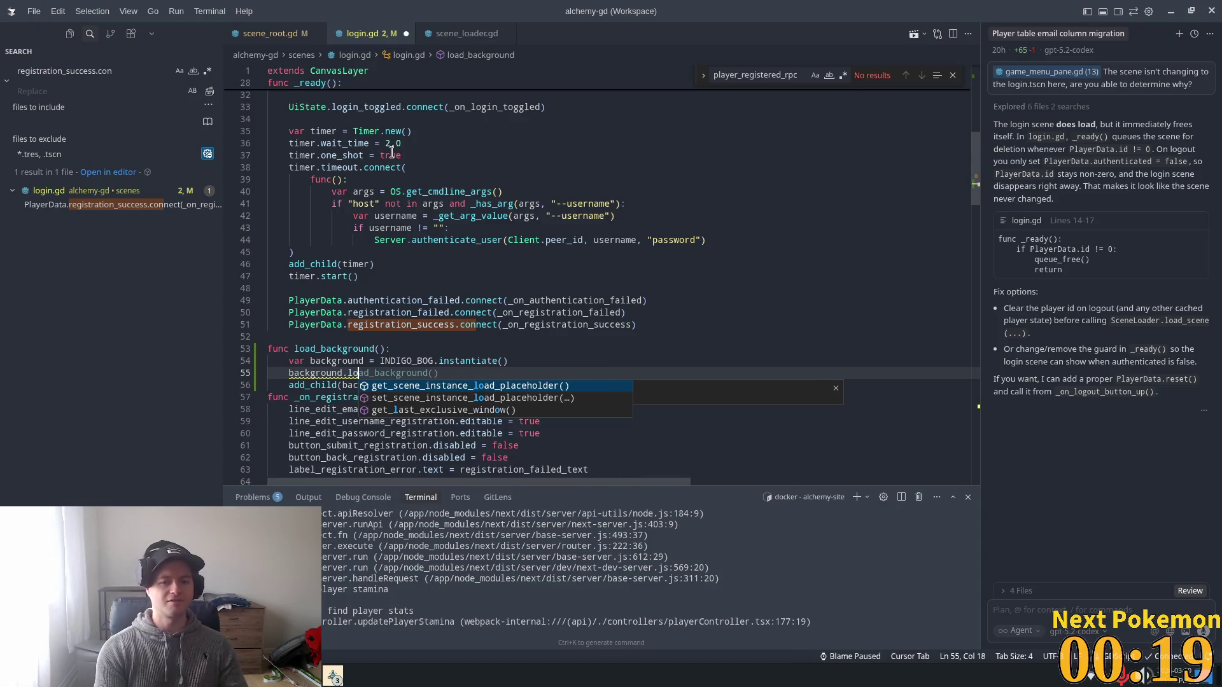
pyautogui.press('Tab')
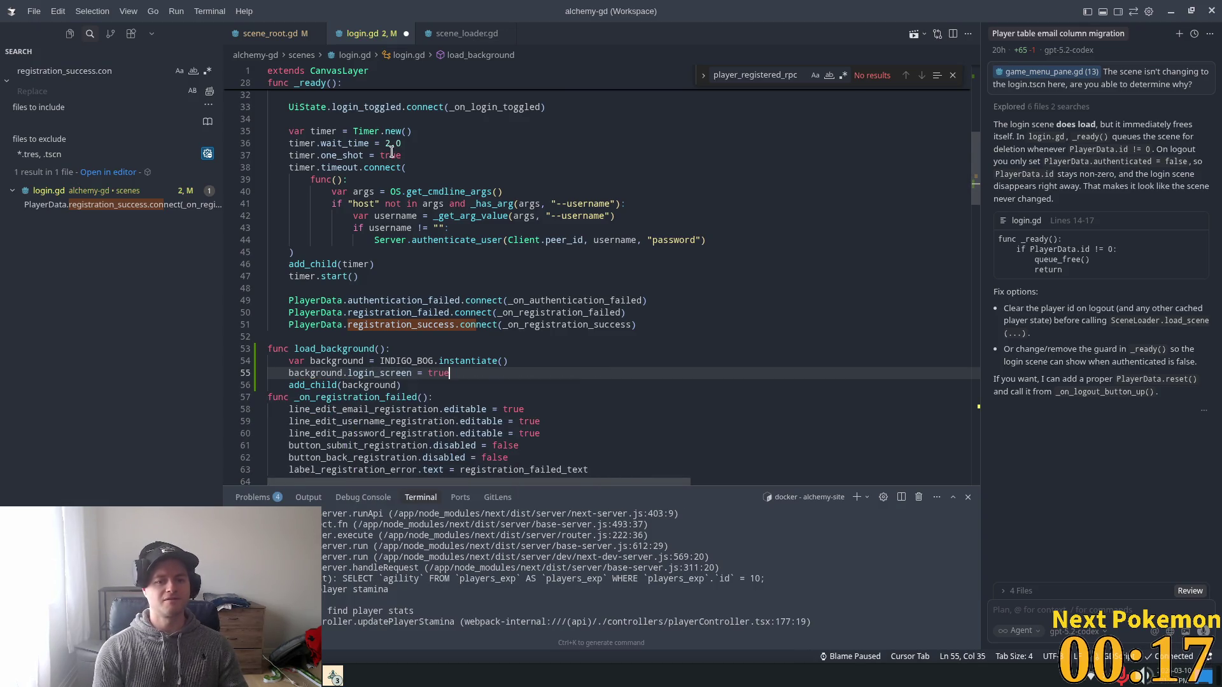
pyautogui.hotkey('ctrl', 's')
# Check scene_loader.gd and scene_root.gd, then run the game in Godot to test the login scene.
pyautogui.click(462, 35)
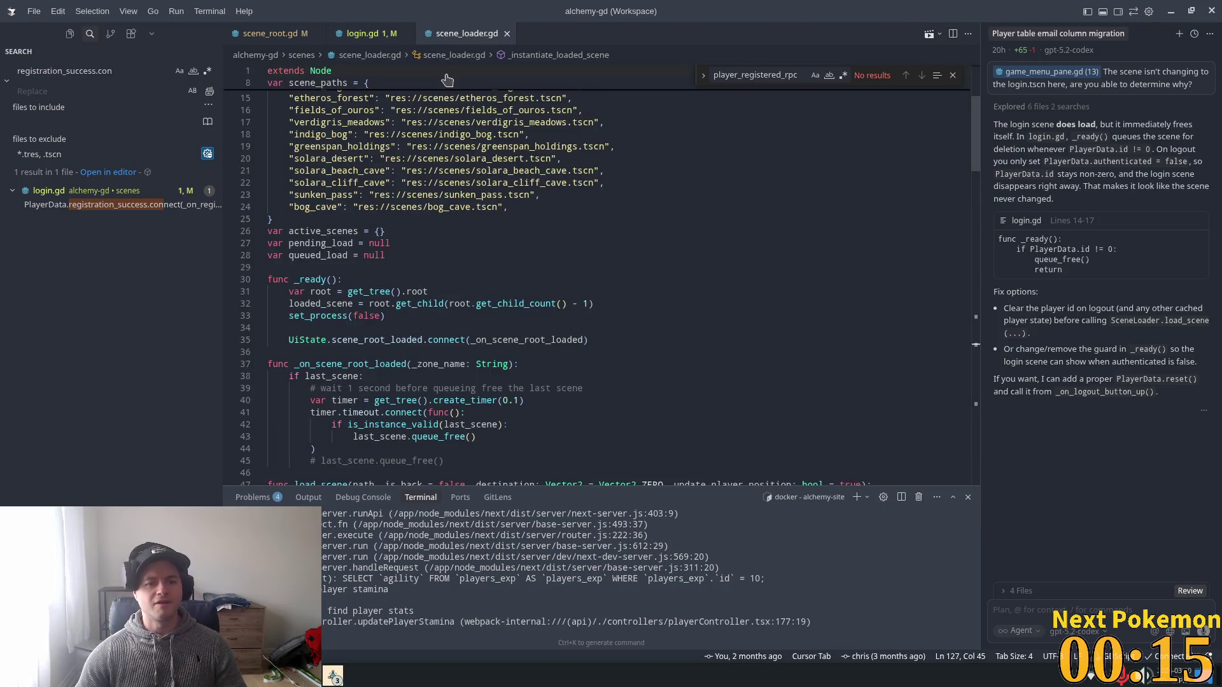
pyautogui.scroll(3, 539, 275)
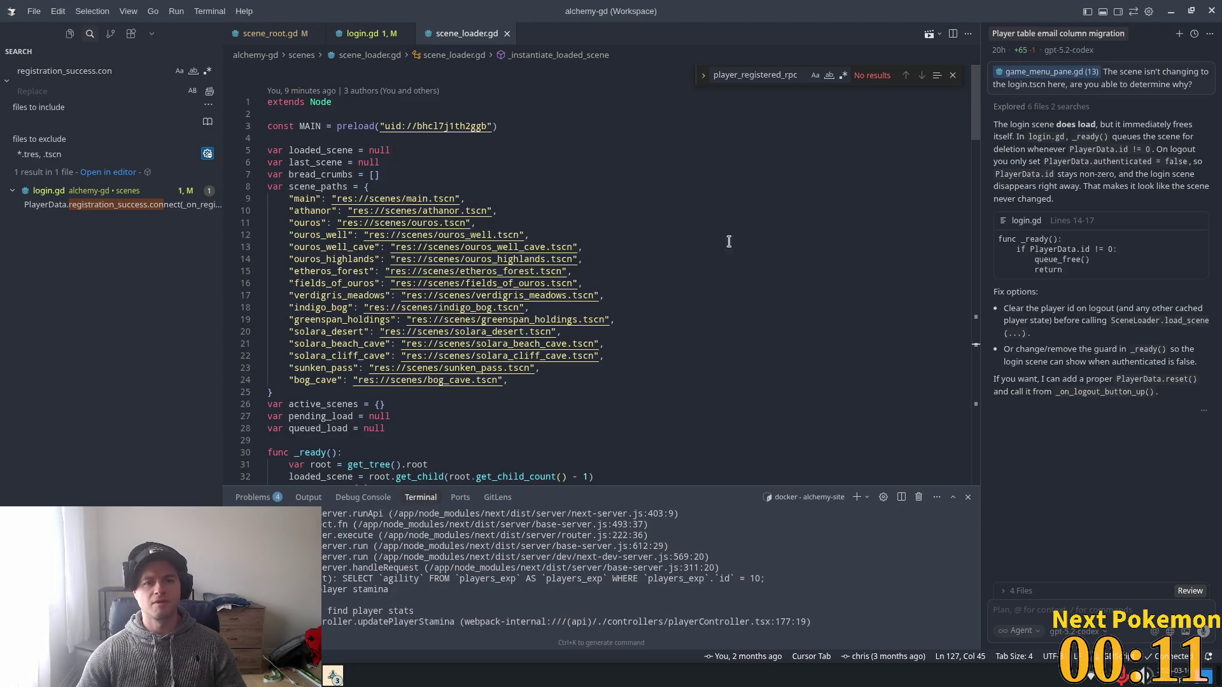
pyautogui.click(271, 33)
pyautogui.click(385, 226)
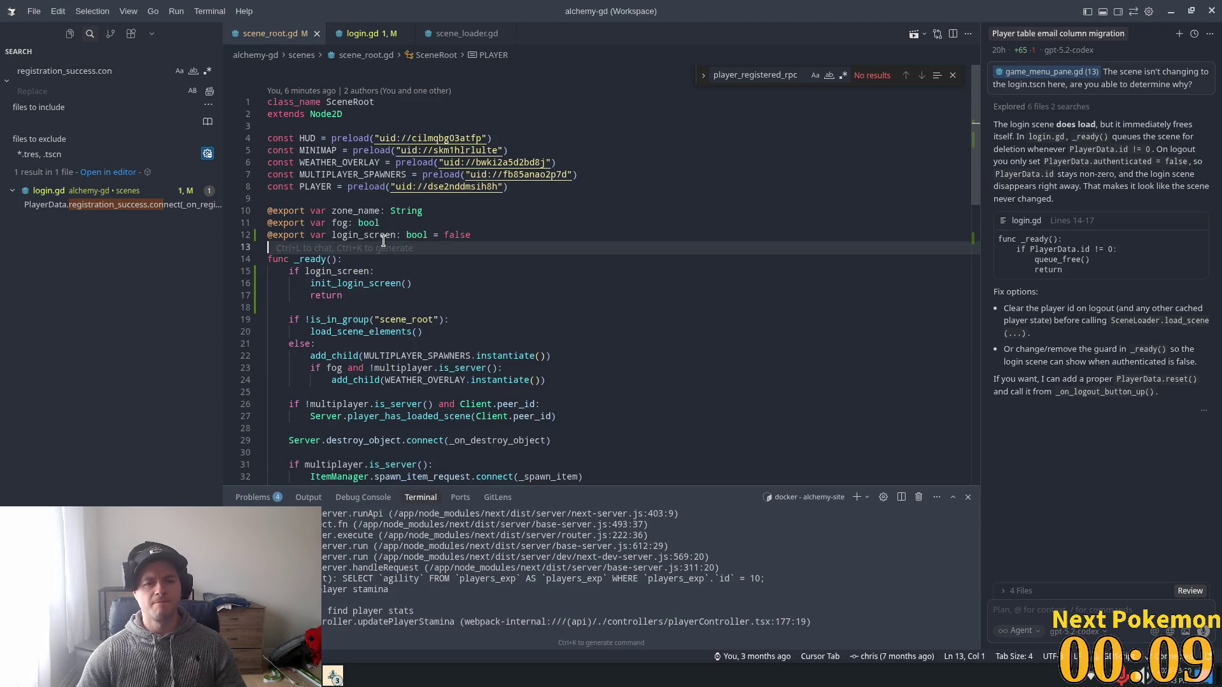
pyautogui.click(474, 33)
pyautogui.click(360, 33)
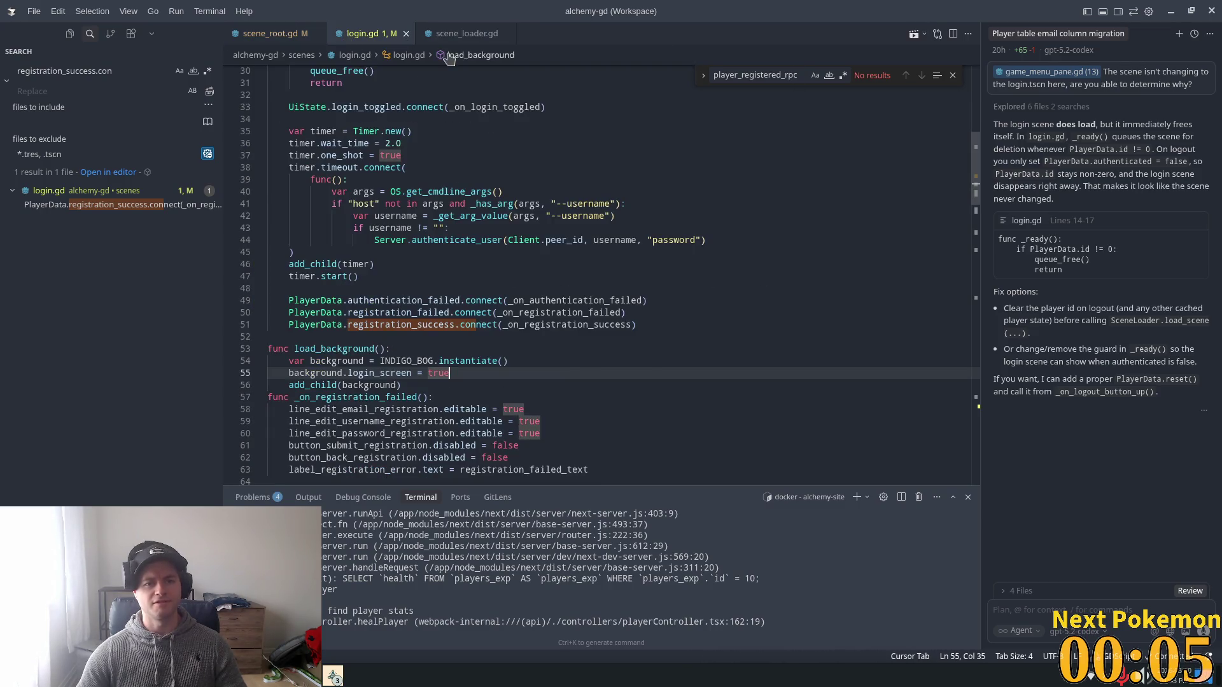
pyautogui.hotkey('alt', 'Tab')
pyautogui.click(1024, 38)
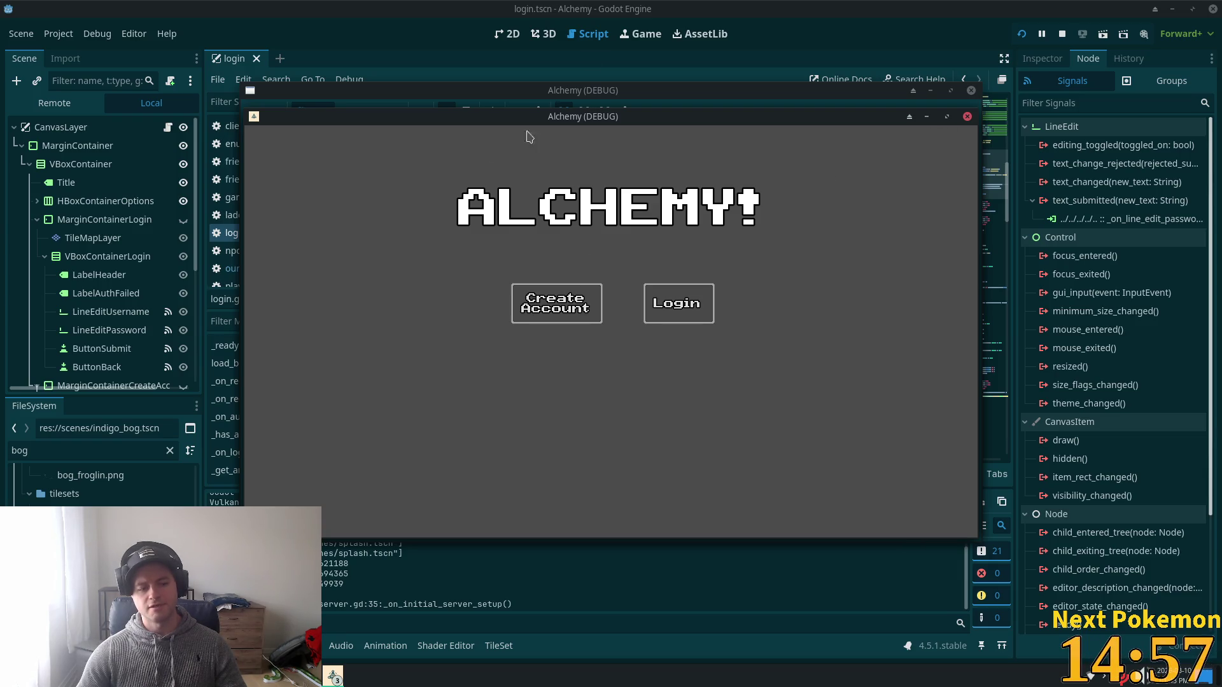
# Bring the Godot editor back in front after the test run.
pyautogui.click(887, 7)
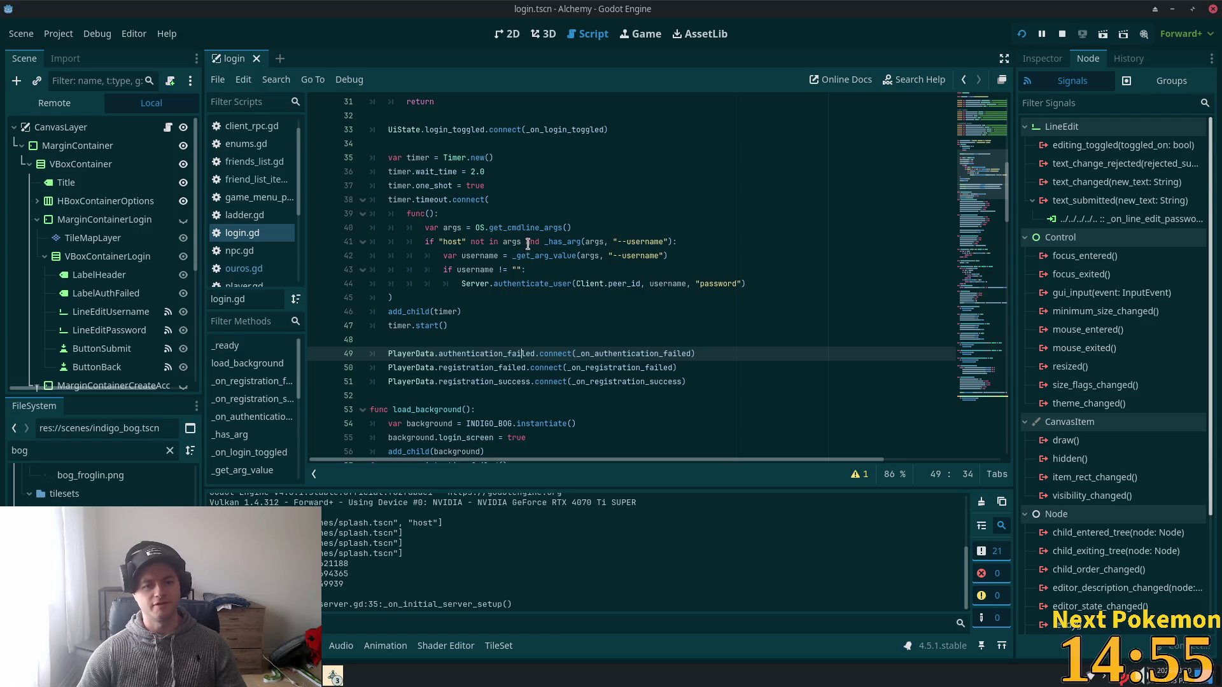
# Fix the UiState line's indentation and accept connecting login_toggled to load_background.
pyautogui.hotkey('alt', 'Tab')
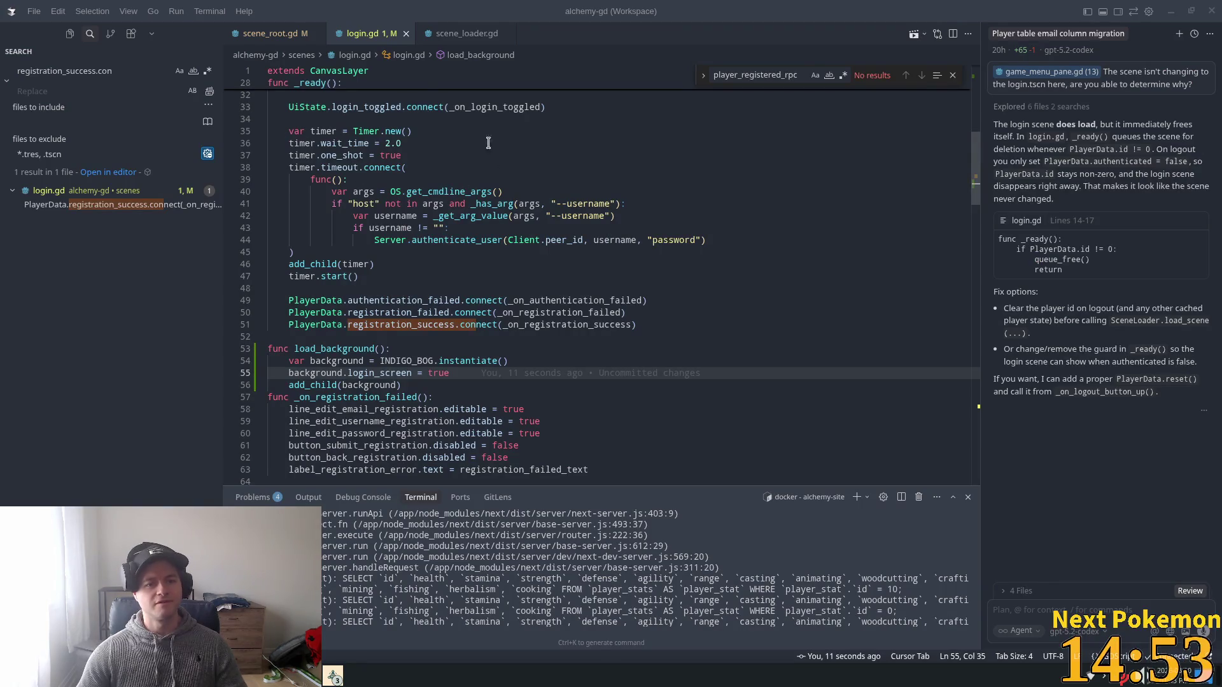
pyautogui.doubleClick(331, 348)
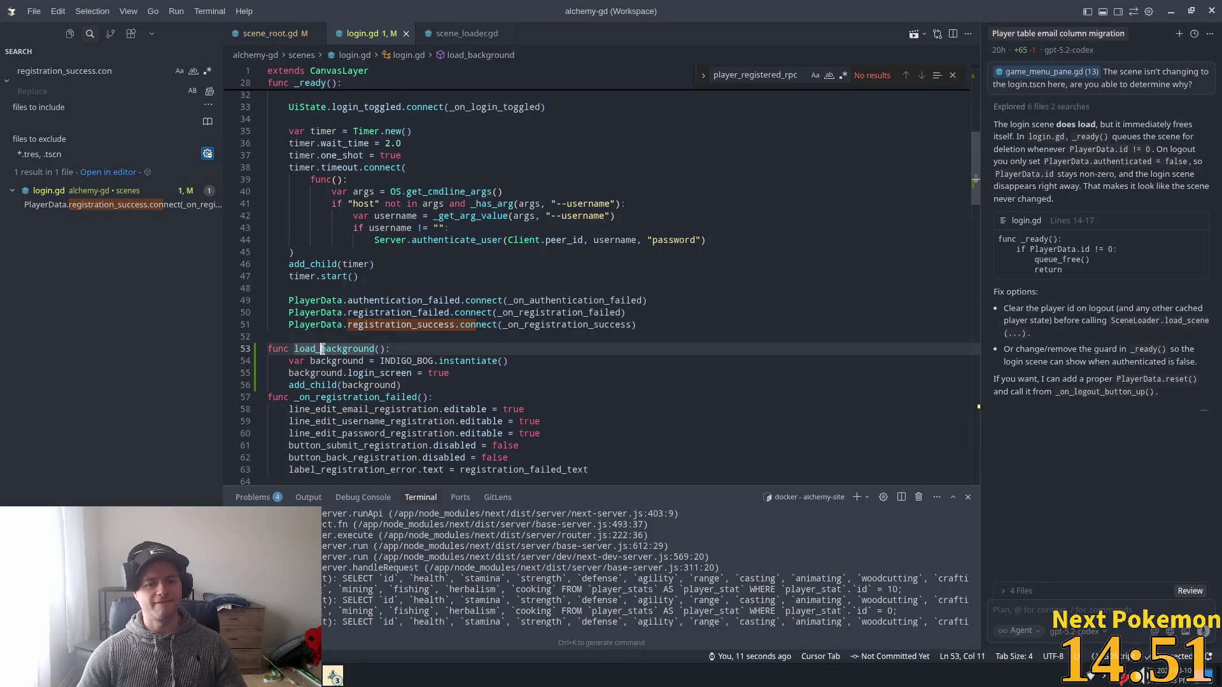
pyautogui.scroll(3, 359, 159)
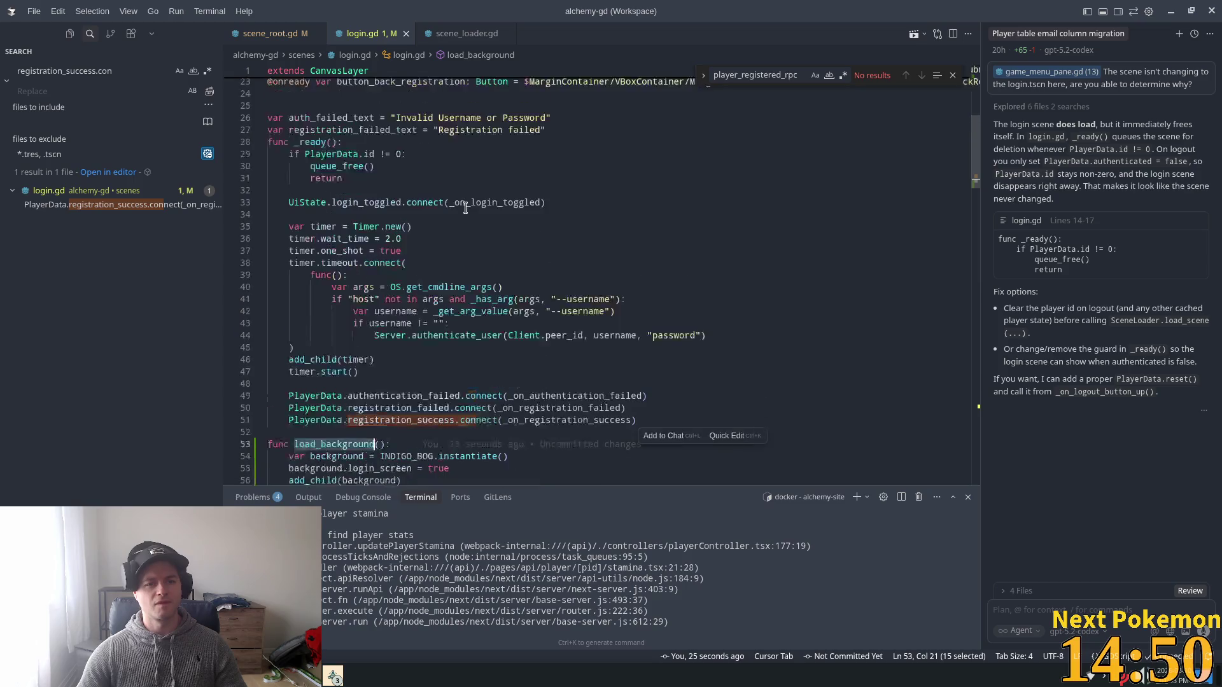
pyautogui.click(304, 202)
pyautogui.click(360, 190)
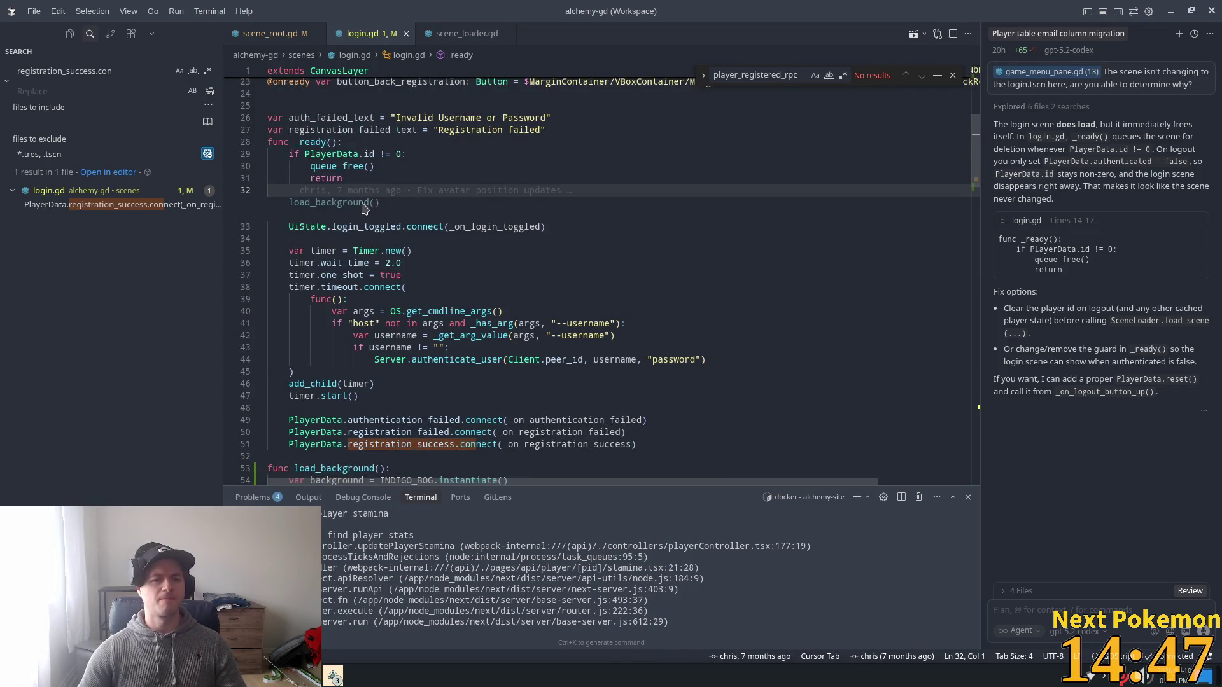
pyautogui.click(285, 203)
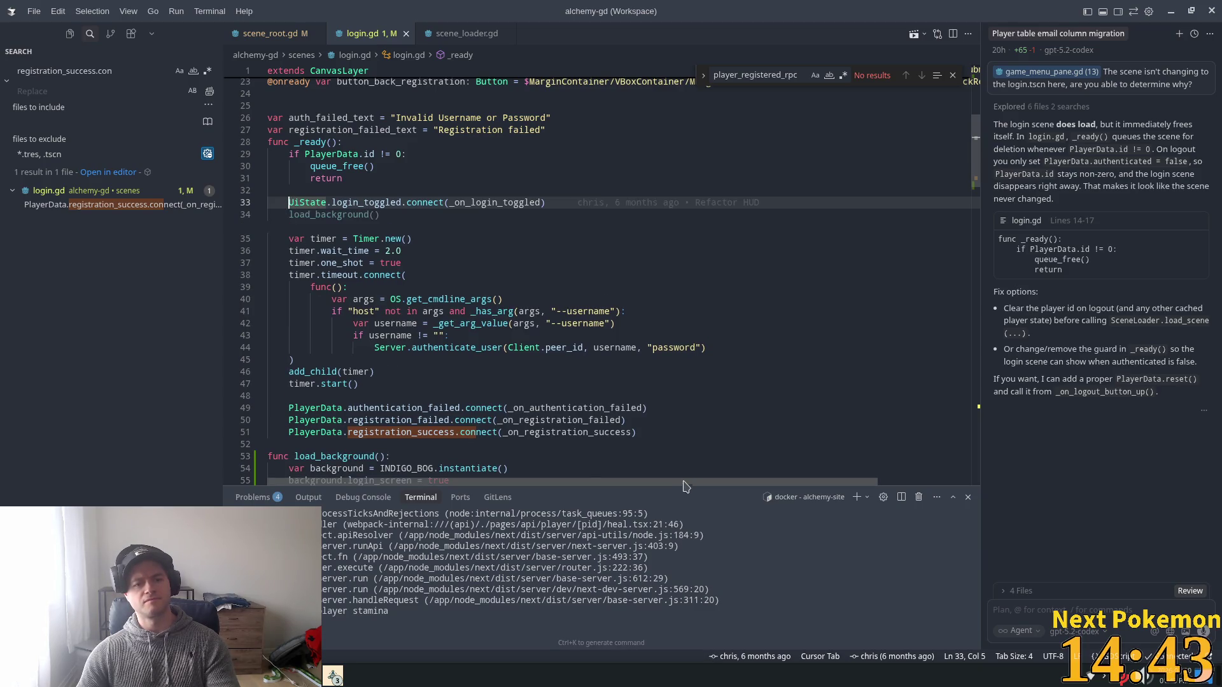
pyautogui.press('BackSpace')
pyautogui.press('BackSpace')
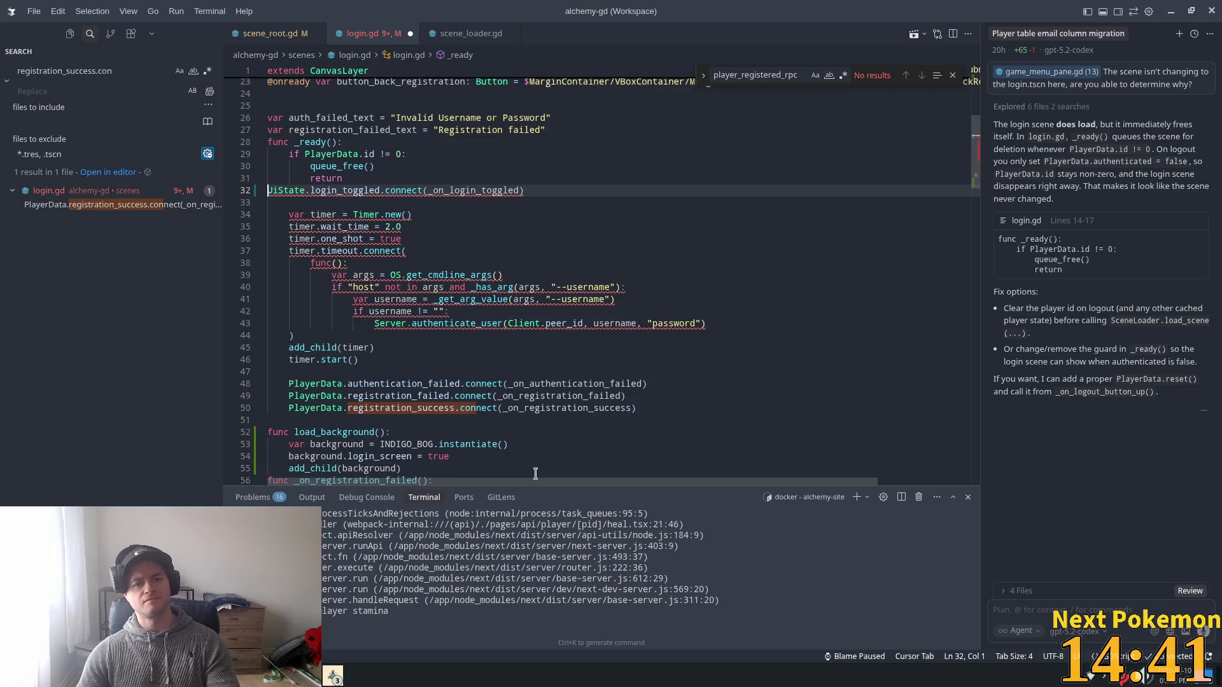
pyautogui.press('Tab')
# Add a blank line after the return and accept the load_background() call suggestion.
pyautogui.click(380, 167)
pyautogui.press('Down')
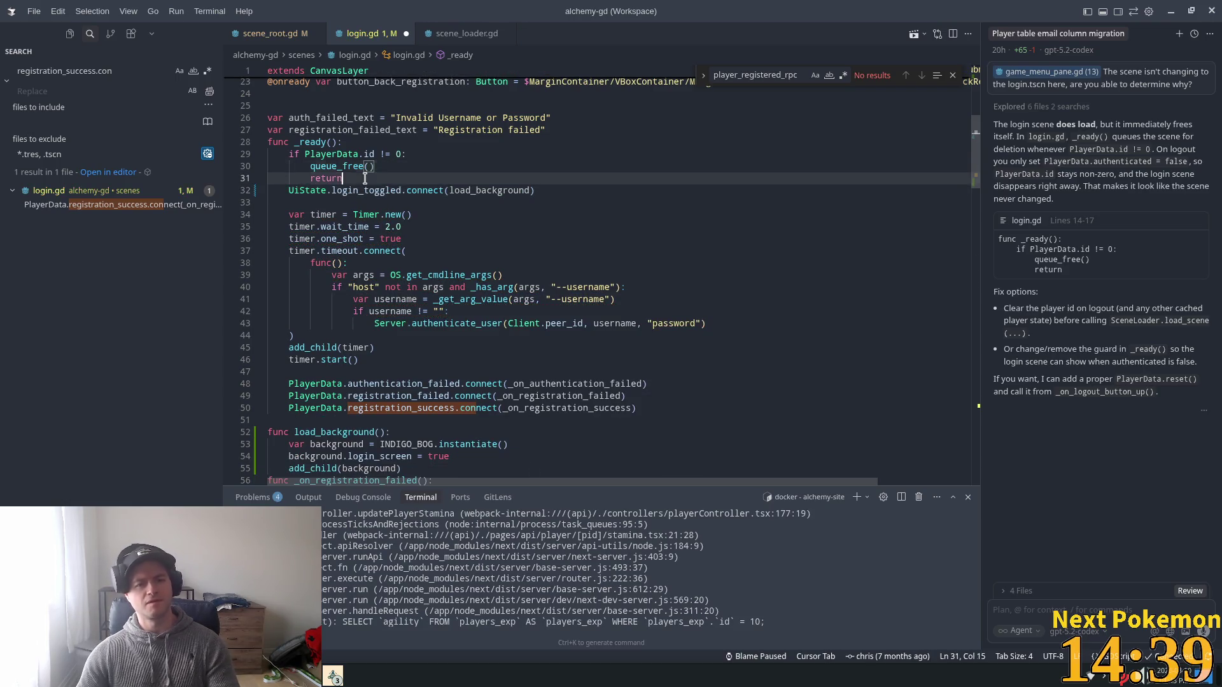
pyautogui.press('Return')
pyautogui.press('Down')
pyautogui.press('Down')
pyautogui.press('Tab')
pyautogui.write('load_background')
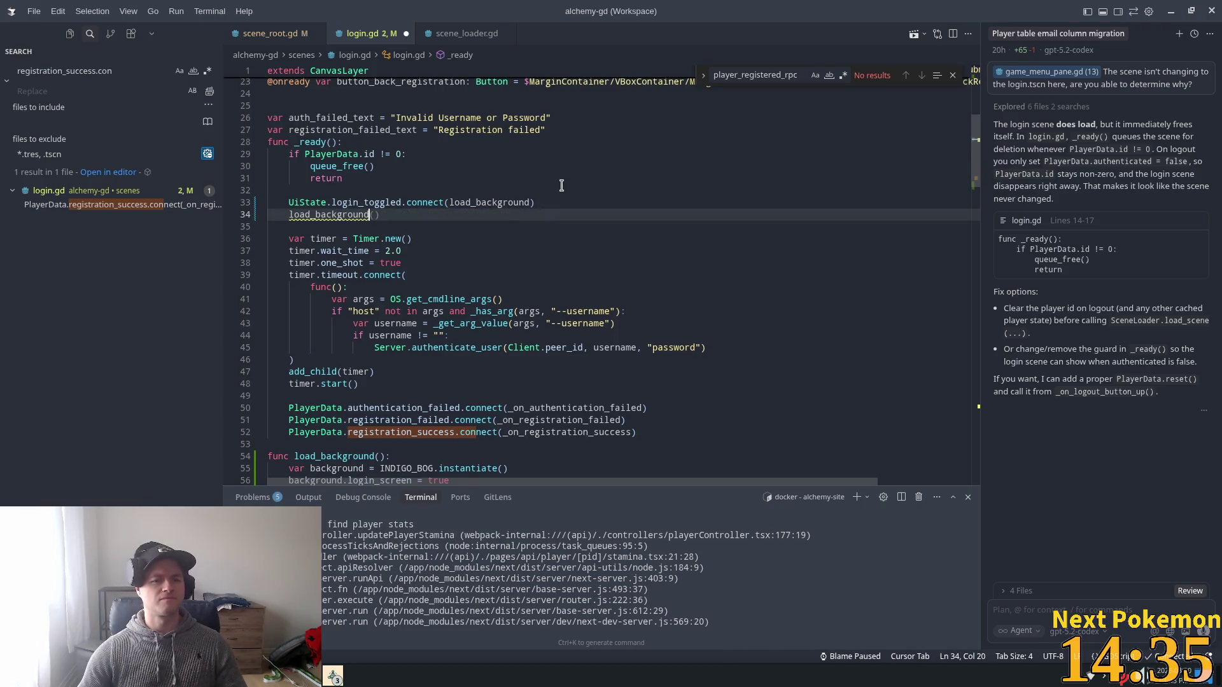
pyautogui.press('Tab')
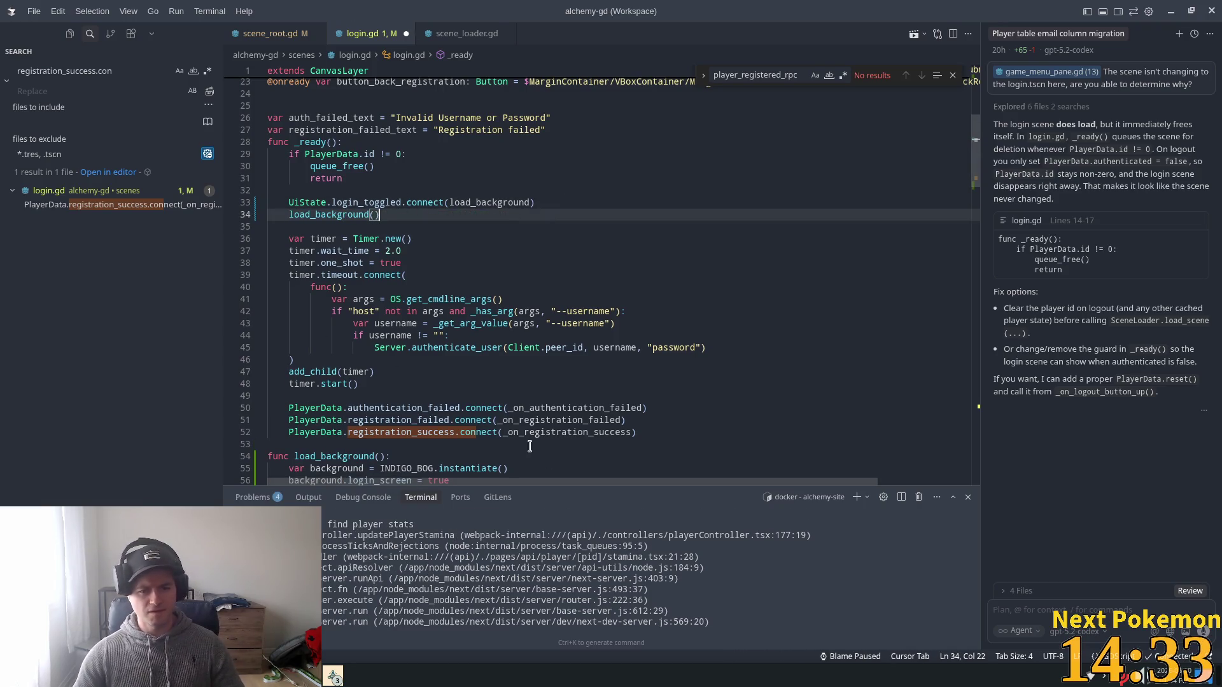
# Move the three PlayerData connect lines to just after the login_toggled connection.
pyautogui.click(338, 396)
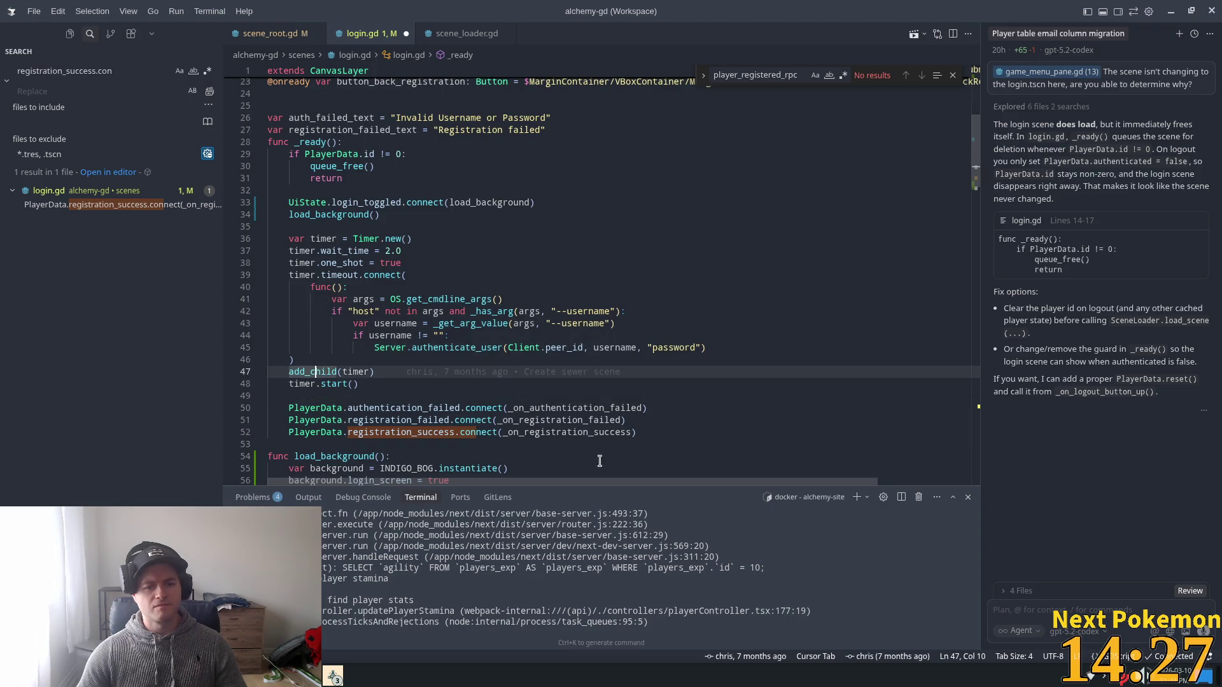
pyautogui.click(503, 408)
pyautogui.moveTo(648, 430)
pyautogui.mouseDown()
pyautogui.moveTo(274, 408)
pyautogui.moveTo(289, 407)
pyautogui.mouseUp()
pyautogui.press('BackSpace')
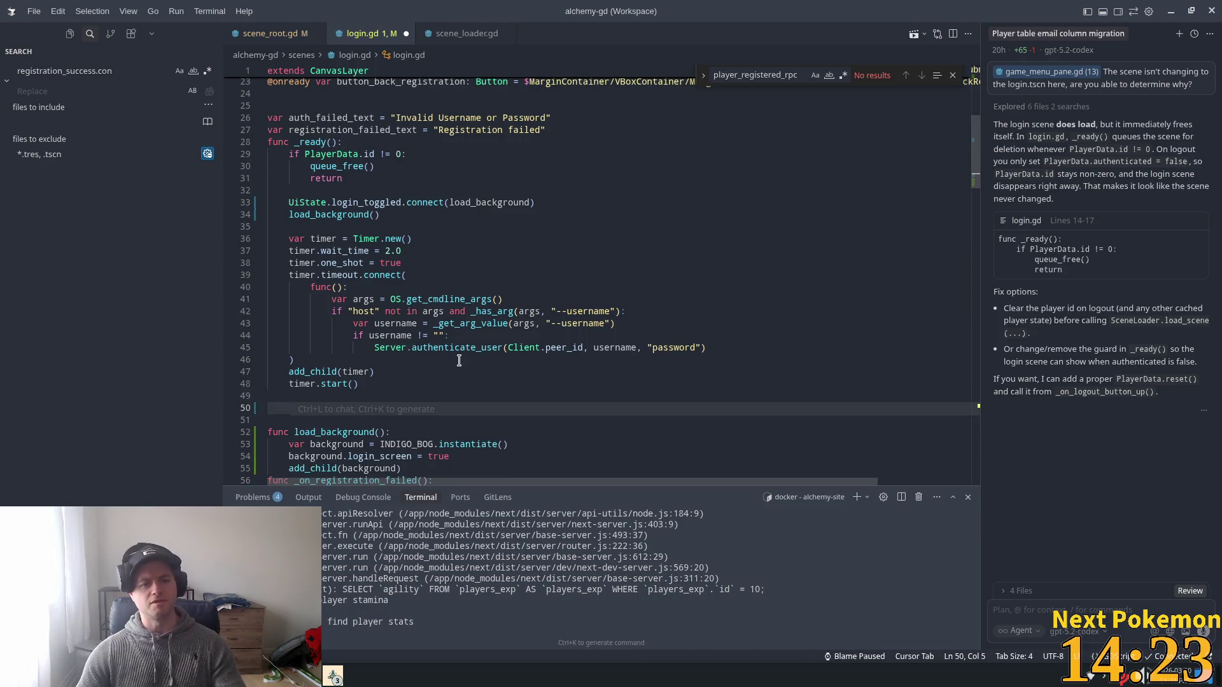
pyautogui.press('BackSpace')
pyautogui.press('BackSpace')
pyautogui.click(550, 198)
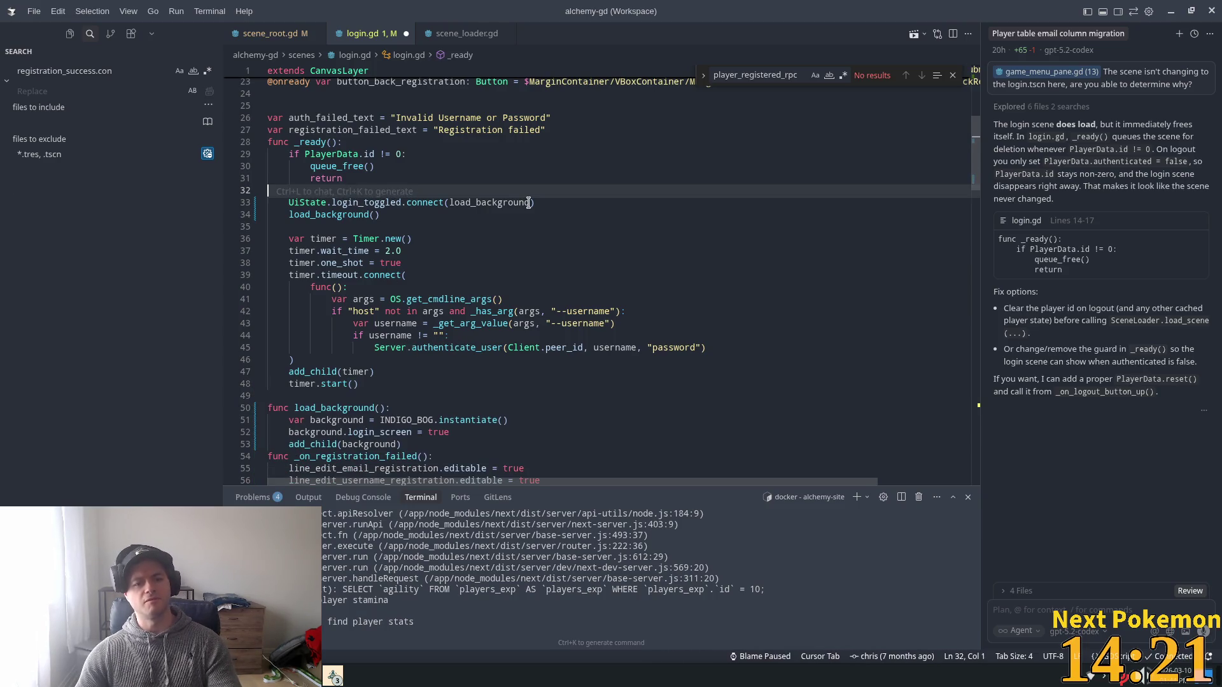
pyautogui.press('Return')
pyautogui.press('Tab')
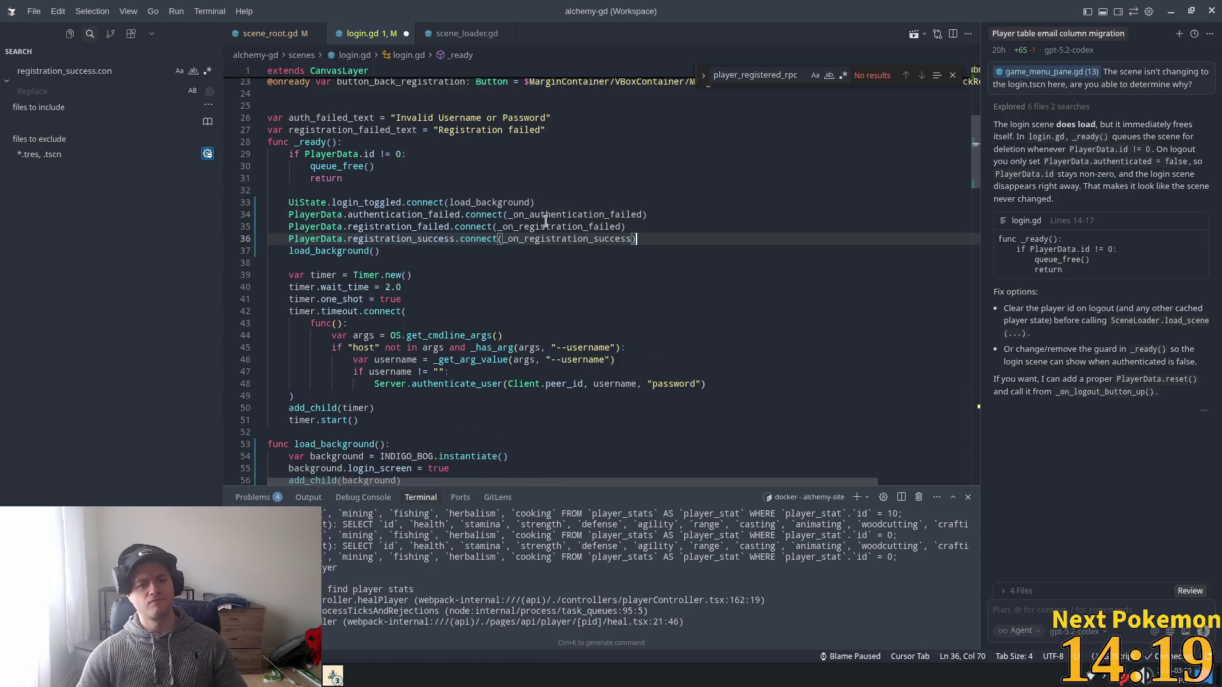
pyautogui.press('Return')
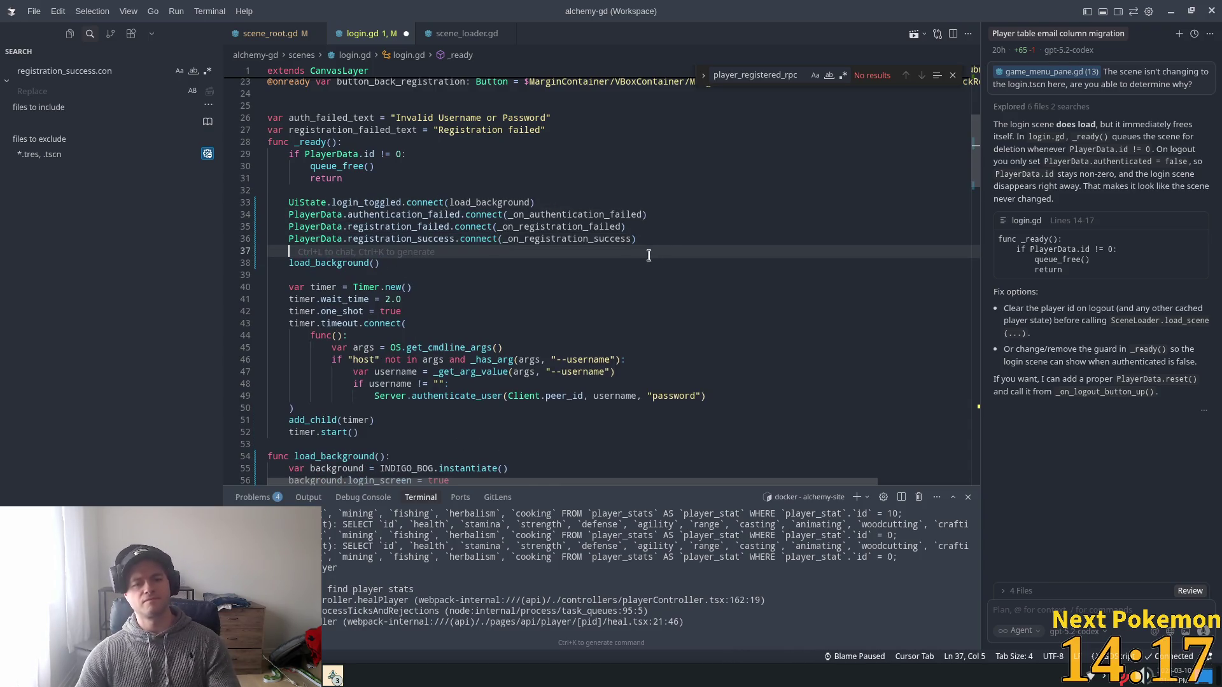
pyautogui.hotkey('alt', 'Tab')
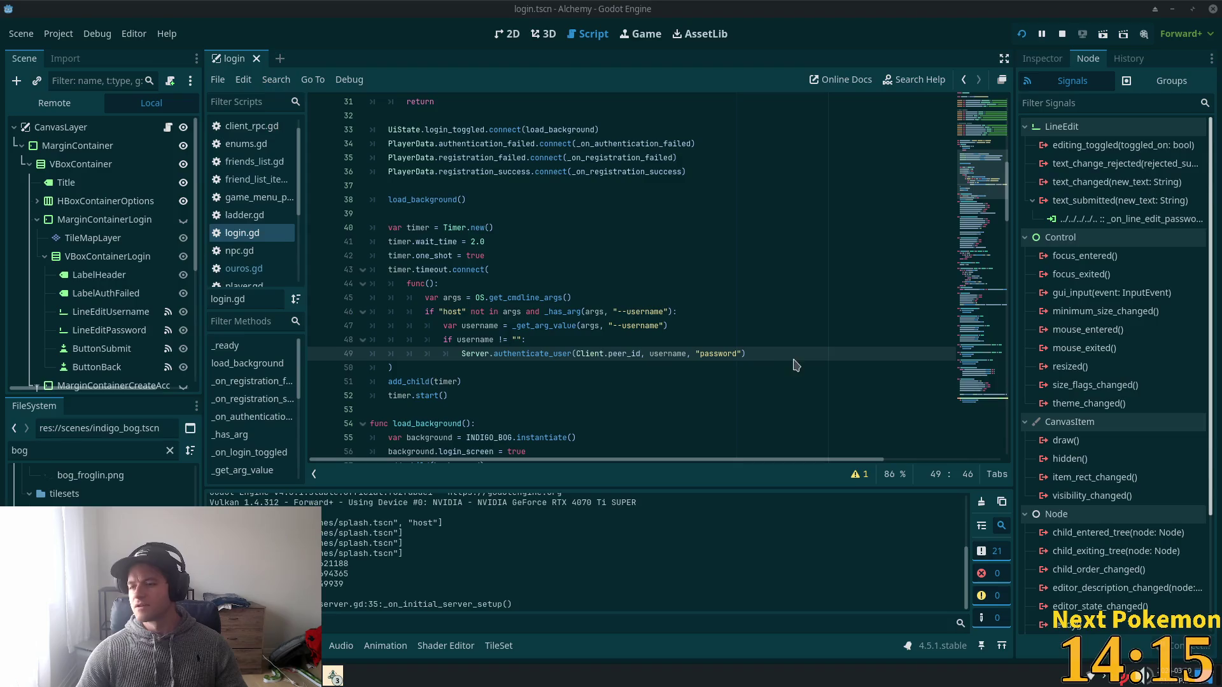
# Run the project and inspect the Alchemy title screen in the debug window.
pyautogui.click(603, 268)
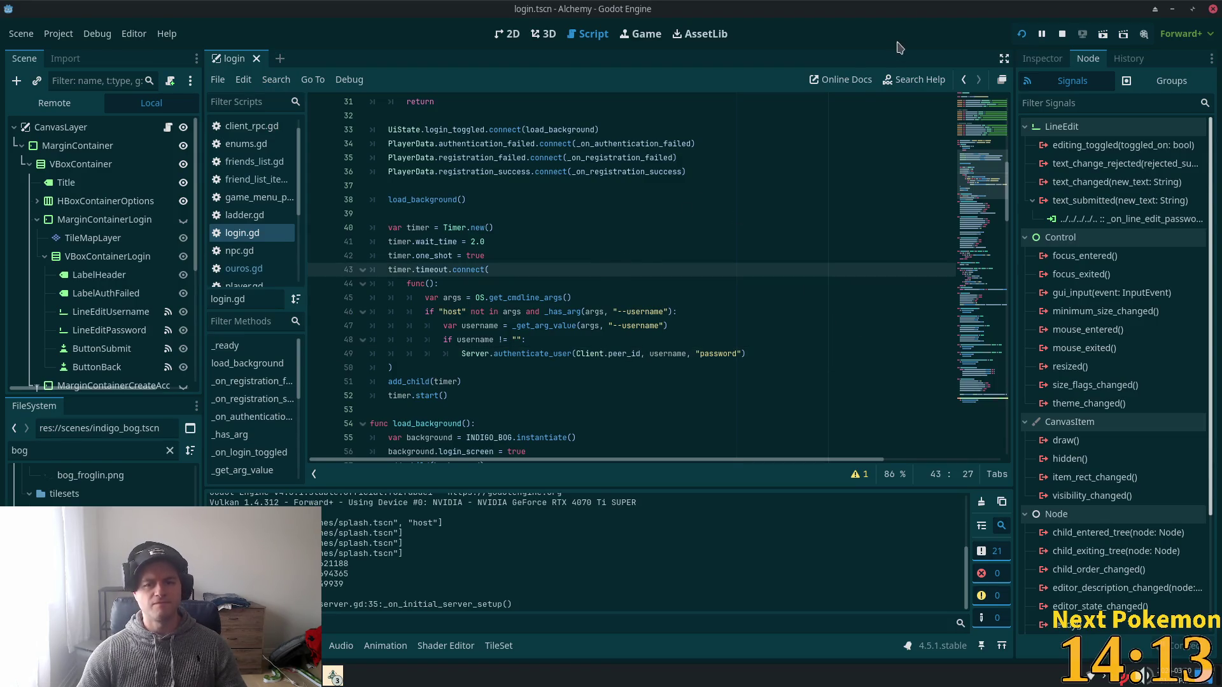
pyautogui.click(1021, 34)
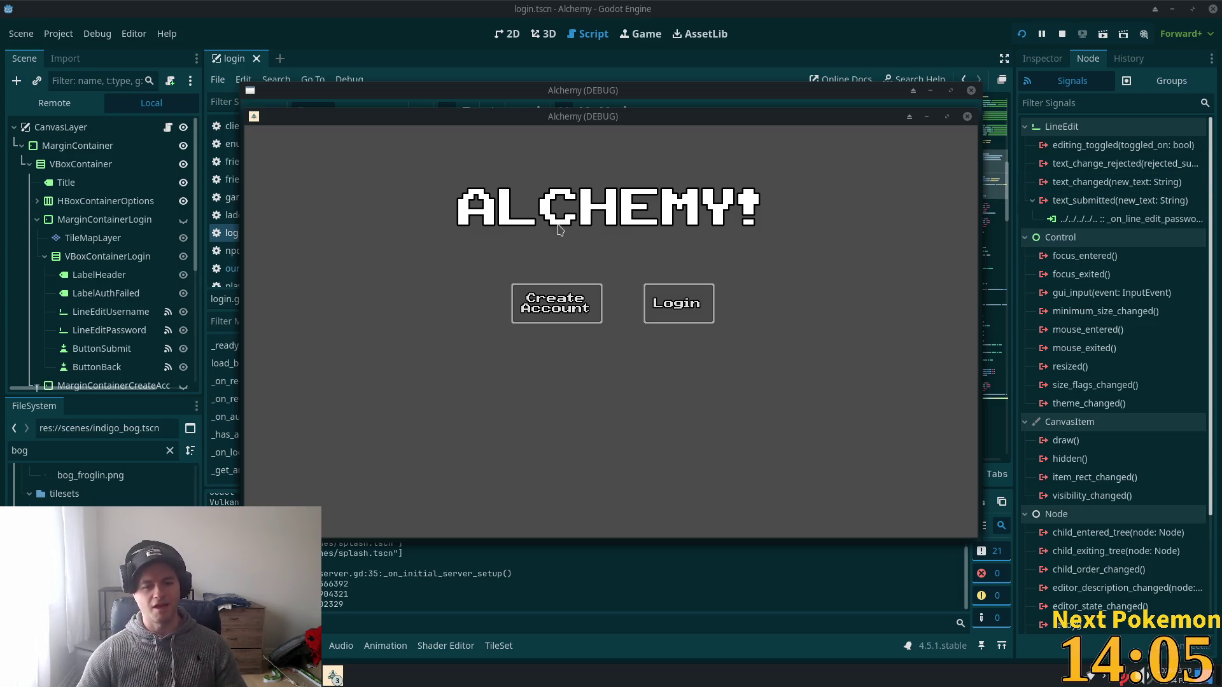
pyautogui.moveTo(428, 117)
pyautogui.mouseDown()
pyautogui.moveTo(545, 180)
pyautogui.moveTo(918, 246)
pyautogui.moveTo(665, 193)
pyautogui.mouseUp()
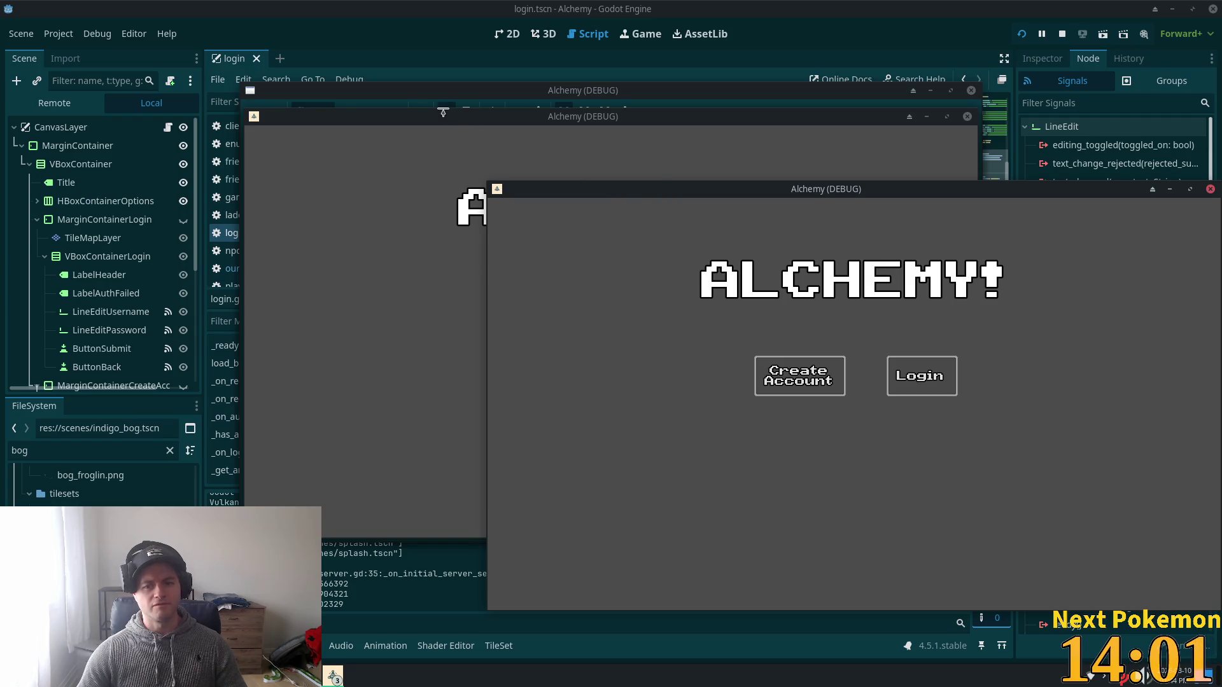
pyautogui.hotkey('alt', 'Tab')
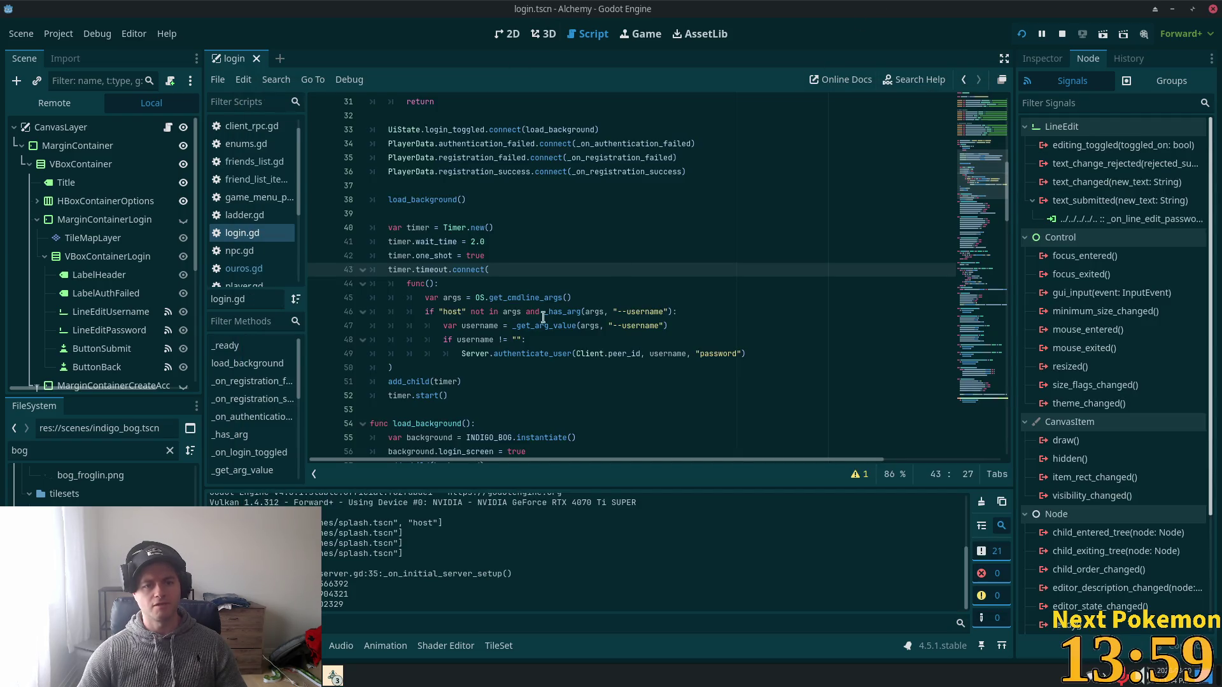
# Return to Cursor at the end of load_background() in login.gd.
pyautogui.click(333, 676)
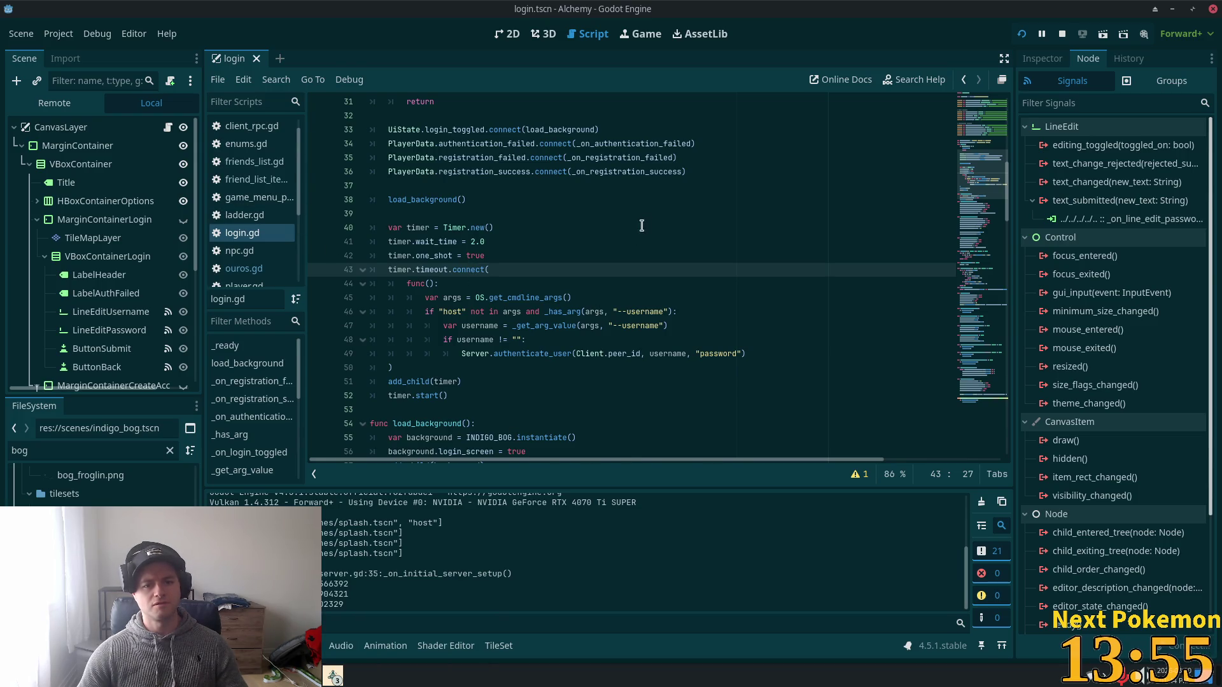
pyautogui.hotkey('alt', 'Tab')
pyautogui.scroll(-5, 357, 406)
pyautogui.click(358, 401)
# Add an unindented blank line after add_child(background) and save login.gd with Ctrl+S.
pyautogui.press('End')
pyautogui.press('Return')
pyautogui.press('BackSpace')
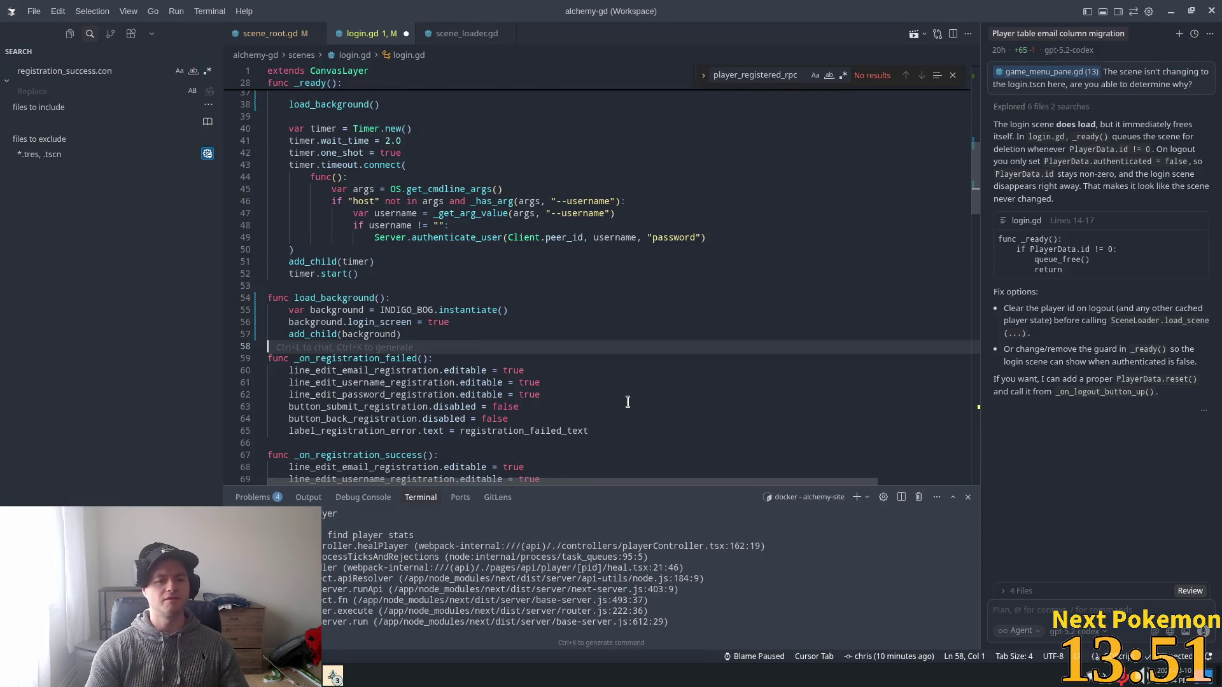
pyautogui.hotkey('ctrl', 's')
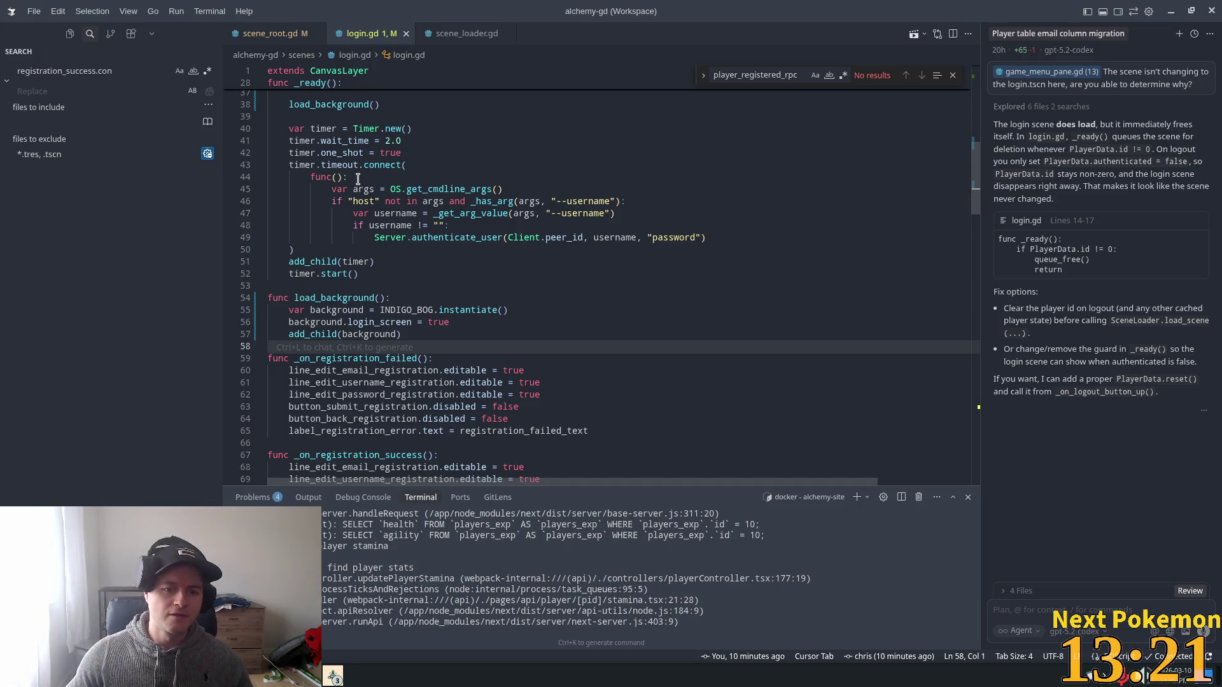
pyautogui.scroll(5, 434, 342)
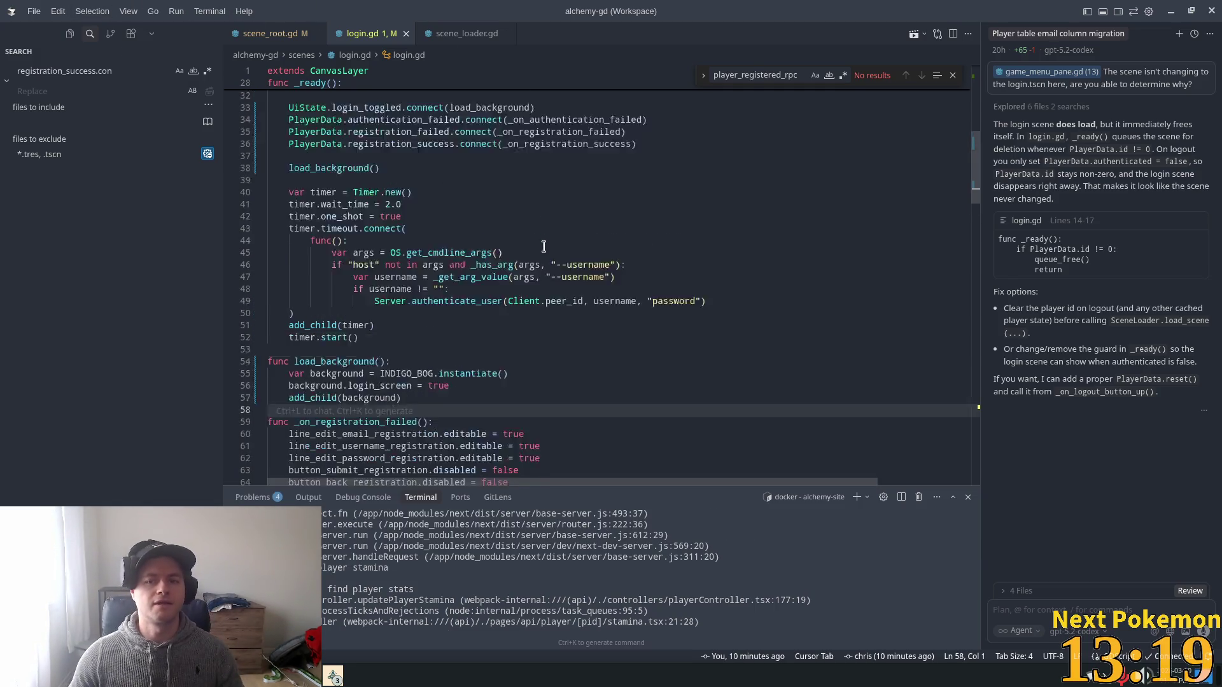
pyautogui.scroll(-2, 434, 342)
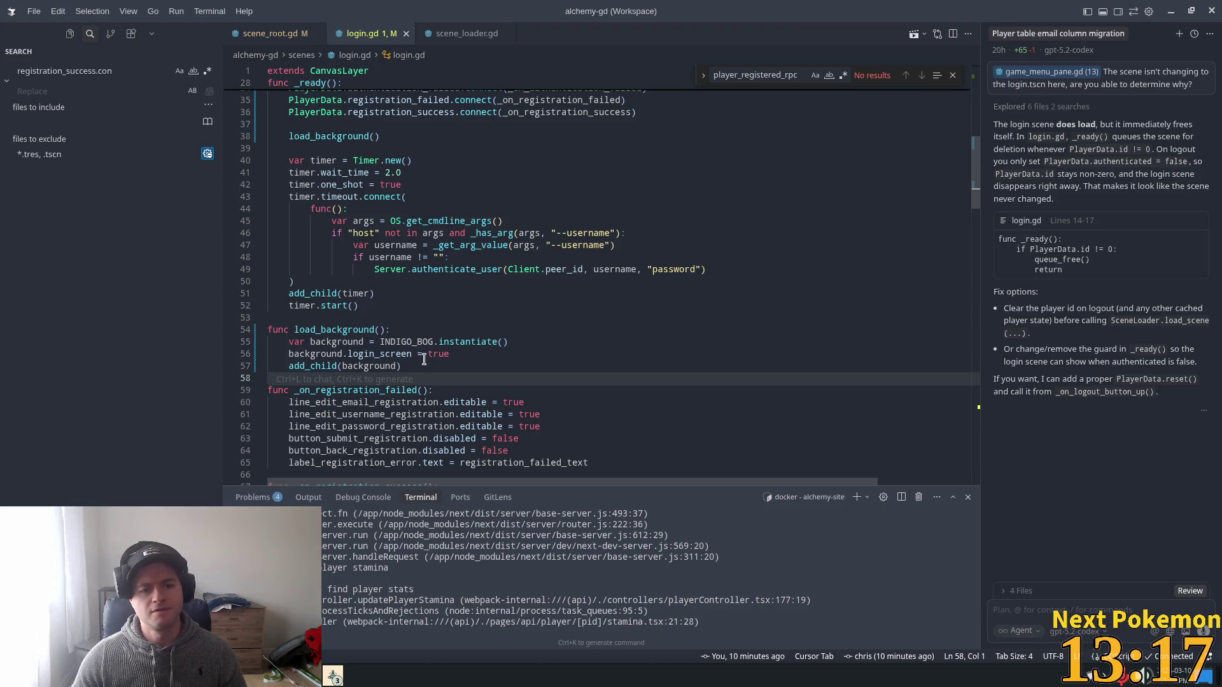
pyautogui.click(447, 354)
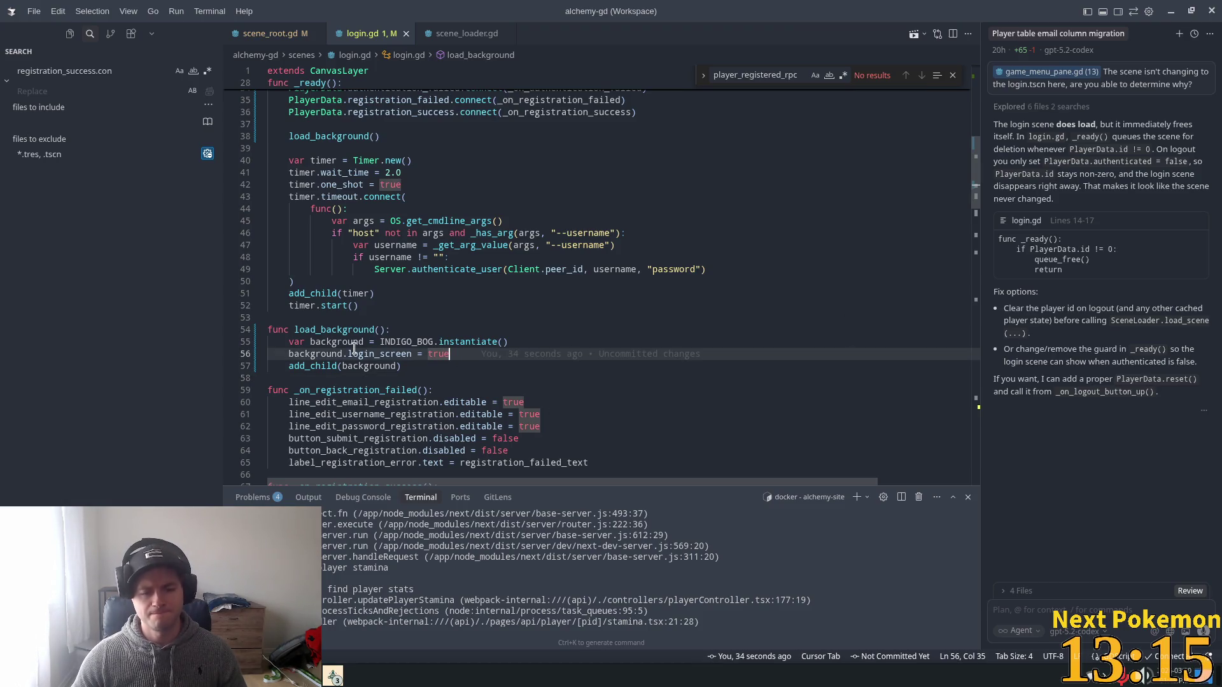
pyautogui.click(403, 367)
pyautogui.click(521, 355)
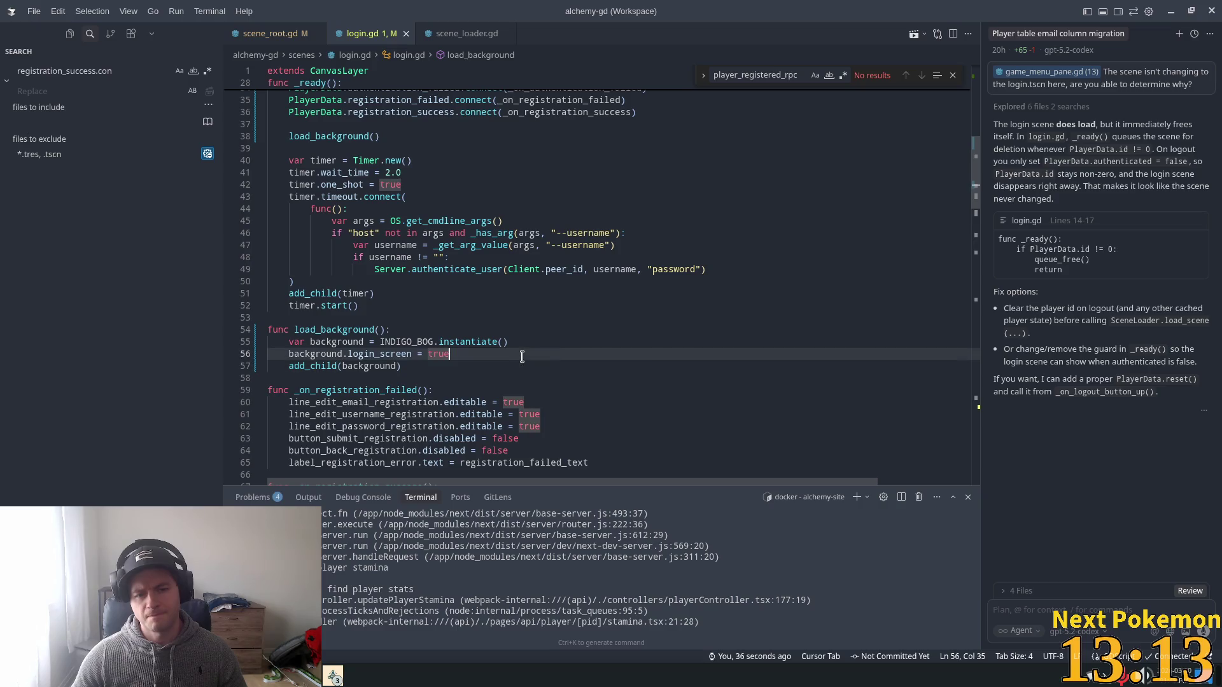
# Add a '# add a camaera to background' comment, accept the Camera2D setup lines, and space them out.
pyautogui.press('Tab')
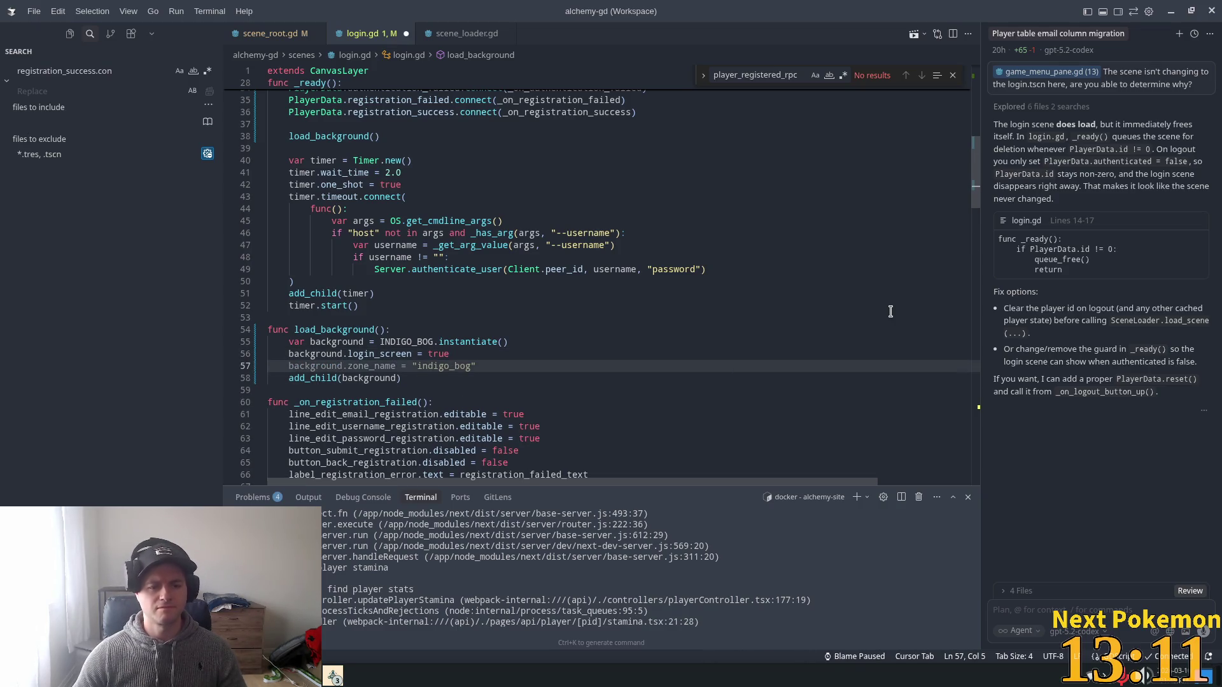
pyautogui.write('# ')
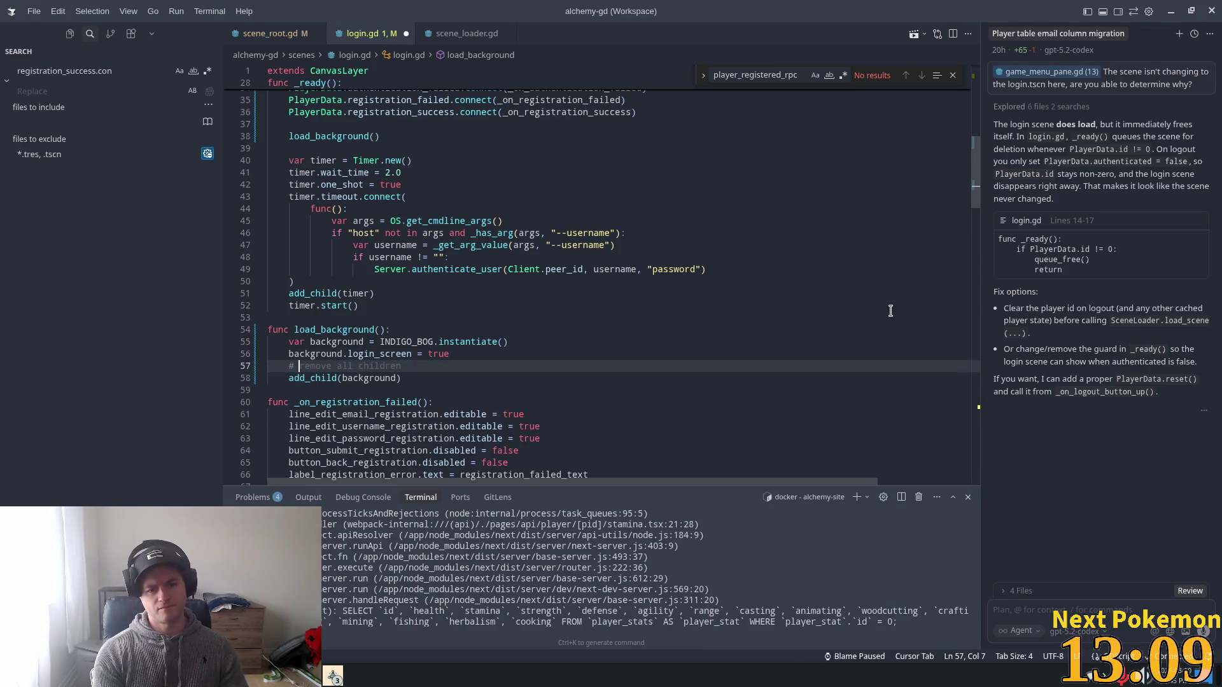
pyautogui.write('add a camaera ')
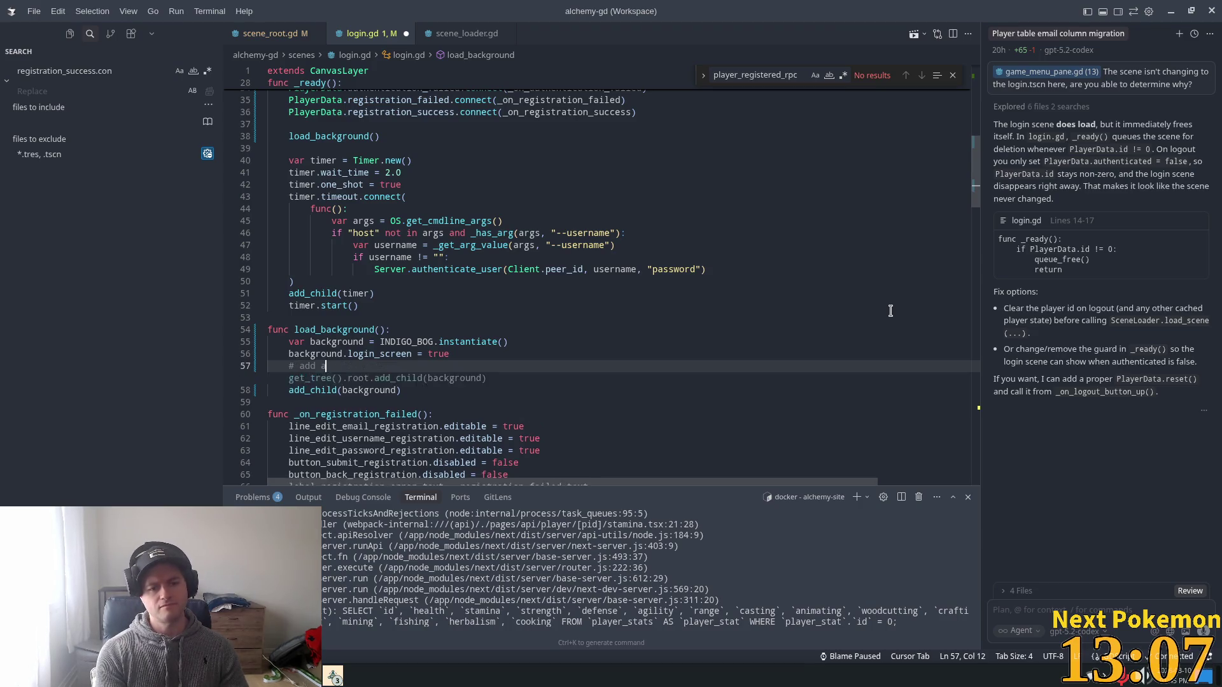
pyautogui.write('to background')
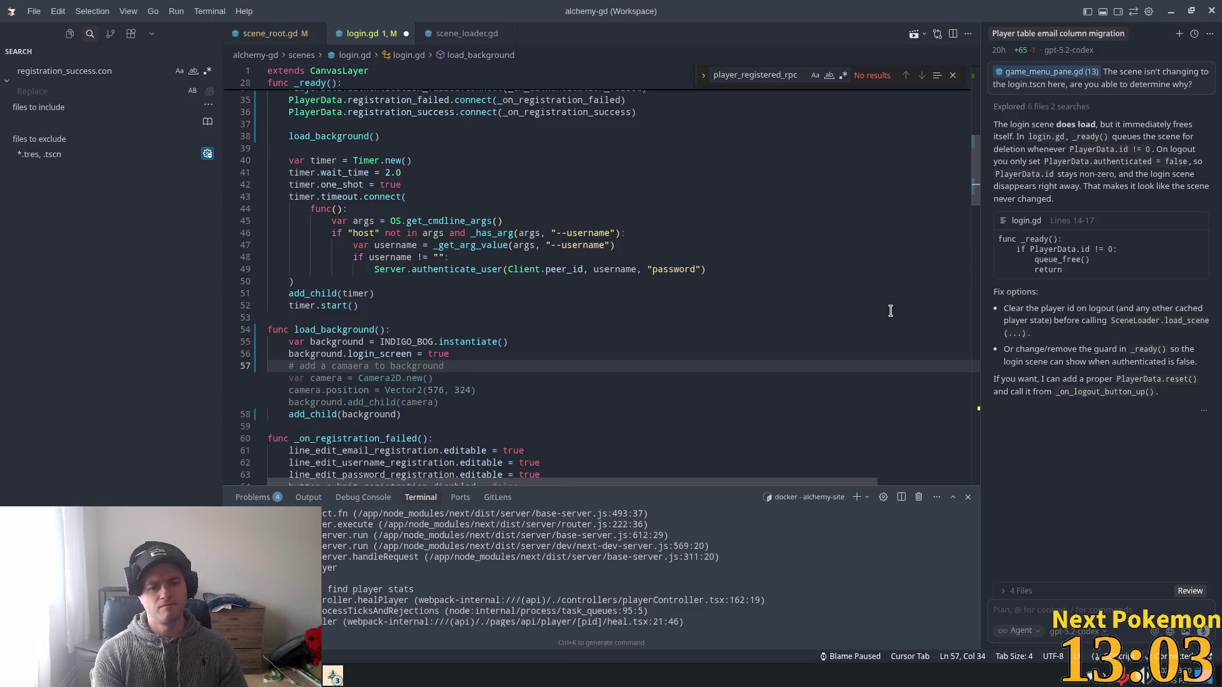
pyautogui.press('Tab')
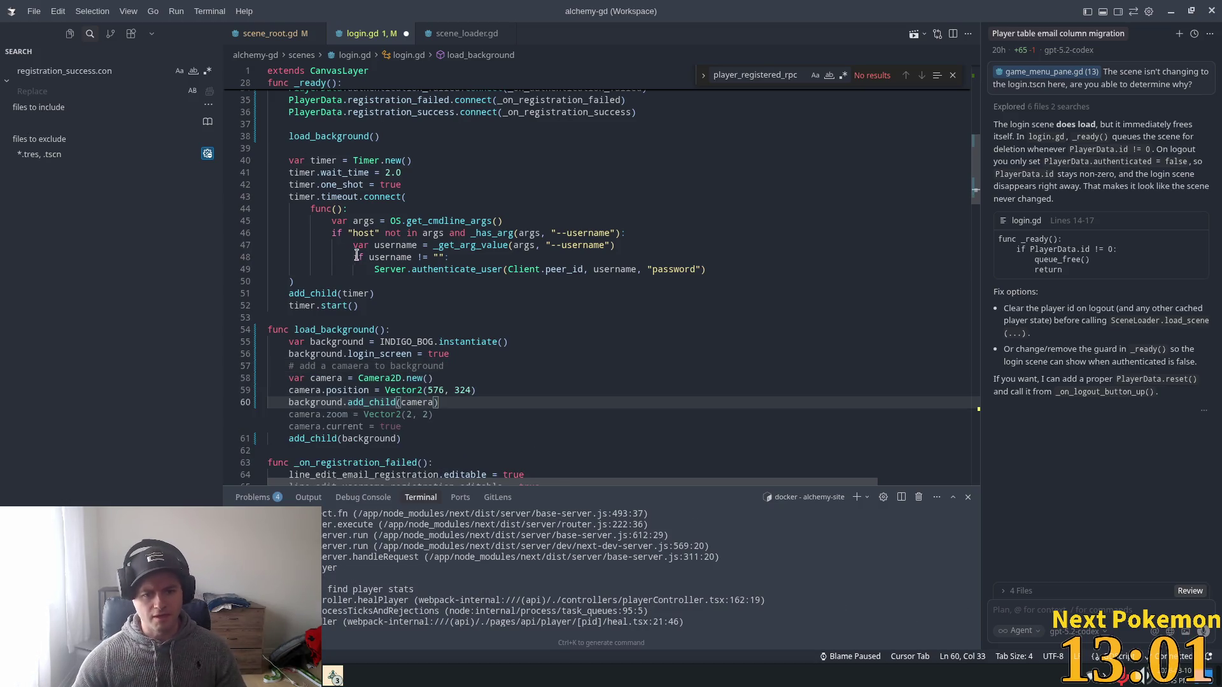
pyautogui.click(472, 390)
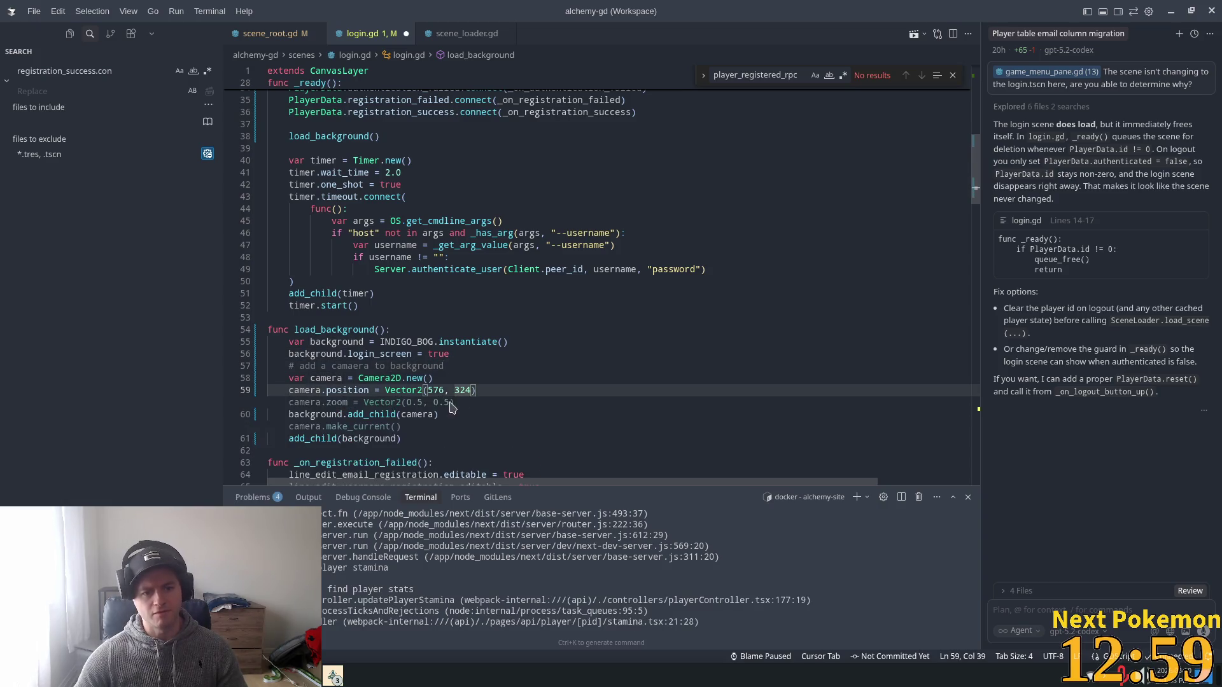
pyautogui.click(486, 402)
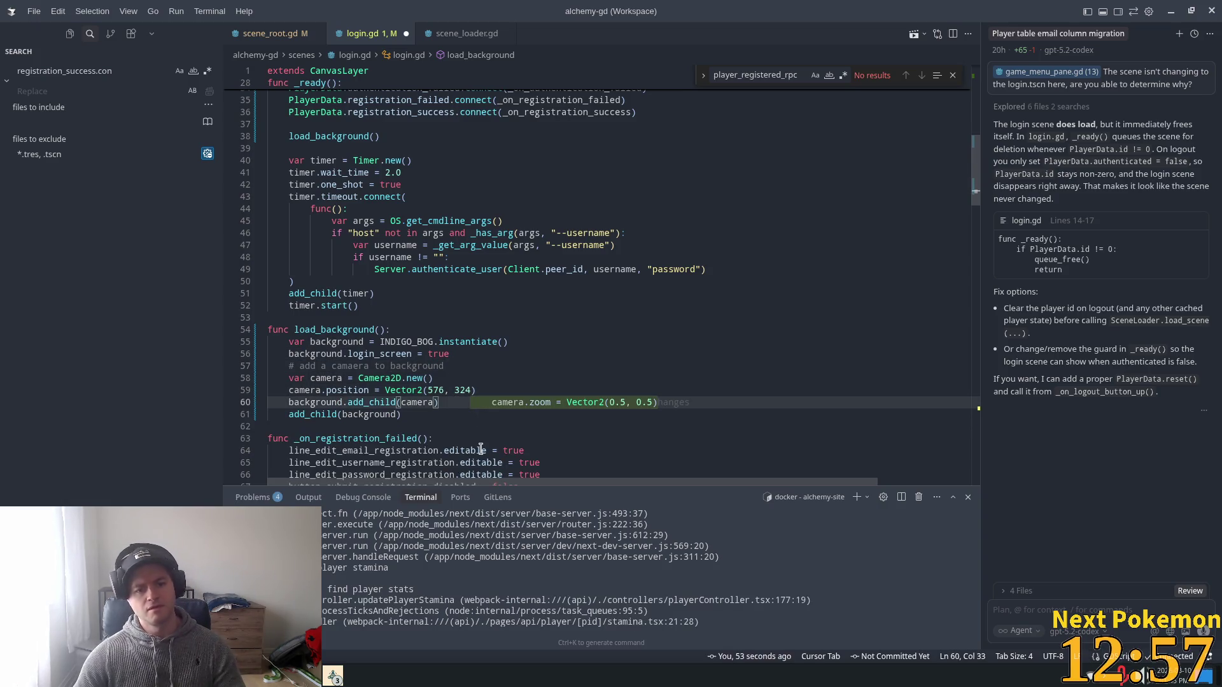
pyautogui.press('Return')
# Insert an empty line above the camera comment in load_background().
pyautogui.click(415, 390)
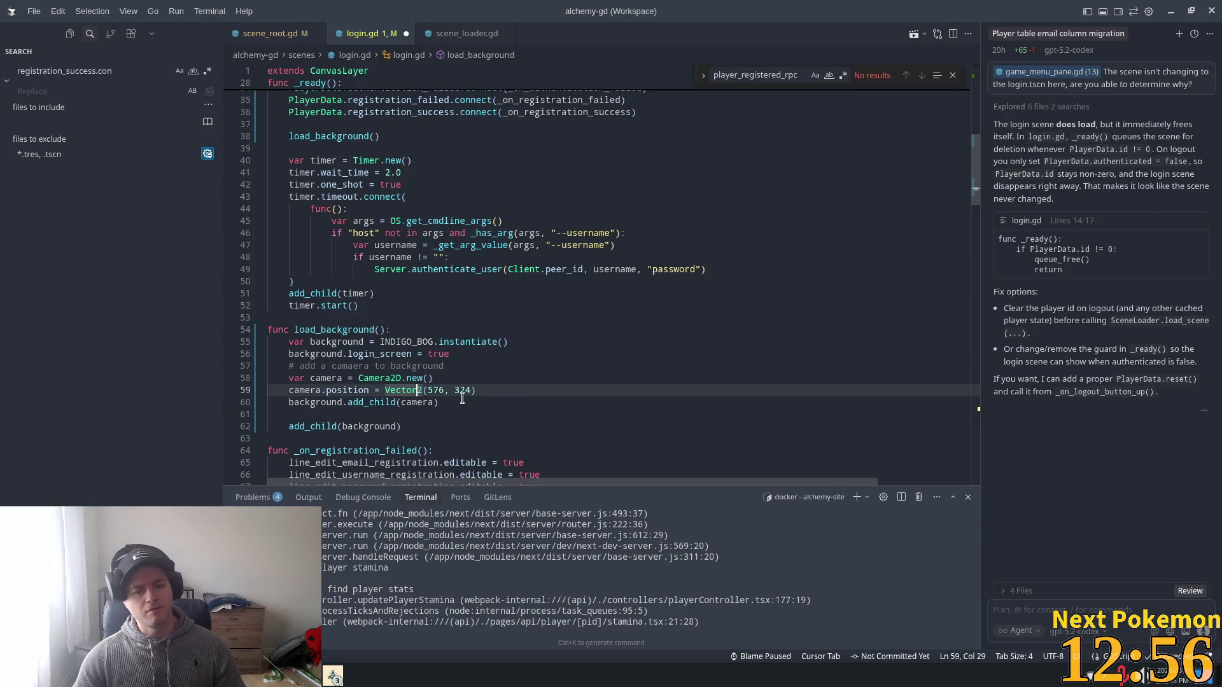
pyautogui.click(471, 366)
pyautogui.click(454, 350)
pyautogui.press('Return')
pyautogui.click(338, 378)
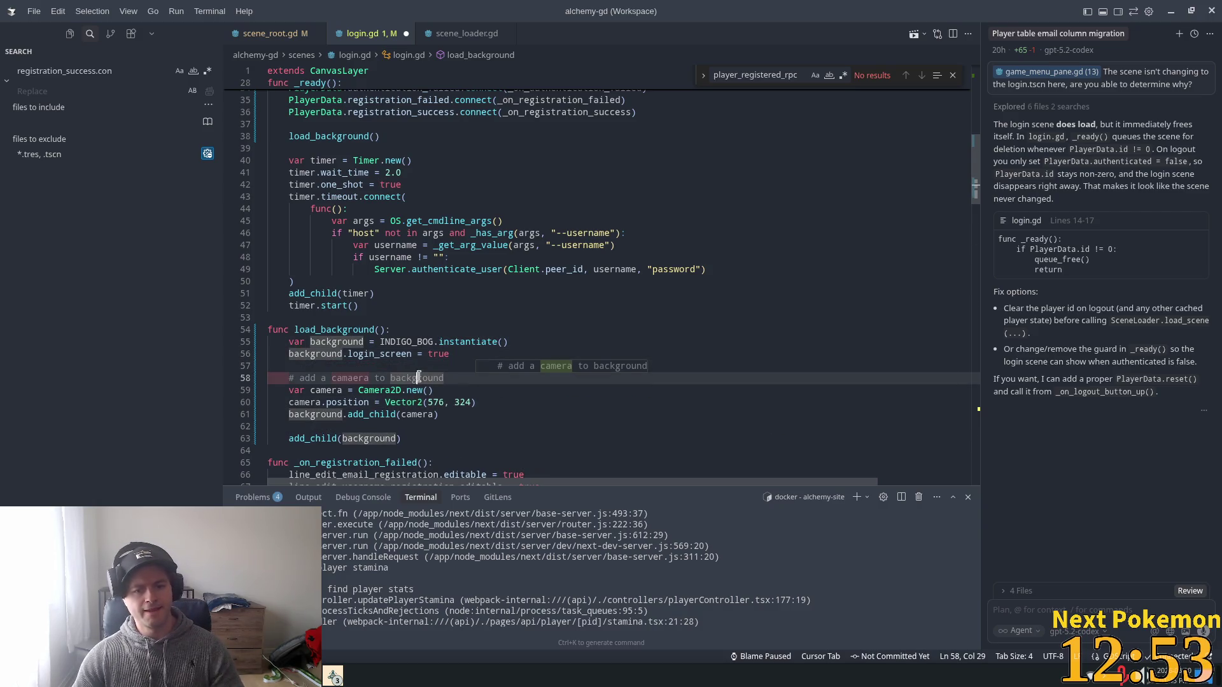
pyautogui.click(310, 366)
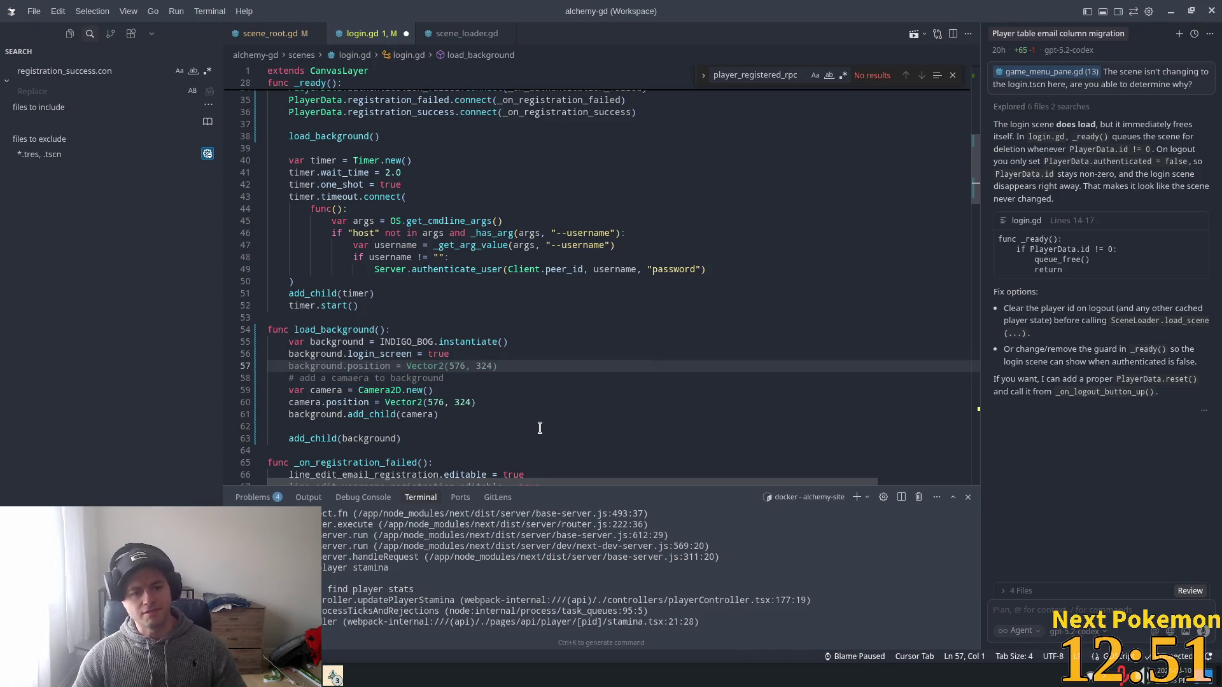
pyautogui.hotkey('alt', 'Tab')
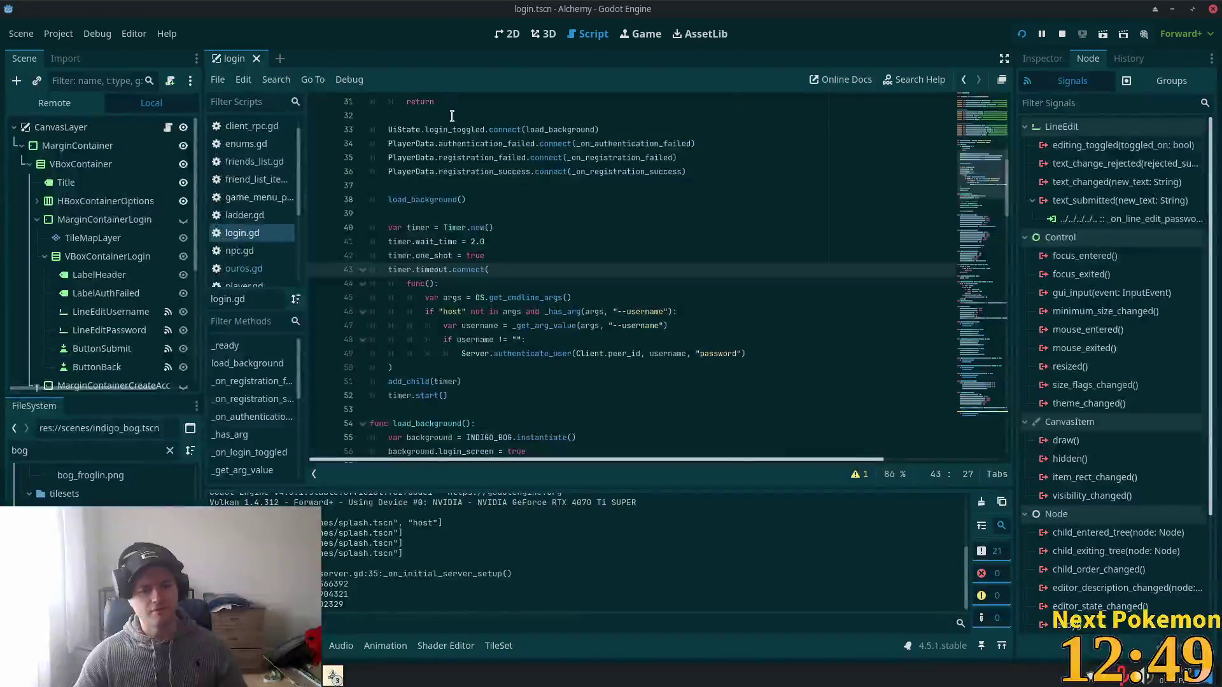
# Quick-open the indigo_bog.tscn scene beside the login scene.
pyautogui.click(508, 33)
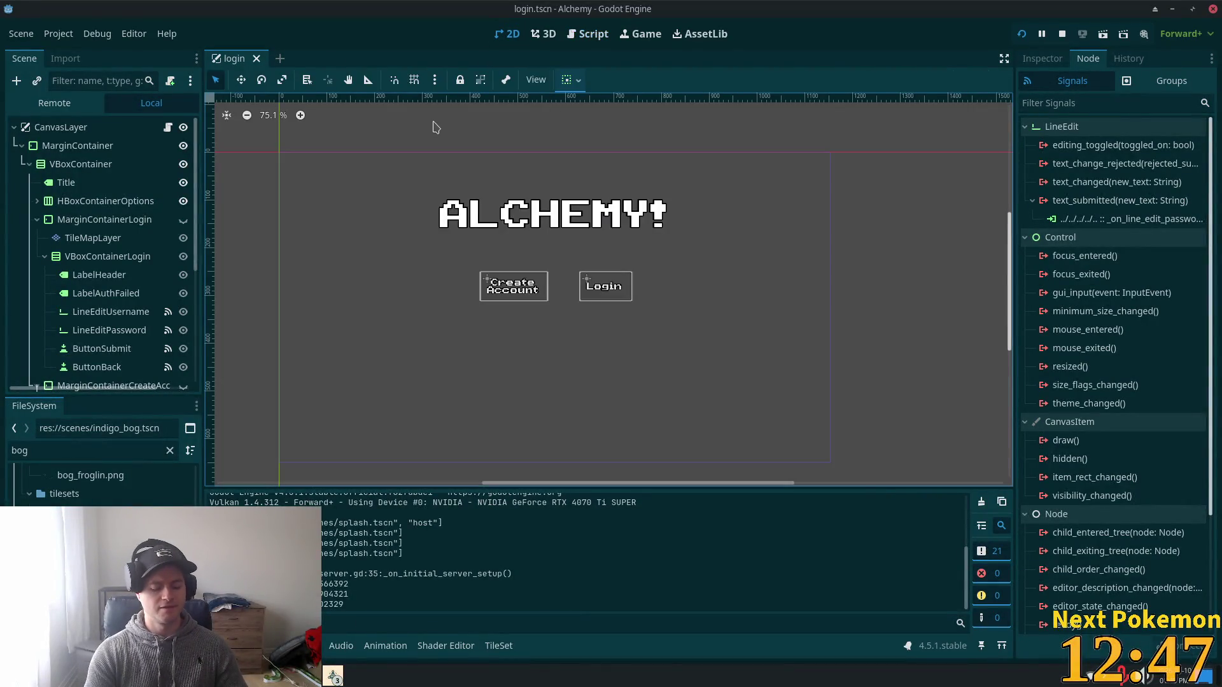
pyautogui.hotkey('shift', 'alt', 'o')
pyautogui.write('indi')
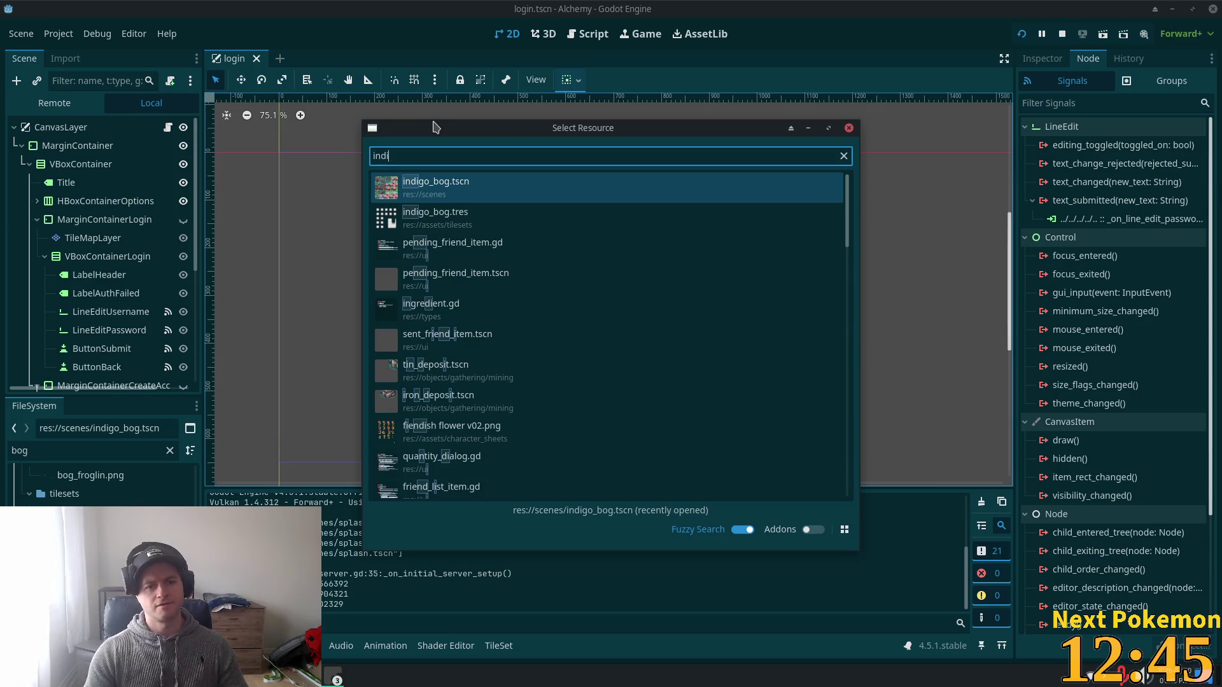
pyautogui.click(445, 191)
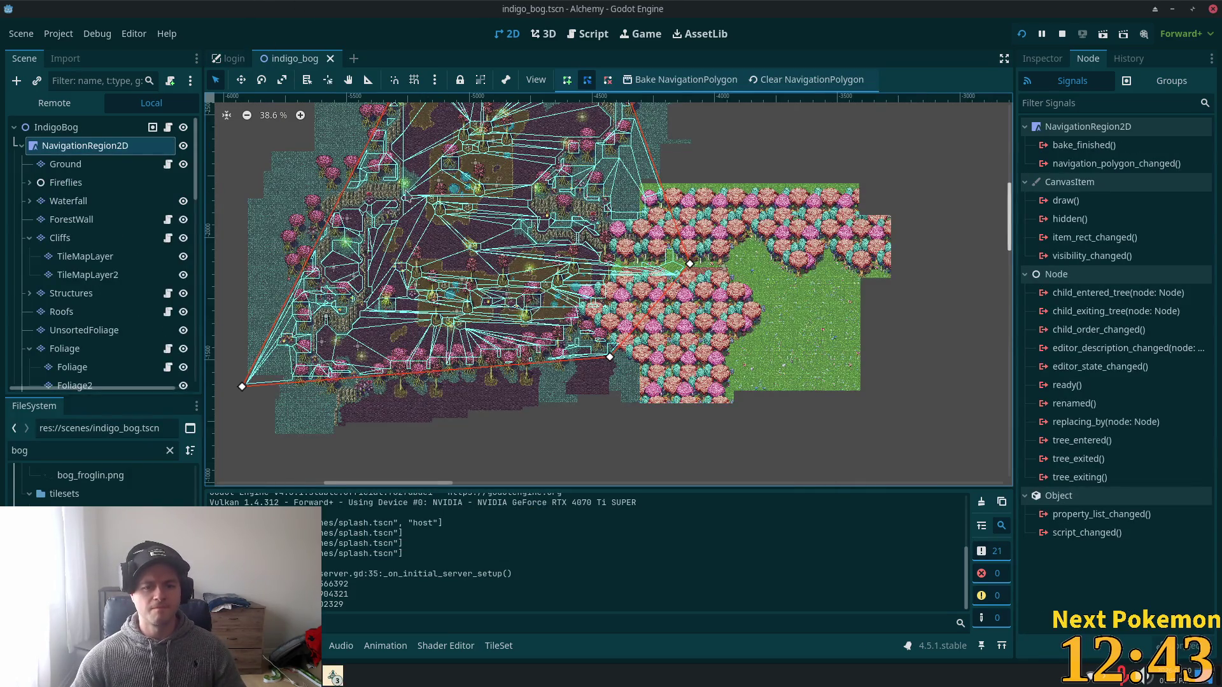
pyautogui.scroll(12, 496, 202)
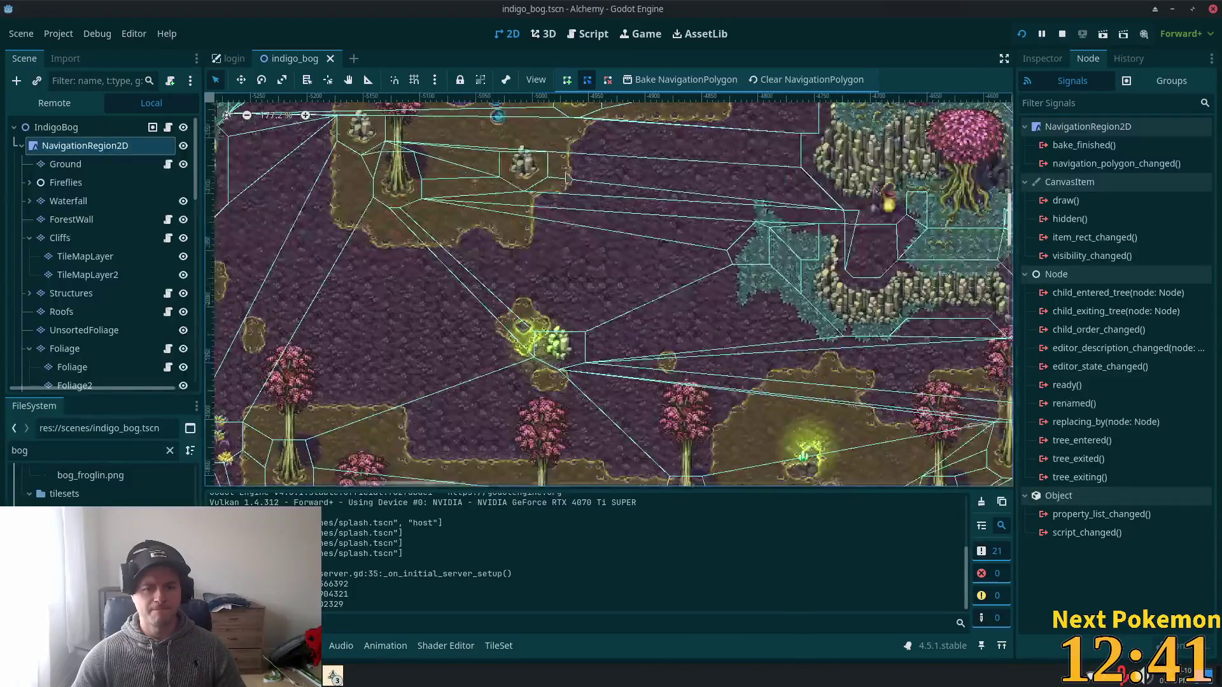
pyautogui.scroll(-2, 609, 290)
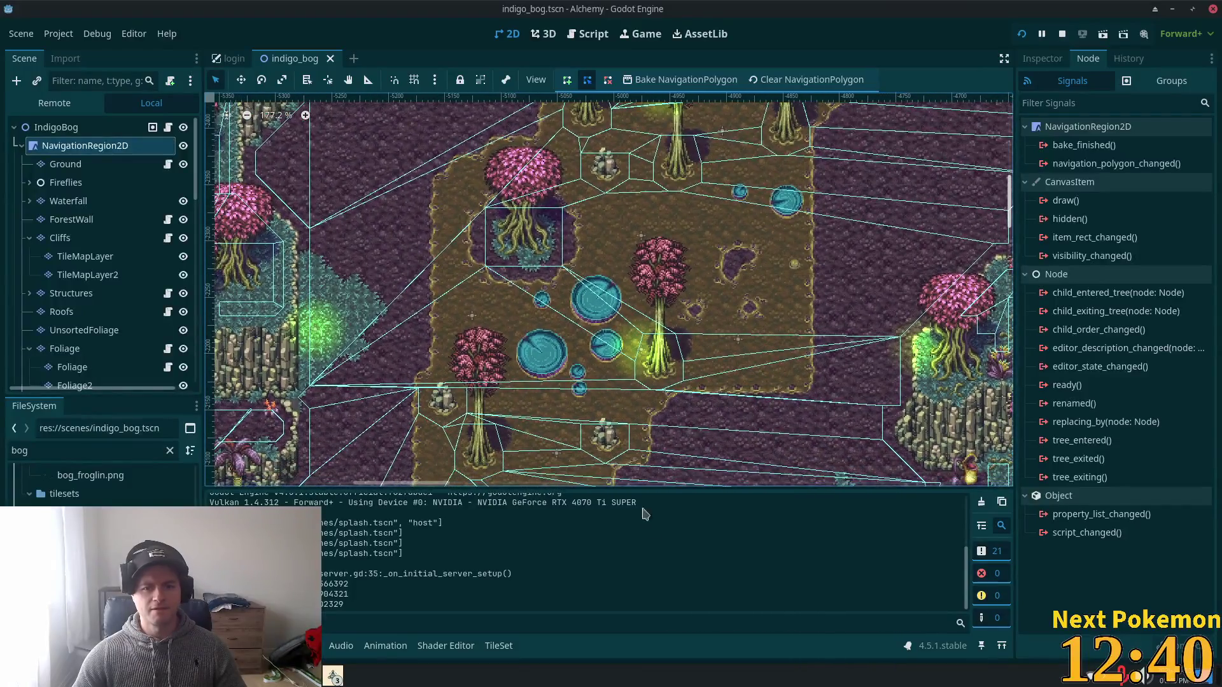
# Start adding a node at the pond clearing, searching node types for 'label'.
pyautogui.rightClick(595, 258)
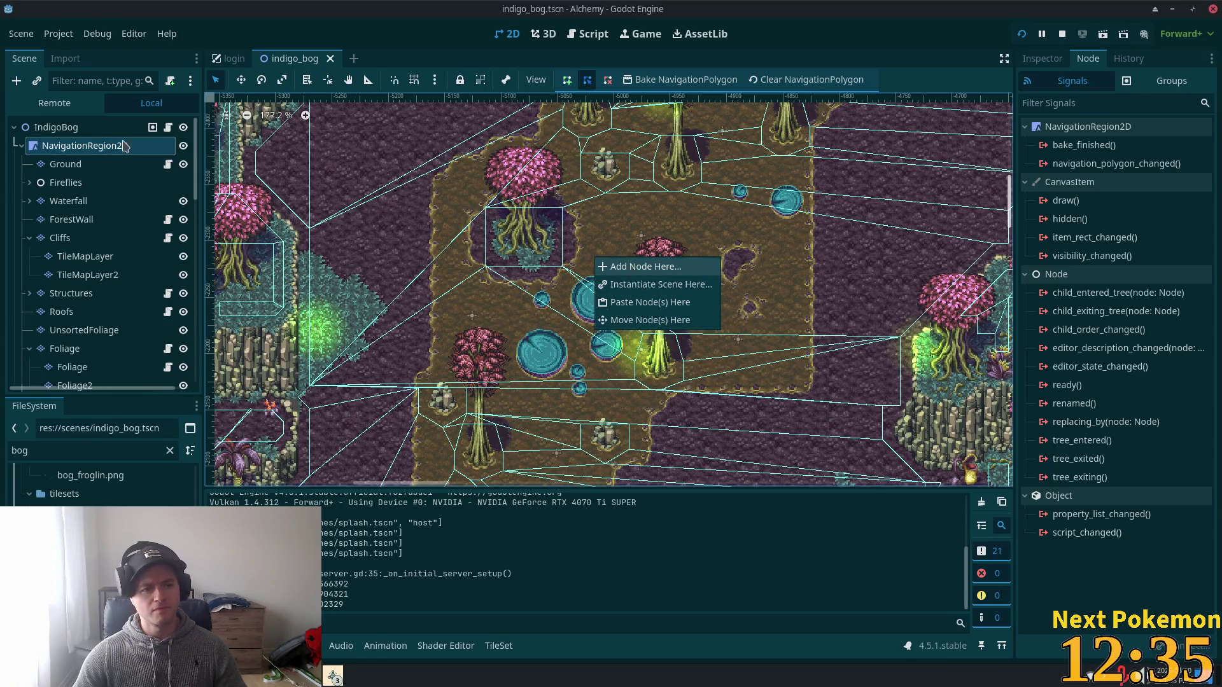
pyautogui.click(604, 254)
pyautogui.rightClick(604, 255)
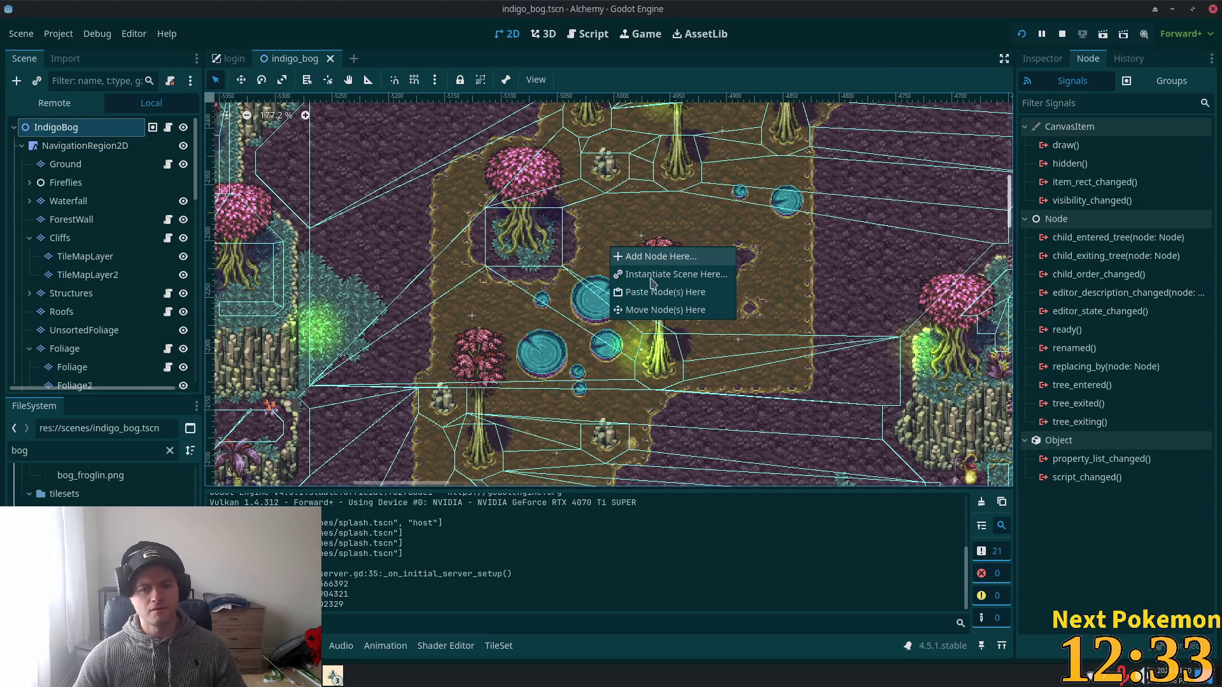
pyautogui.click(626, 254)
pyautogui.write('label')
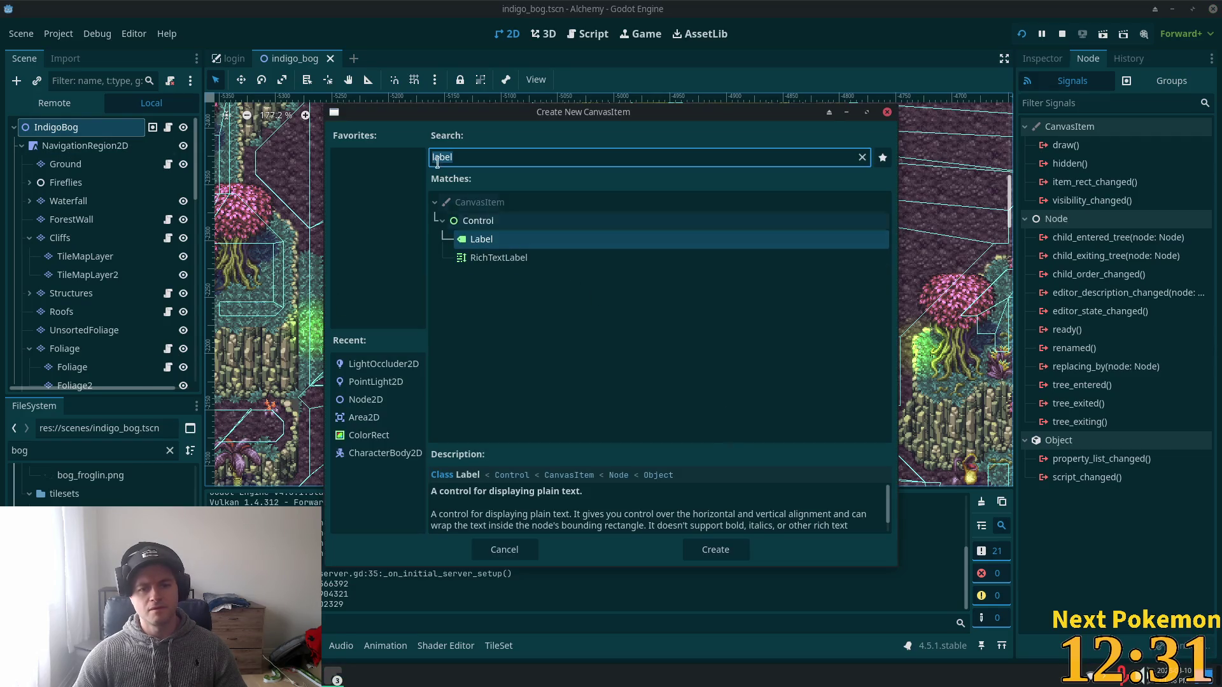
# Create a Node2D at the pond clearing in the indigo_bog scene.
pyautogui.write('ode')
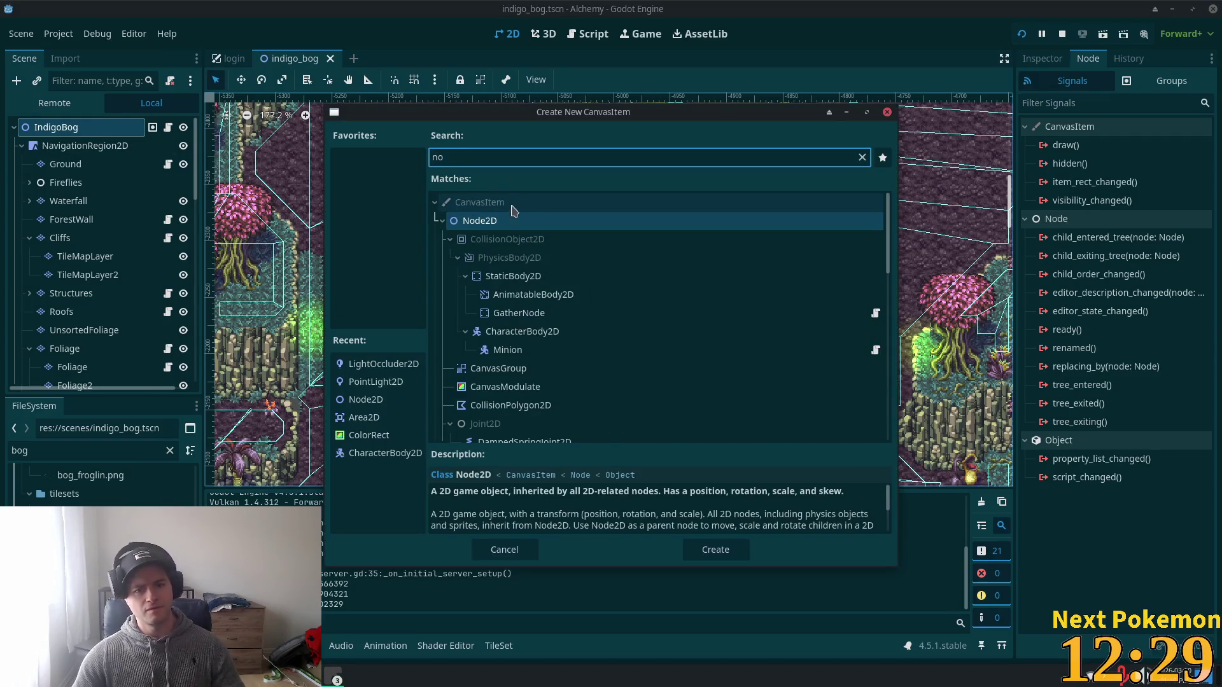
pyautogui.click(488, 223)
pyautogui.doubleClick(490, 228)
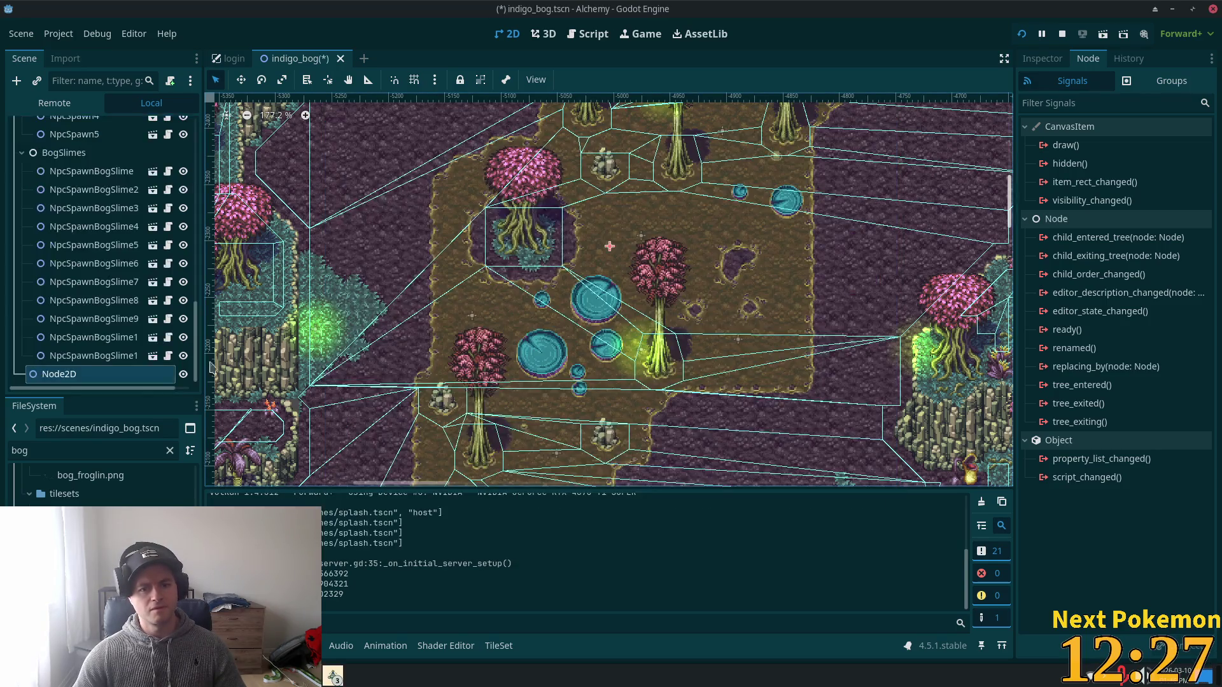
# Copy the new node's Position x value (-5003.903) from the Inspector for login.gd.
pyautogui.click(1041, 62)
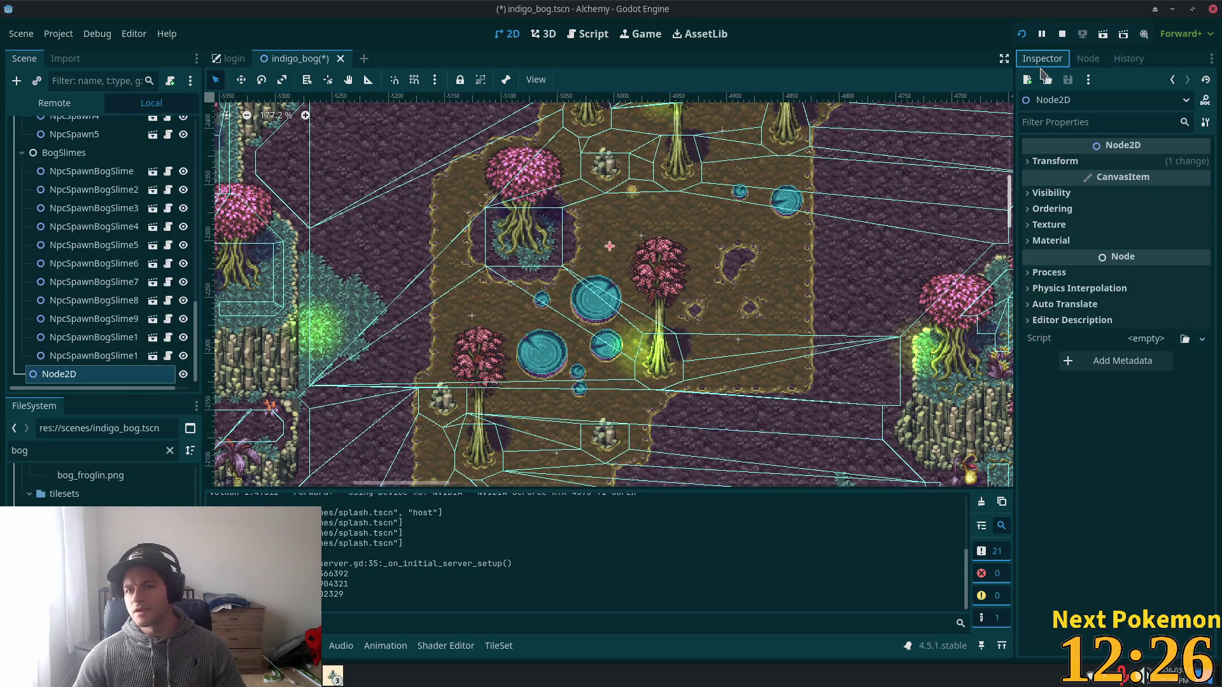
pyautogui.click(1055, 161)
pyautogui.rightClick(1053, 179)
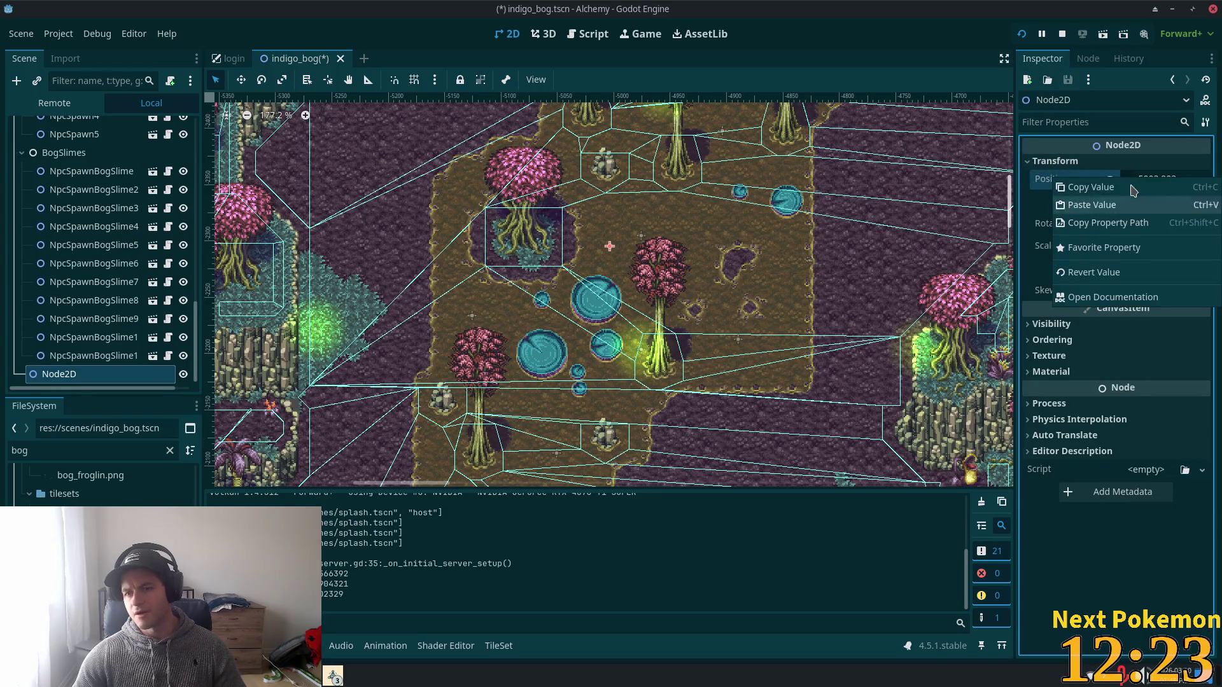
pyautogui.click(1081, 187)
pyautogui.hotkey('alt', 'Tab')
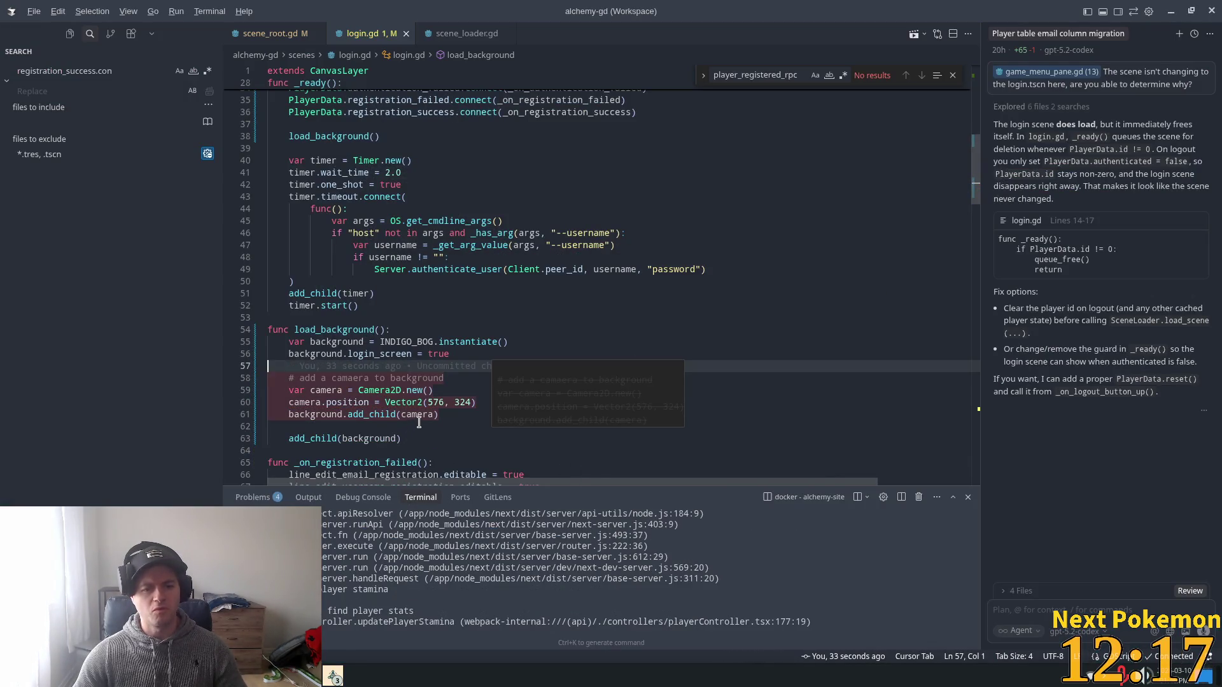
pyautogui.hotkey('alt', 'Tab')
pyautogui.click(1174, 178)
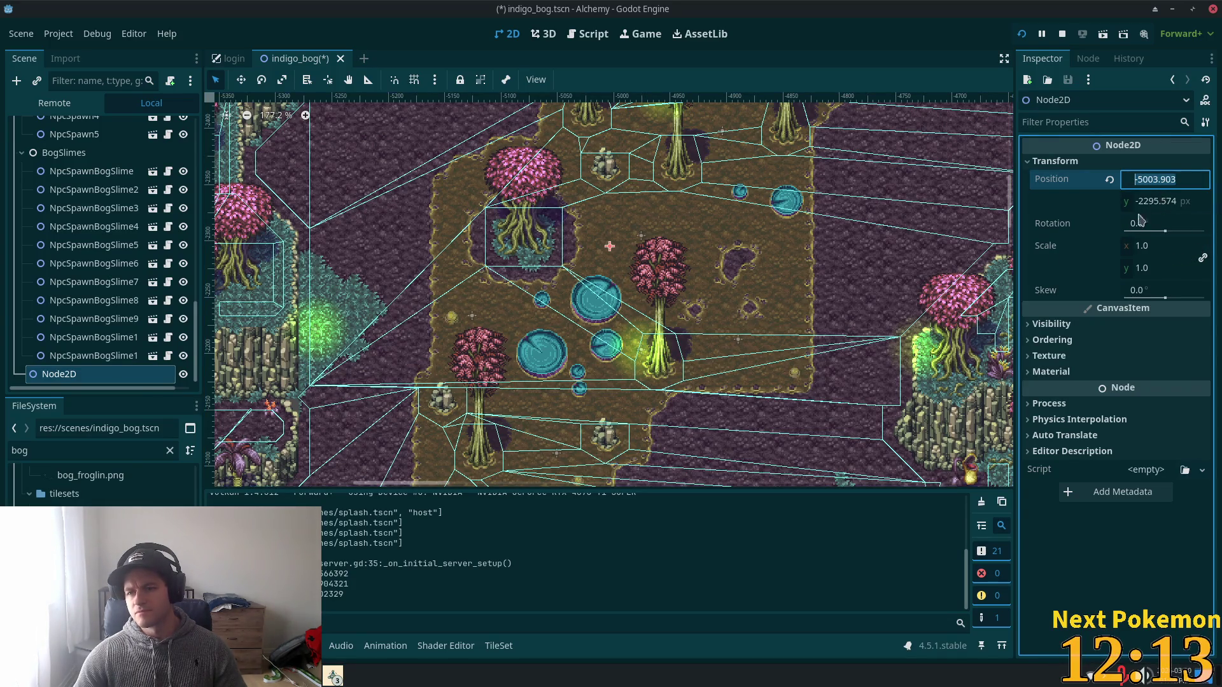
pyautogui.hotkey('alt', 'Tab')
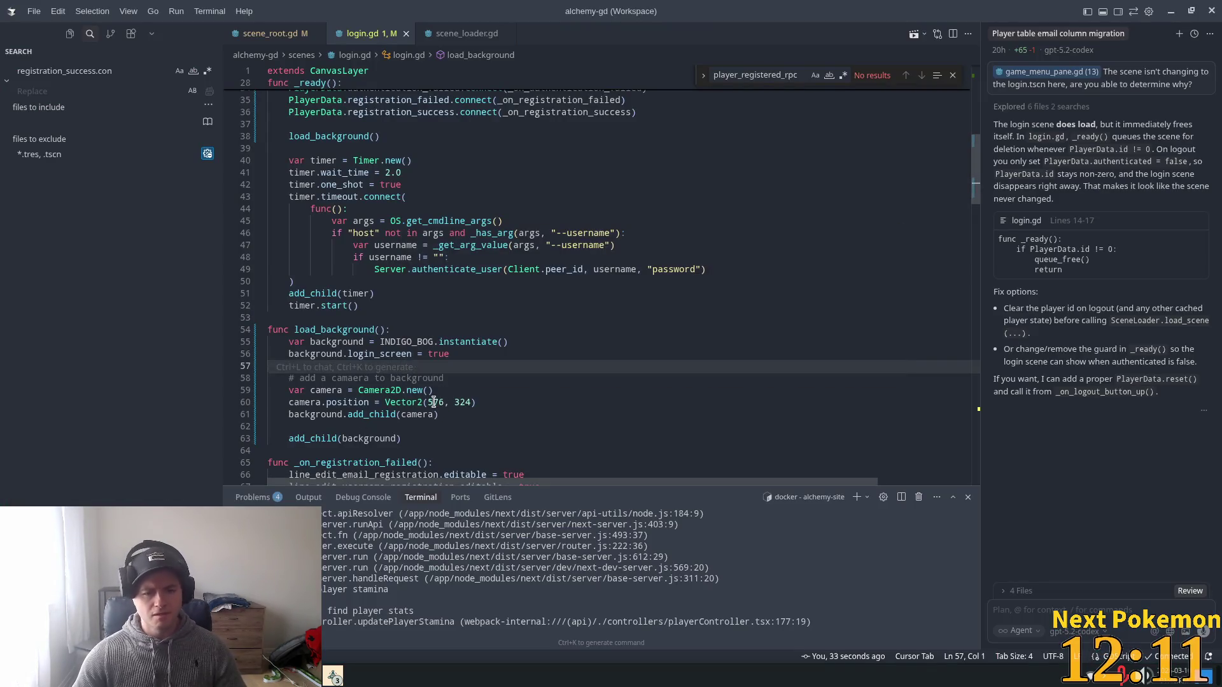
# Replace the camera's x of 576 with the node's x, rounded to -5000.
pyautogui.doubleClick(437, 402)
pyautogui.write('-5003.903')
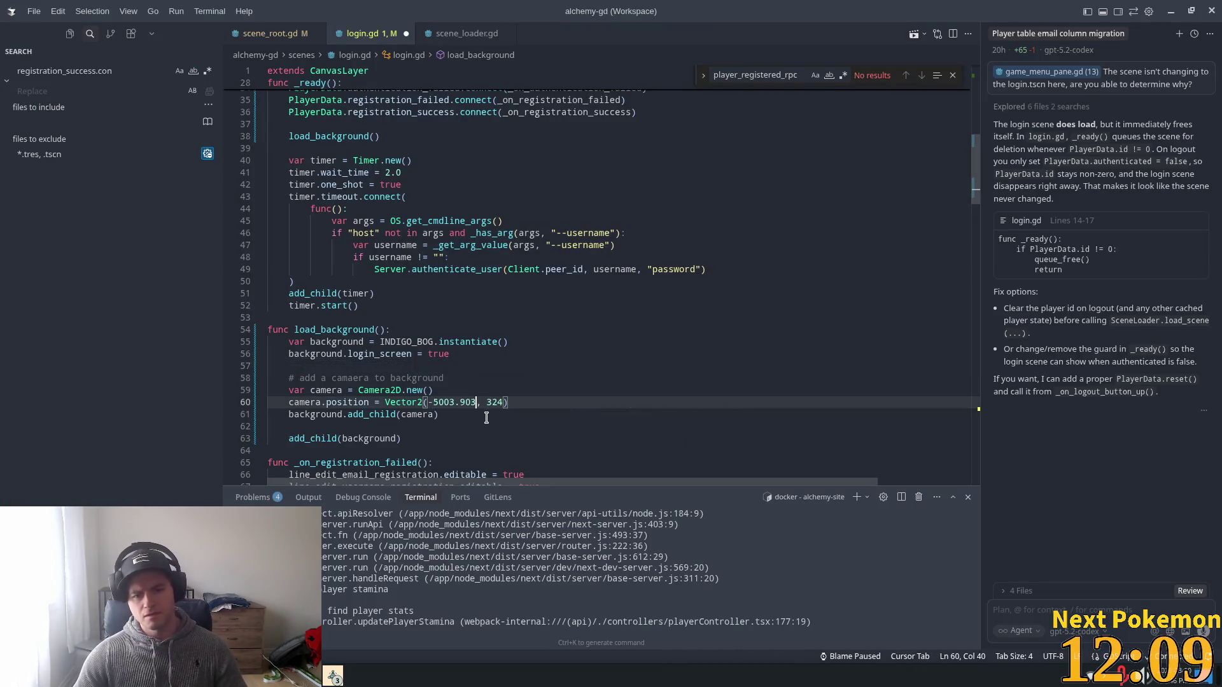
pyautogui.press('BackSpace')
pyautogui.press('BackSpace')
pyautogui.press('BackSpace')
pyautogui.write('0')
pyautogui.doubleClick(473, 402)
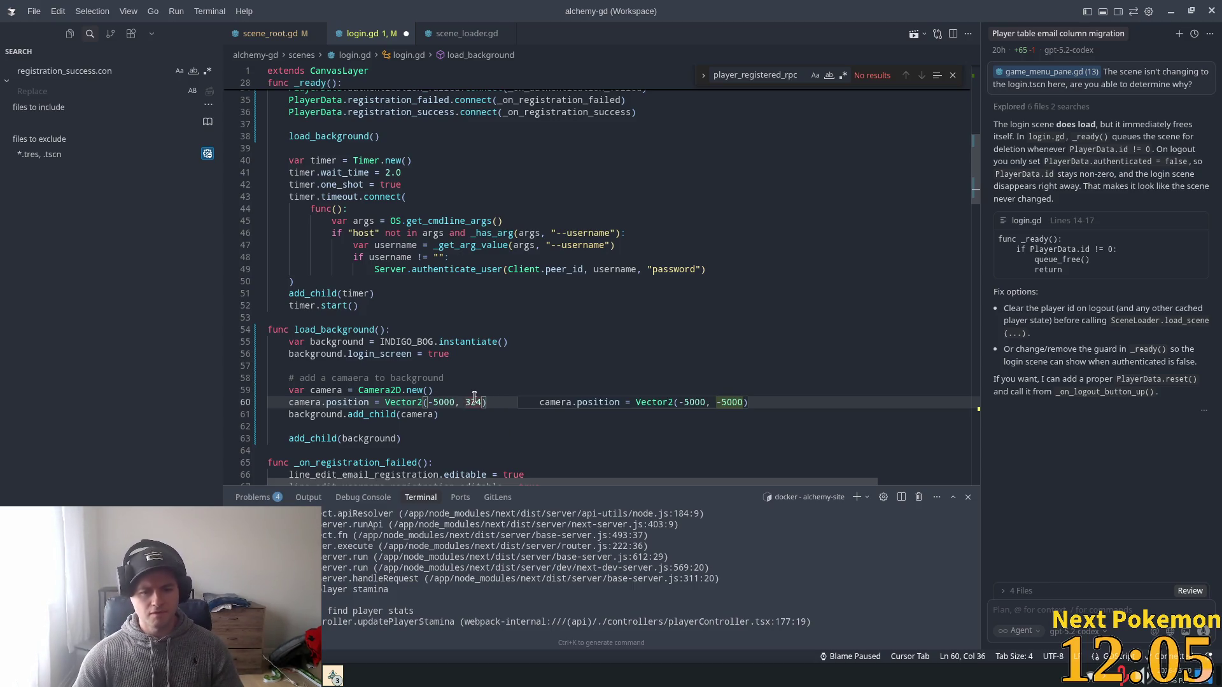
pyautogui.click(539, 353)
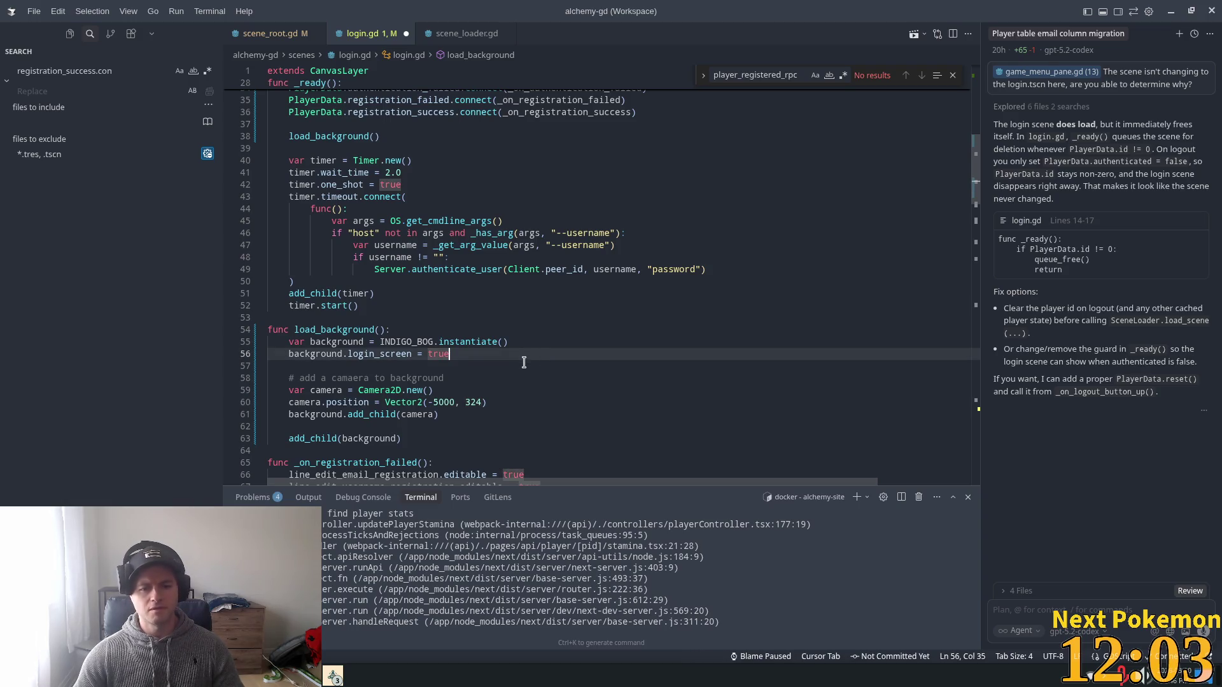
# Replace the camera's y of 324 with the node's y, trimmed to -2295, and save login.gd.
pyautogui.hotkey('alt', 'Tab')
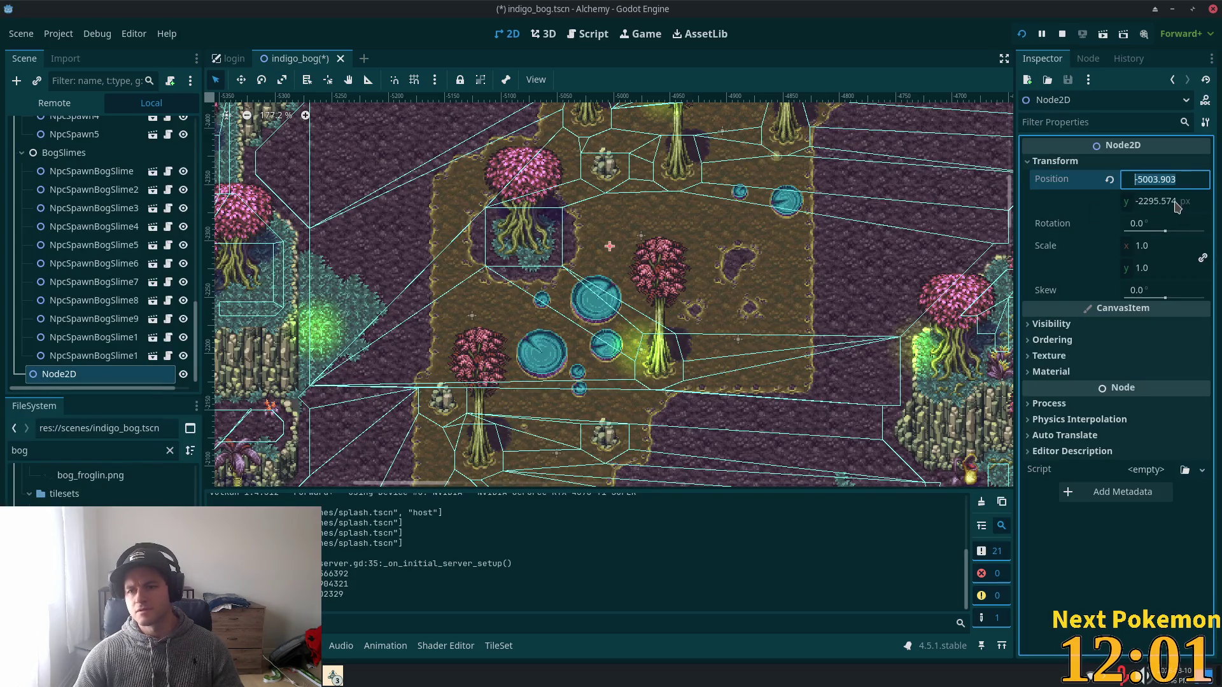
pyautogui.hotkey('alt', 'Tab')
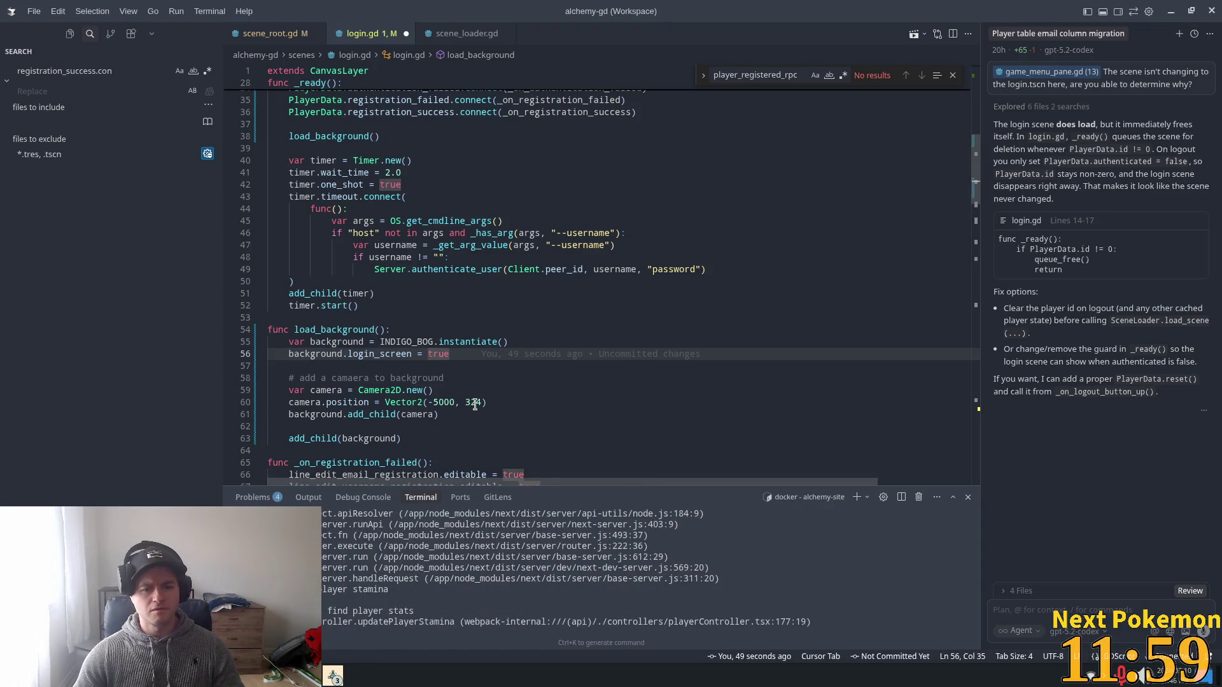
pyautogui.doubleClick(474, 402)
pyautogui.write('-2295.574')
pyautogui.press('BackSpace')
pyautogui.press('BackSpace')
pyautogui.press('BackSpace')
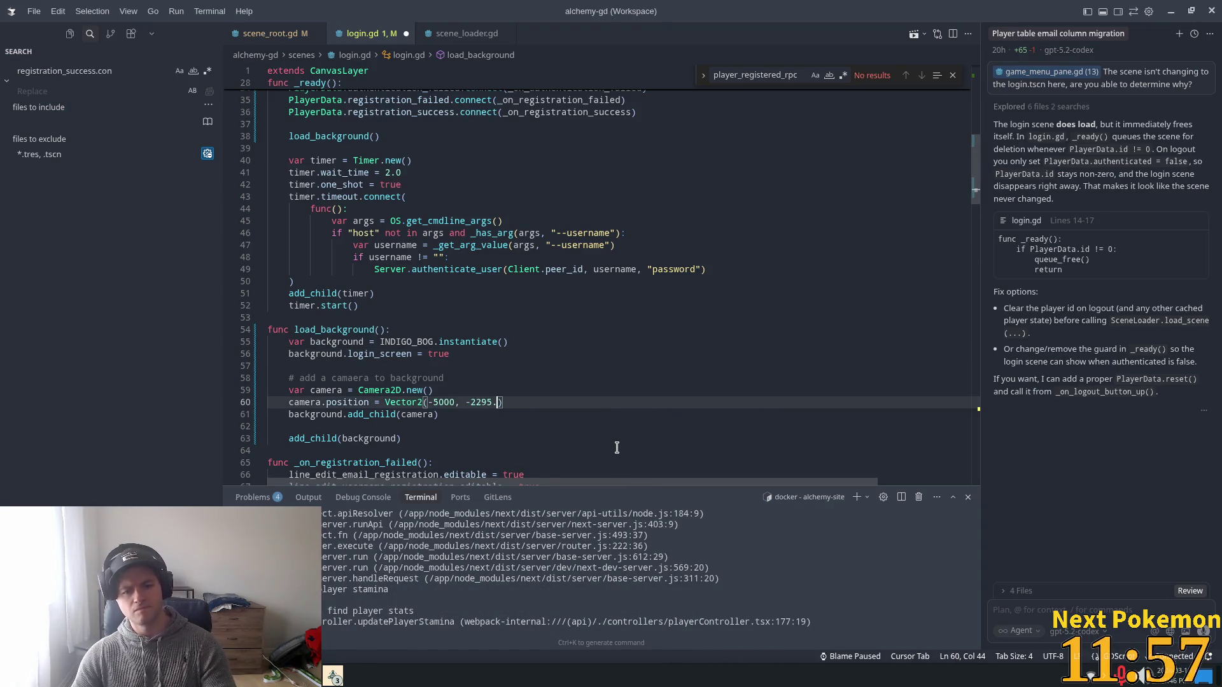
pyautogui.hotkey('ctrl', 's')
# Save the scene in Godot and launch the game to test the camera.
pyautogui.click(478, 343)
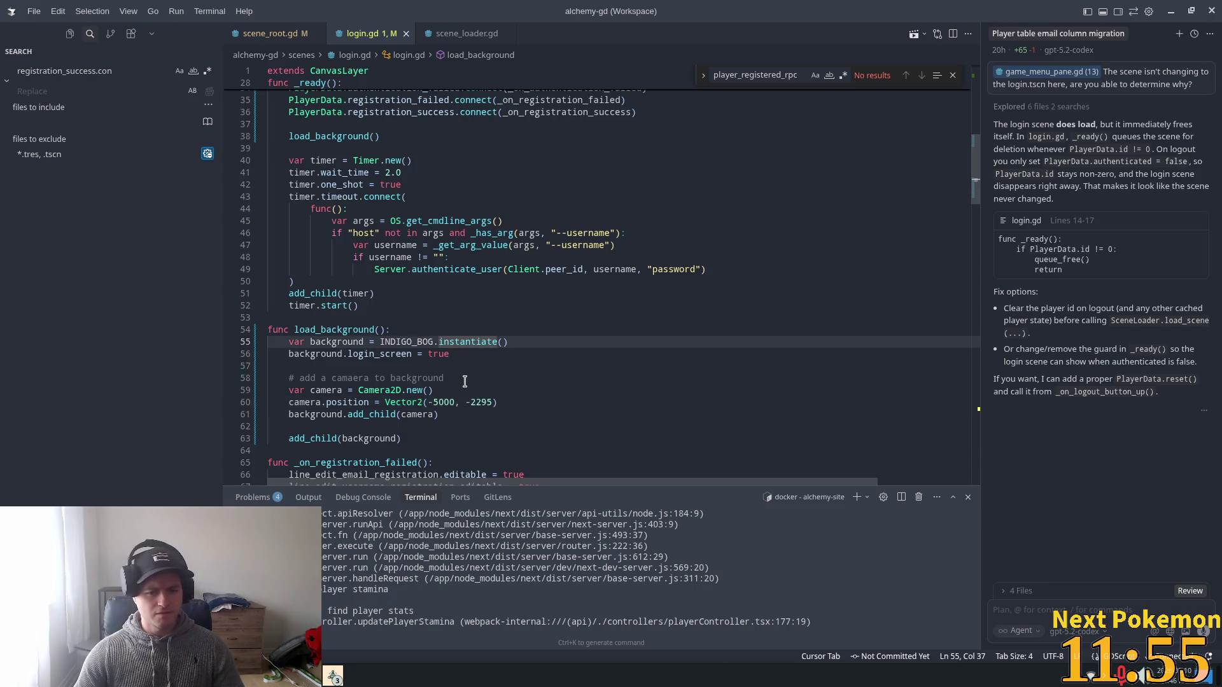
pyautogui.click(460, 402)
pyautogui.click(460, 414)
pyautogui.hotkey('alt', 'Tab')
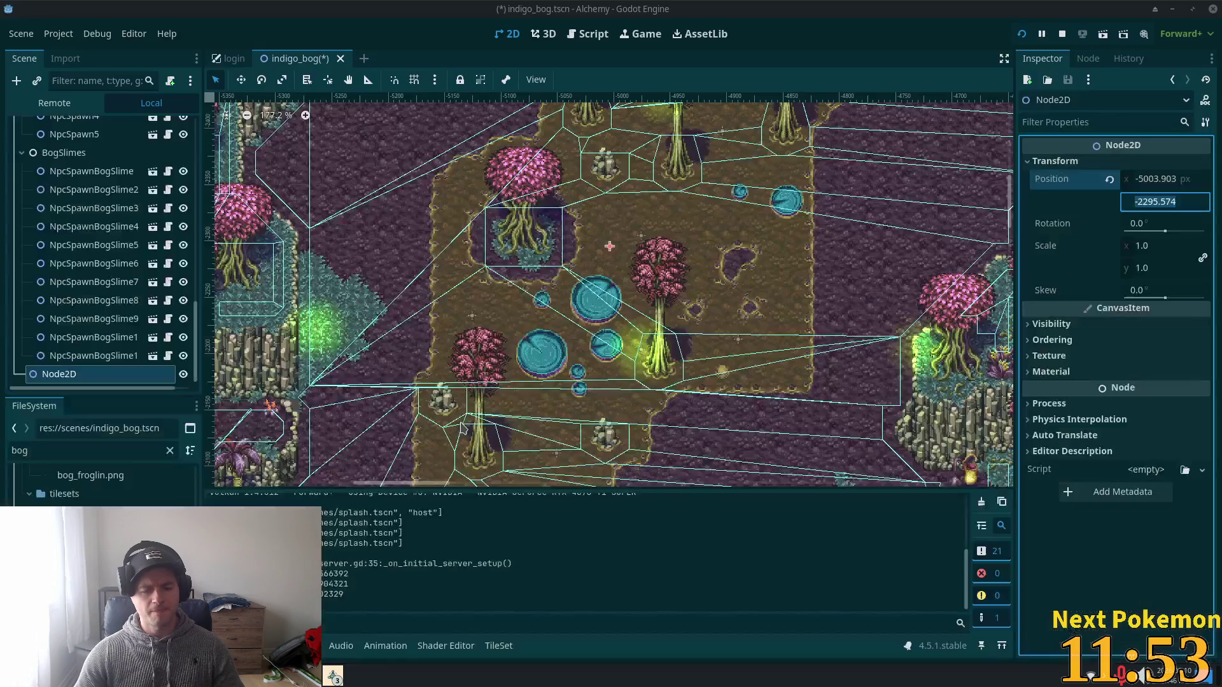
pyautogui.click(1022, 34)
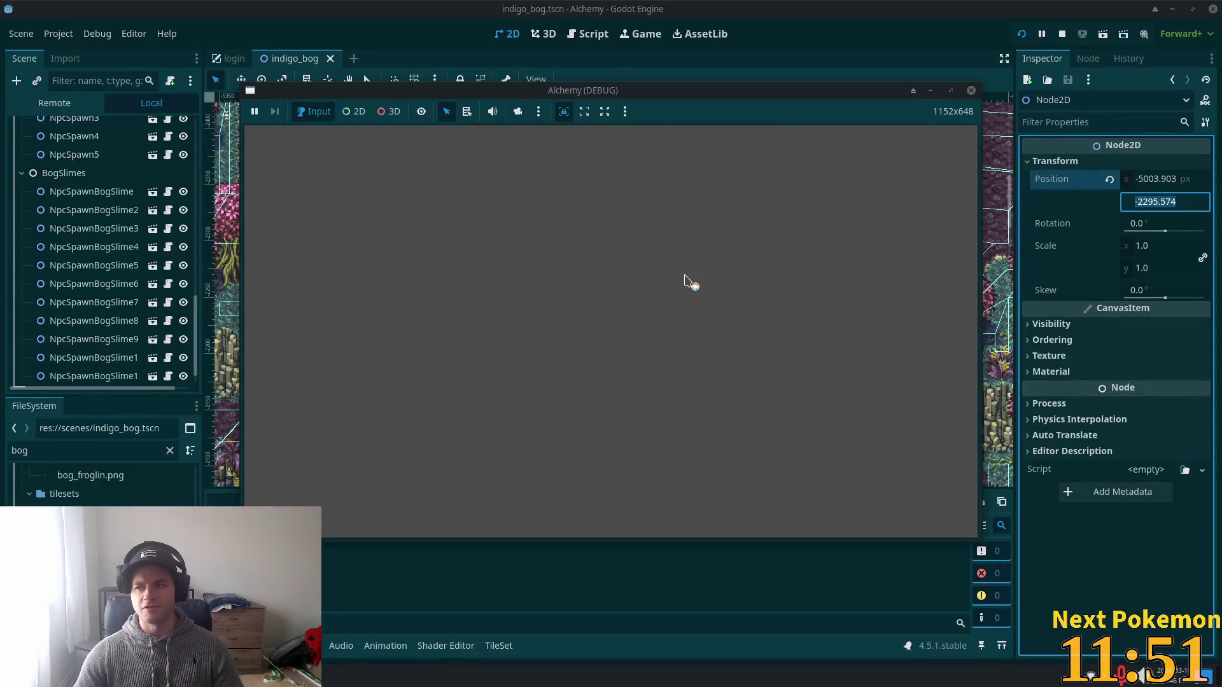